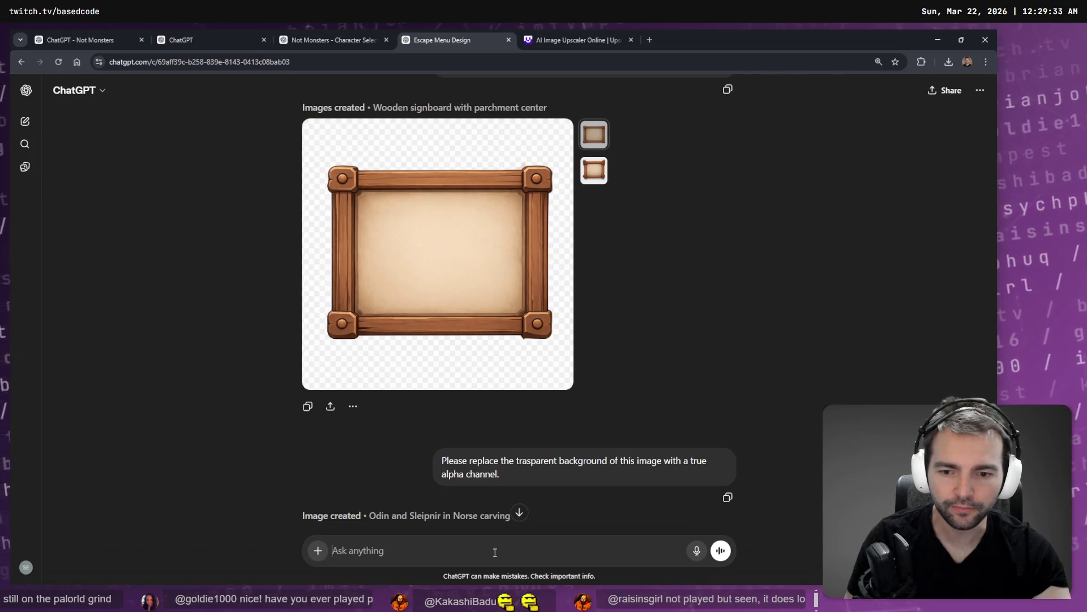
Step: Screenshot the game's OPTIONS banner and attach it to the wooden frame image edit
{"action": "left_click", "coordinate": [520, 297]}
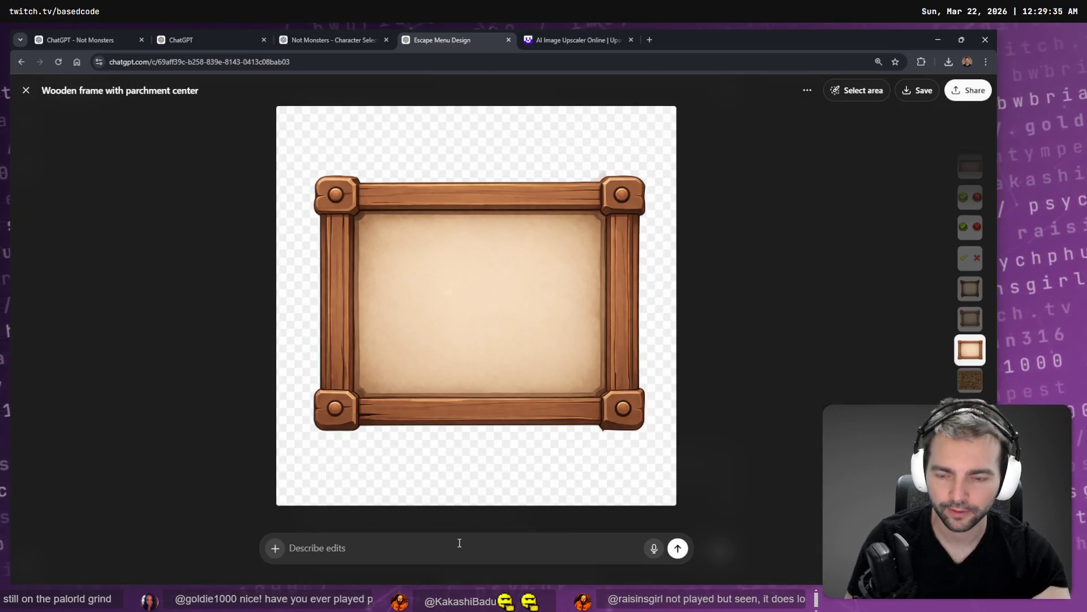
{"action": "key", "text": "super+h"}
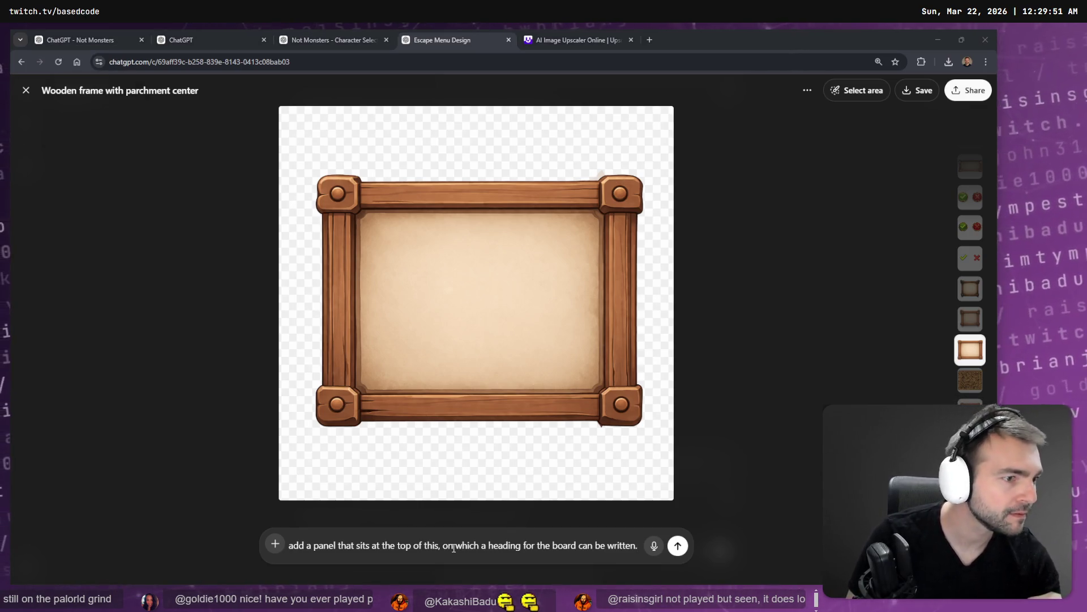
{"action": "key", "text": "alt+Tab"}
{"action": "left_click", "coordinate": [288, 420]}
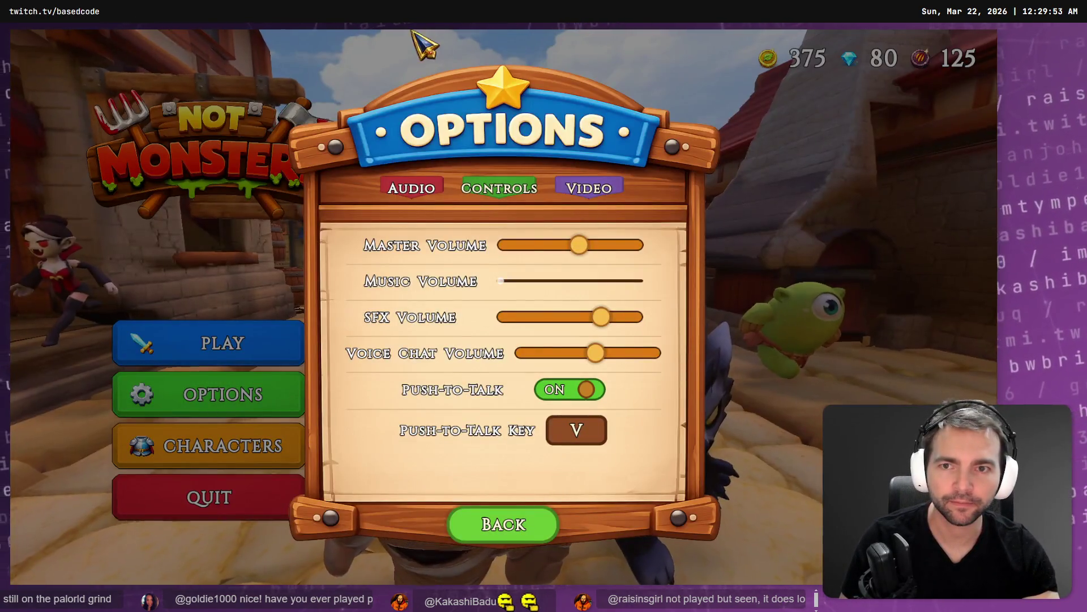
{"action": "key", "text": "super+shift+s"}
{"action": "mouse_move", "coordinate": [270, 38]}
{"action": "left_mouse_down"}
{"action": "mouse_move", "coordinate": [627, 195]}
{"action": "mouse_move", "coordinate": [728, 175]}
{"action": "left_mouse_up"}
{"action": "key", "text": "alt+Tab"}
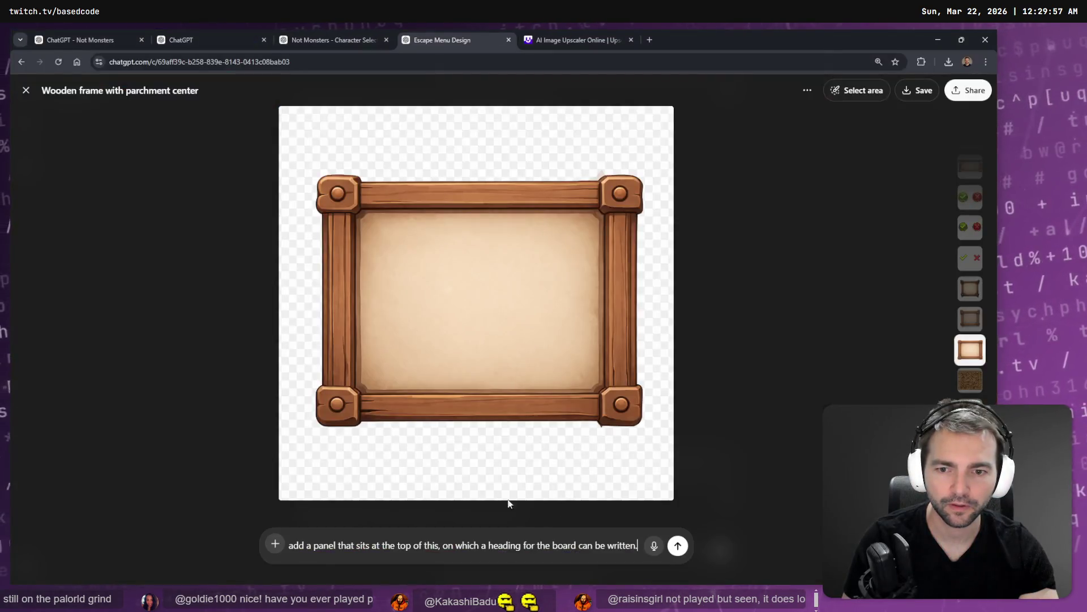
{"action": "key", "text": "ctrl+v"}
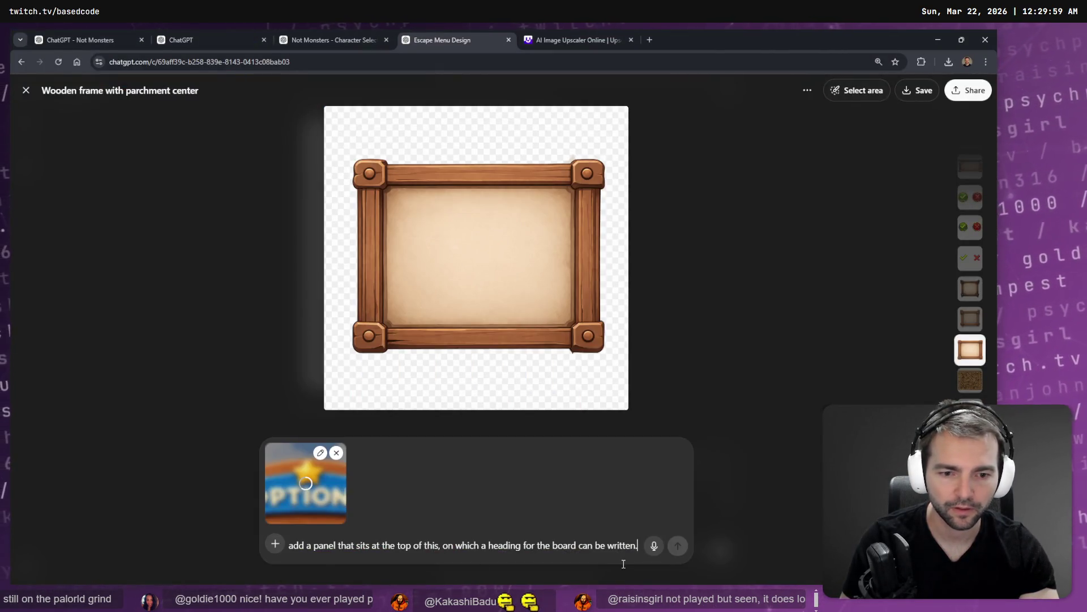
Step: Dictate the heading-banner request for the wooden frame and send it with the OPTIONS example
{"action": "key", "text": "super+h"}
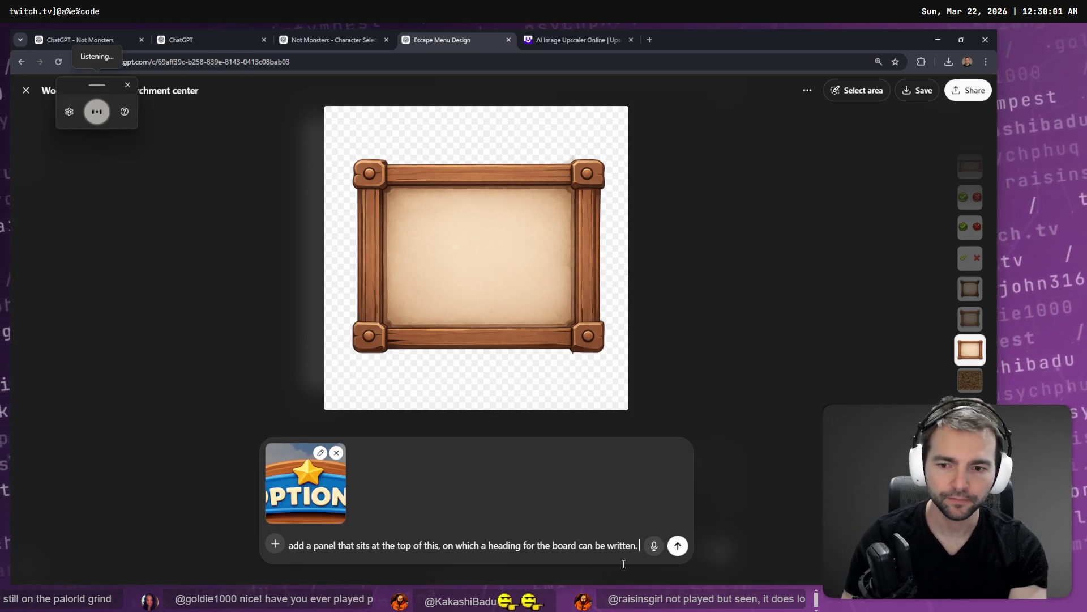
{"action": "key", "text": "Return"}
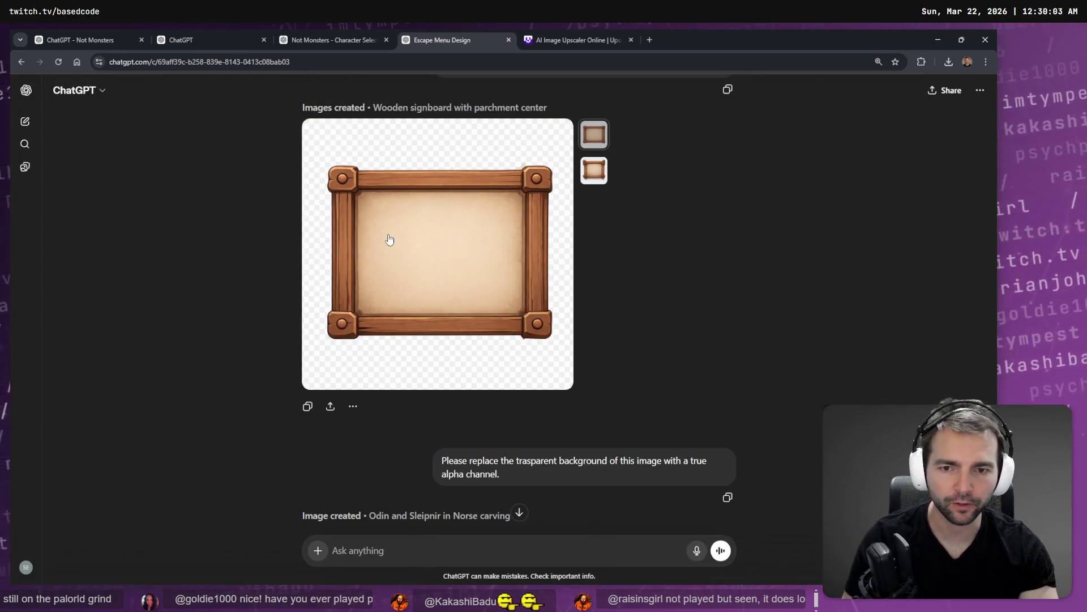
{"action": "left_click", "coordinate": [408, 315]}
{"action": "key", "text": "ctrl+v"}
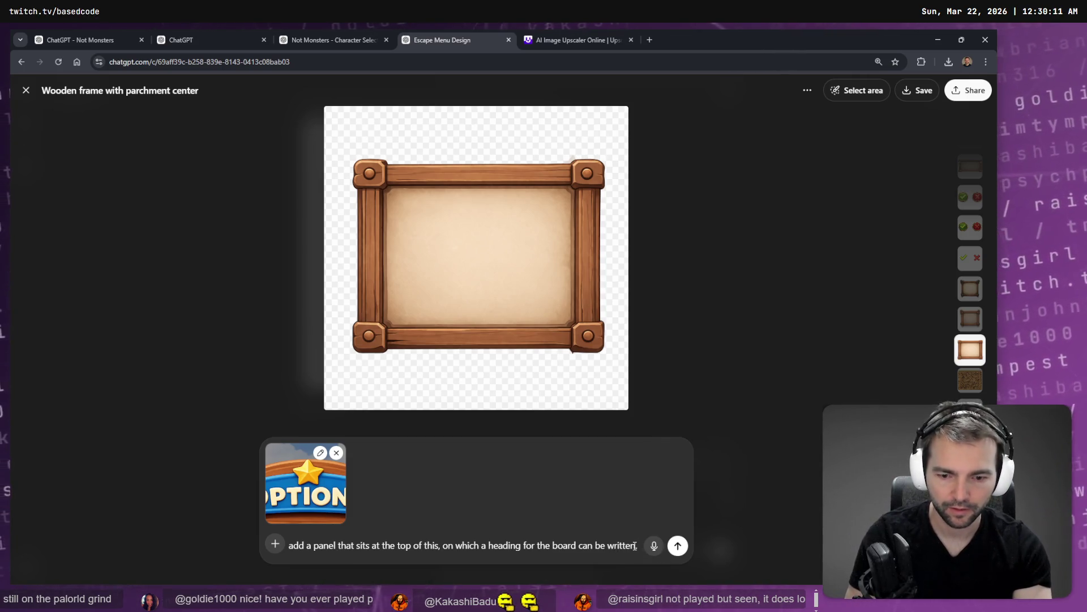
{"action": "key", "text": "super+h"}
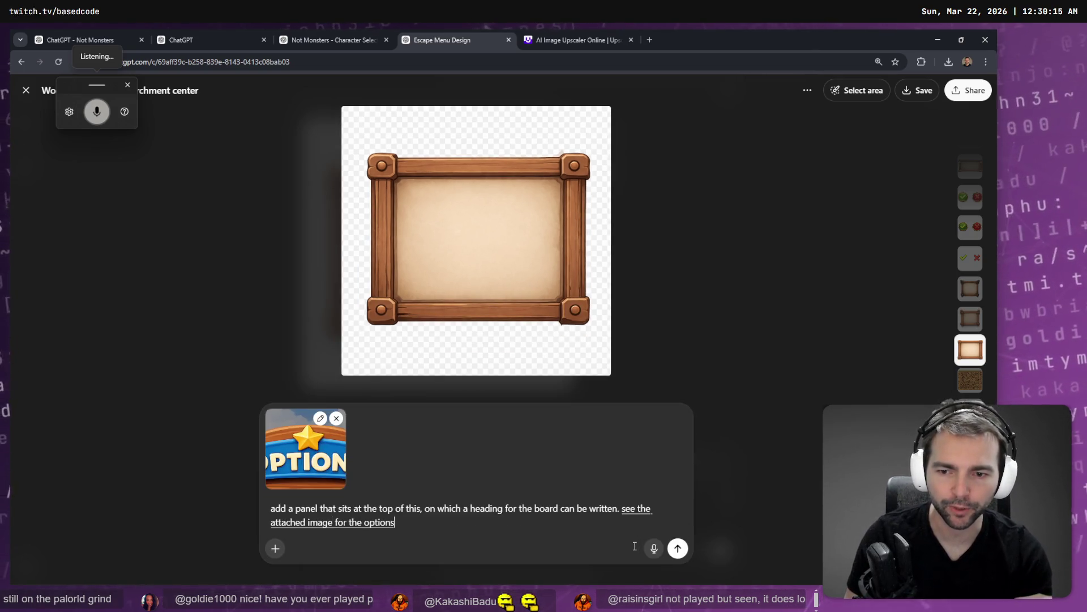
{"action": "key", "text": "Return"}
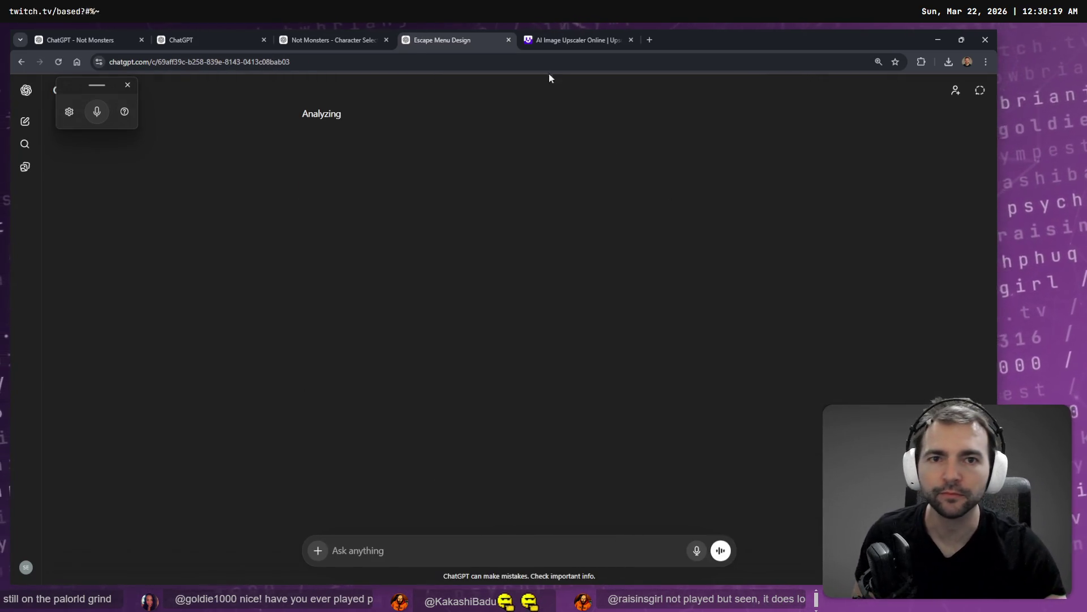
Step: Review the CharactersMenu.tscn changes, then build and run Not Monsters and open Characters
{"action": "key", "text": "alt+Tab"}
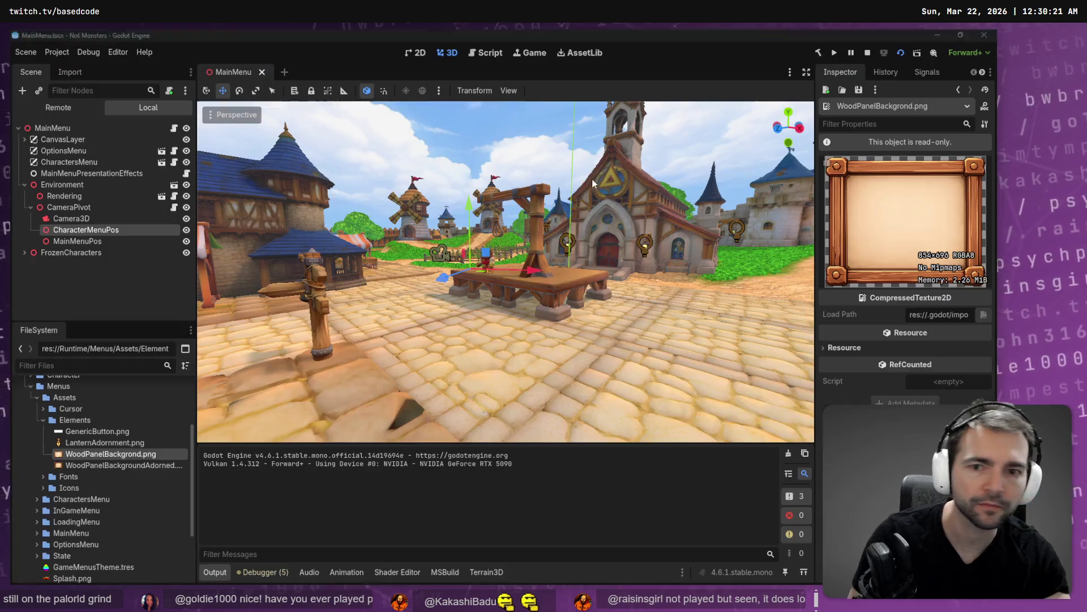
{"action": "key", "text": "alt+Tab"}
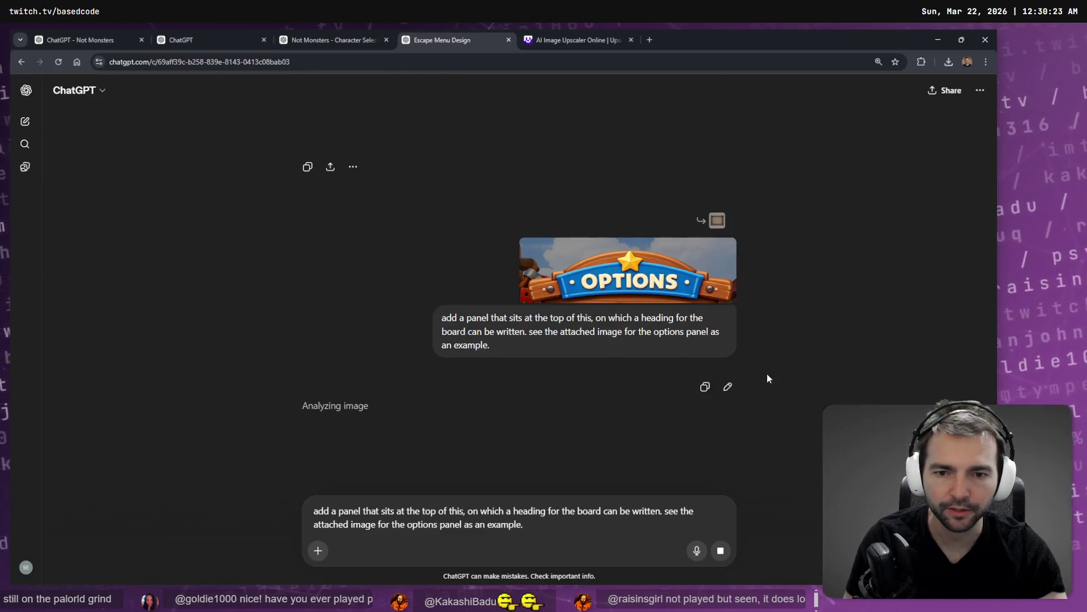
{"action": "key", "text": "alt+Tab"}
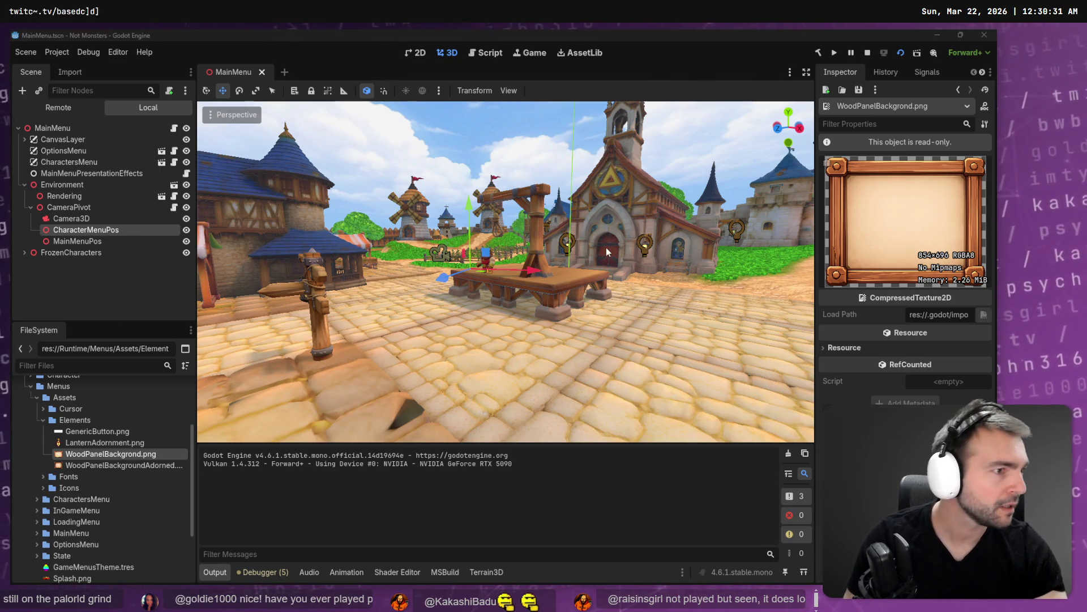
{"action": "key", "text": "alt+Tab"}
{"action": "key", "text": "alt+Tab"}
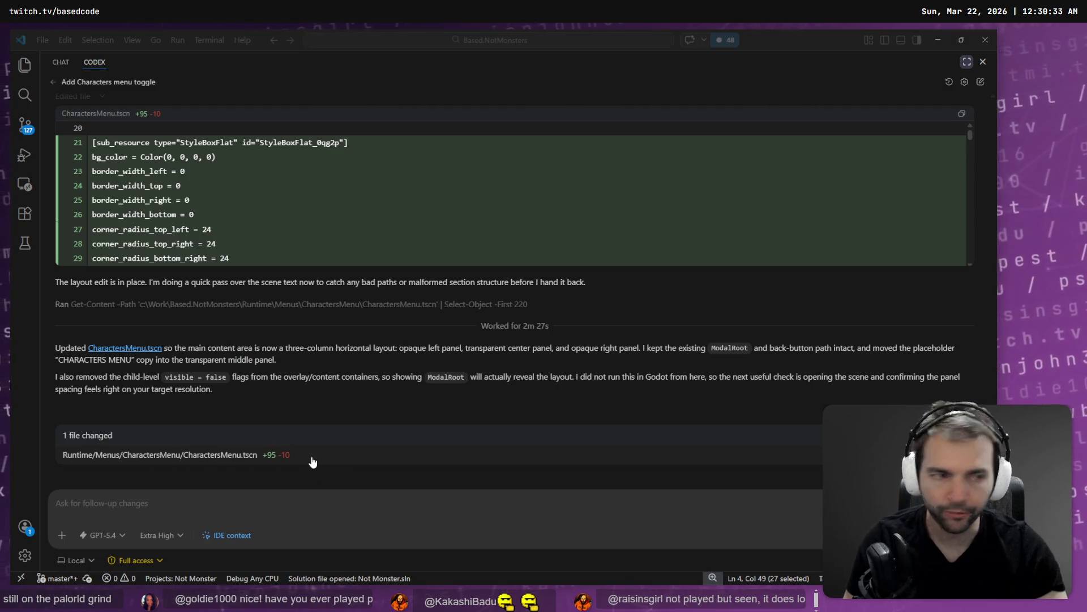
{"action": "key", "text": "F5"}
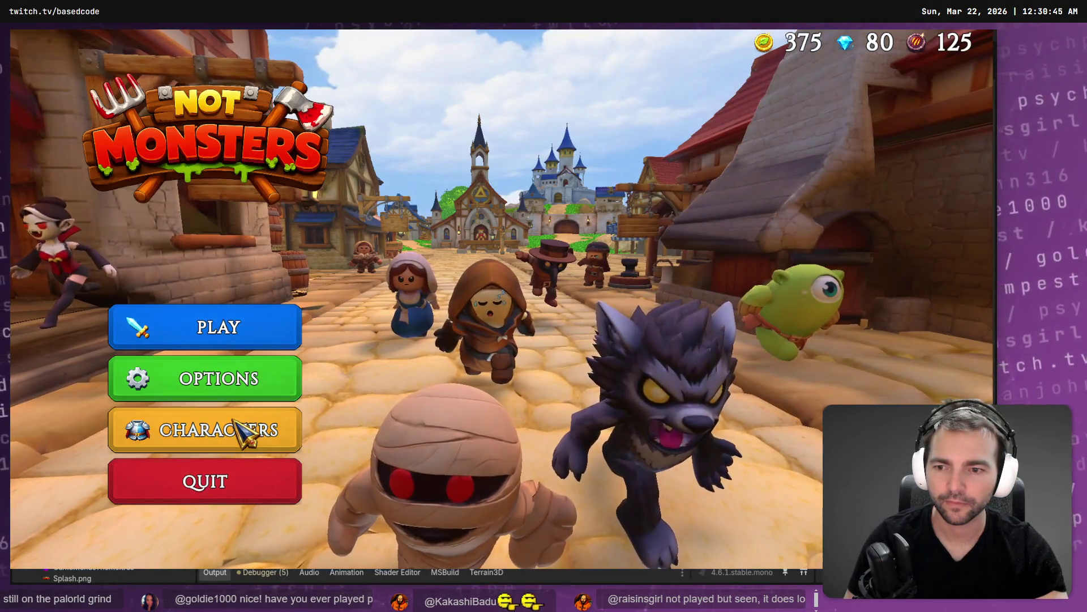
{"action": "left_click", "coordinate": [244, 429]}
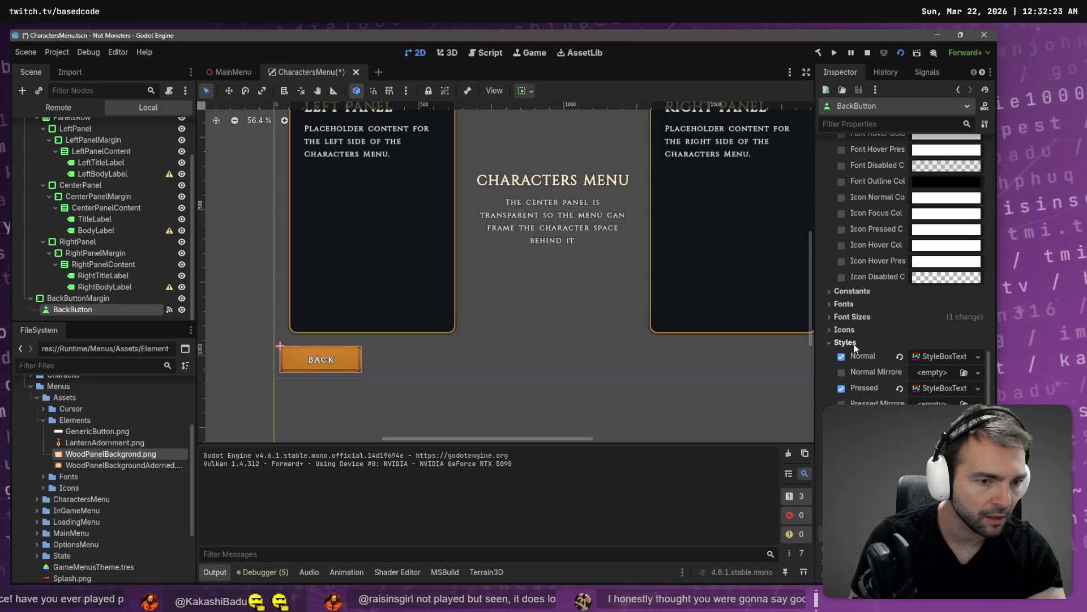
Step: Expand the BackButton's Theme Overrides down to its Styles section in the Inspector
{"action": "scroll", "coordinate": [853, 346], "scroll_direction": "up", "scroll_amount": 5}
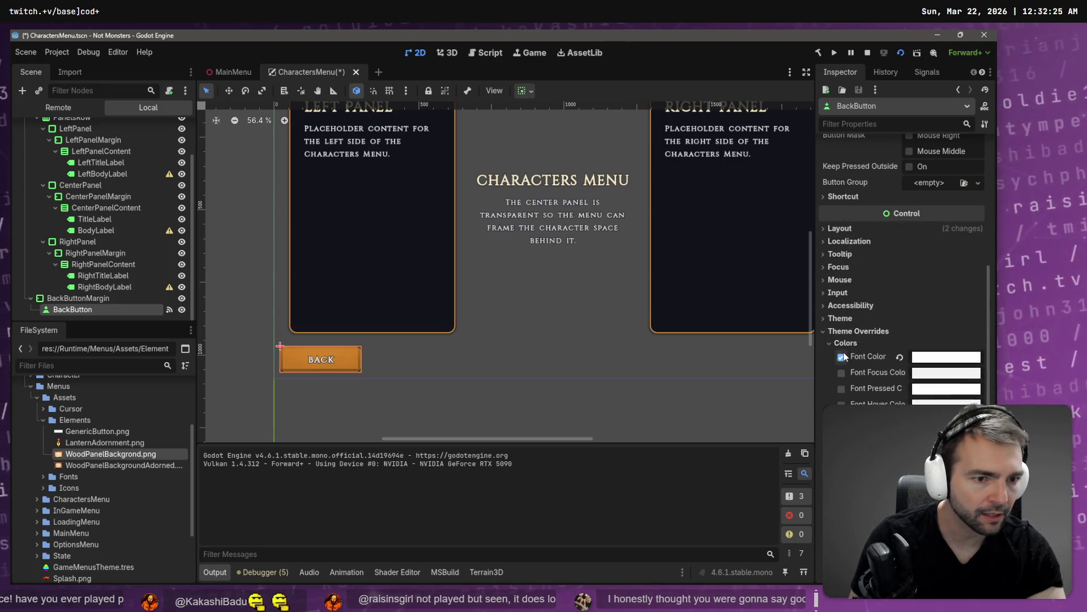
{"action": "left_click", "coordinate": [851, 343]}
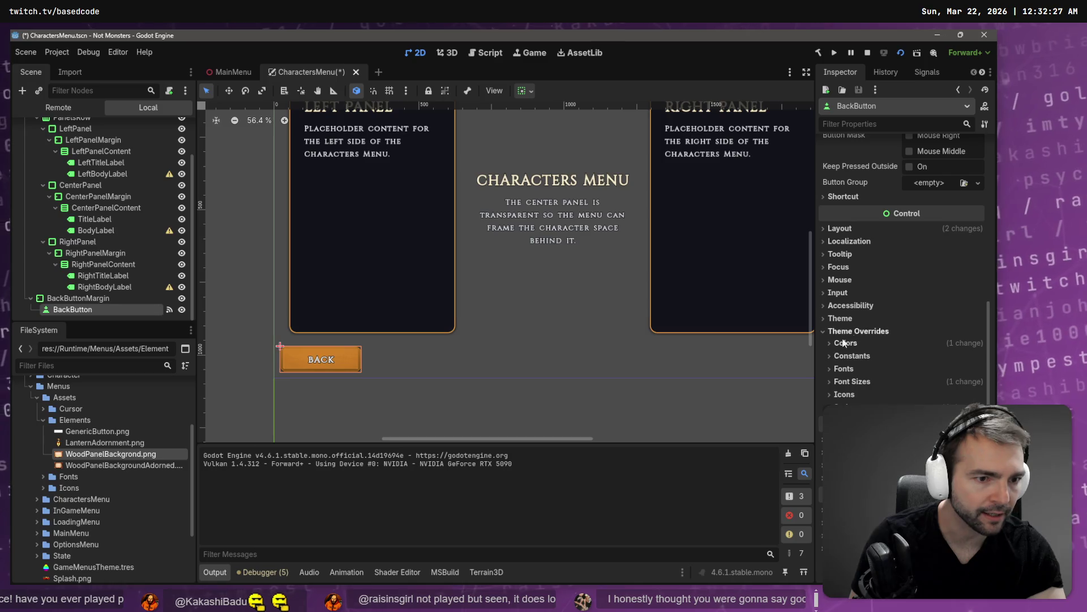
{"action": "left_click", "coordinate": [869, 344]}
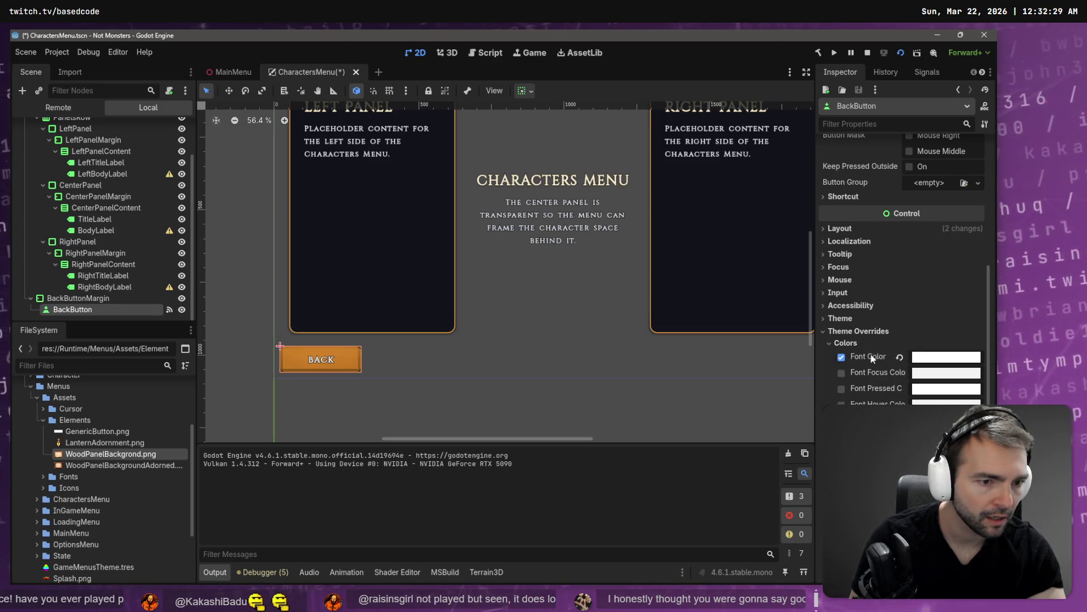
{"action": "scroll", "coordinate": [857, 341], "scroll_direction": "down", "scroll_amount": 5}
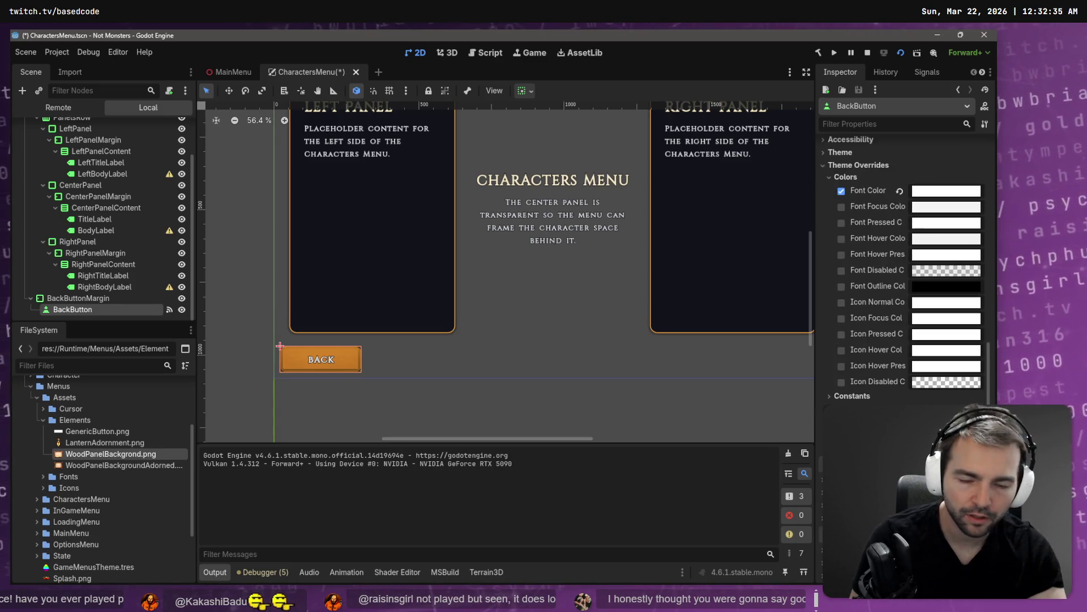
{"action": "scroll", "coordinate": [888, 290], "scroll_direction": "up", "scroll_amount": 3}
{"action": "scroll", "coordinate": [888, 290], "scroll_direction": "down", "scroll_amount": 5}
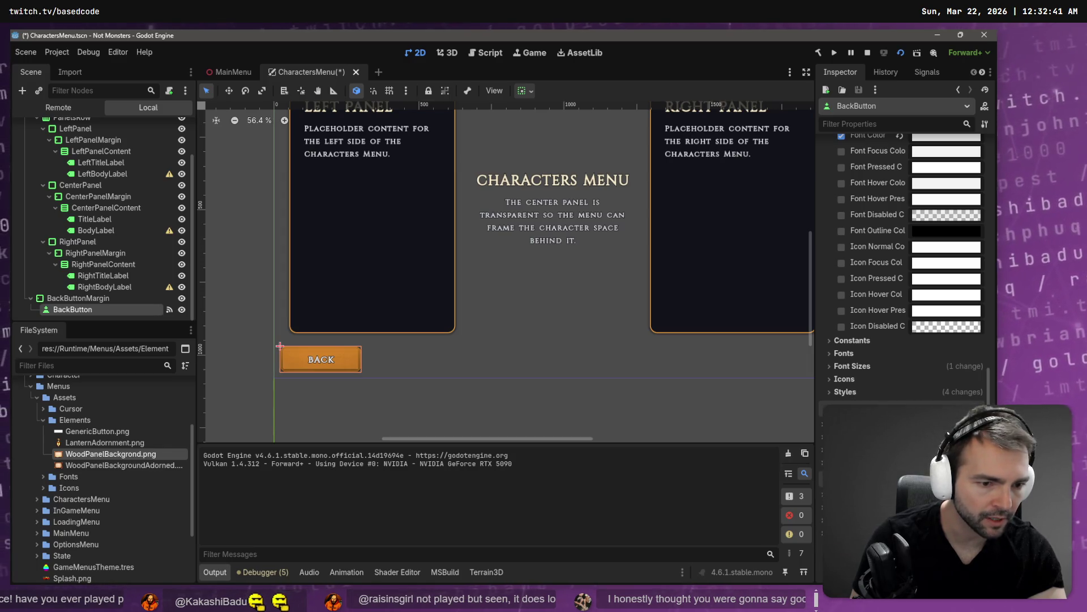
{"action": "left_click", "coordinate": [844, 392]}
{"action": "scroll", "coordinate": [892, 321], "scroll_direction": "down", "scroll_amount": 2}
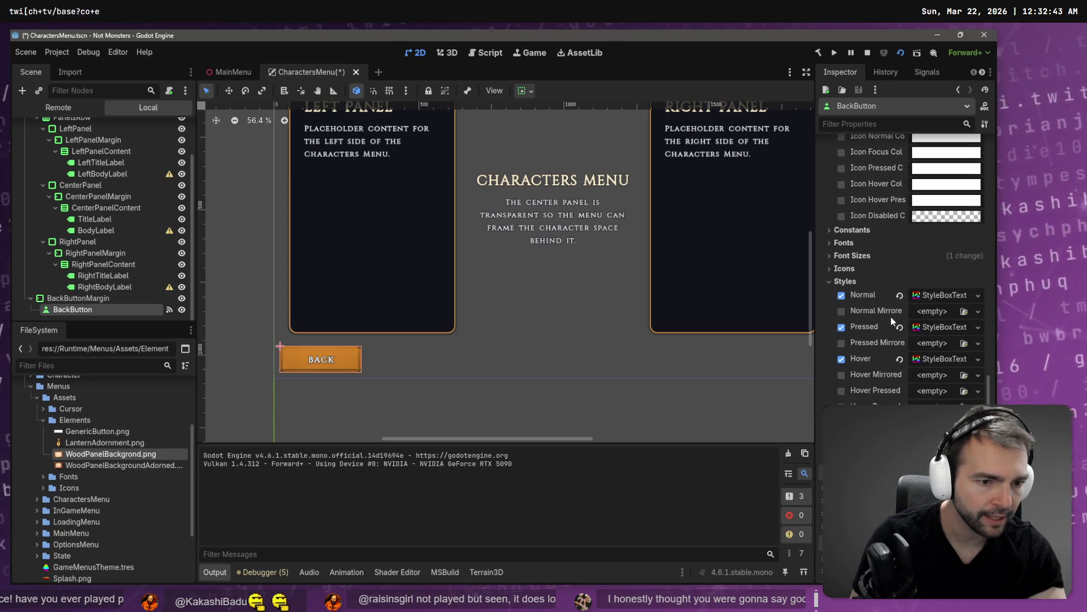
Step: Tint the Normal style's modulate colour grey 6c6c6c, then check the generated banner in ChatGPT
{"action": "left_click", "coordinate": [937, 297]}
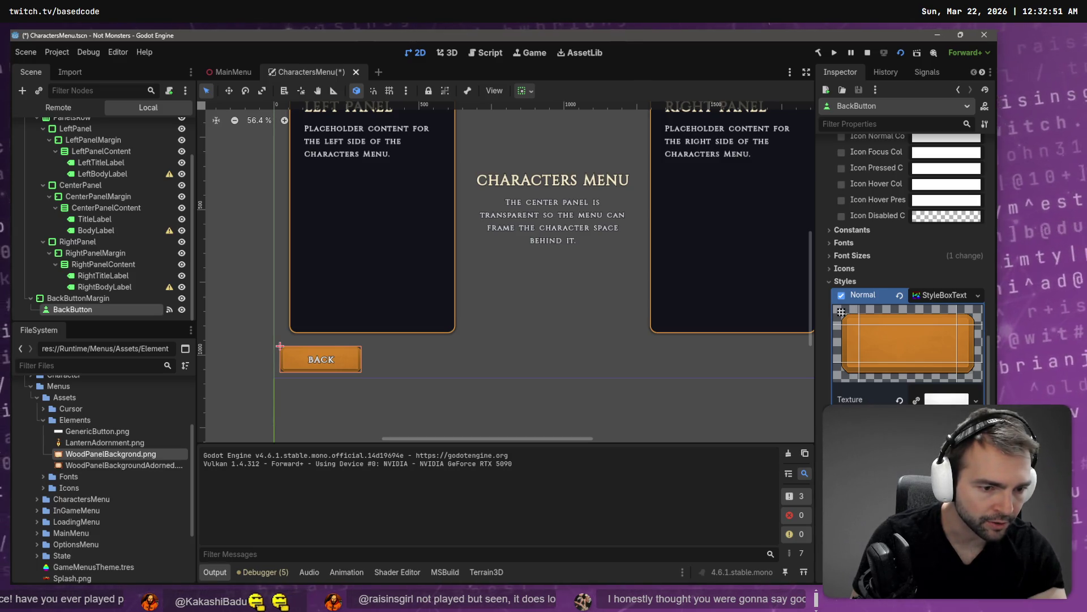
{"action": "scroll", "coordinate": [906, 272], "scroll_direction": "down", "scroll_amount": 2}
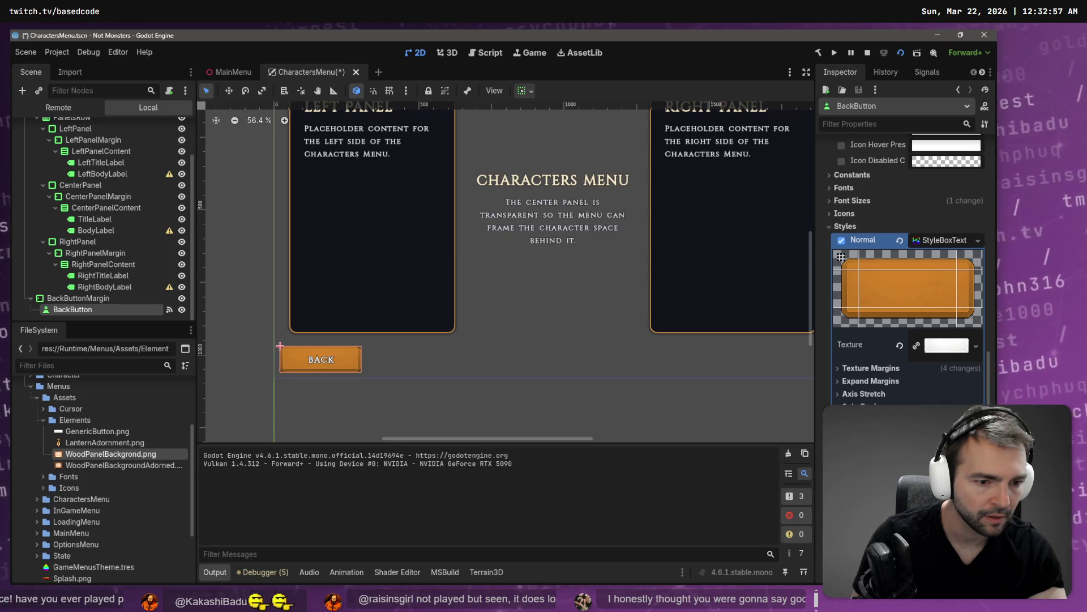
{"action": "left_click", "coordinate": [947, 144]}
{"action": "left_click_drag", "start_coordinate": [980, 171], "coordinate": [984, 182]}
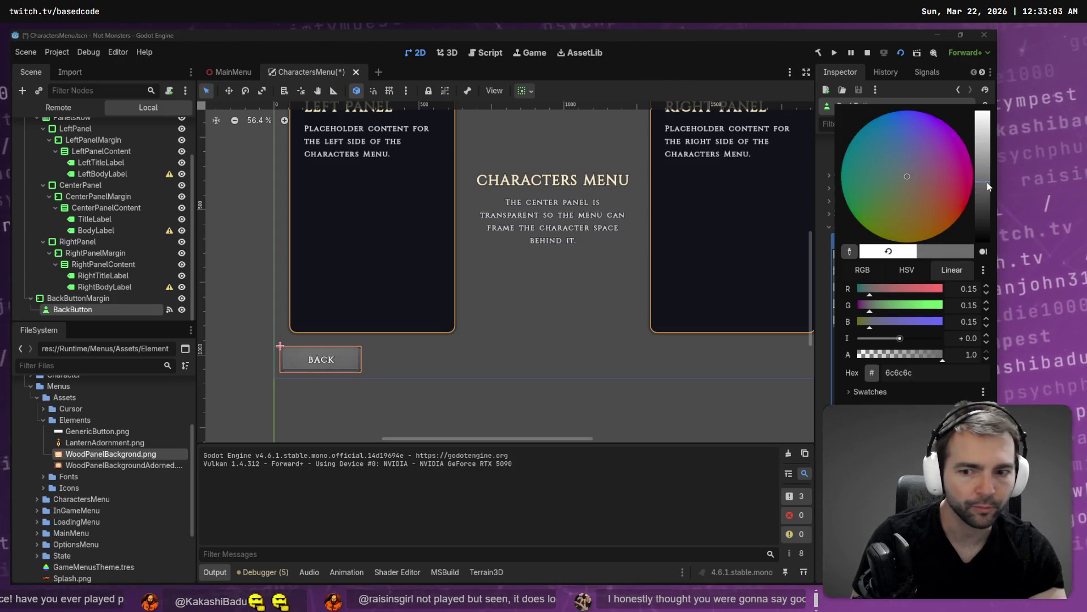
{"action": "left_click", "coordinate": [480, 404]}
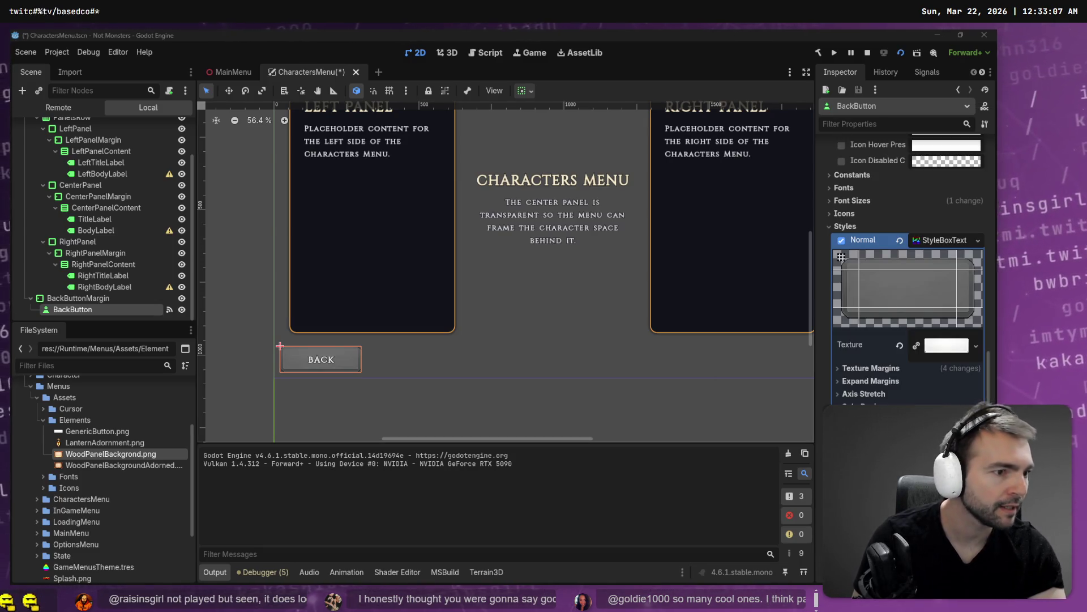
{"action": "key", "text": "alt+Tab"}
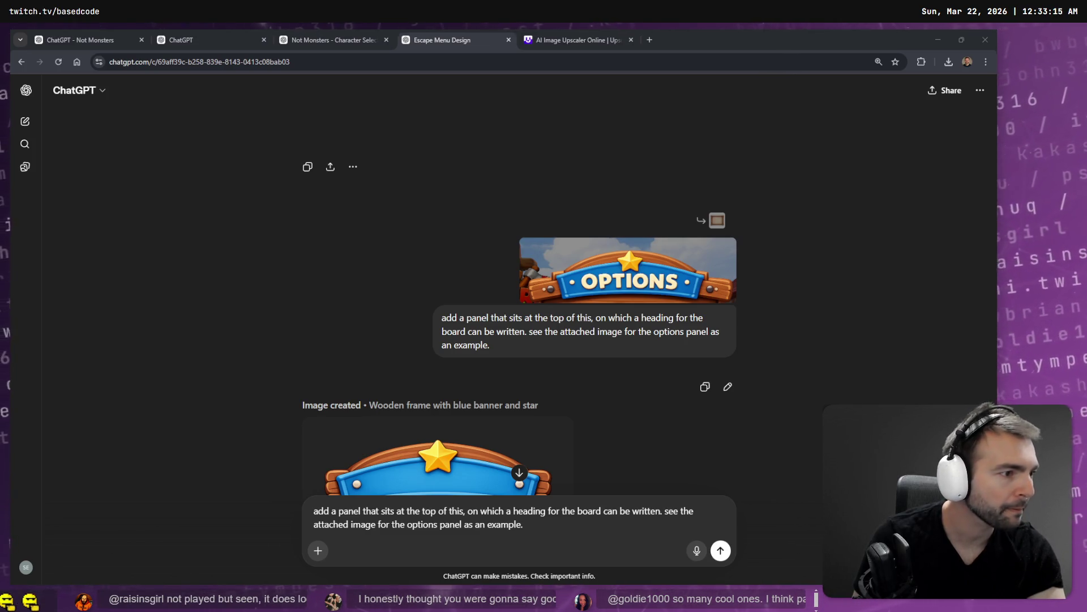
Step: Pan the tldraw board to the game mockups, then bring the running game's Characters Menu forward
{"action": "key", "text": "alt+Tab"}
{"action": "mouse_move", "coordinate": [613, 393]}
{"action": "left_mouse_down"}
{"action": "mouse_move", "coordinate": [215, 336]}
{"action": "mouse_move", "coordinate": [170, 566]}
{"action": "mouse_move", "coordinate": [484, 444]}
{"action": "mouse_move", "coordinate": [659, 166]}
{"action": "mouse_move", "coordinate": [448, 481]}
{"action": "mouse_move", "coordinate": [612, 312]}
{"action": "mouse_move", "coordinate": [736, 272]}
{"action": "left_mouse_up"}
{"action": "mouse_move", "coordinate": [113, 401]}
{"action": "left_mouse_down"}
{"action": "mouse_move", "coordinate": [408, 409]}
{"action": "mouse_move", "coordinate": [468, 367]}
{"action": "mouse_move", "coordinate": [506, 469]}
{"action": "mouse_move", "coordinate": [434, 139]}
{"action": "mouse_move", "coordinate": [383, 253]}
{"action": "mouse_move", "coordinate": [363, 363]}
{"action": "mouse_move", "coordinate": [476, 68]}
{"action": "mouse_move", "coordinate": [469, 203]}
{"action": "left_mouse_up"}
{"action": "scroll", "coordinate": [469, 203], "scroll_direction": "down", "scroll_amount": 5}
{"action": "scroll", "coordinate": [320, 344], "scroll_direction": "up", "scroll_amount": 5}
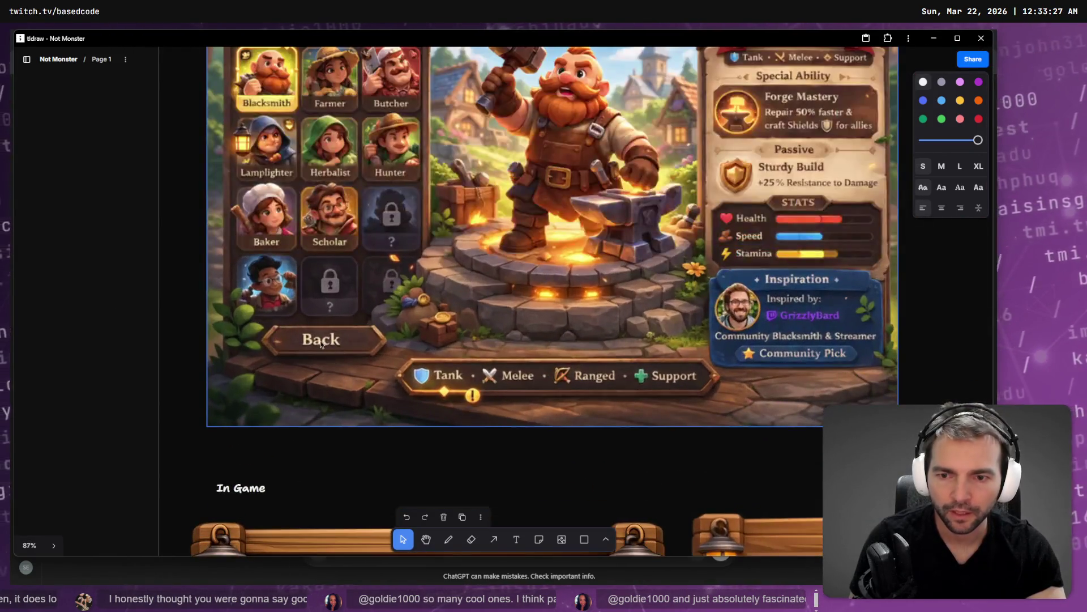
{"action": "key", "text": "alt+Tab"}
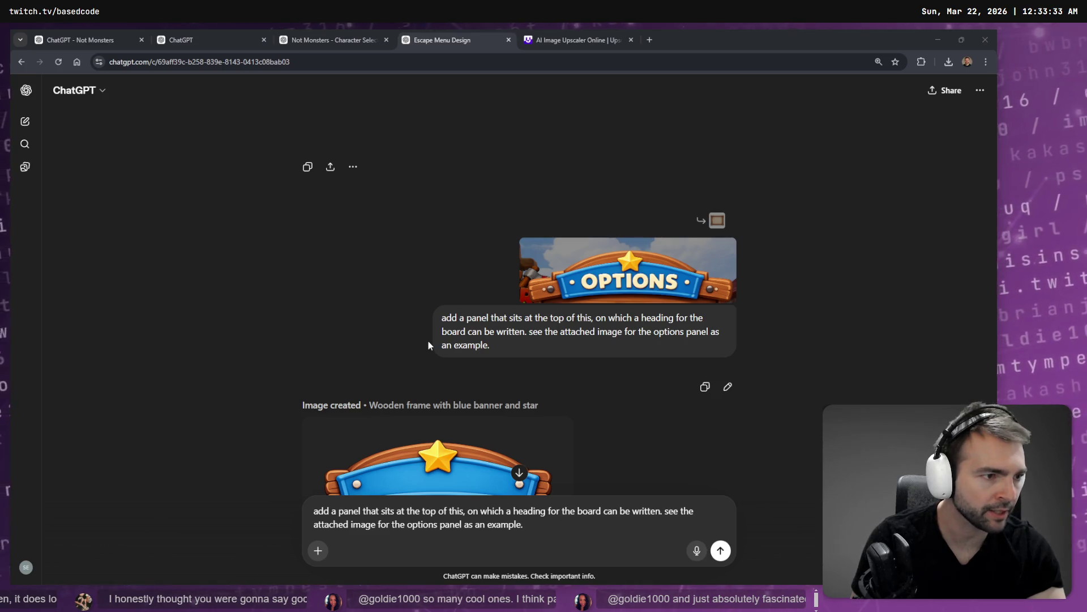
{"action": "key", "text": "alt+Tab"}
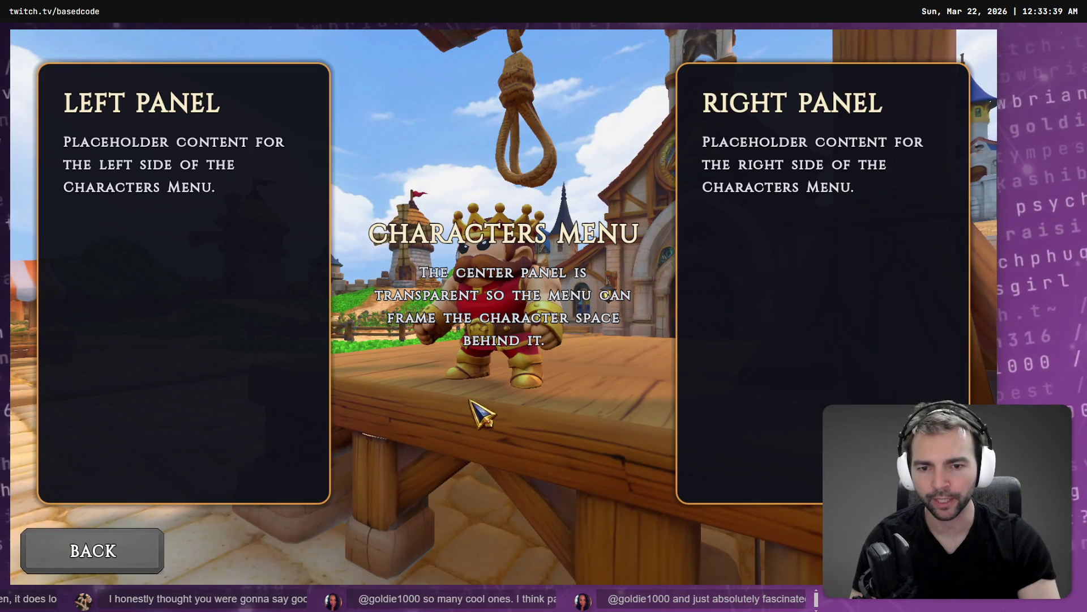
Step: Reopen the game's Characters Menu and compare it against the tldraw design board
{"action": "left_click", "coordinate": [129, 553]}
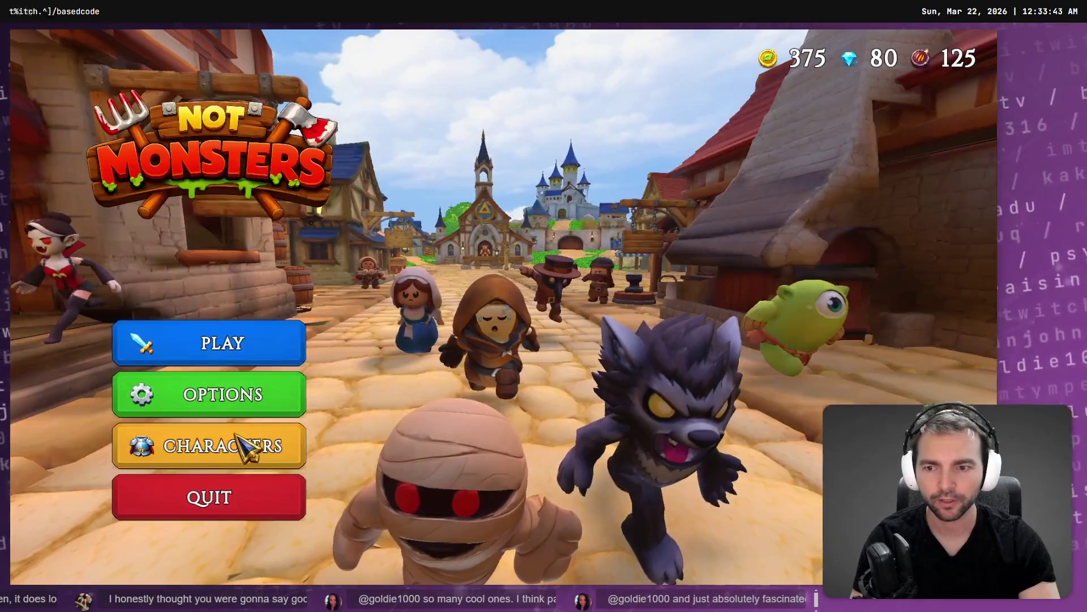
{"action": "left_click", "coordinate": [243, 444]}
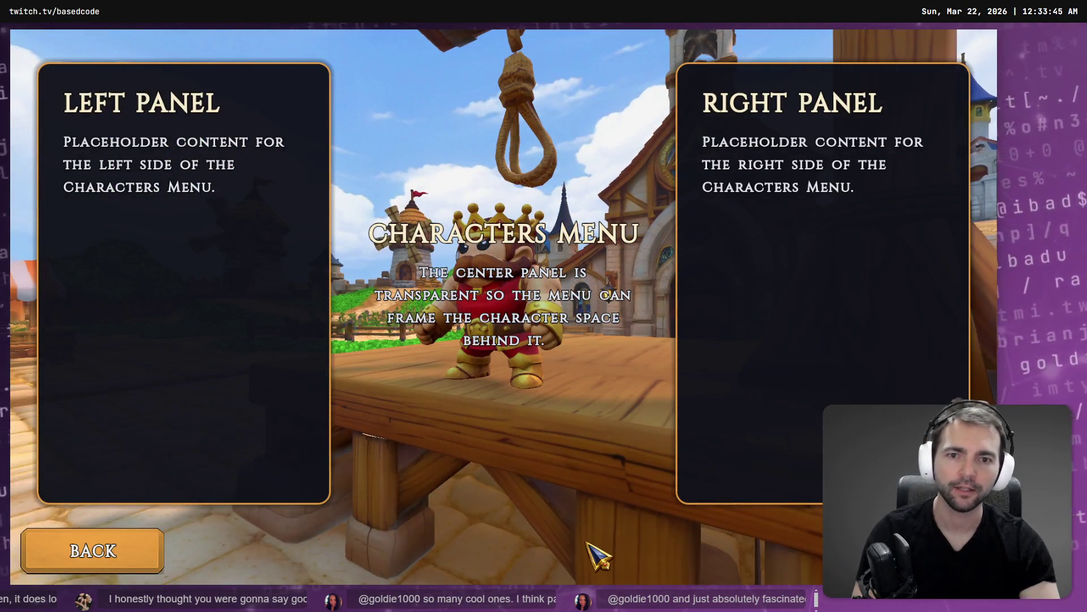
{"action": "key", "text": "alt+Tab"}
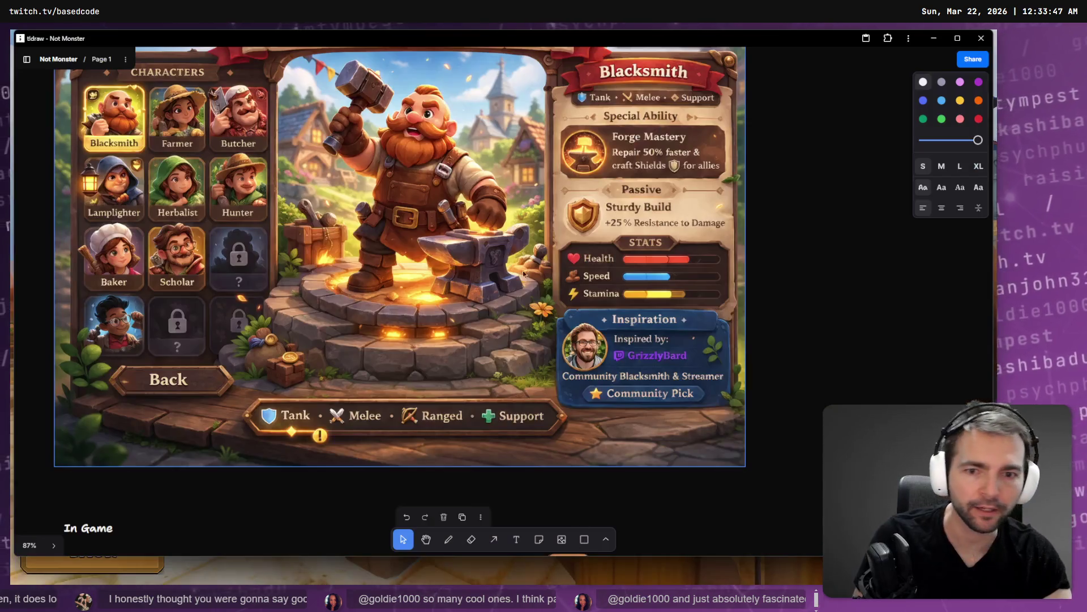
{"action": "scroll", "coordinate": [505, 361], "scroll_direction": "up", "scroll_amount": 2}
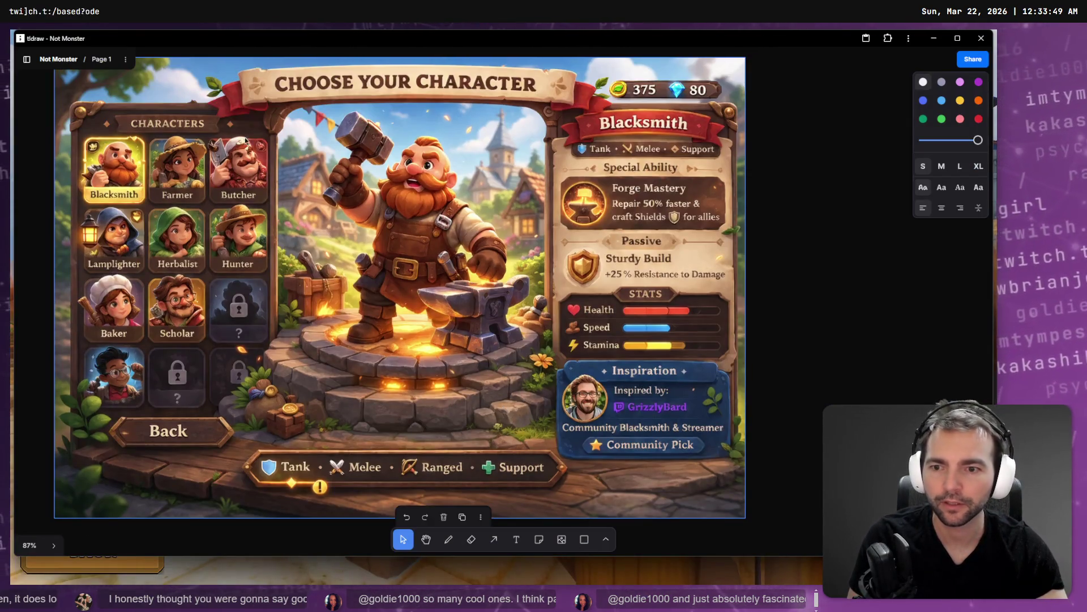
{"action": "key", "text": "alt+Tab"}
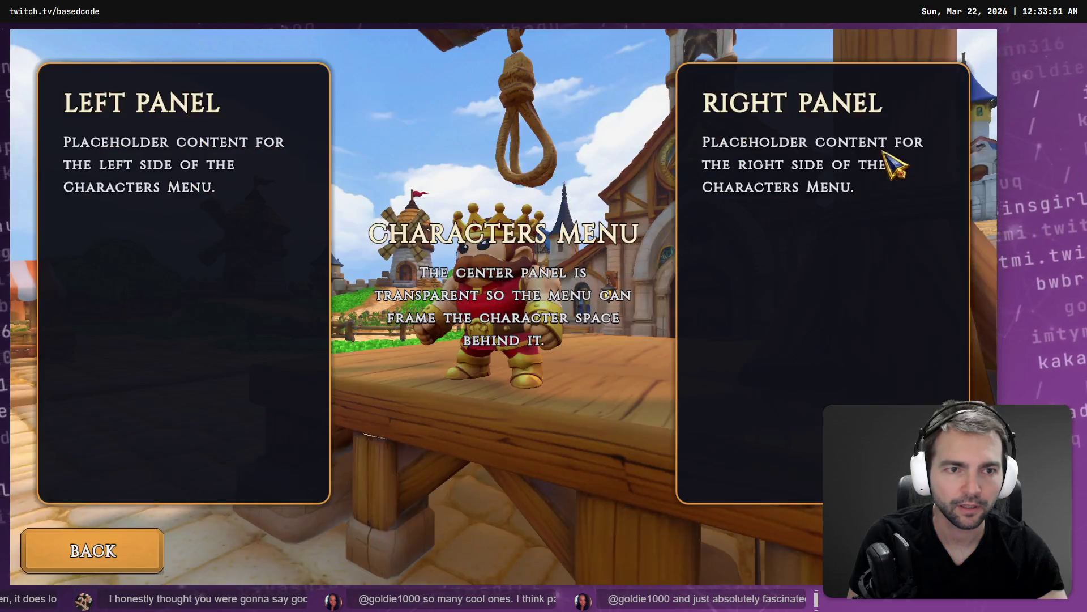
{"action": "key", "text": "alt+Tab"}
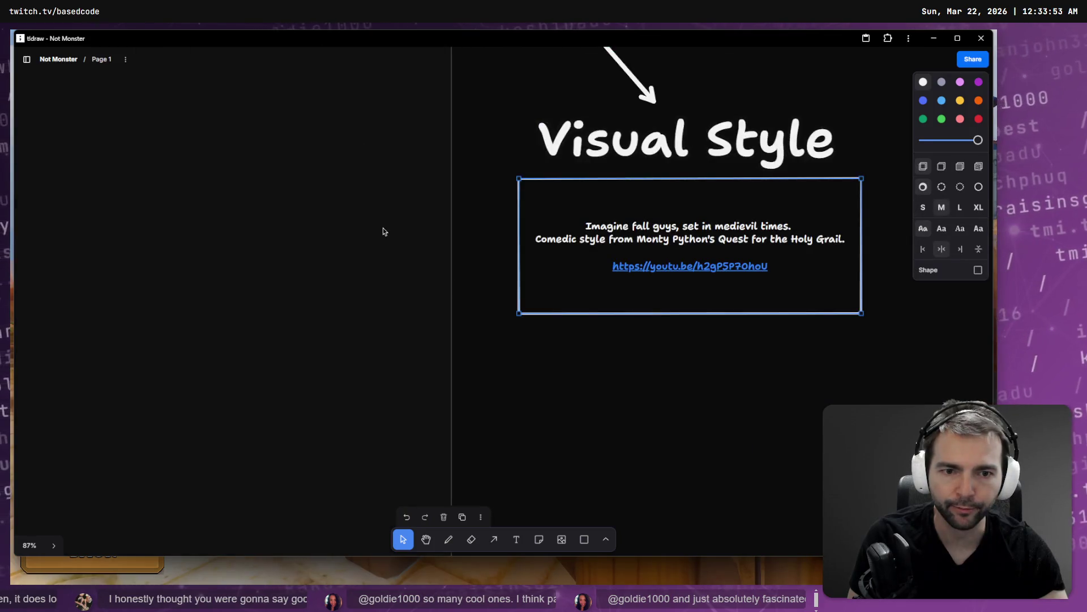
{"action": "key", "text": "alt+Tab"}
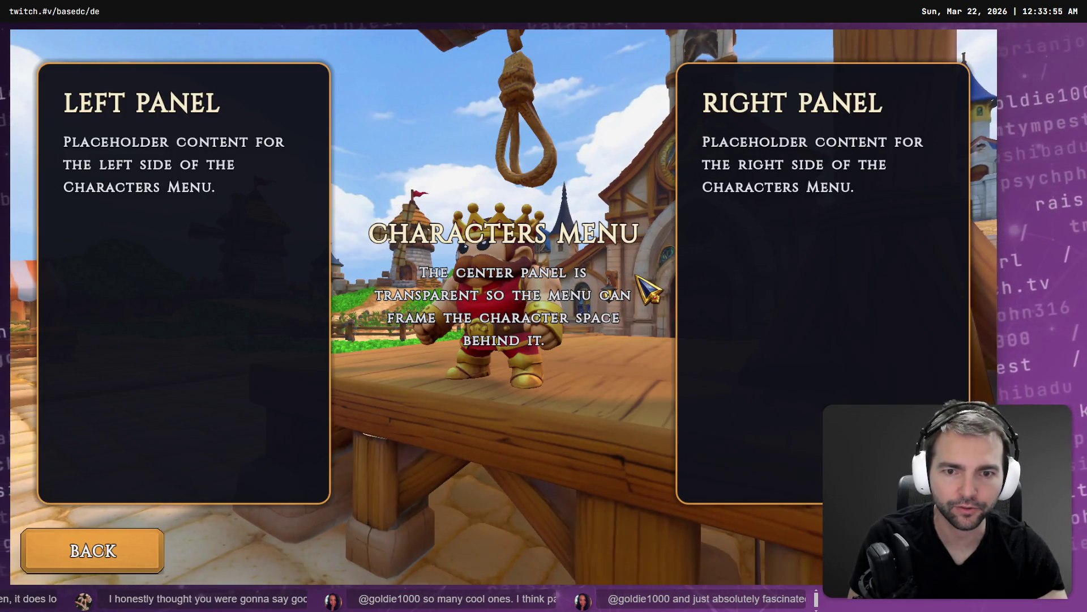
Step: Pan the tldraw board to the Character Screen mockup, then return to the CharactersMenu scene
{"action": "key", "text": "alt+Tab"}
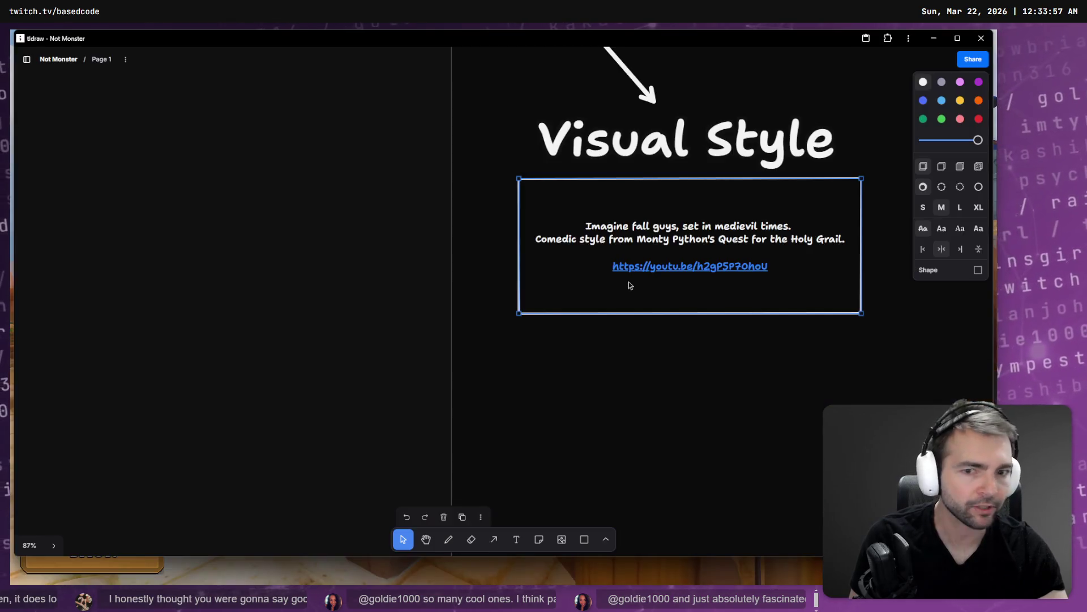
{"action": "scroll", "coordinate": [283, 346], "scroll_direction": "down", "scroll_amount": 10}
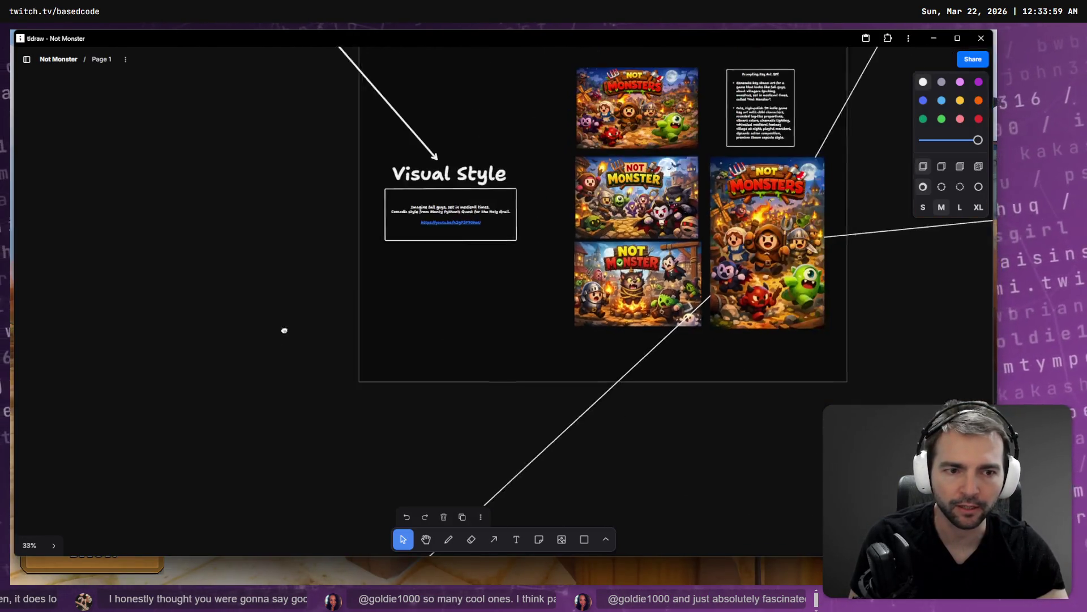
{"action": "mouse_move", "coordinate": [625, 234]}
{"action": "left_mouse_down"}
{"action": "mouse_move", "coordinate": [619, 153]}
{"action": "mouse_move", "coordinate": [509, 68]}
{"action": "mouse_move", "coordinate": [437, 29]}
{"action": "left_mouse_up"}
{"action": "scroll", "coordinate": [506, 267], "scroll_direction": "up", "scroll_amount": 3}
{"action": "scroll", "coordinate": [505, 267], "scroll_direction": "up", "scroll_amount": 5}
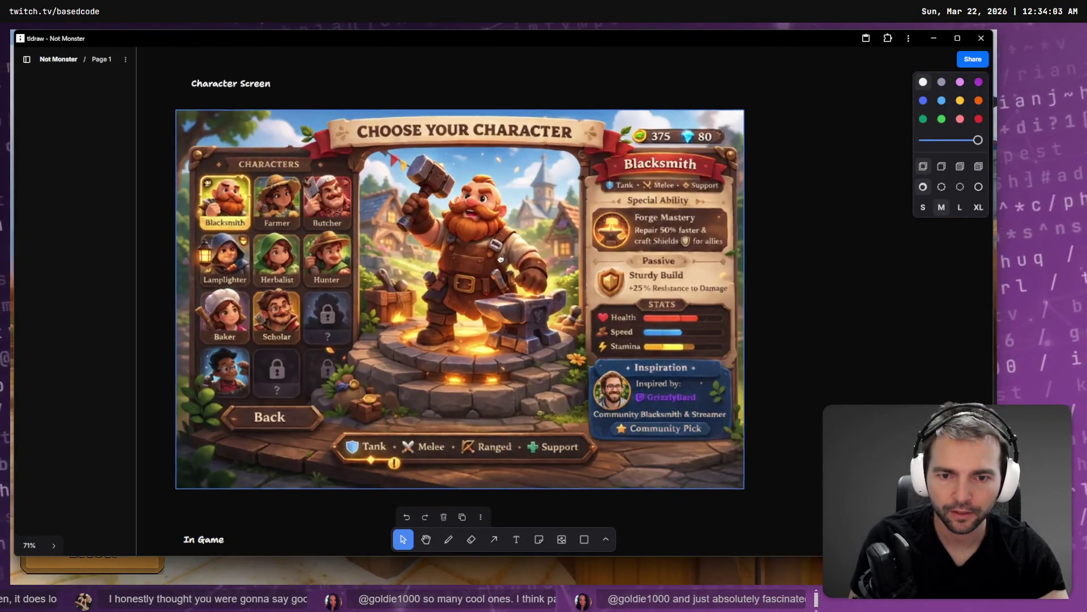
{"action": "key", "text": "alt+Tab"}
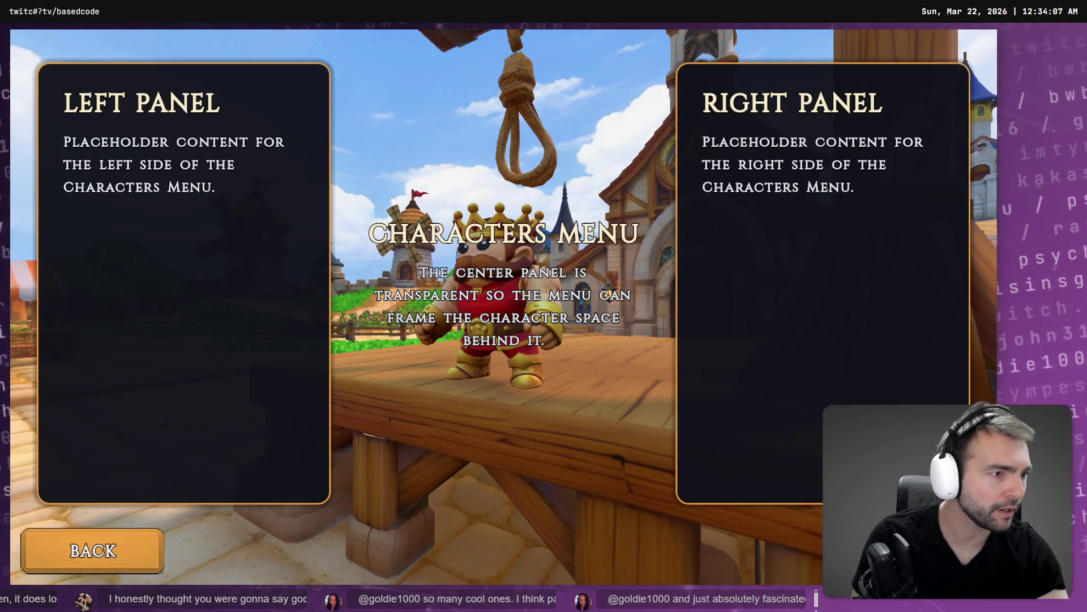
{"action": "key", "text": "alt+Tab"}
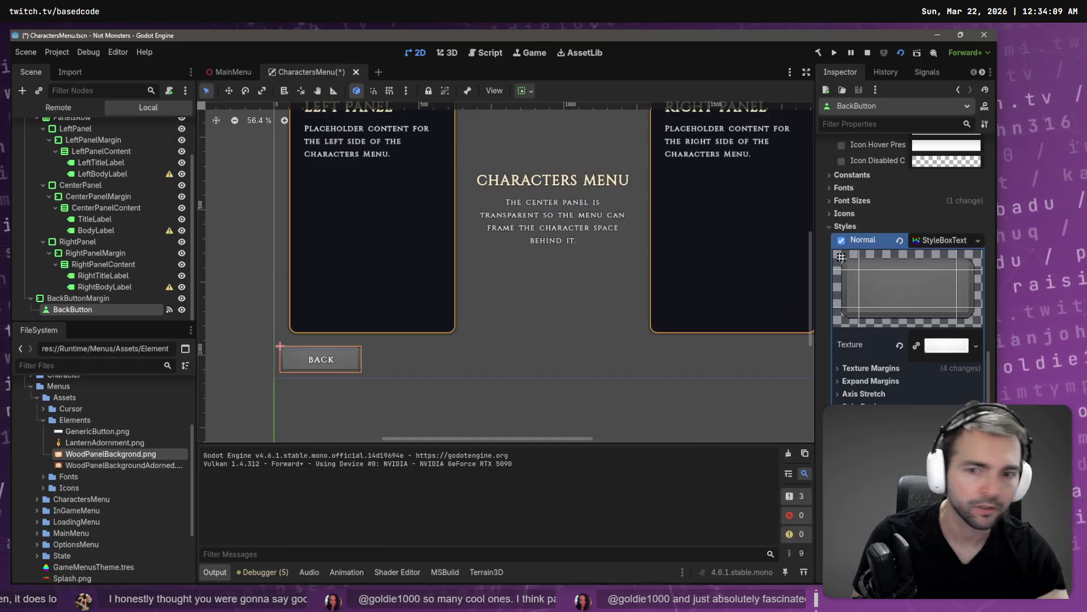
Step: Delete the TitleLabel node under CenterPanelContent
{"action": "left_click", "coordinate": [556, 180]}
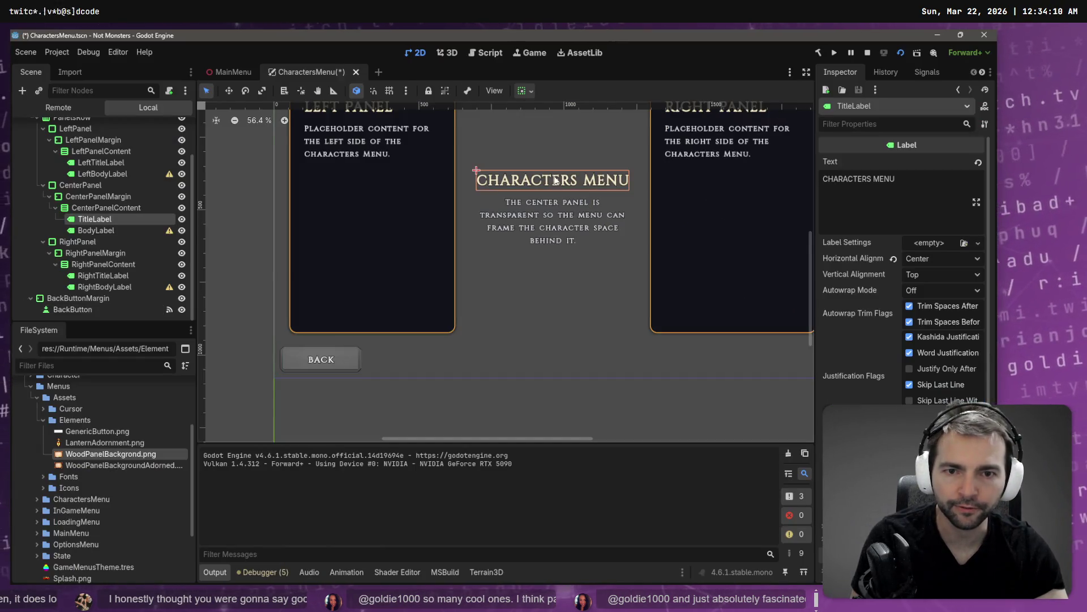
{"action": "left_click", "coordinate": [90, 212]}
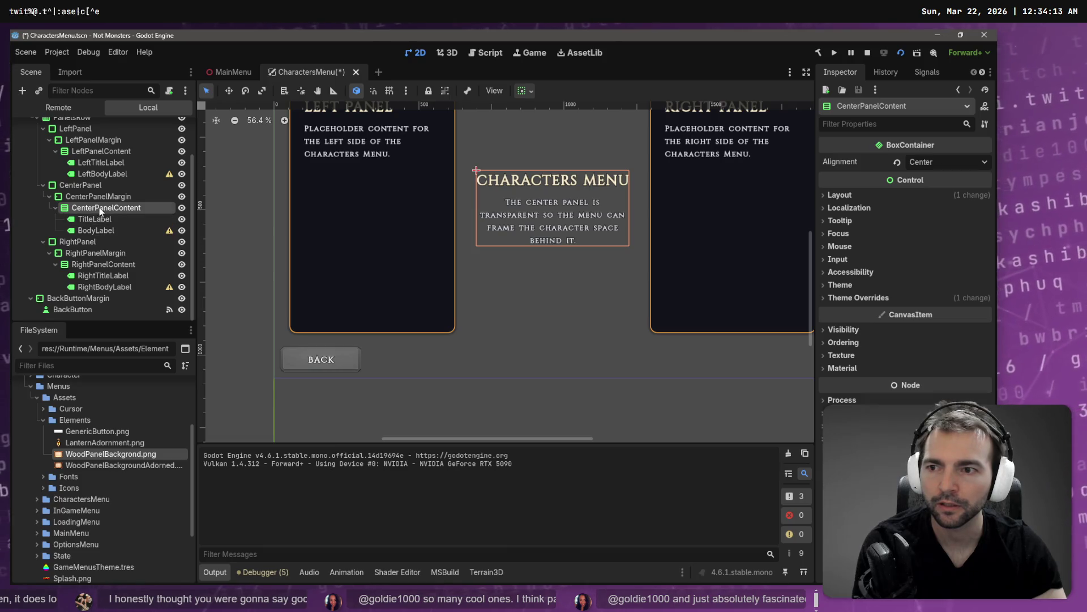
{"action": "left_click", "coordinate": [100, 198]}
{"action": "left_click", "coordinate": [97, 219]}
{"action": "left_click", "coordinate": [108, 207]}
{"action": "left_click", "coordinate": [103, 220]}
{"action": "key", "text": "Delete"}
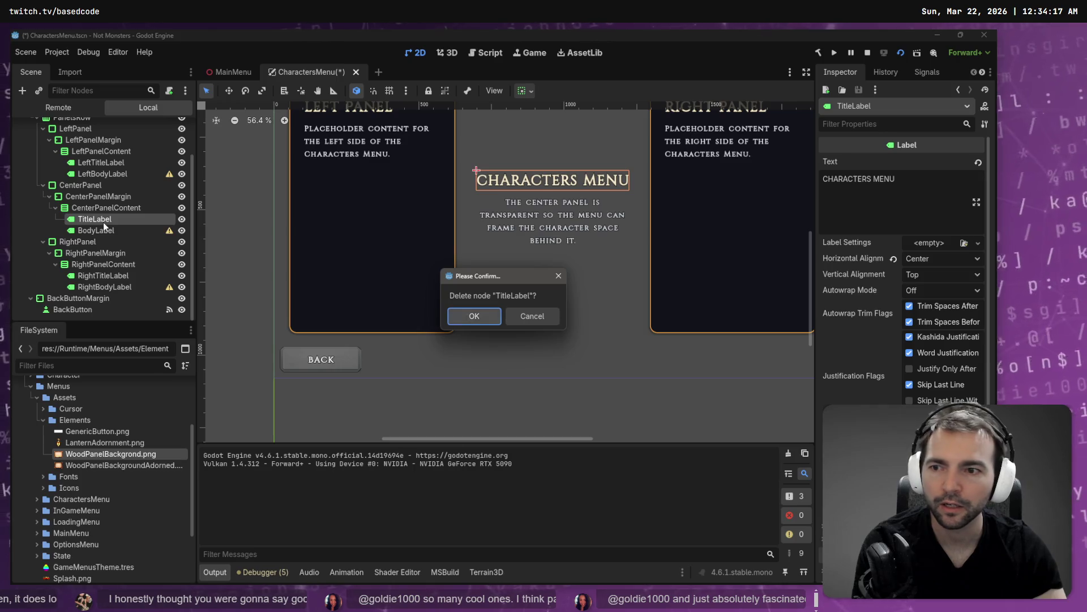
{"action": "key", "text": "Return"}
Step: Delete the BodyLabel node and run the scene to check the centre panel
{"action": "left_click", "coordinate": [106, 231]}
{"action": "key", "text": "Delete"}
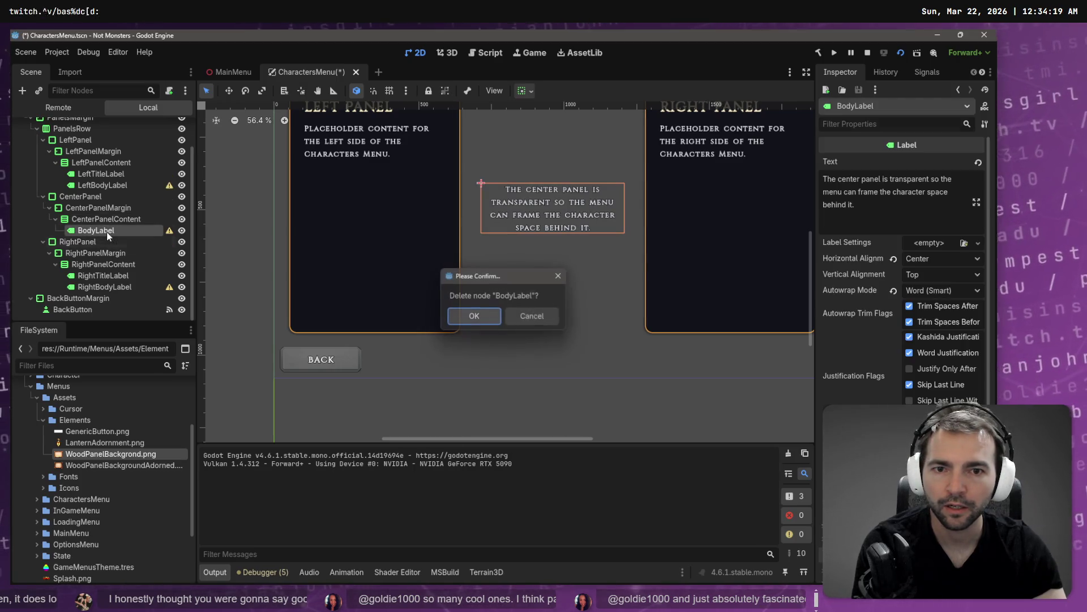
{"action": "key", "text": "Return"}
{"action": "key", "text": "F6"}
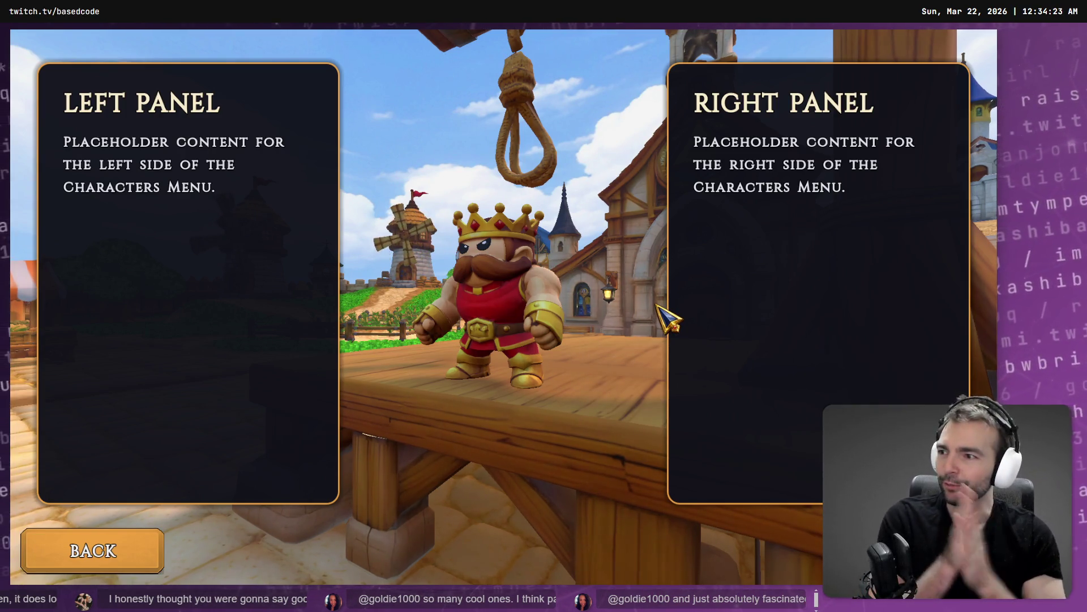
Step: Save the scene, rerun it, and test the Back and Characters navigation
{"action": "key", "text": "F8"}
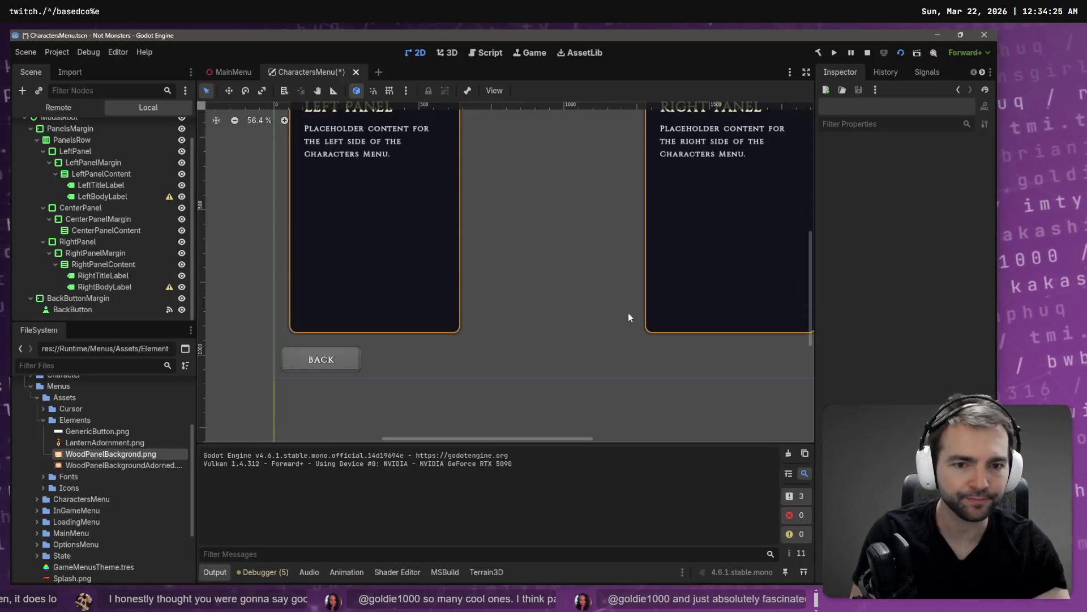
{"action": "left_click", "coordinate": [307, 358]}
{"action": "key", "text": "F6"}
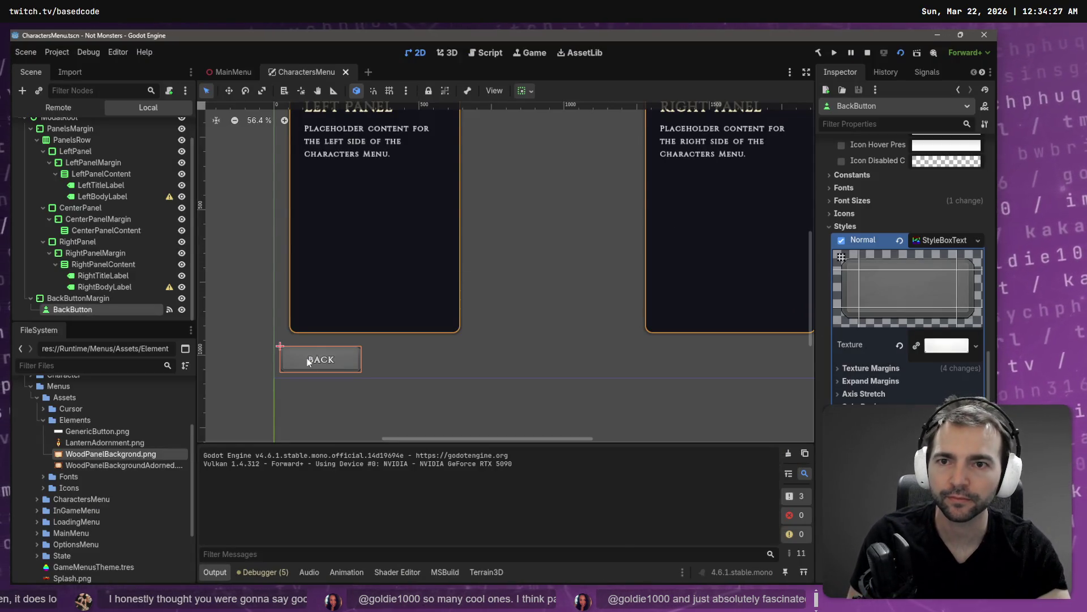
{"action": "left_click", "coordinate": [96, 558]}
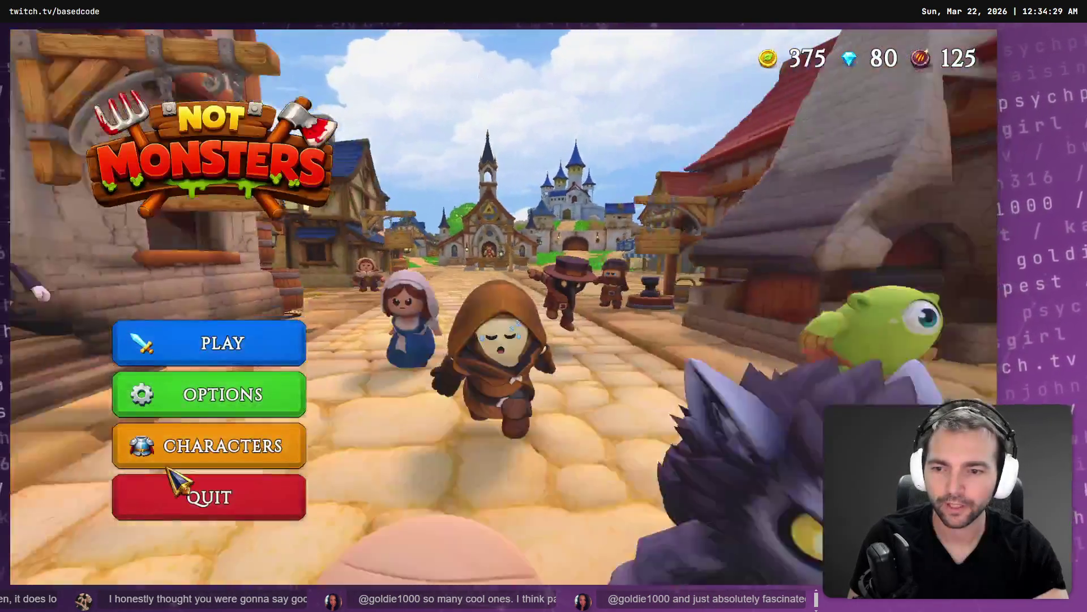
{"action": "left_click", "coordinate": [175, 480]}
Step: Relaunch the game and switch between the main menu and Characters Menu again
{"action": "key", "text": "F8"}
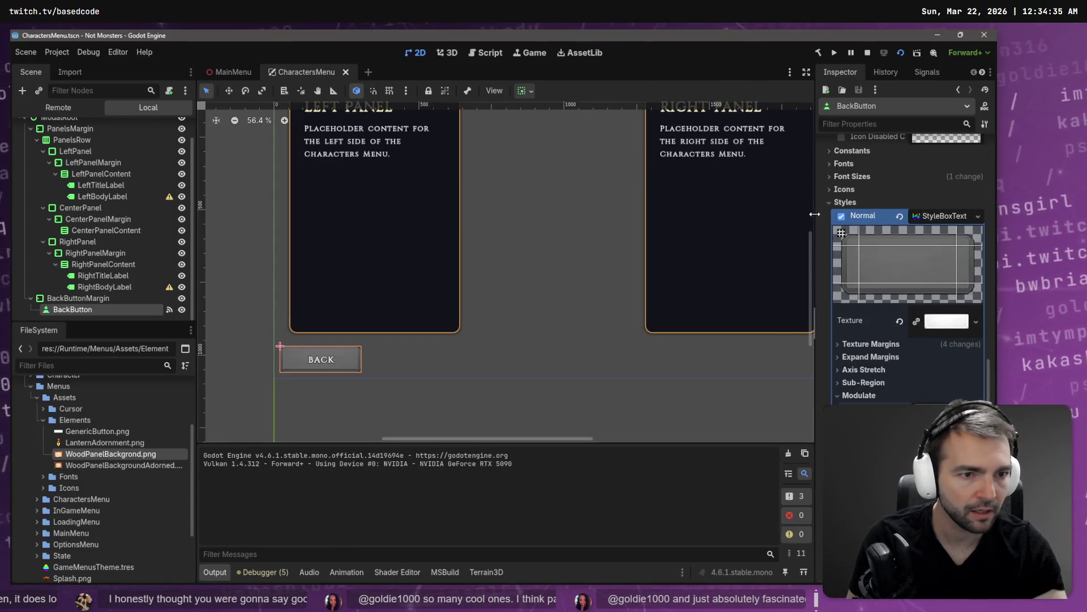
{"action": "key", "text": "F6"}
{"action": "key", "text": "Escape"}
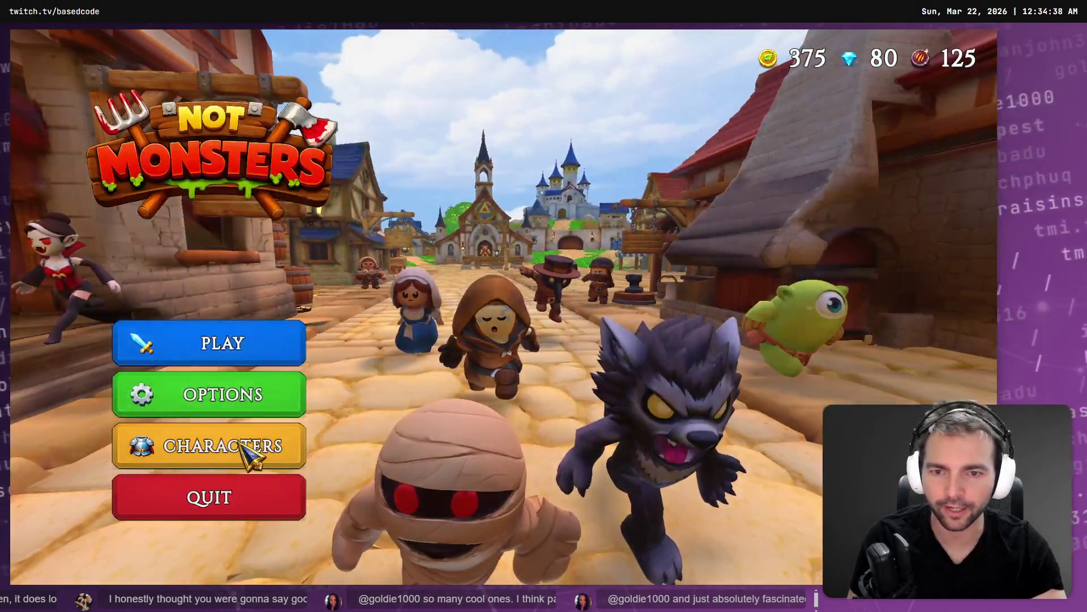
{"action": "left_click", "coordinate": [250, 444]}
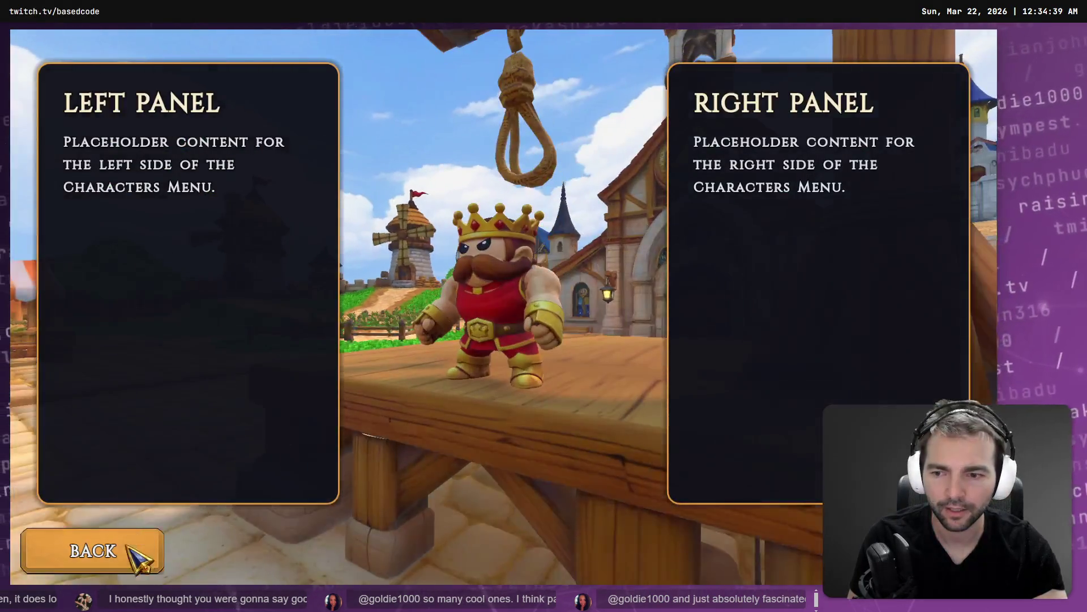
{"action": "left_click", "coordinate": [144, 562]}
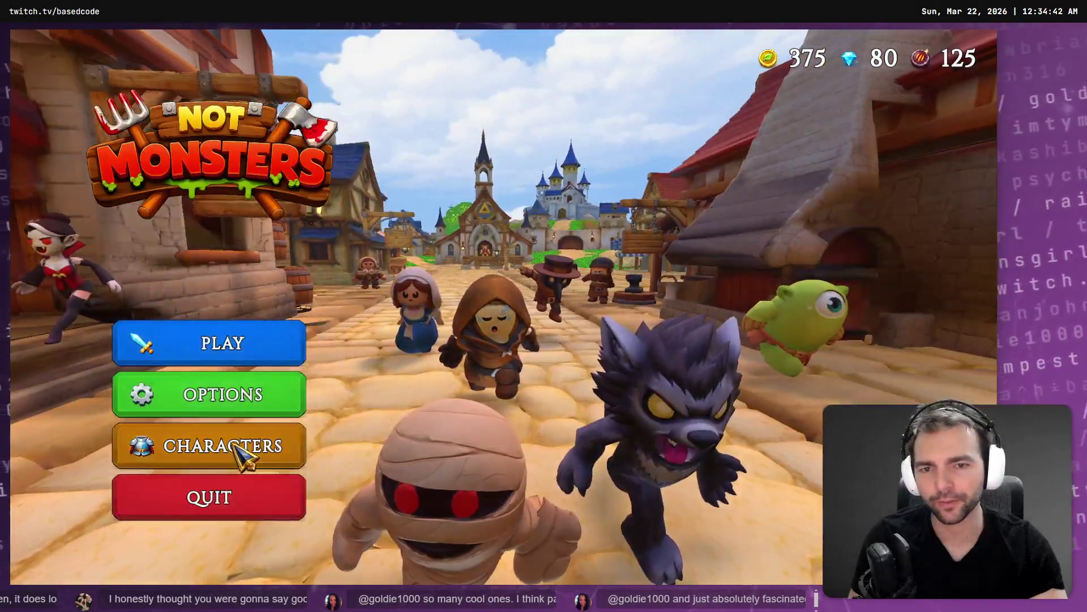
{"action": "left_click", "coordinate": [242, 454]}
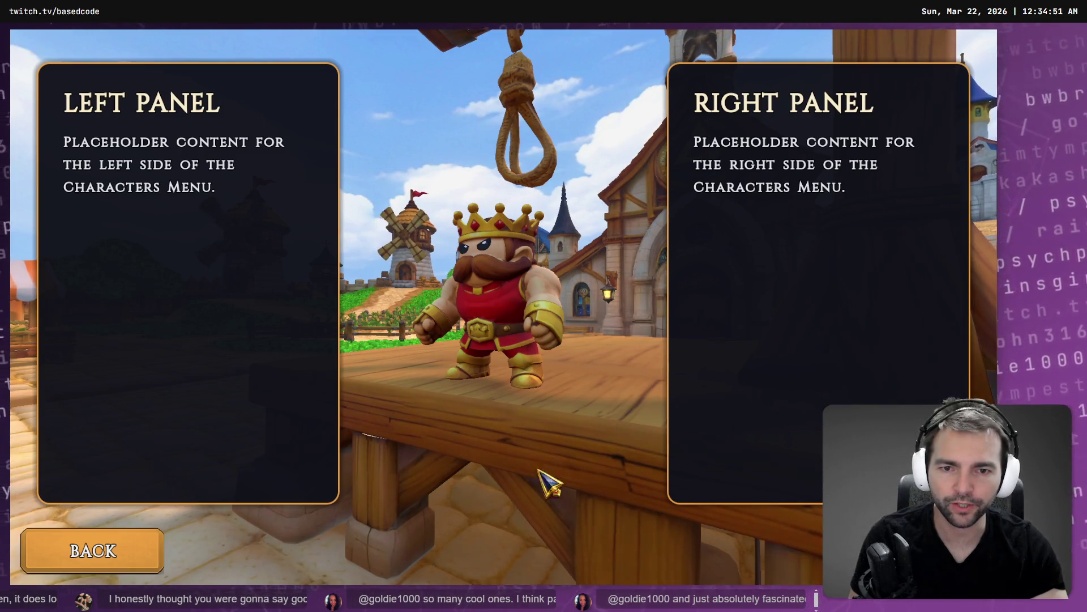
{"action": "left_click", "coordinate": [107, 558]}
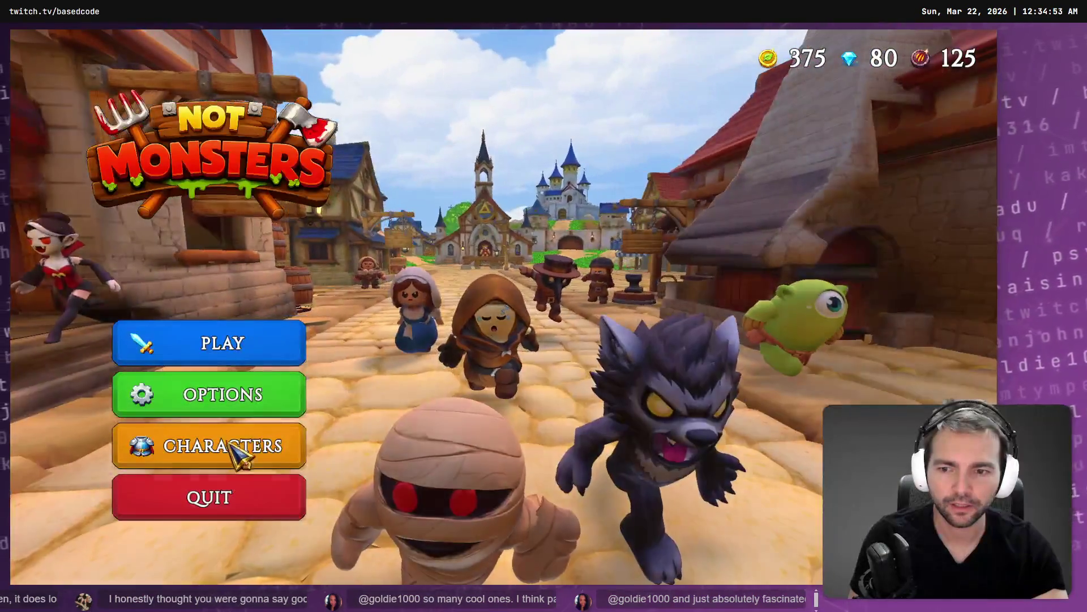
{"action": "left_click", "coordinate": [243, 447]}
{"action": "key", "text": "alt+Tab"}
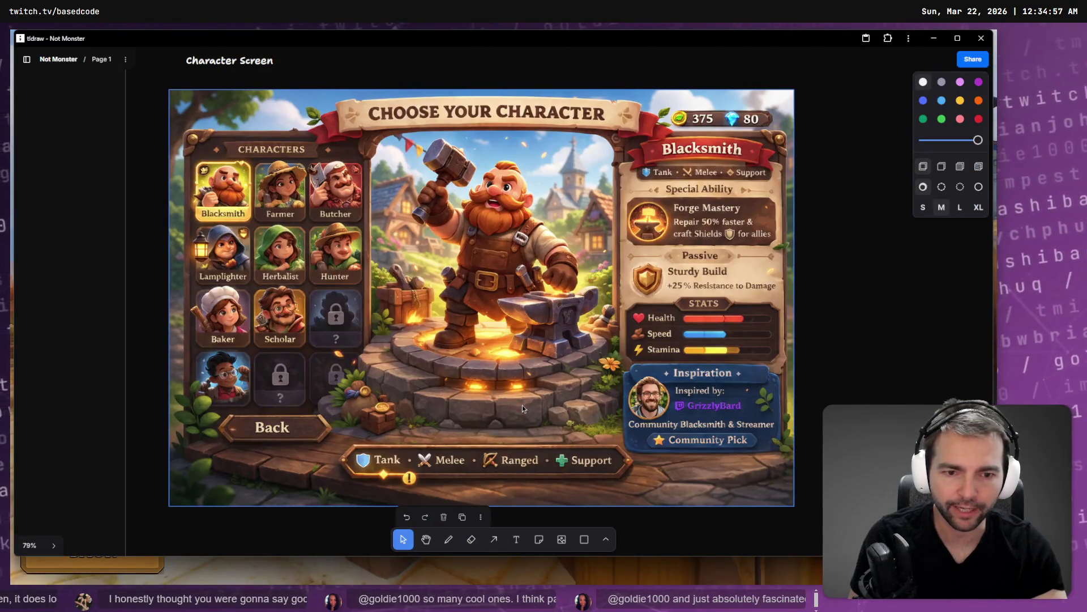
{"action": "key", "text": "alt+Tab"}
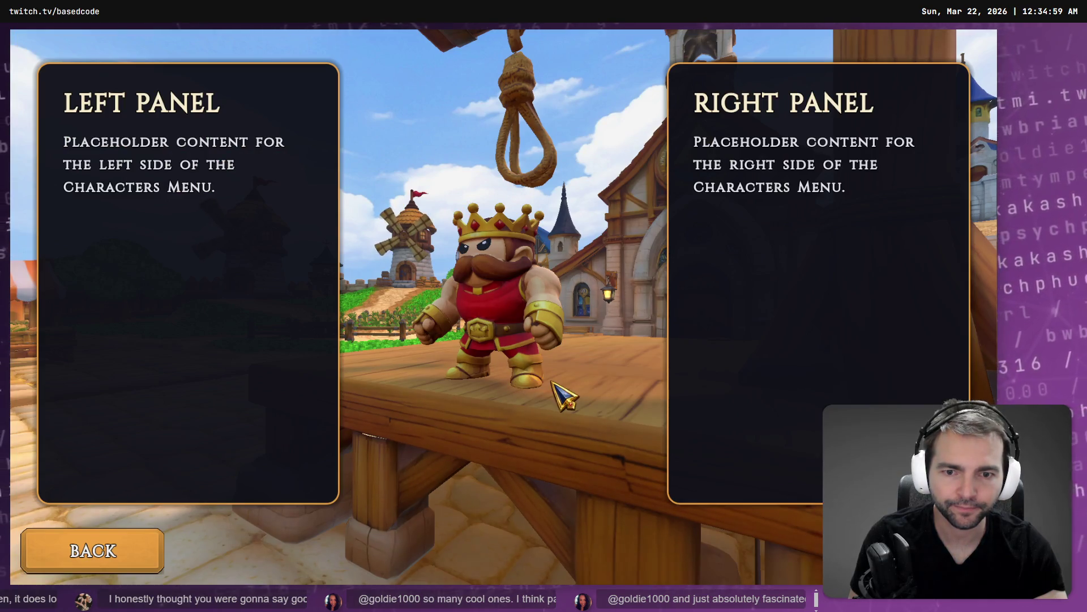
{"action": "left_click", "coordinate": [136, 558]}
{"action": "left_click", "coordinate": [284, 446]}
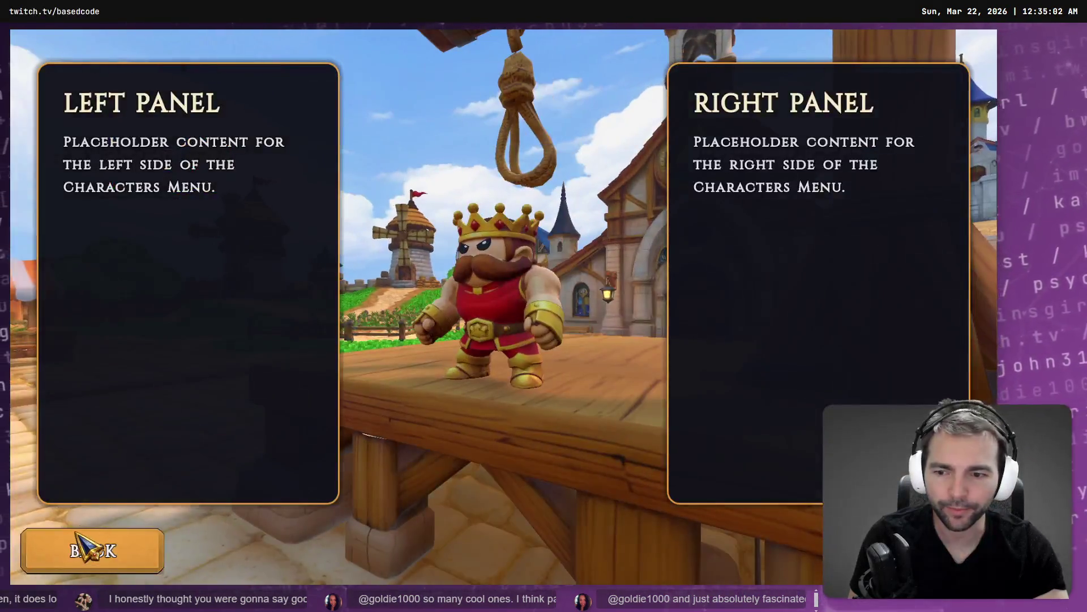
{"action": "left_click", "coordinate": [80, 541]}
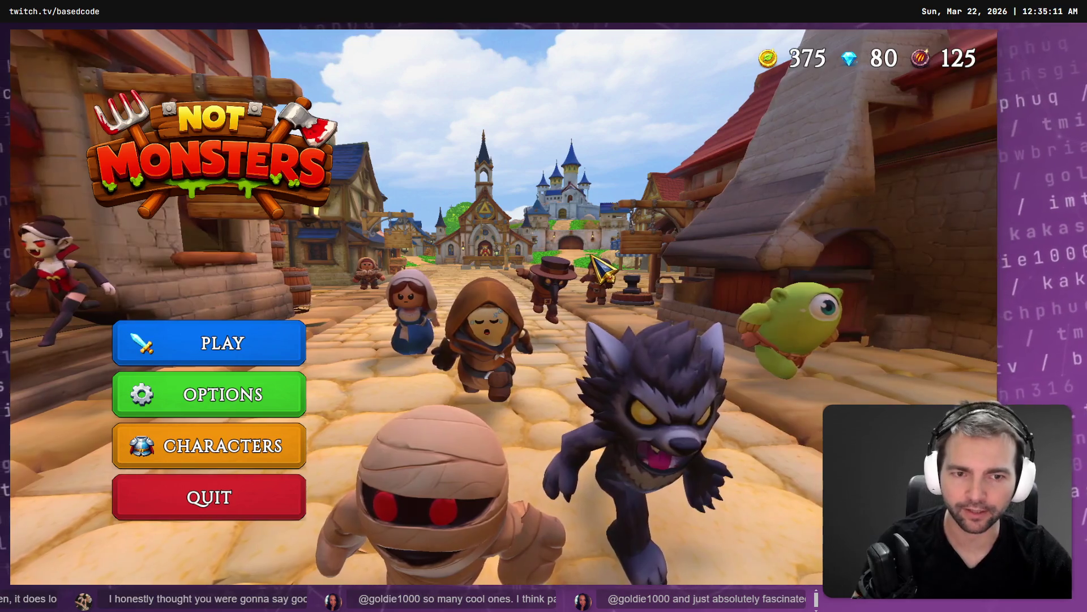
{"action": "left_click", "coordinate": [272, 447]}
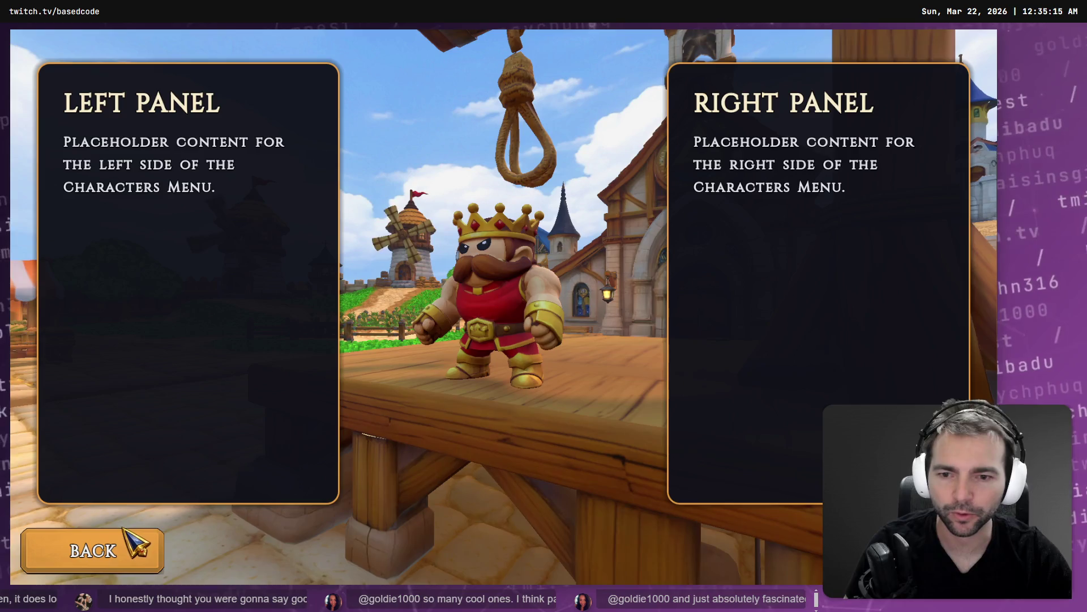
{"action": "left_click", "coordinate": [131, 538]}
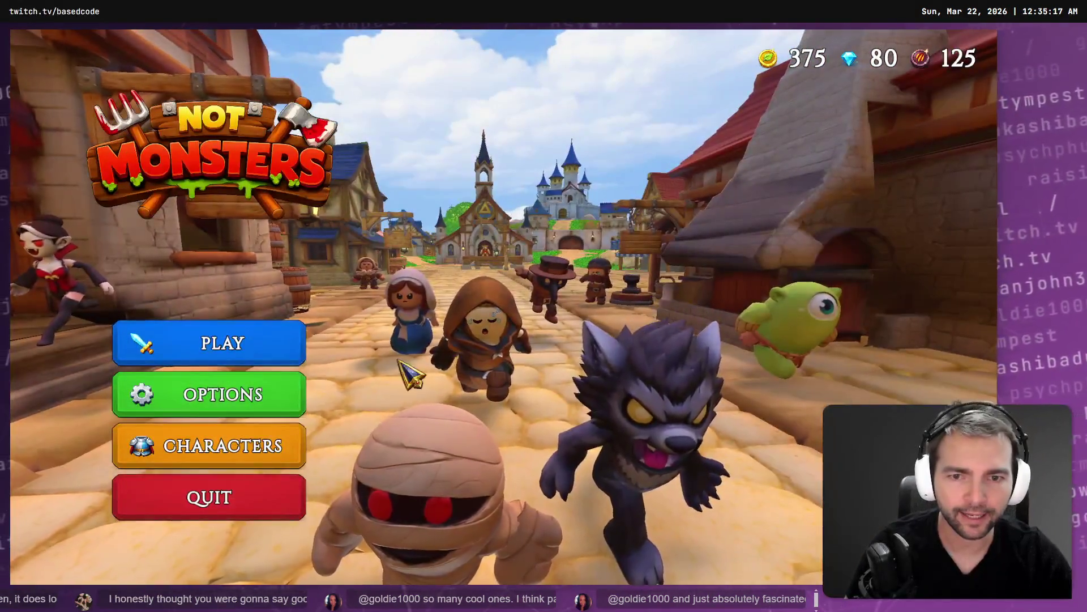
{"action": "left_click", "coordinate": [275, 462]}
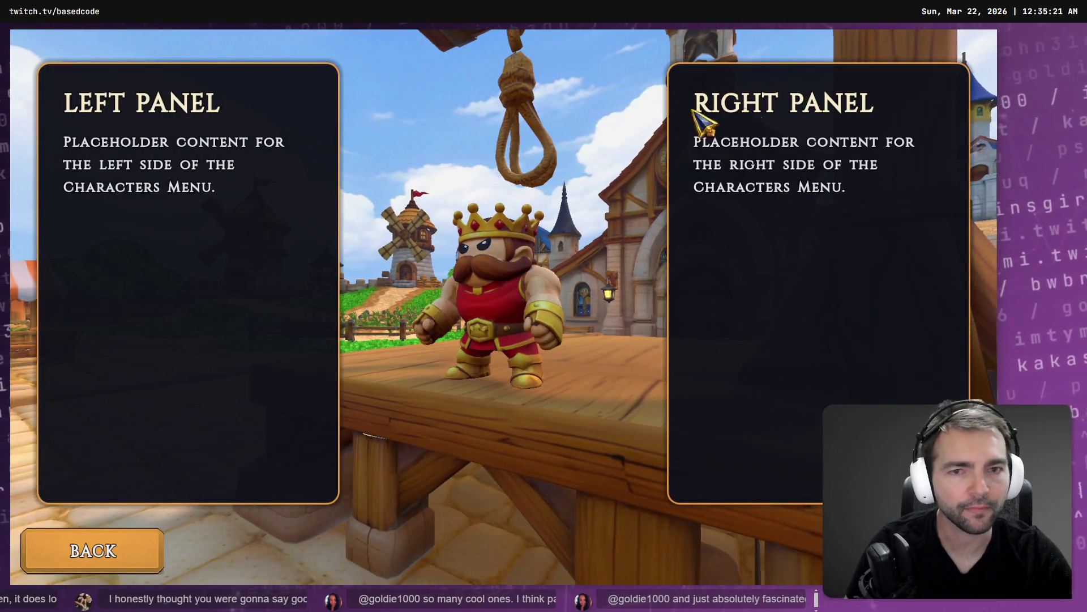
{"action": "left_click", "coordinate": [117, 548]}
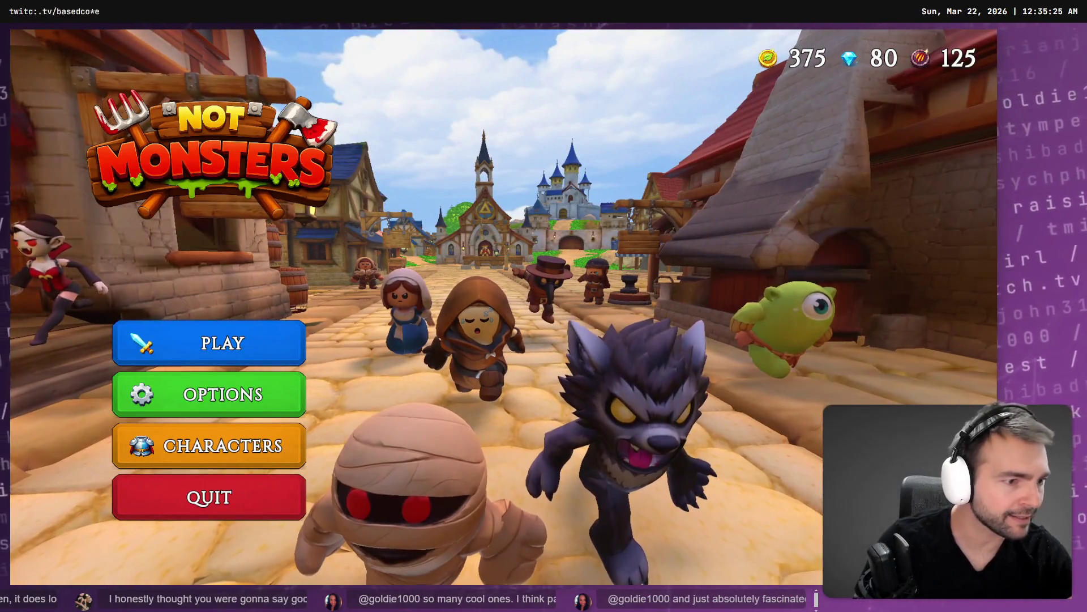
{"action": "key", "text": "alt+Tab"}
Step: Select all unstaged changes and stage them
{"action": "left_click", "coordinate": [227, 161]}
{"action": "left_click", "coordinate": [249, 110]}
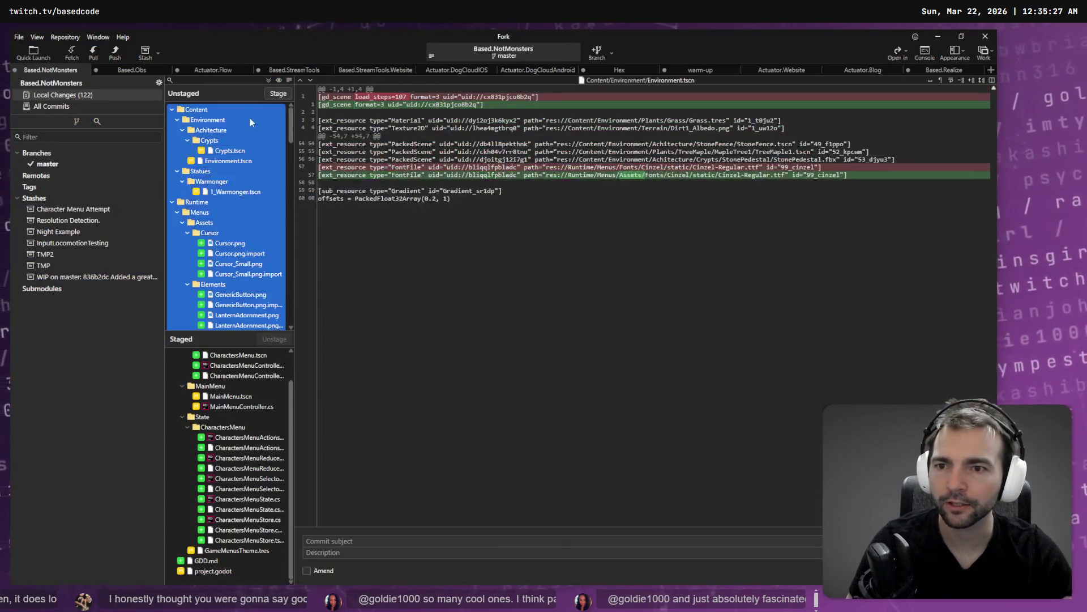
{"action": "left_click", "coordinate": [280, 93]}
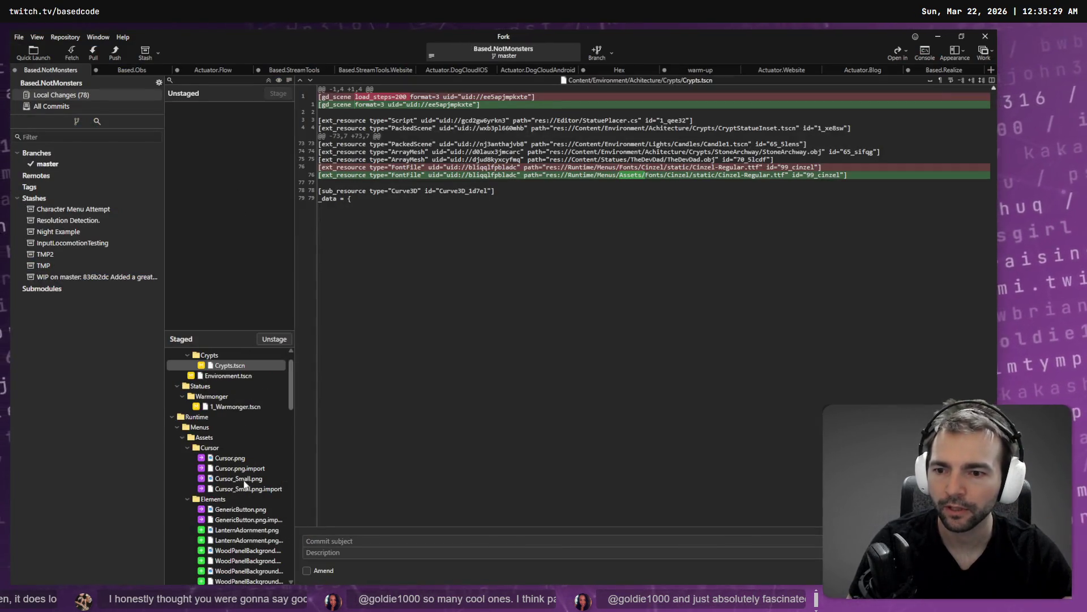
Step: Review the staged diffs of 1_Warmonger.tscn, Environment.tscn and Crypts.tscn, including the moved Cinzel font path
{"action": "left_click", "coordinate": [249, 406]}
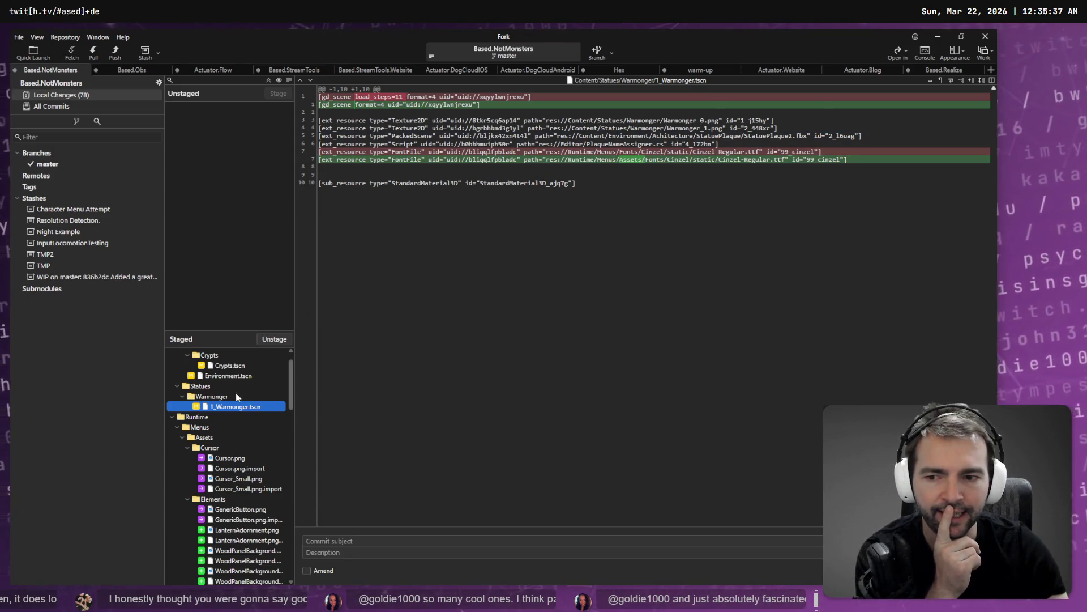
{"action": "left_click", "coordinate": [239, 376]}
{"action": "scroll", "coordinate": [242, 376], "scroll_direction": "up", "scroll_amount": 1}
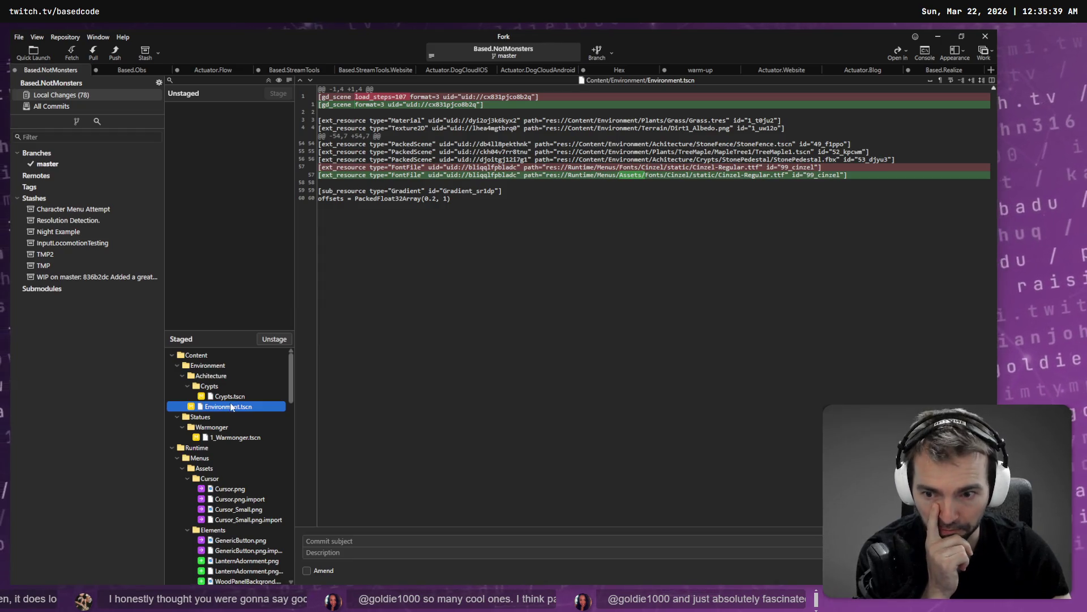
{"action": "left_click", "coordinate": [230, 397]}
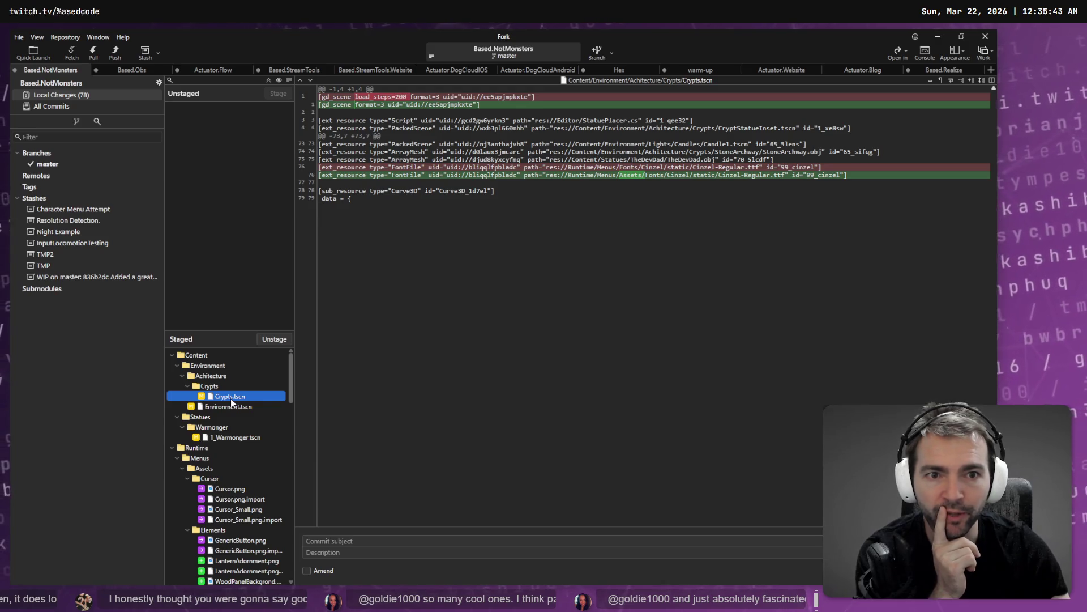
{"action": "scroll", "coordinate": [182, 417], "scroll_direction": "down", "scroll_amount": 1}
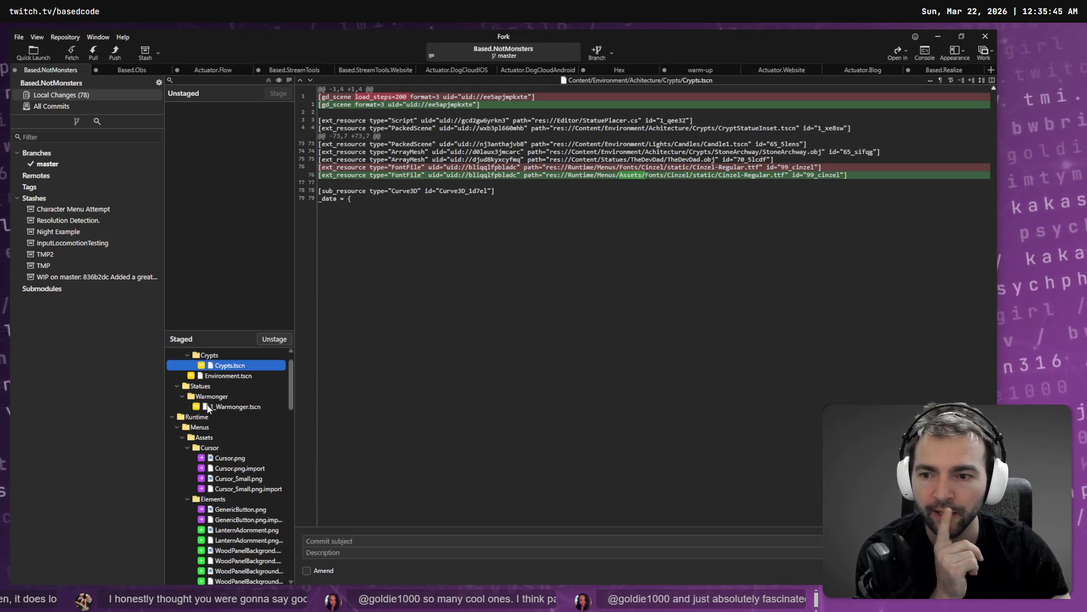
{"action": "scroll", "coordinate": [224, 407], "scroll_direction": "down", "scroll_amount": 7}
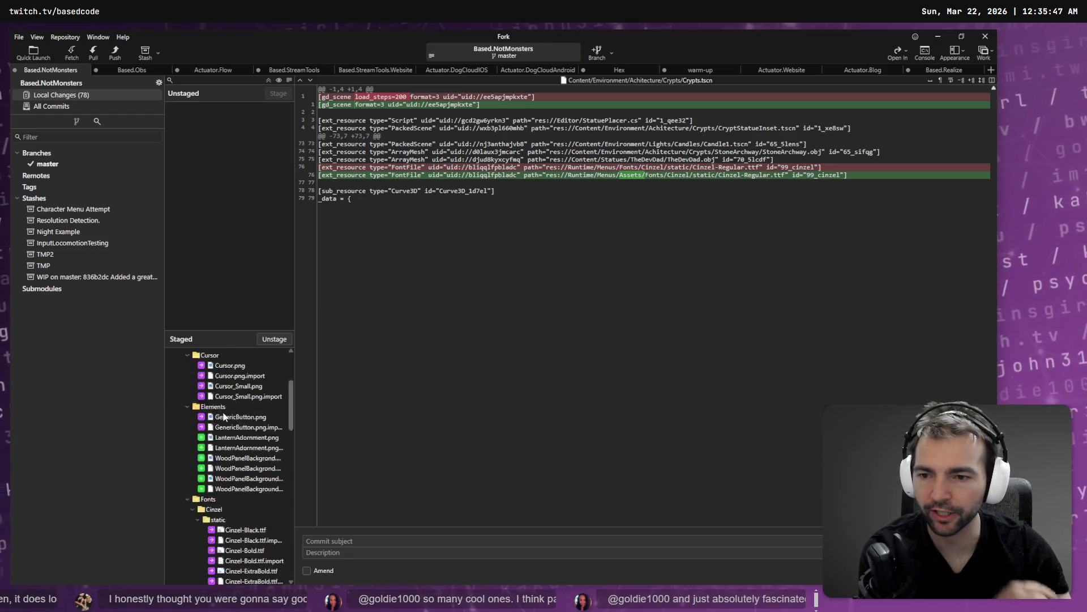
{"action": "scroll", "coordinate": [224, 408], "scroll_direction": "down", "scroll_amount": 15}
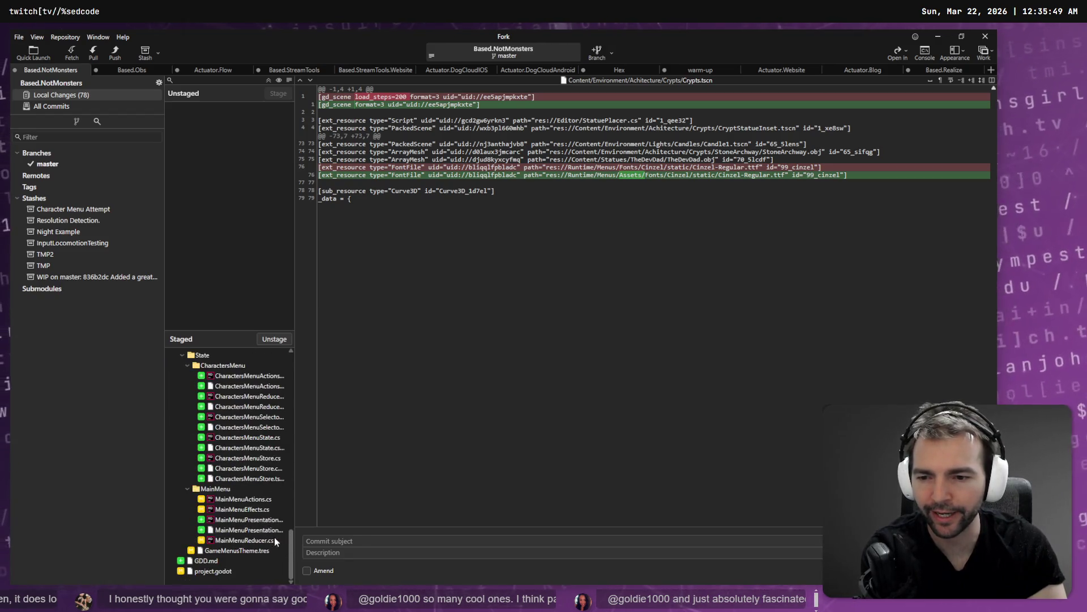
{"action": "left_click_drag", "start_coordinate": [288, 549], "coordinate": [280, 358]}
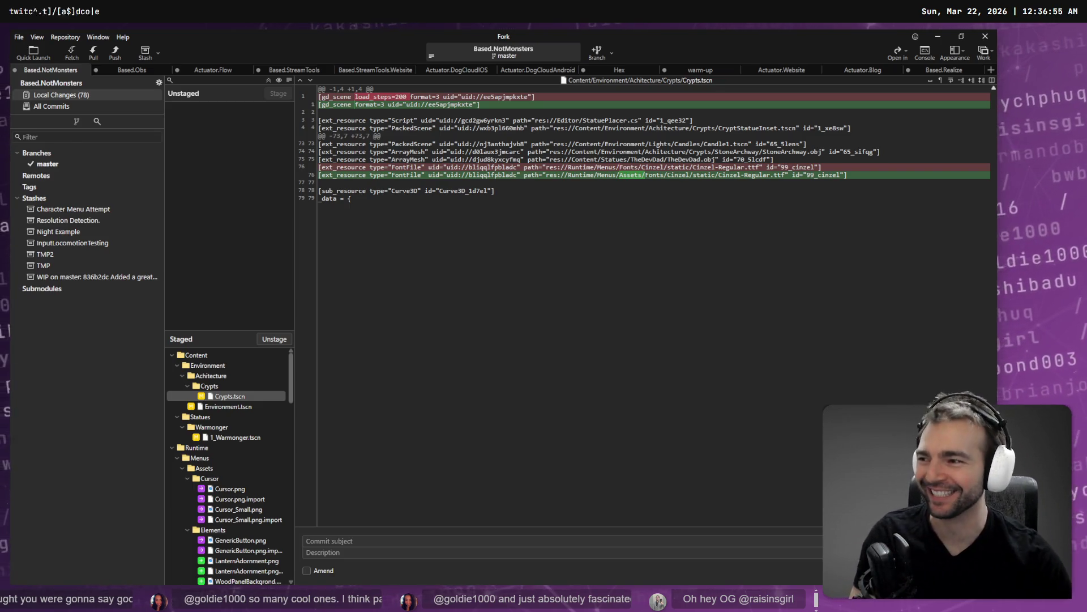
Step: Switch from Fork through the open windows to the running Not Monsters main menu
{"action": "key", "text": "alt+Tab"}
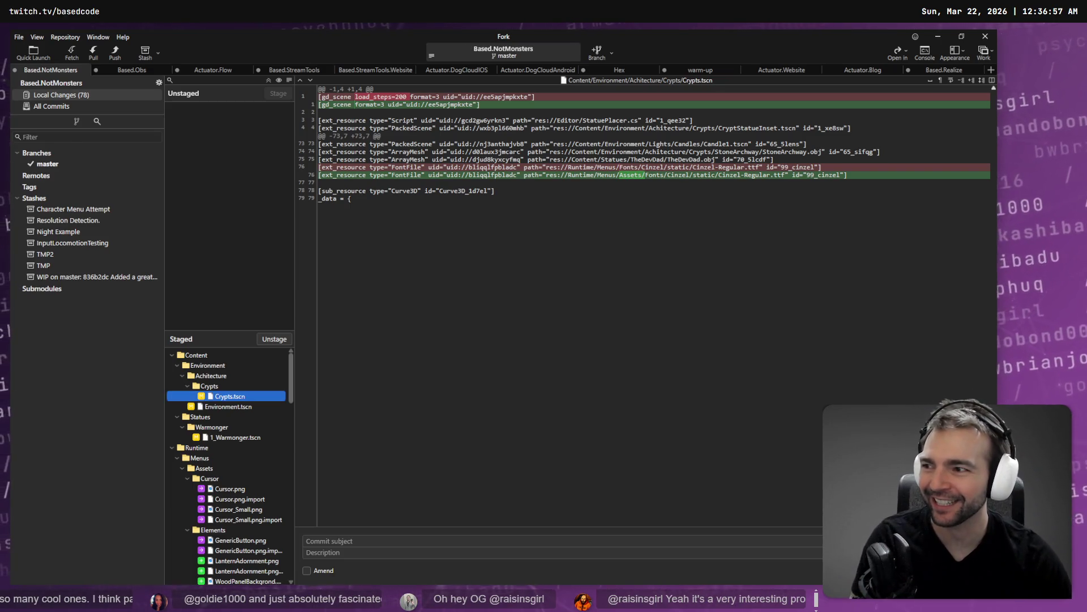
{"action": "key", "text": "alt+Tab"}
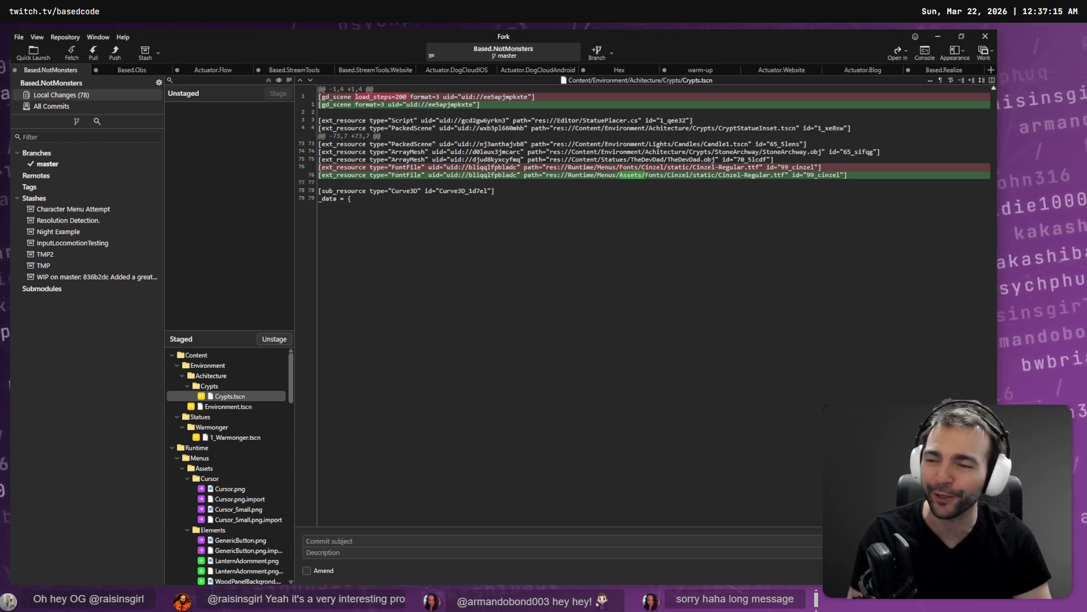
{"action": "key", "text": "alt+Tab"}
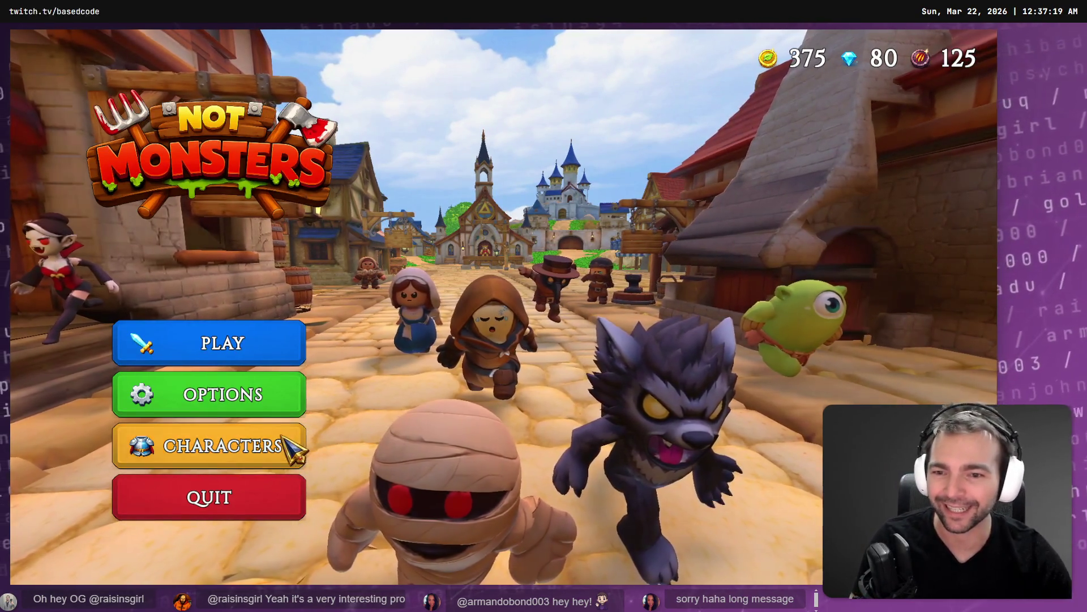
Step: Open and close the Characters screen five times to test the transition, then return to Fork
{"action": "left_click", "coordinate": [266, 445]}
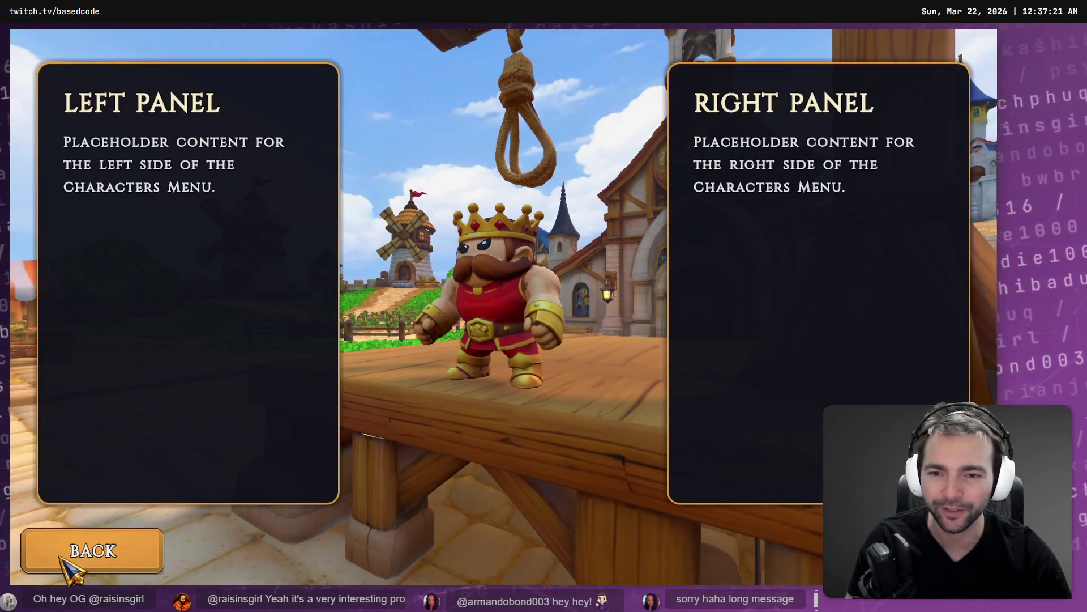
{"action": "left_click", "coordinate": [73, 563]}
{"action": "left_click", "coordinate": [222, 453]}
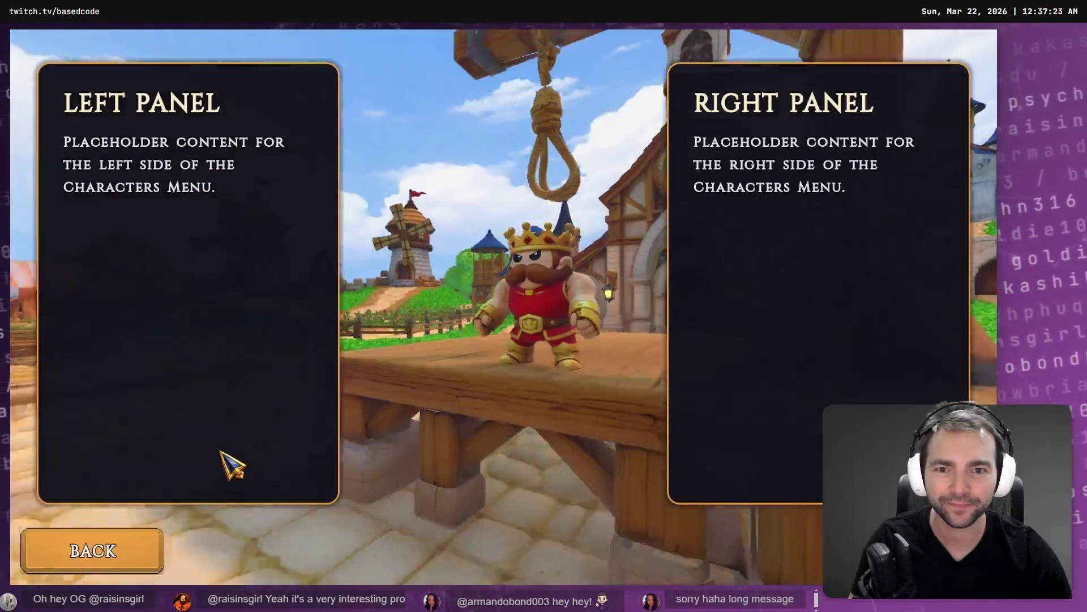
{"action": "left_click", "coordinate": [153, 538]}
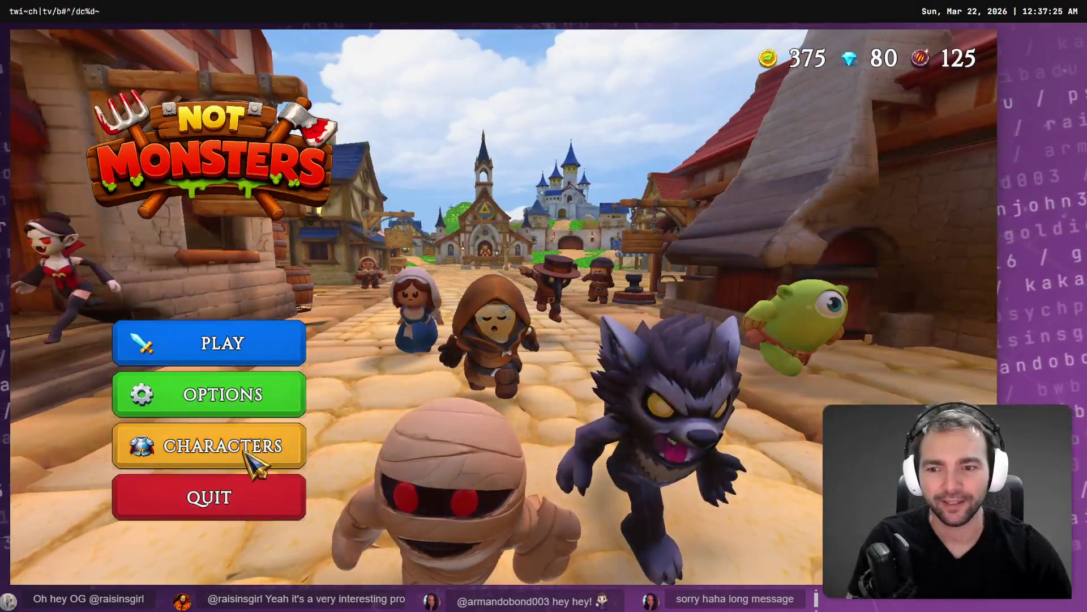
{"action": "left_click", "coordinate": [245, 447]}
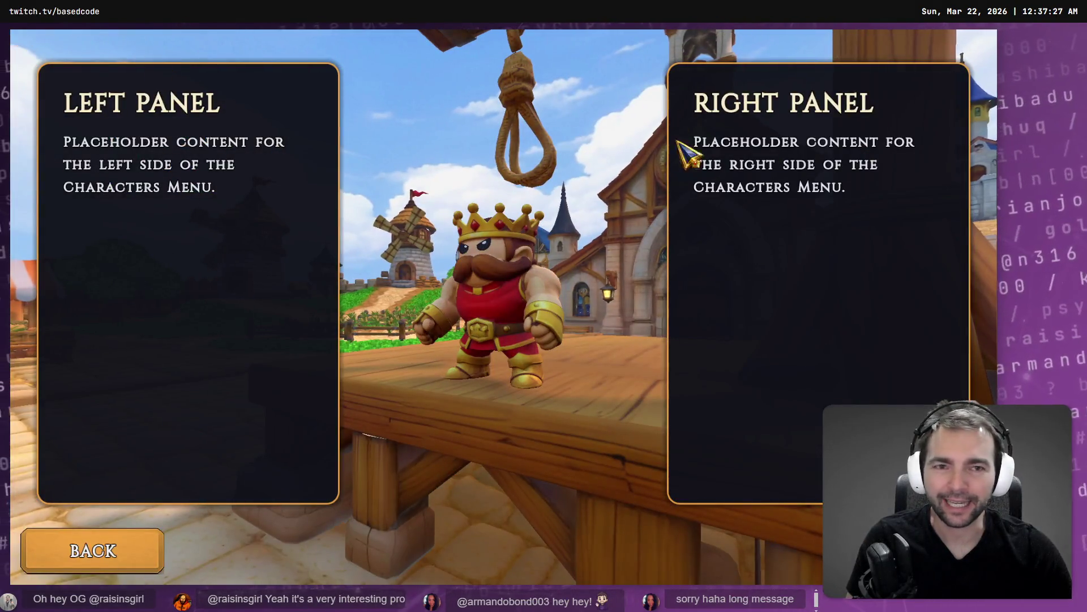
{"action": "left_click", "coordinate": [102, 547]}
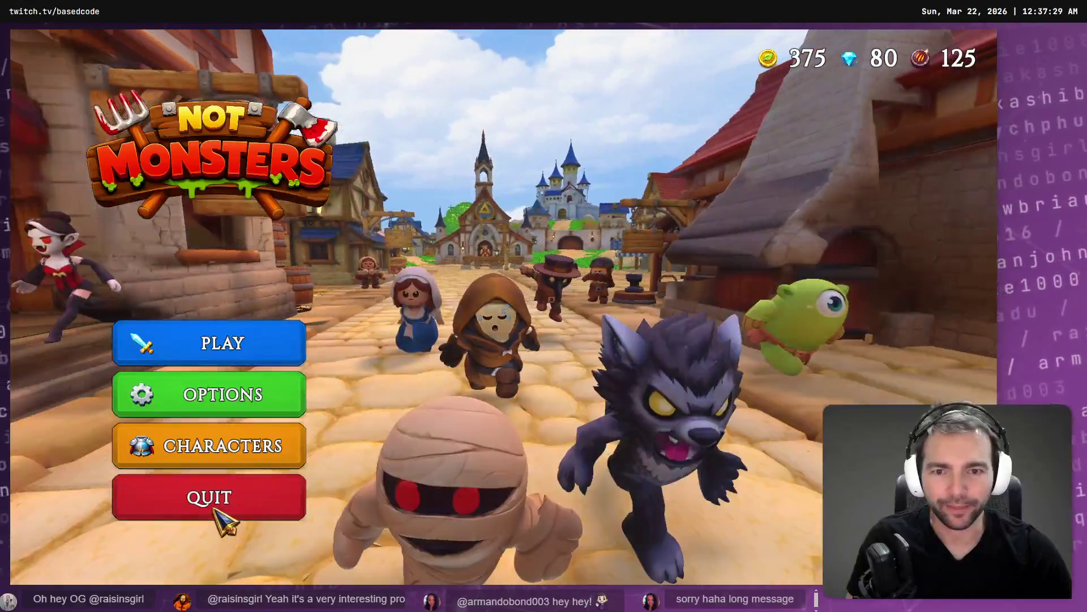
{"action": "left_click", "coordinate": [249, 447]}
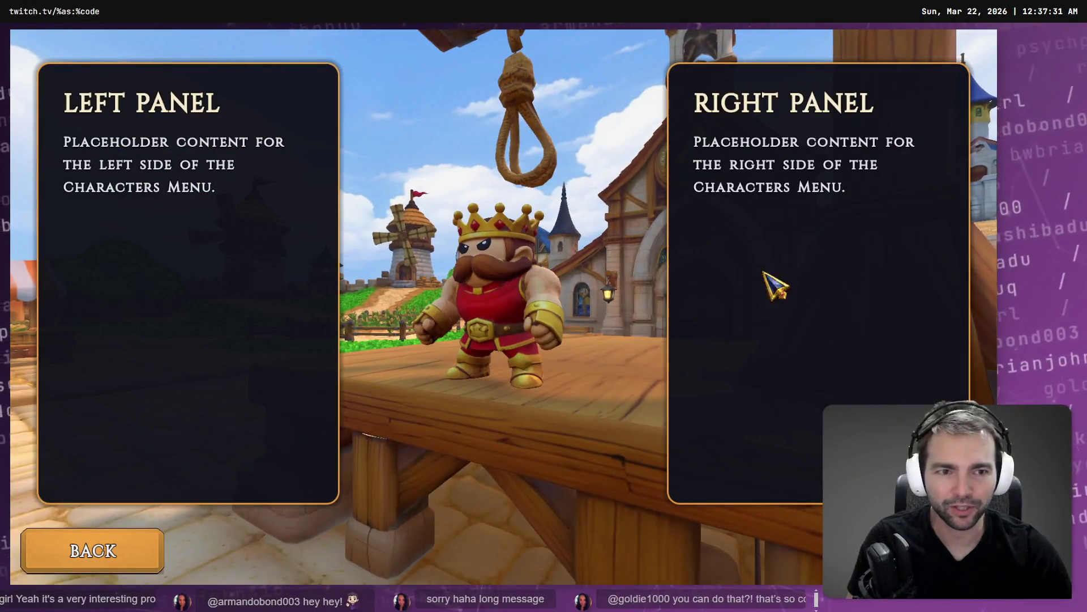
{"action": "left_click", "coordinate": [103, 536]}
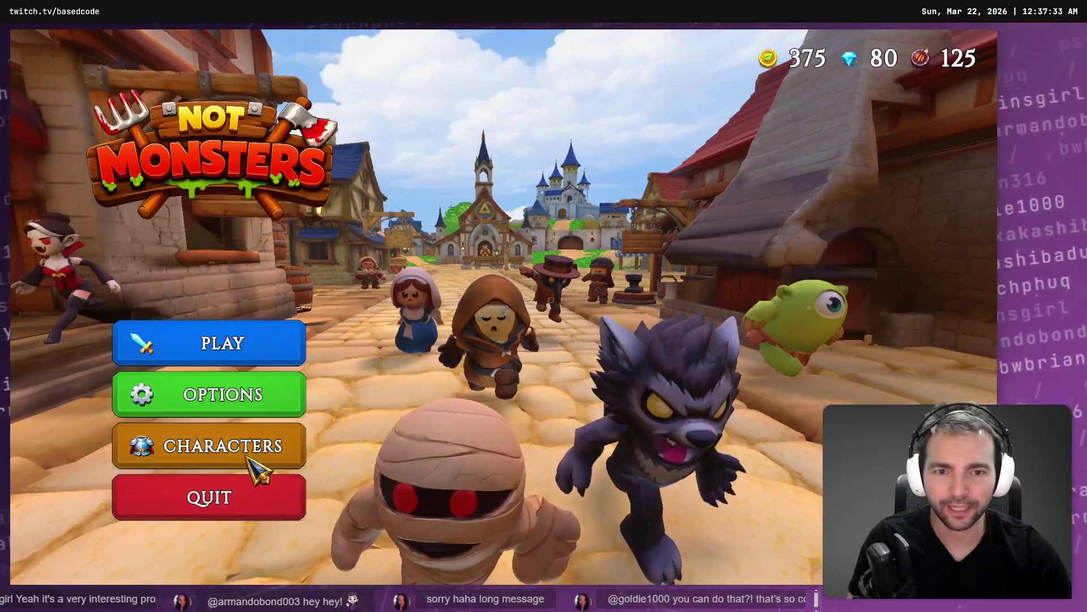
{"action": "left_click", "coordinate": [251, 459]}
{"action": "left_click", "coordinate": [160, 550]}
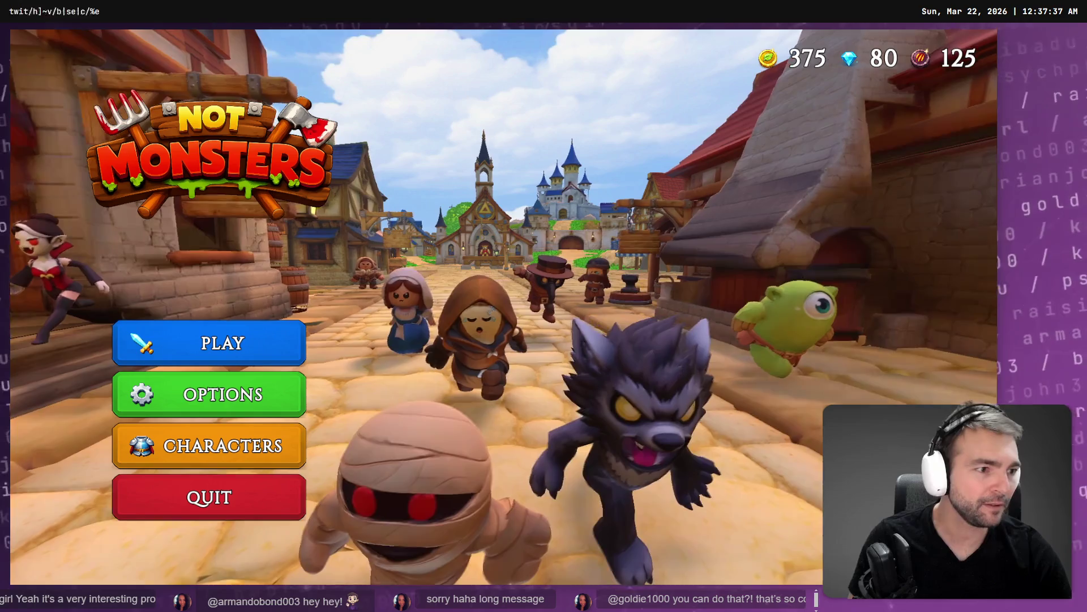
{"action": "key", "text": "alt+Tab"}
{"action": "left_click", "coordinate": [764, 413]}
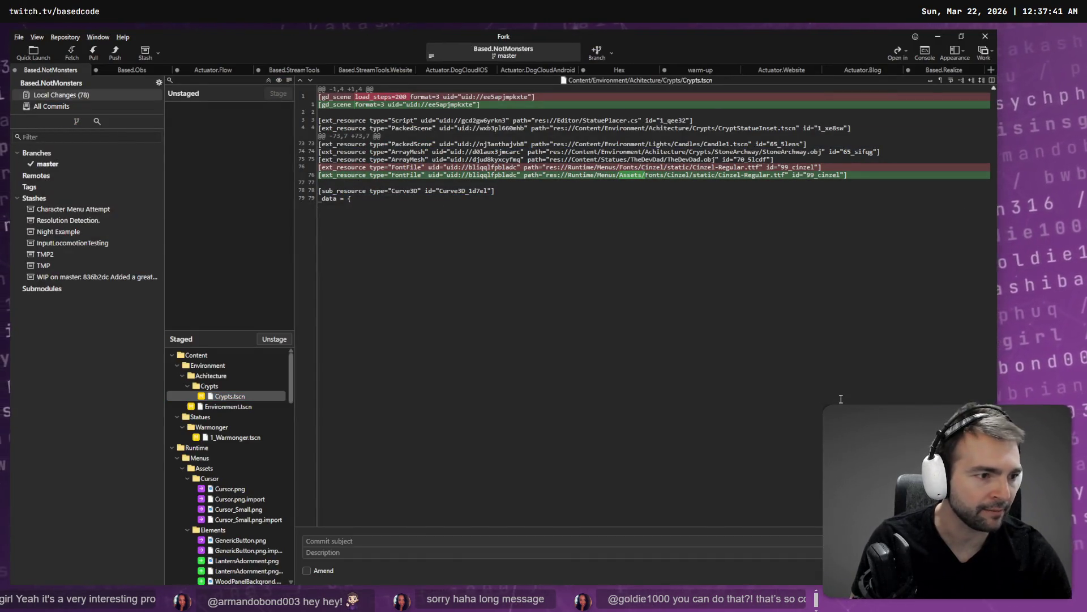
Step: Dictate a Codex request to fade in the character menu as the main menu fades out, then return to Fork
{"action": "key", "text": "alt+Tab"}
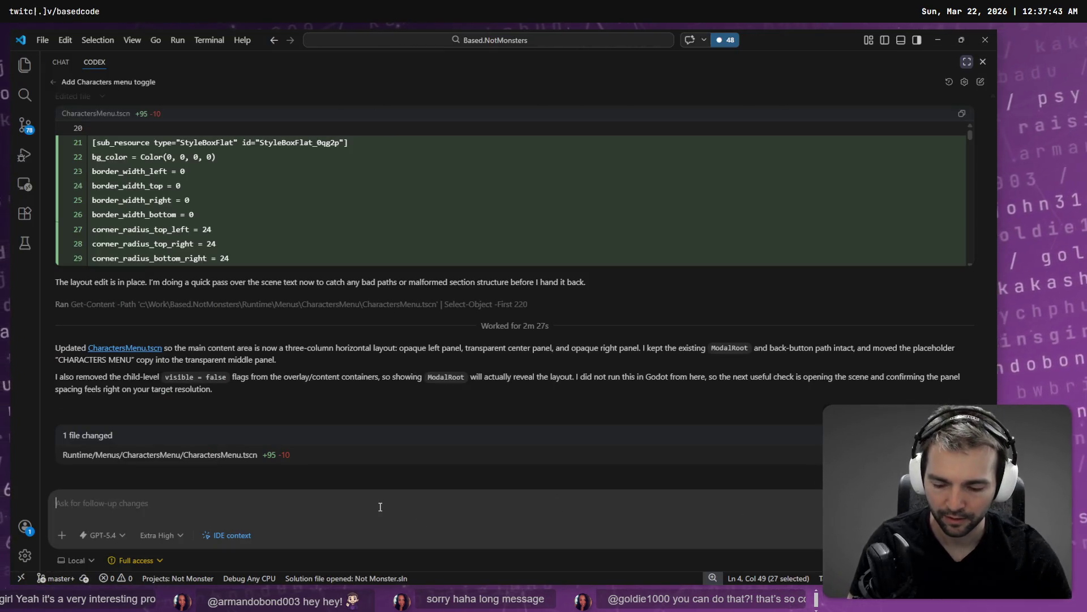
{"action": "key", "text": "super+h"}
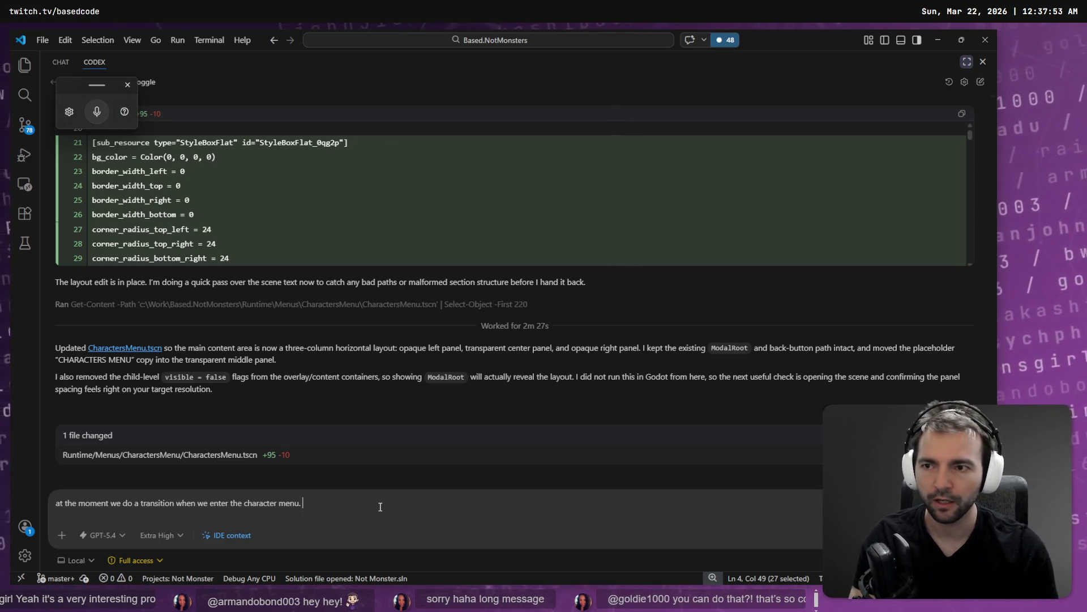
{"action": "key", "text": "super+h"}
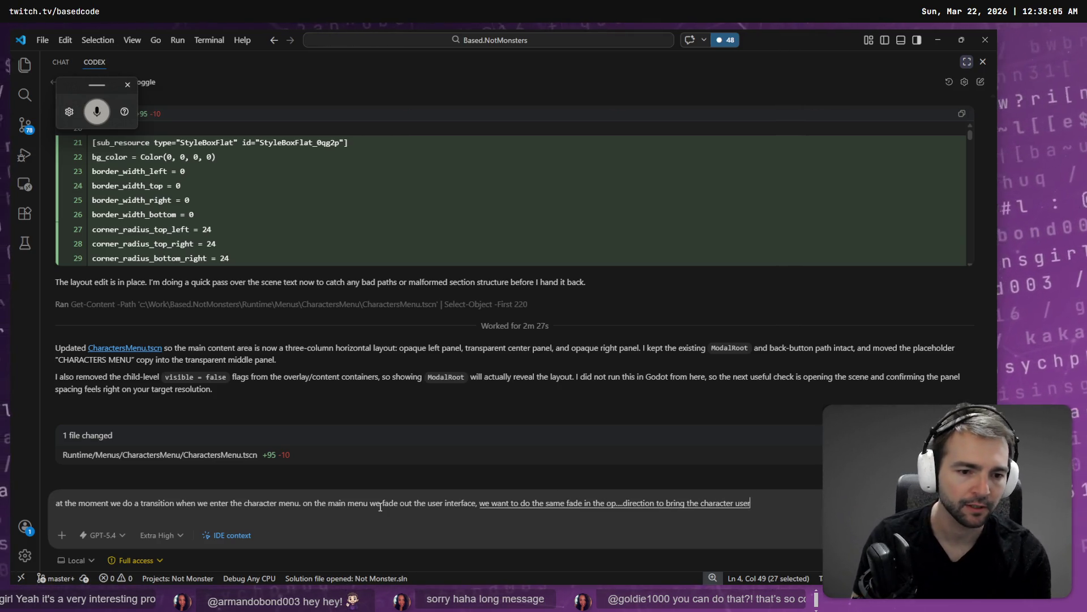
{"action": "type", "text": "menu interface"}
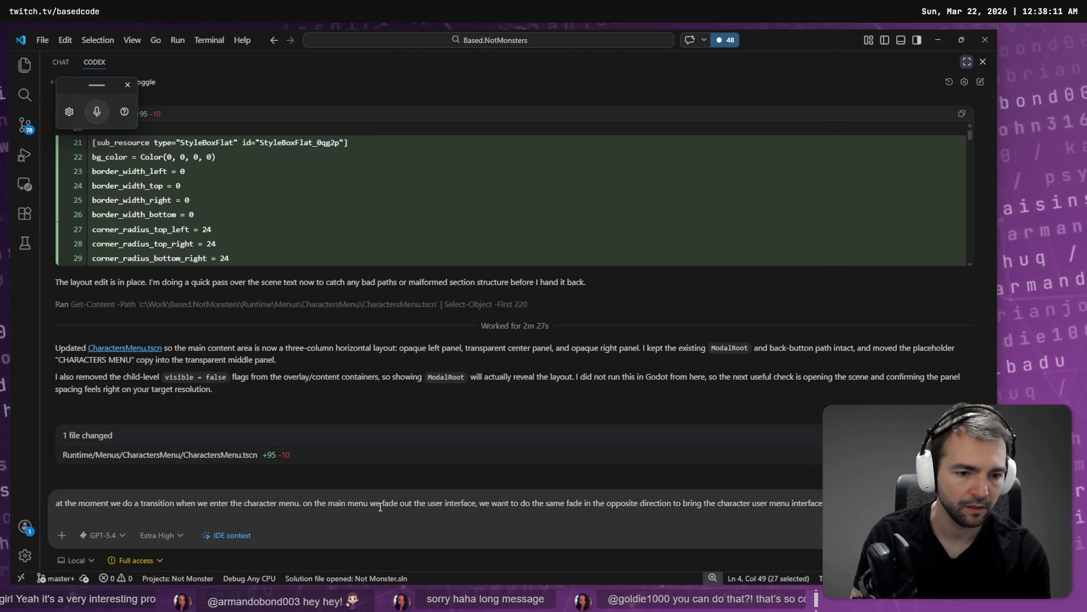
{"action": "key", "text": "ctrl+z"}
{"action": "key", "text": "ctrl+y"}
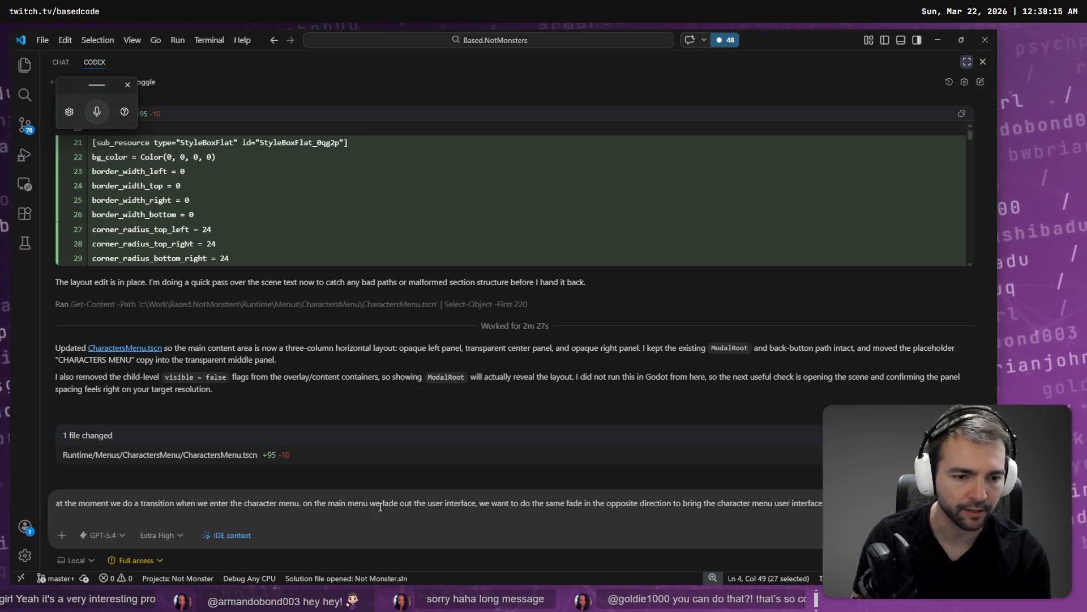
{"action": "key", "text": "alt+Tab"}
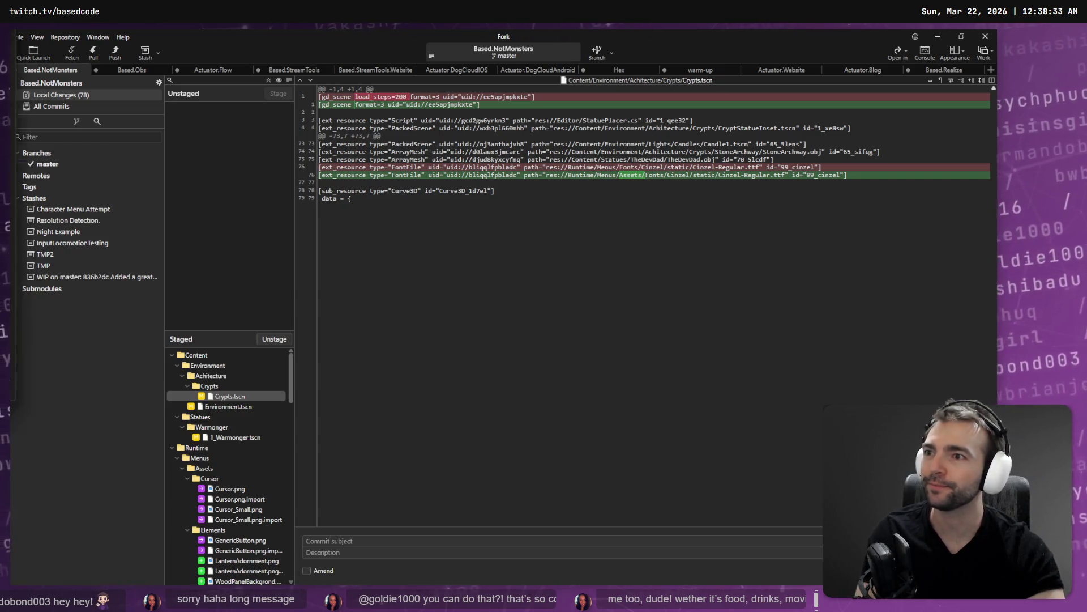
{"action": "key", "text": "alt+Tab"}
{"action": "double_click", "coordinate": [236, 189]}
{"action": "type", "text": "project nova"}
{"action": "key", "text": "Return"}
{"action": "left_click", "coordinate": [219, 113]}
{"action": "type", "text": "steak"}
{"action": "key", "text": "Return"}
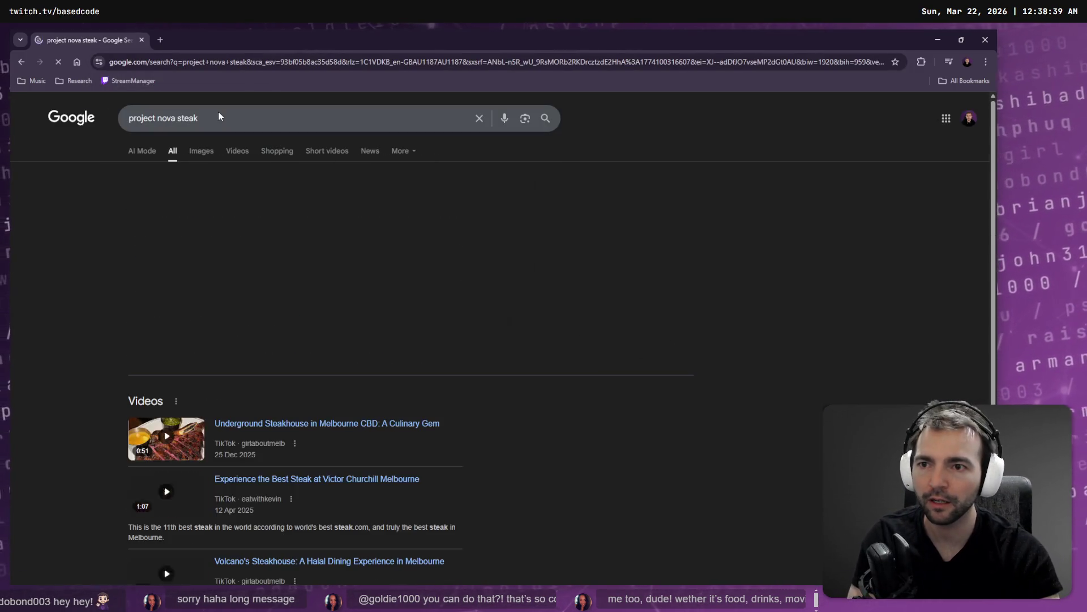
{"action": "left_click", "coordinate": [203, 119]}
{"action": "key", "text": "BackSpace"}
{"action": "type", "text": "m"}
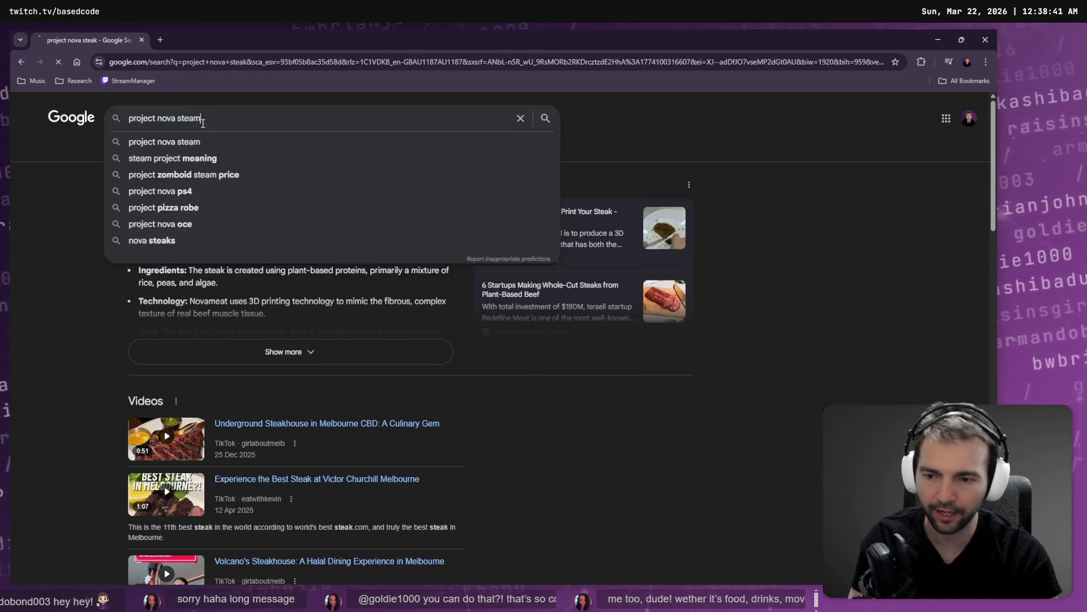
{"action": "key", "text": "Return"}
{"action": "left_click", "coordinate": [250, 205]}
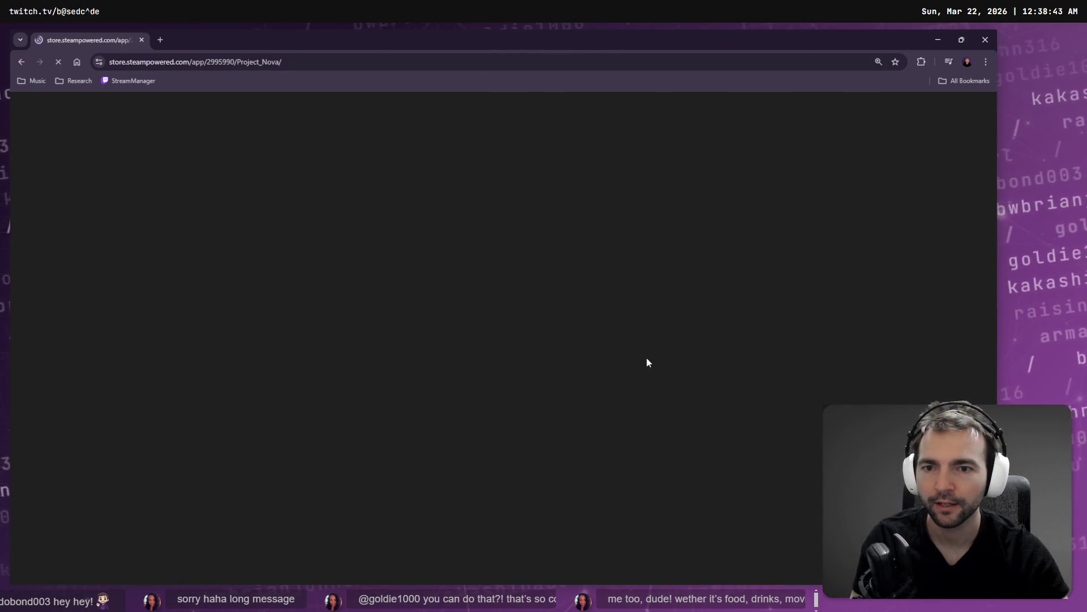
{"action": "scroll", "coordinate": [589, 390], "scroll_direction": "down", "scroll_amount": 1}
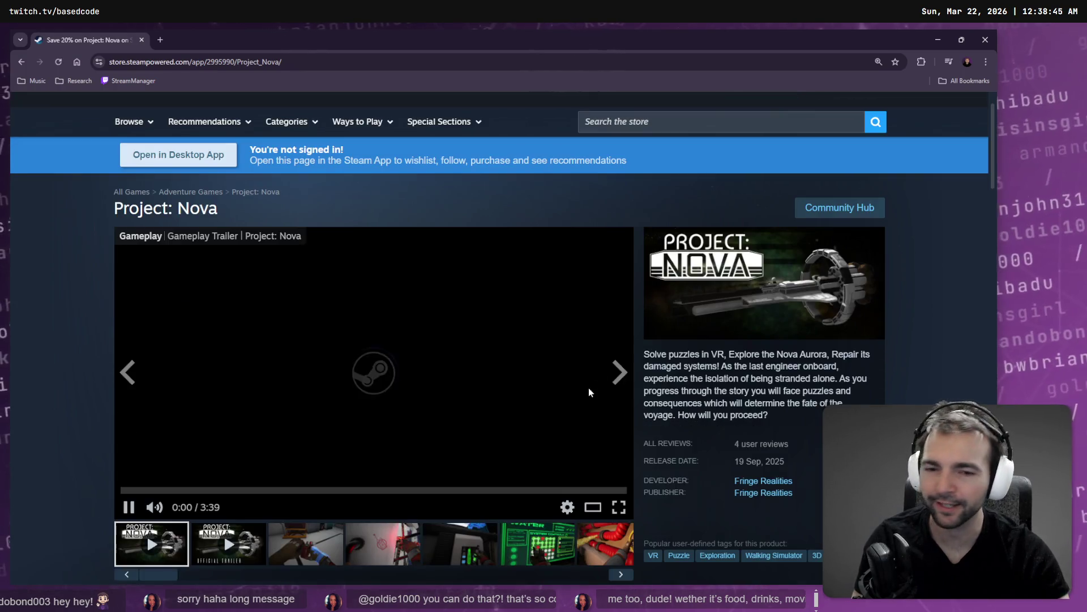
{"action": "left_click", "coordinate": [619, 507]}
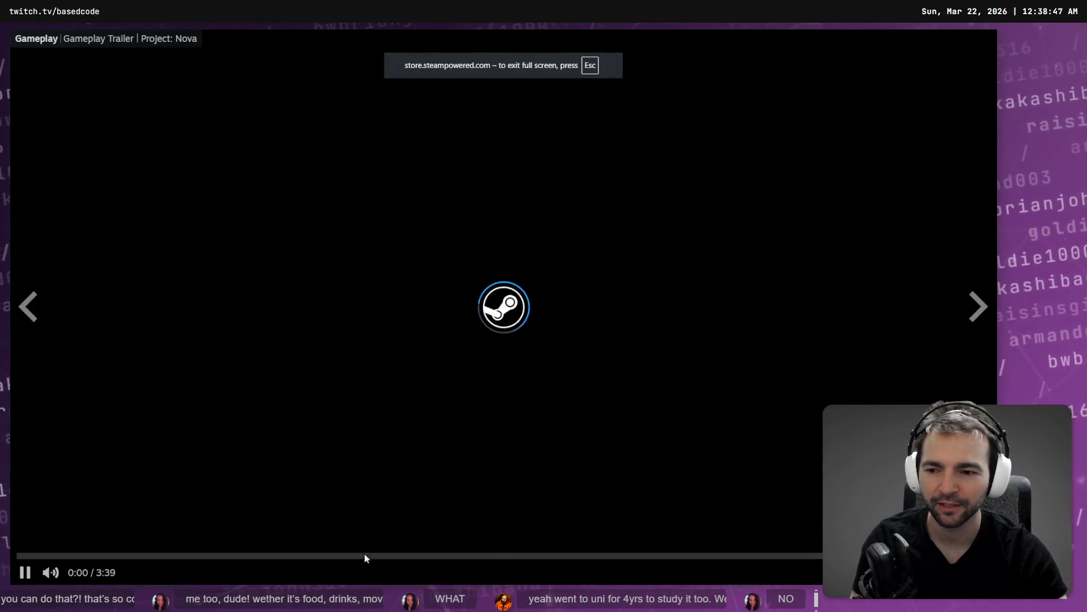
{"action": "mouse_move", "coordinate": [48, 573]}
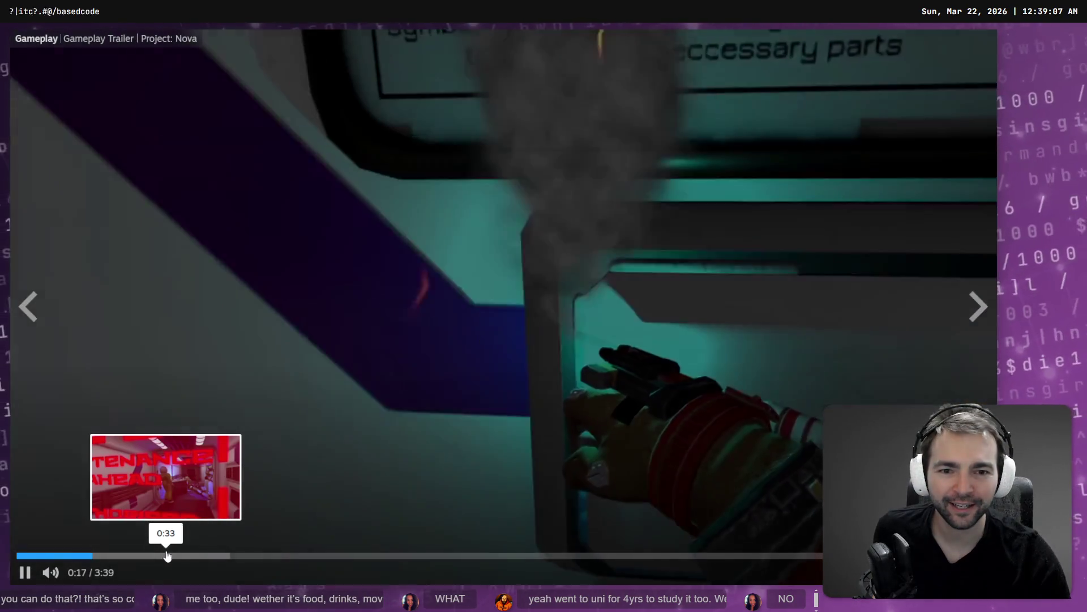
{"action": "left_click", "coordinate": [167, 556]}
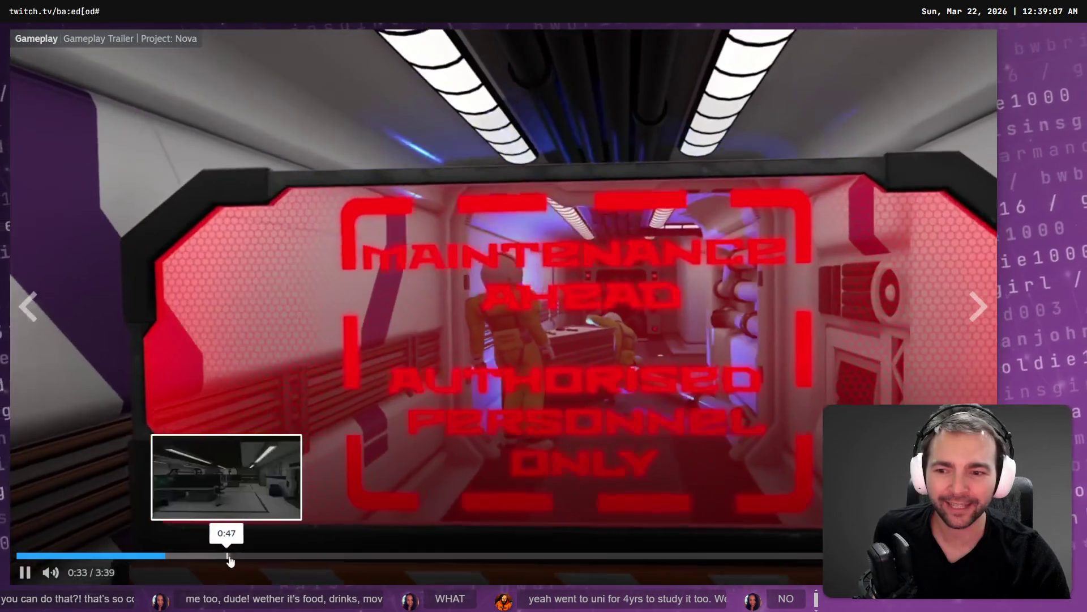
{"action": "left_click", "coordinate": [229, 556]}
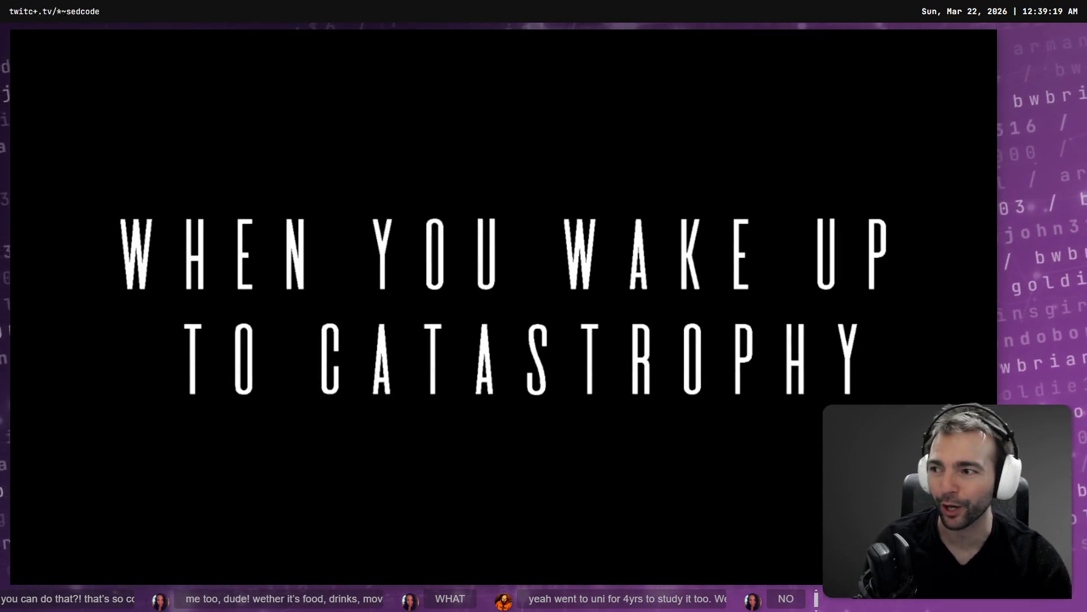
{"action": "left_click", "coordinate": [388, 556]}
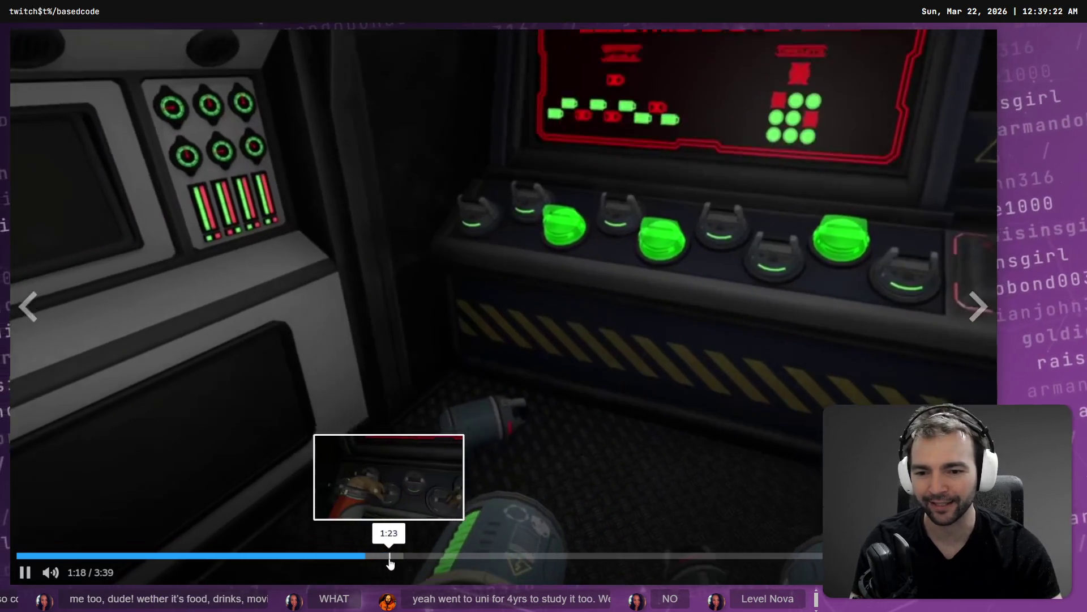
{"action": "left_click", "coordinate": [658, 337]}
{"action": "left_click", "coordinate": [674, 320]}
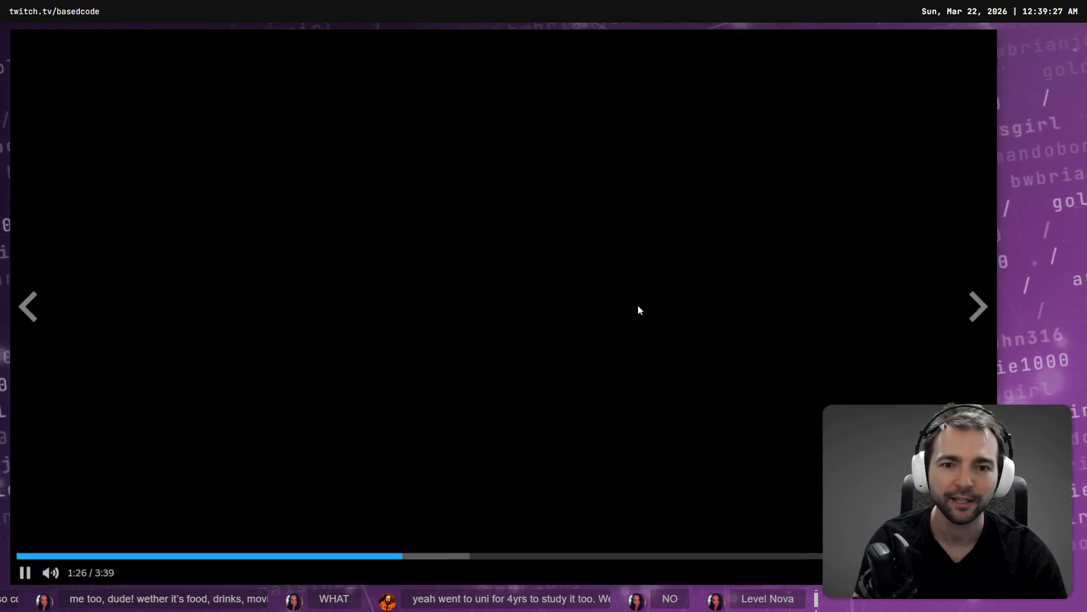
{"action": "key", "text": "Escape"}
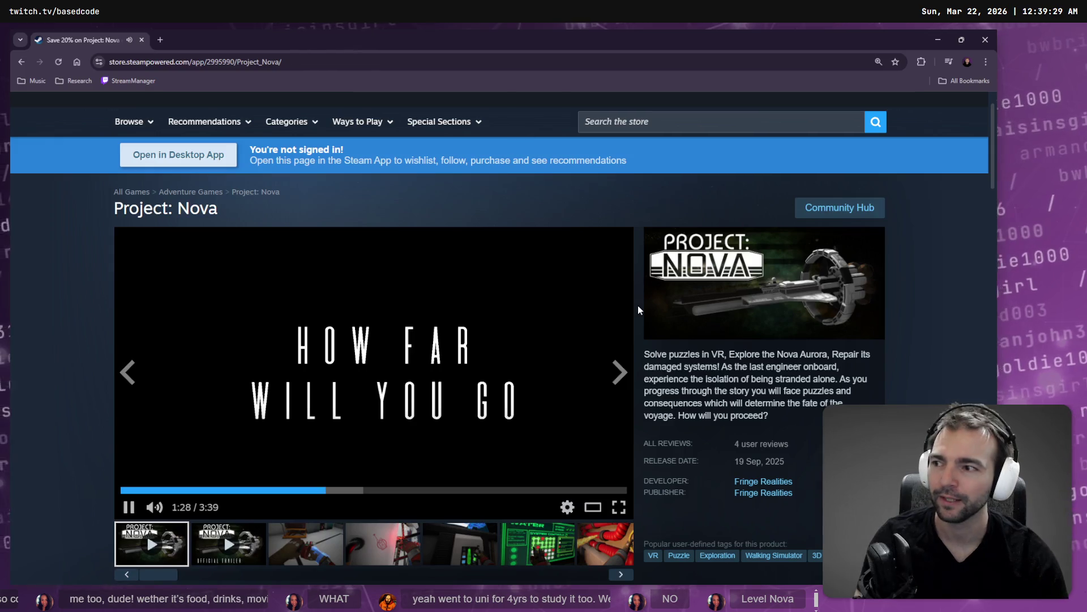
{"action": "key", "text": "alt+Tab"}
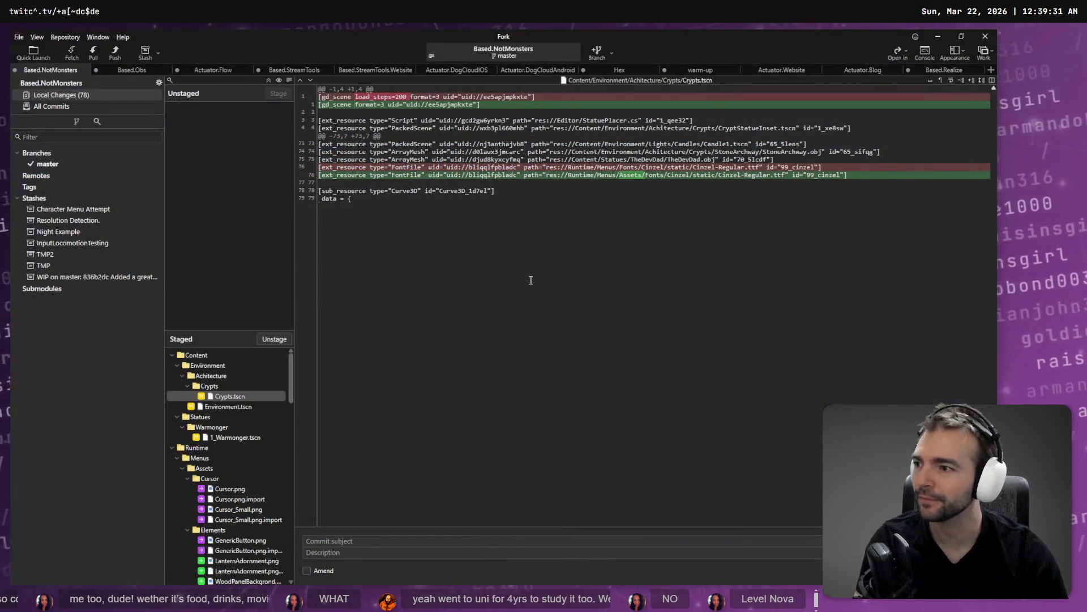
Step: Open the CHARACTERS menu in the running game, then cycle back through Fork to VS Code
{"action": "key", "text": "ctrl+a"}
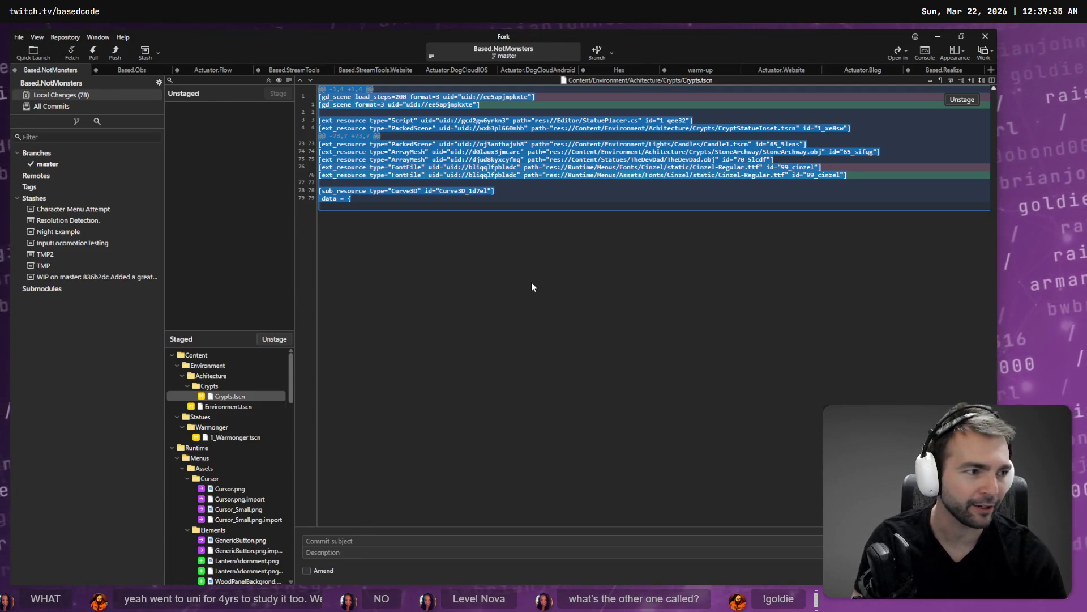
{"action": "key", "text": "alt+Tab"}
{"action": "left_click", "coordinate": [273, 444]}
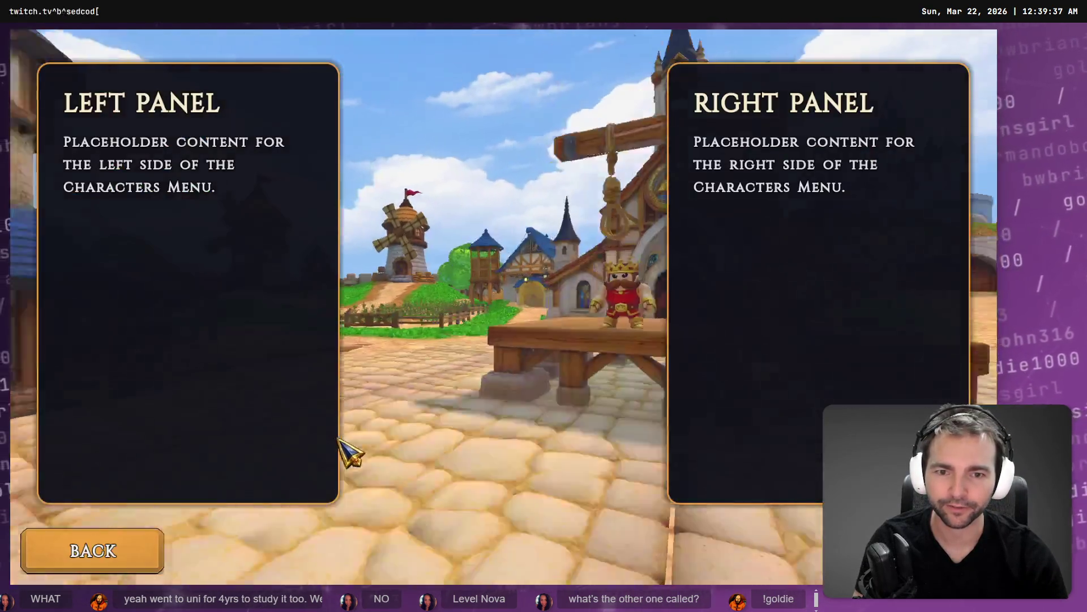
{"action": "key", "text": "alt+Tab"}
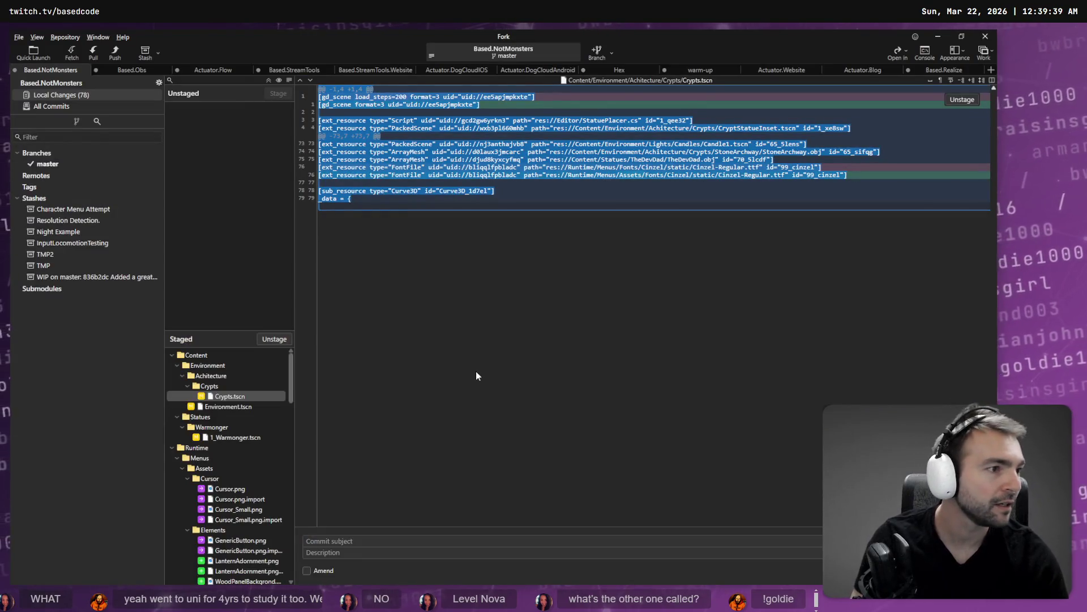
{"action": "key", "text": "alt+Tab"}
{"action": "key", "text": "alt+Tab"}
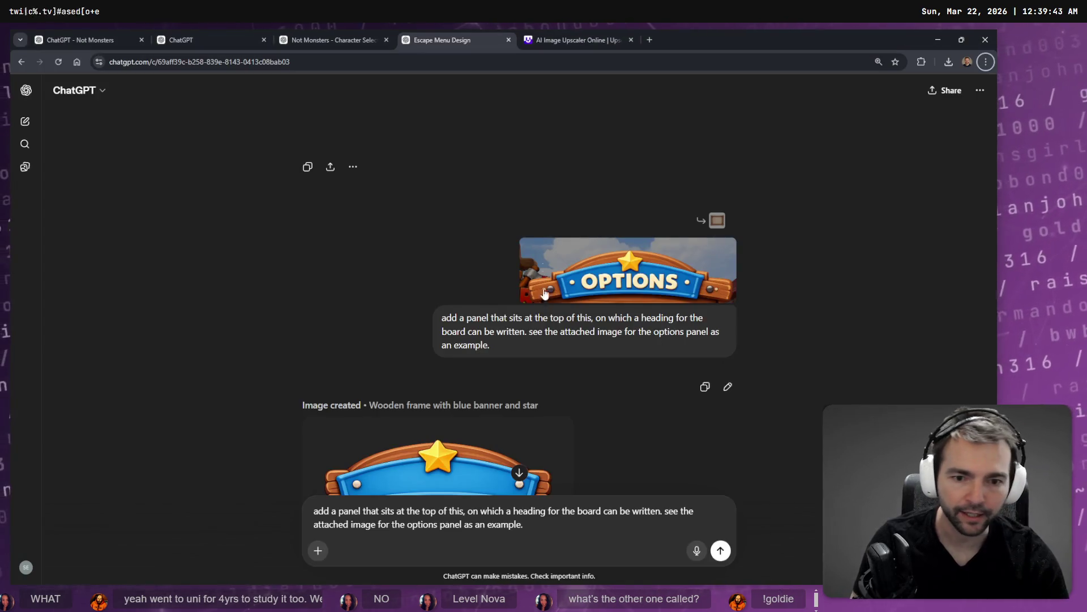
Step: Replace the old ChatGPT prompt with a dictated request for the top banner alone, white, on transparent alpha
{"action": "scroll", "coordinate": [696, 320], "scroll_direction": "down", "scroll_amount": 5}
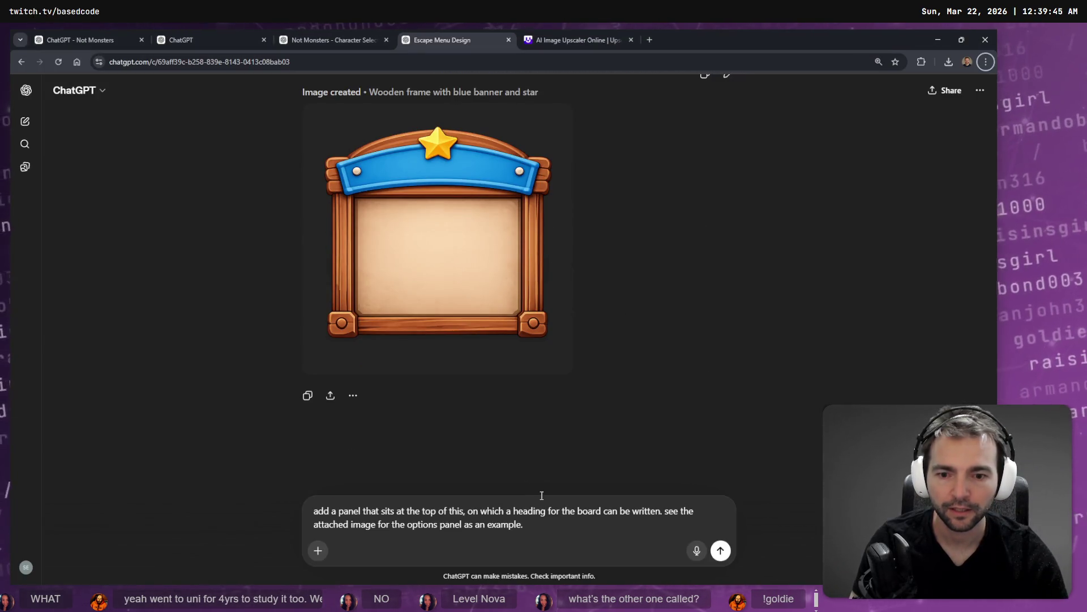
{"action": "key", "text": "ctrl+a"}
{"action": "key", "text": "BackSpace"}
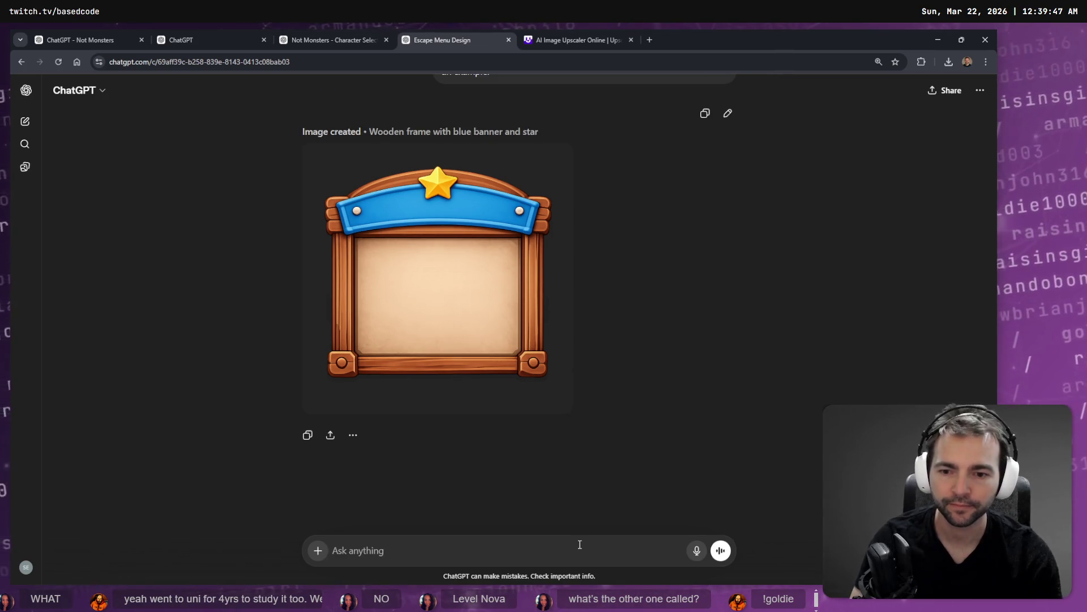
{"action": "key", "text": "super+h"}
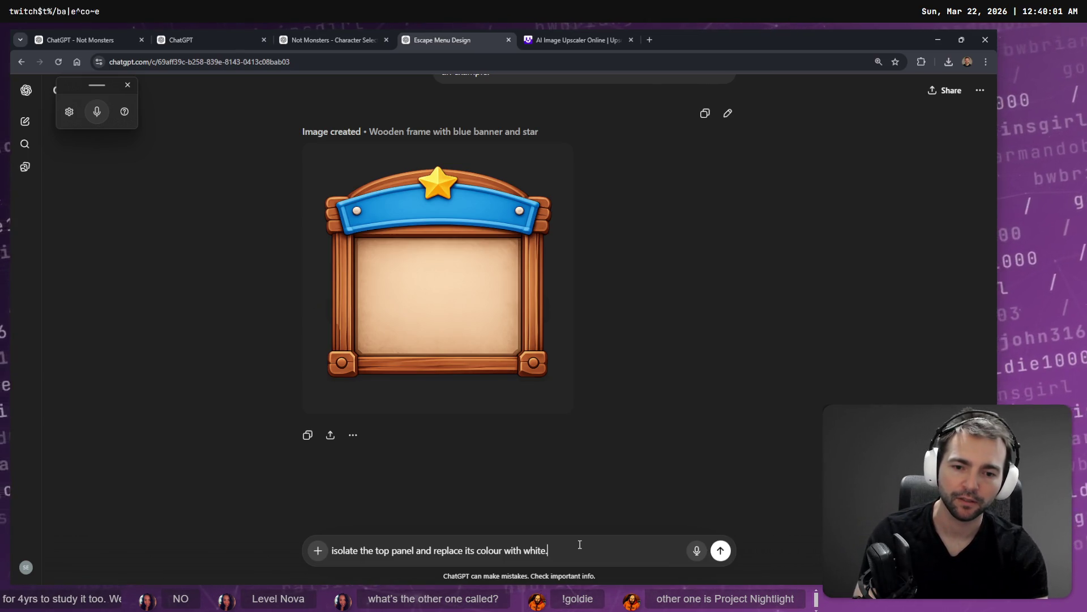
{"action": "key", "text": "super+h"}
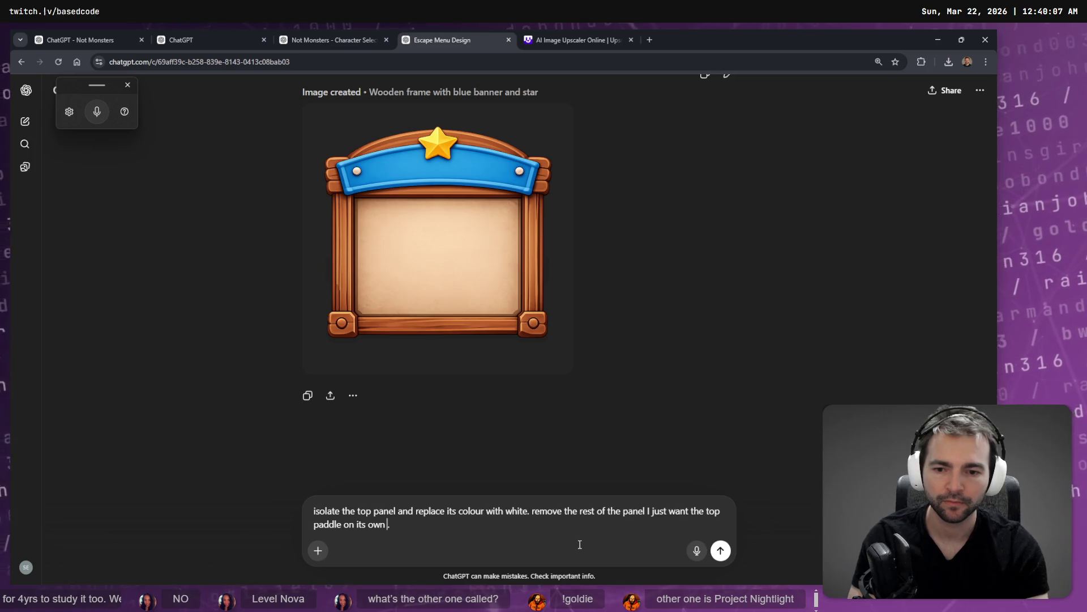
{"action": "key", "text": "super+h"}
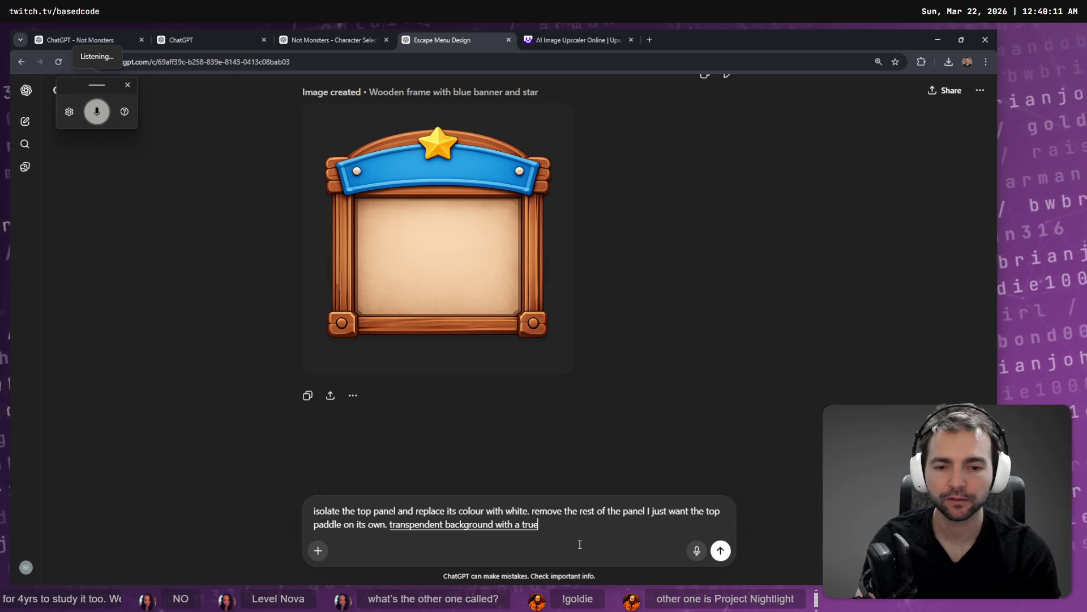
{"action": "key", "text": "Return"}
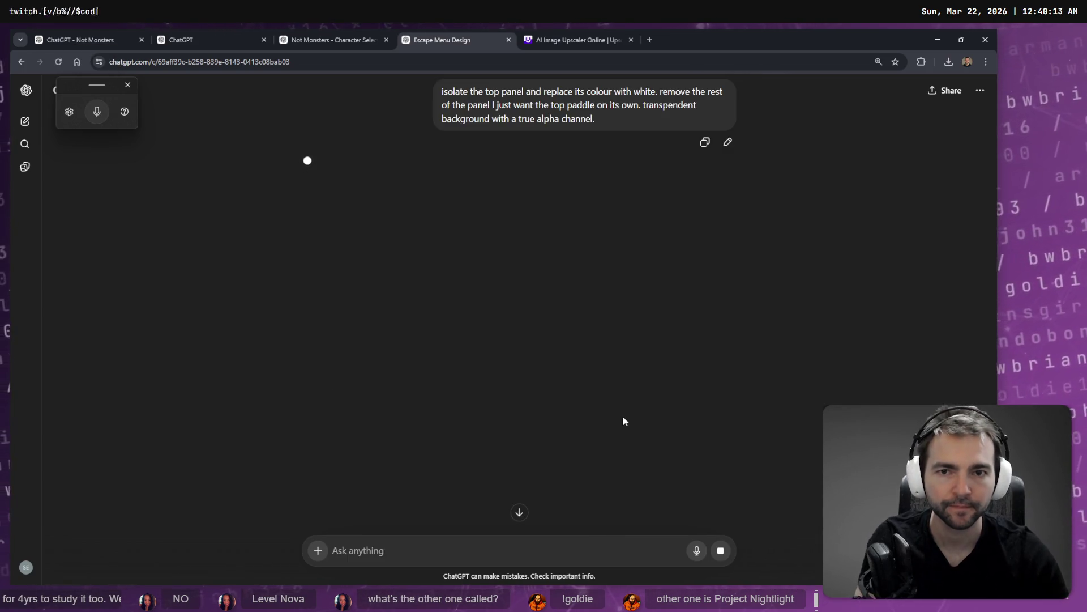
Step: Let the signboard image generate, then view Codex's Characters menu fade summary in VS Code
{"action": "scroll", "coordinate": [621, 422], "scroll_direction": "up", "scroll_amount": 3}
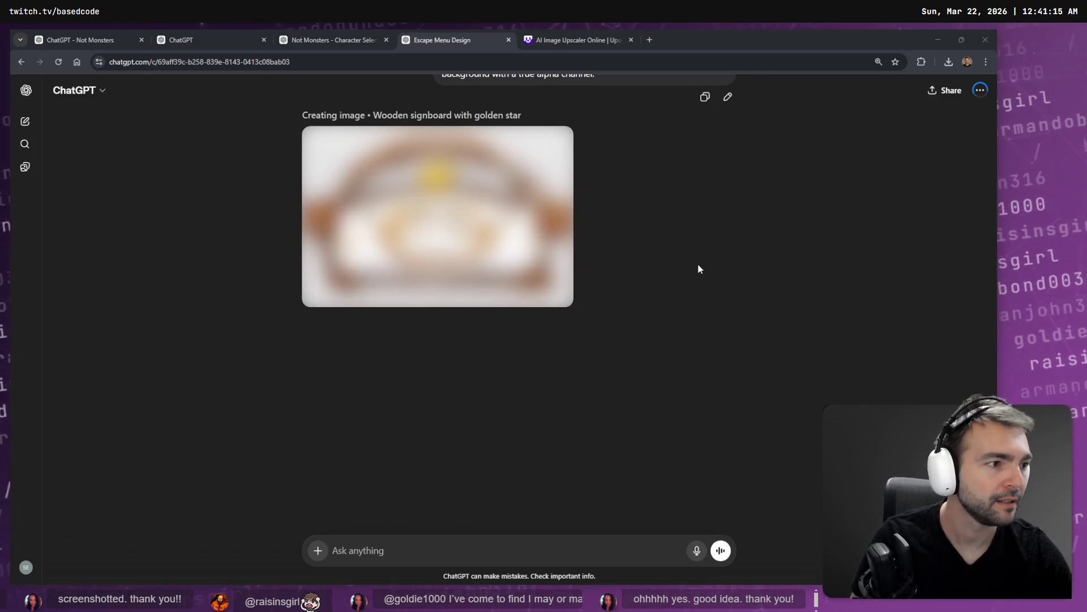
{"action": "key", "text": "alt+Tab"}
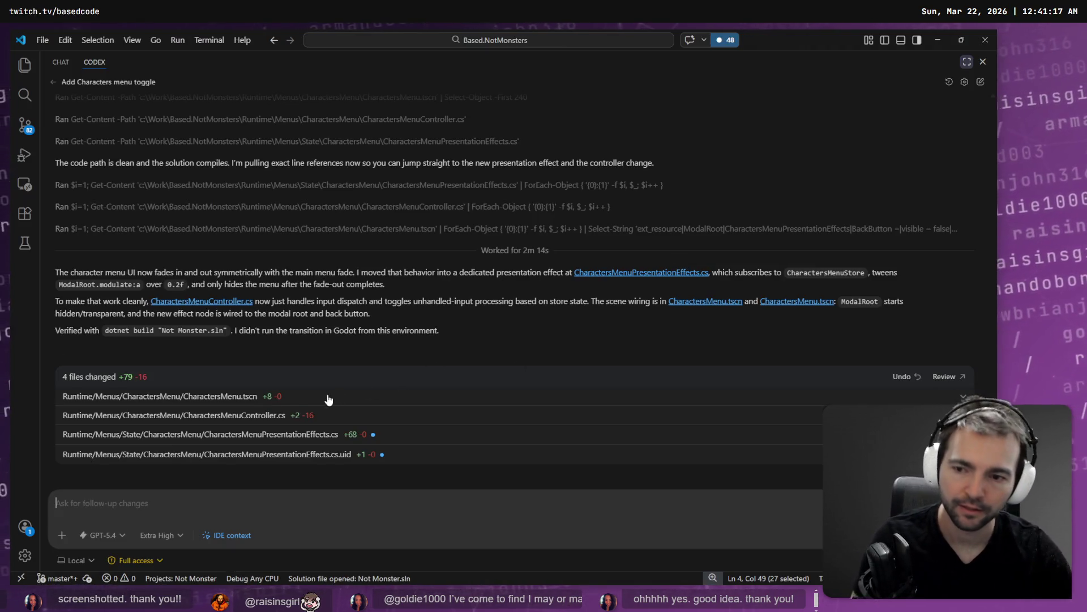
Step: Reload the changed CharactersMenu scene from disk and run the game from the MainMenu scene
{"action": "key", "text": "alt+Tab"}
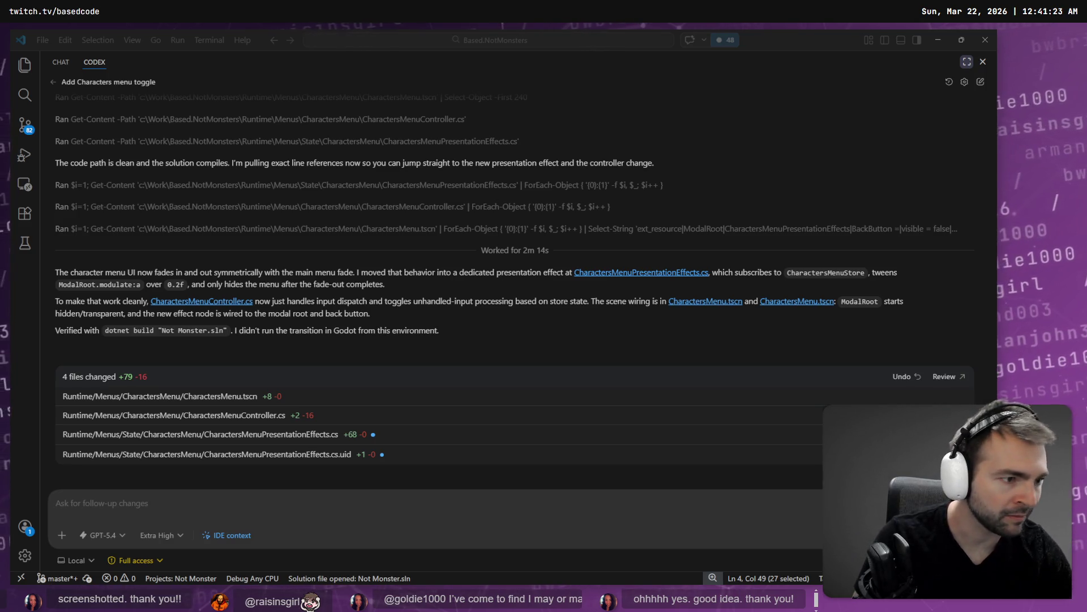
{"action": "key", "text": "alt+Tab"}
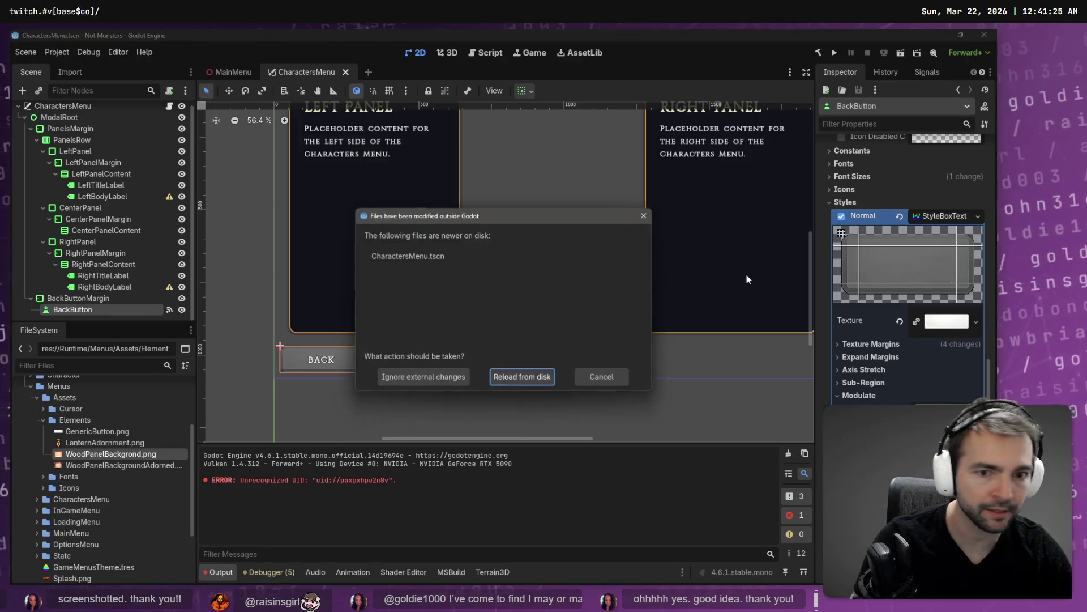
{"action": "left_click", "coordinate": [538, 376]}
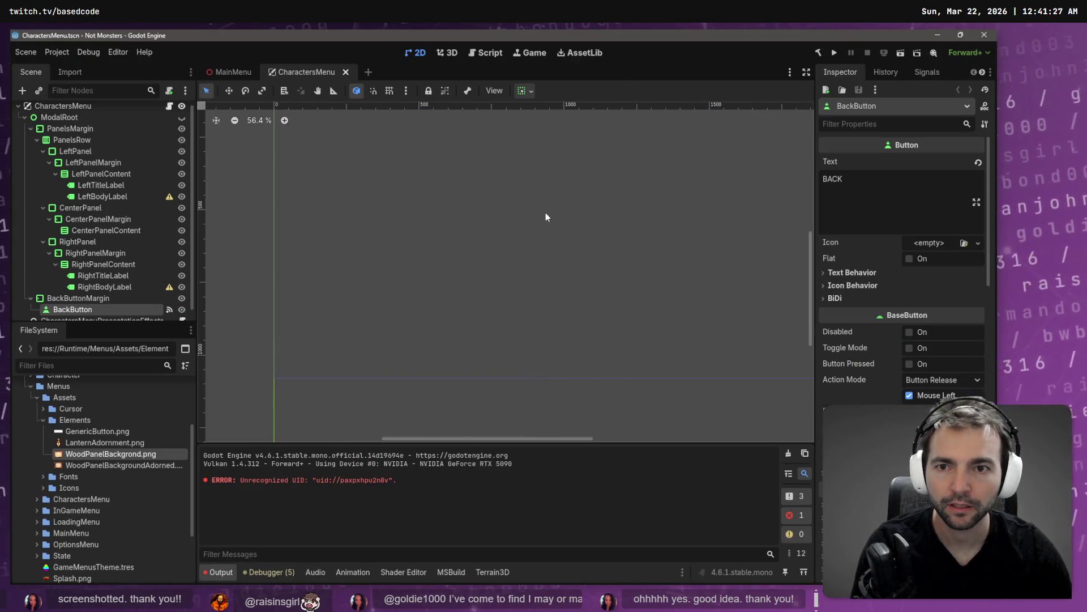
{"action": "key", "text": "F5"}
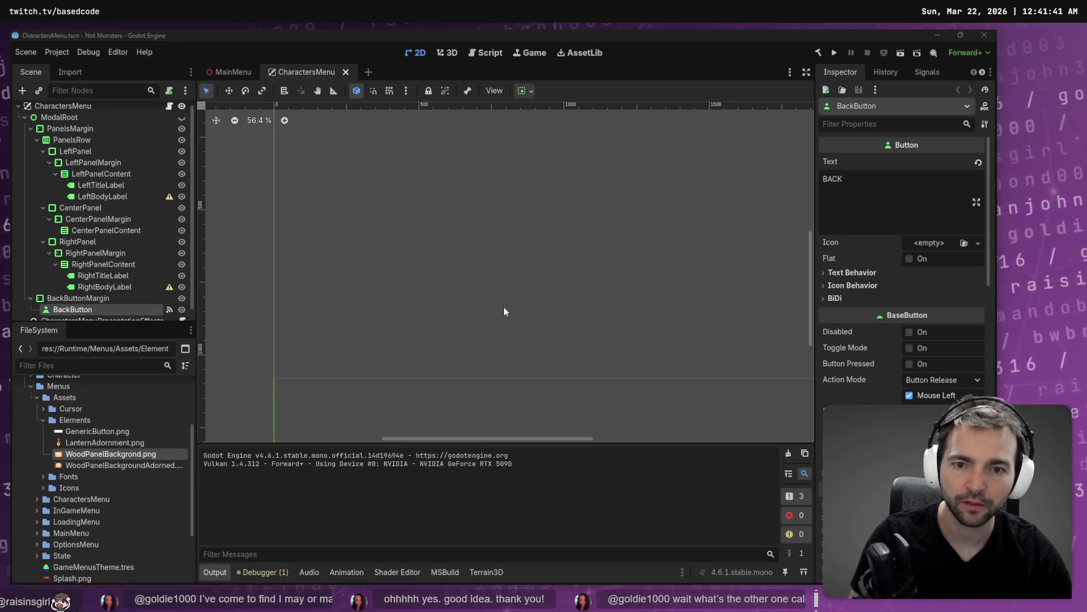
{"action": "left_click", "coordinate": [230, 72]}
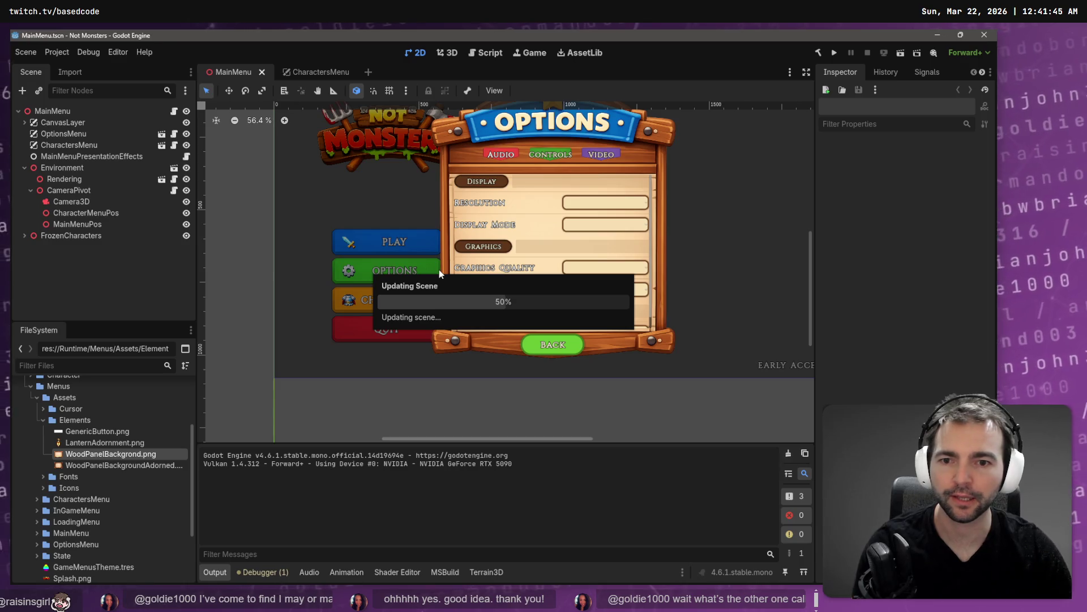
{"action": "key", "text": "F5"}
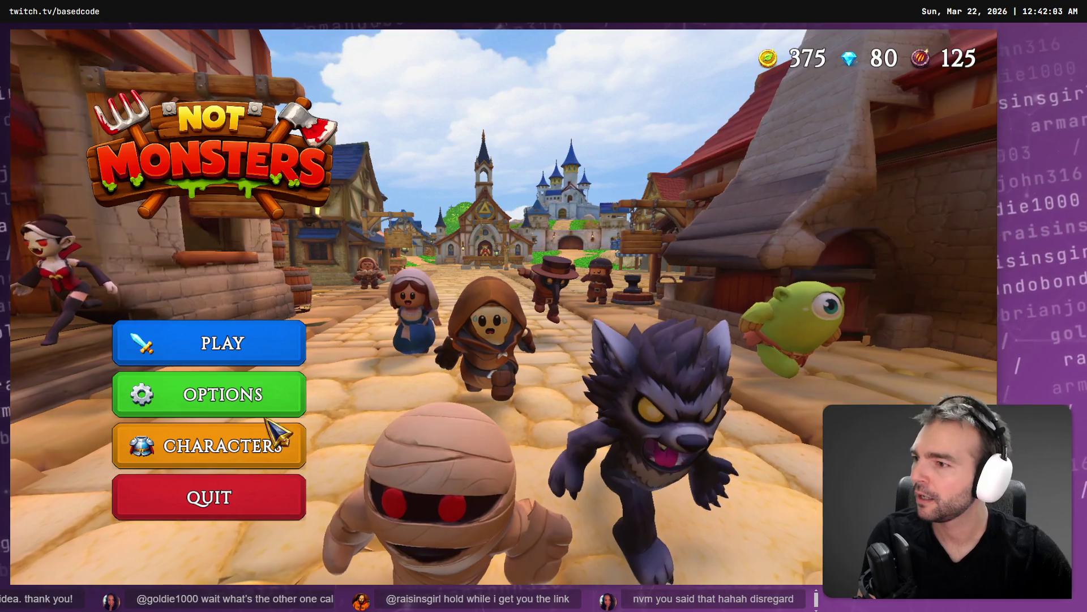
Step: Open and close the Characters menu three times to test its fade, then quit the game and return to VS Code
{"action": "left_click", "coordinate": [226, 449]}
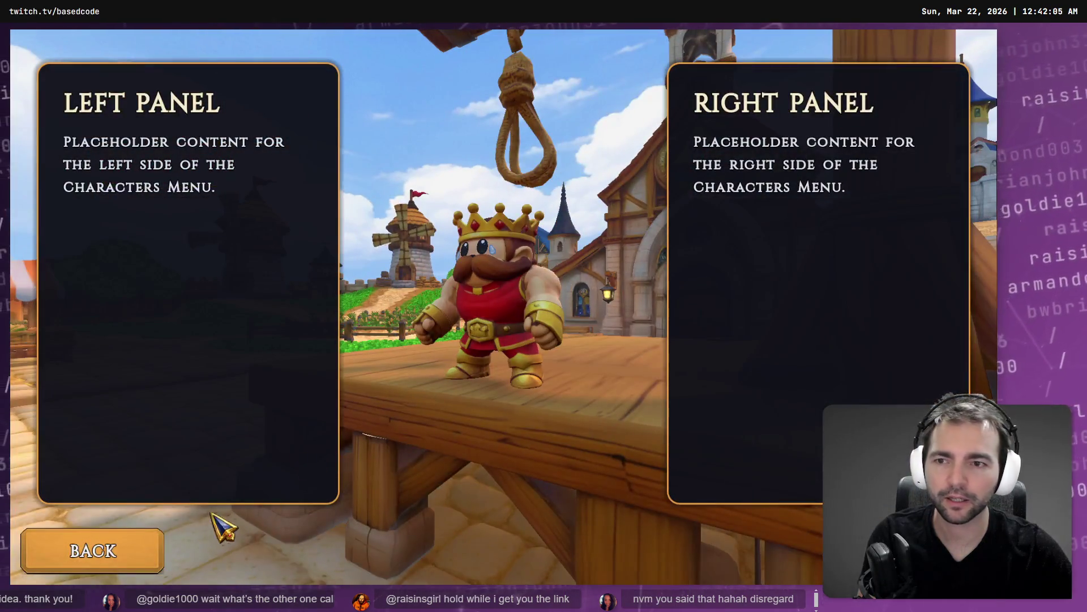
{"action": "left_click", "coordinate": [131, 540]}
{"action": "left_click", "coordinate": [213, 447]}
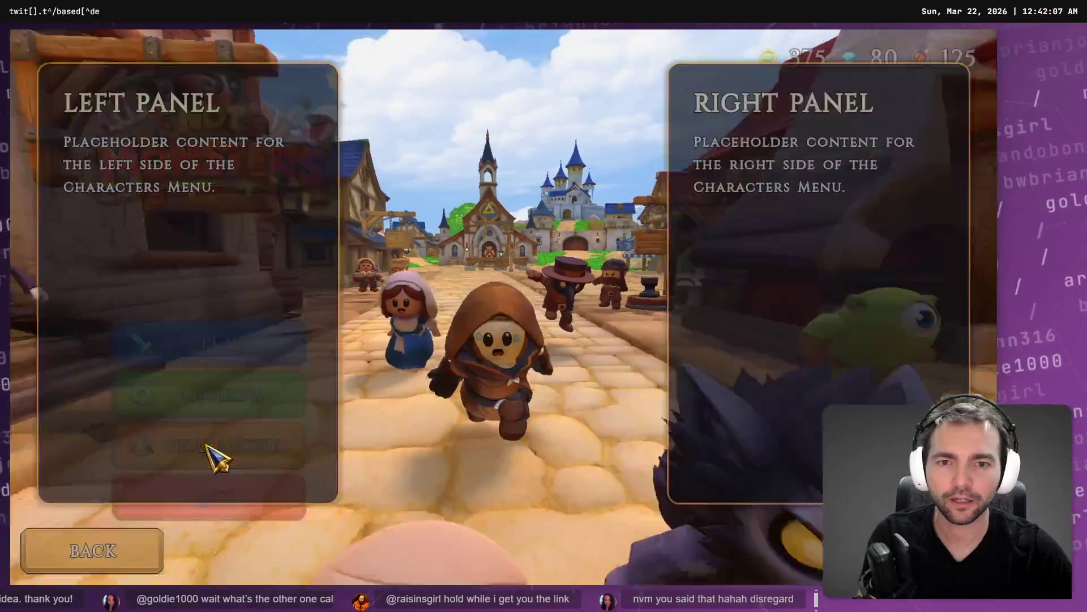
{"action": "left_click", "coordinate": [97, 548]}
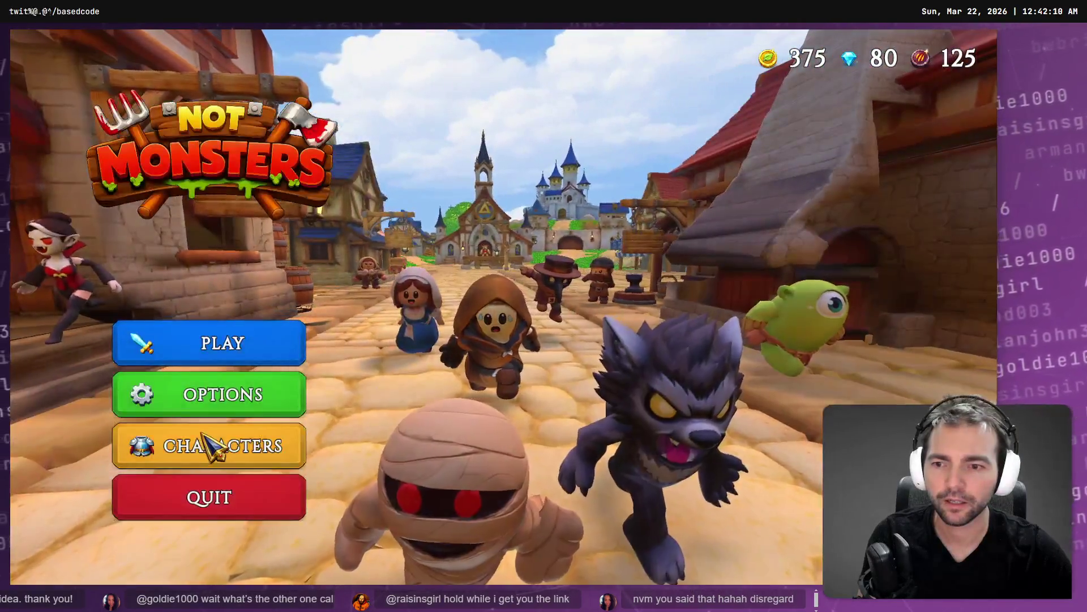
{"action": "left_click", "coordinate": [204, 436]}
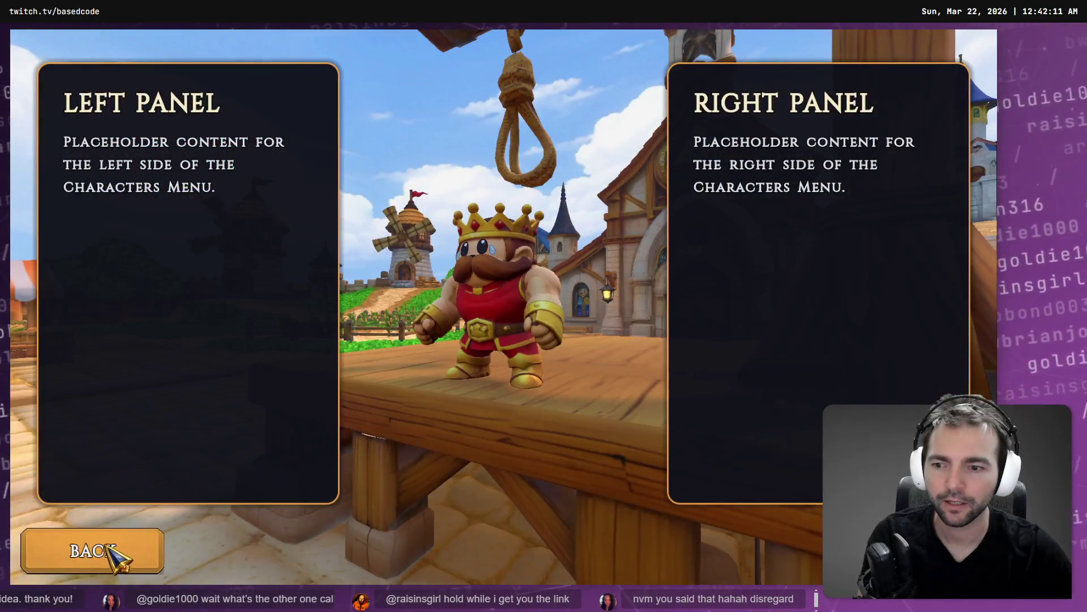
{"action": "left_click", "coordinate": [108, 548]}
{"action": "left_click", "coordinate": [173, 501]}
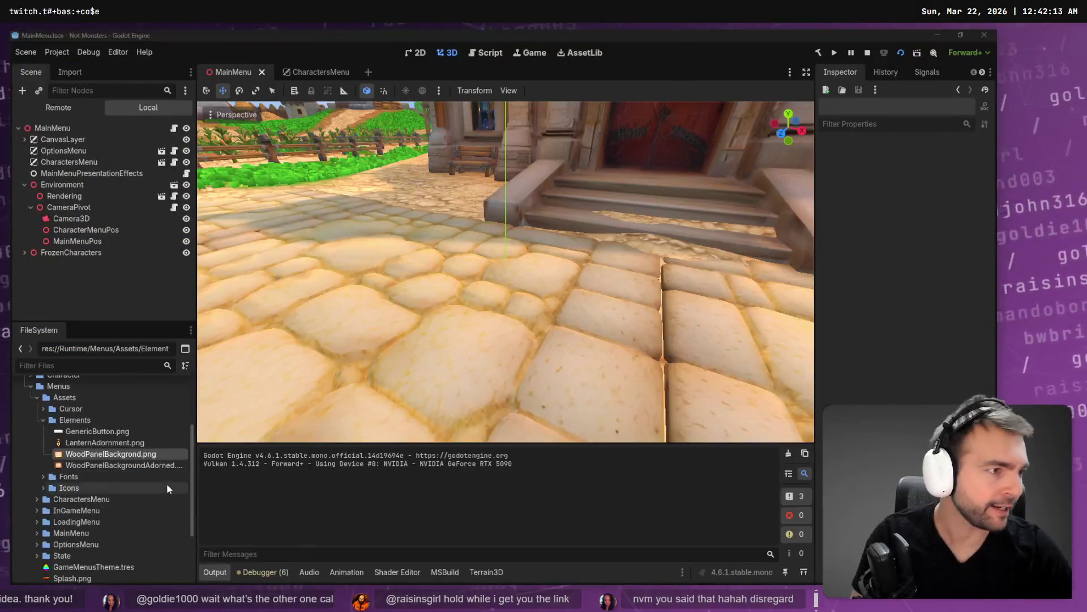
{"action": "key", "text": "alt+Tab"}
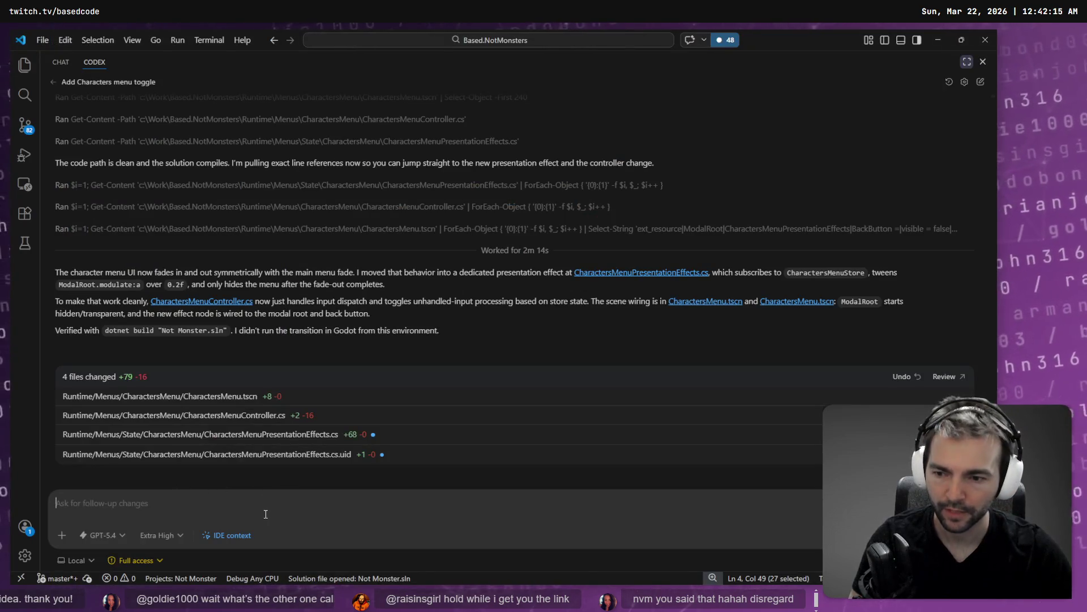
Step: Dictate and send a Codex request delaying the Characters menu fade-in until near the camera move's end
{"action": "key", "text": "super+h"}
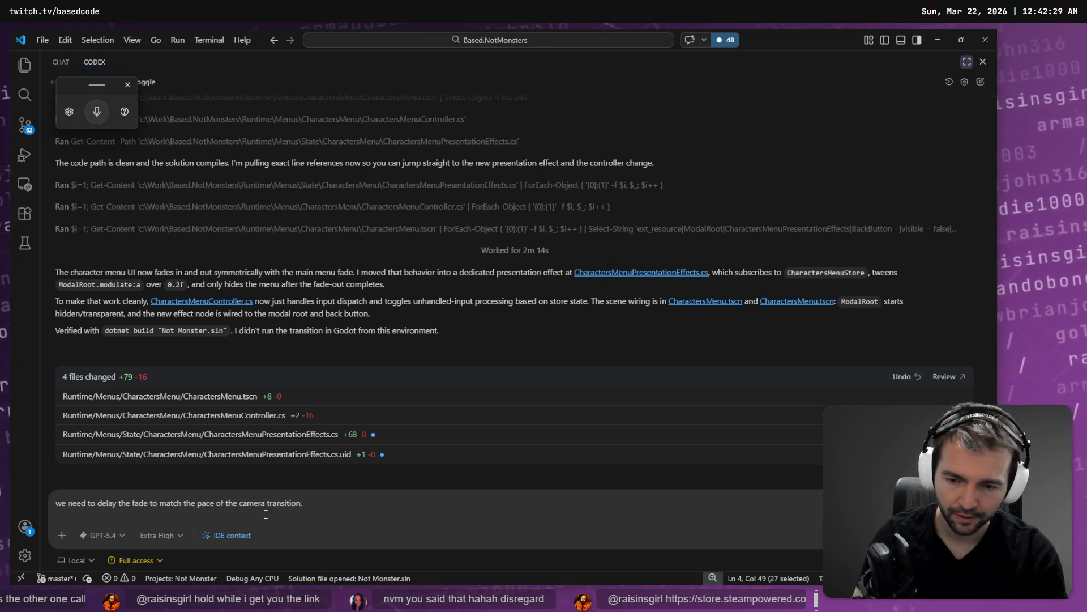
{"action": "key", "text": "super+h"}
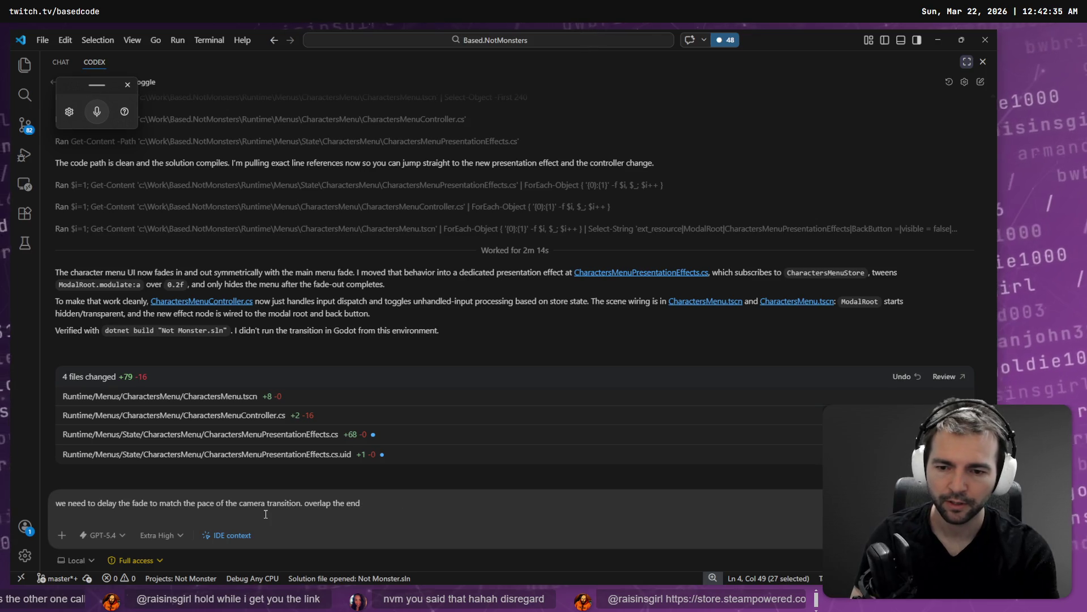
{"action": "key", "text": "super+h"}
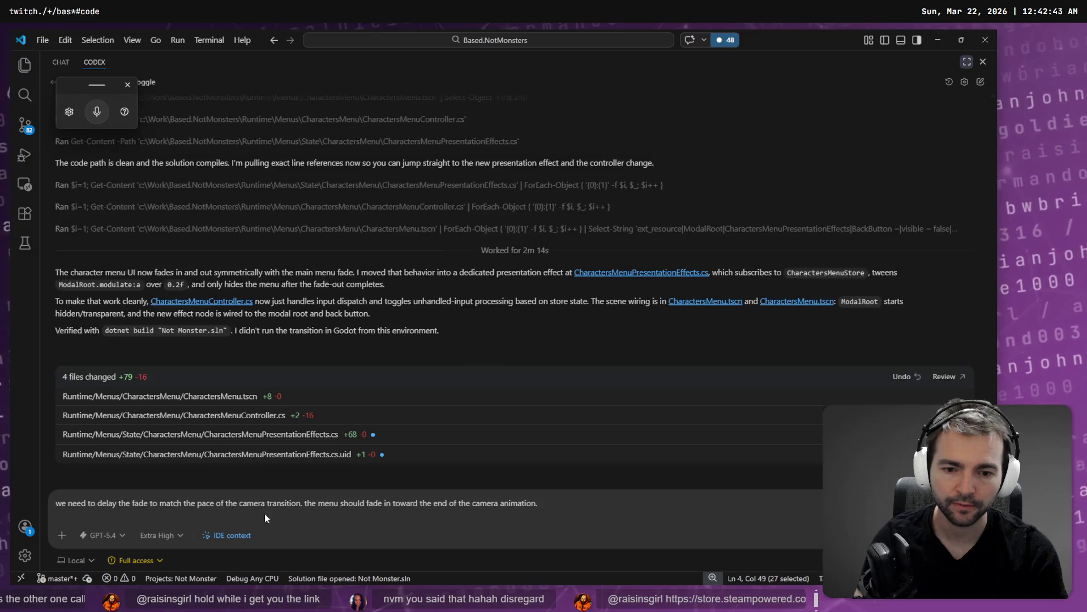
{"action": "key", "text": "Return"}
{"action": "key", "text": "alt+Tab"}
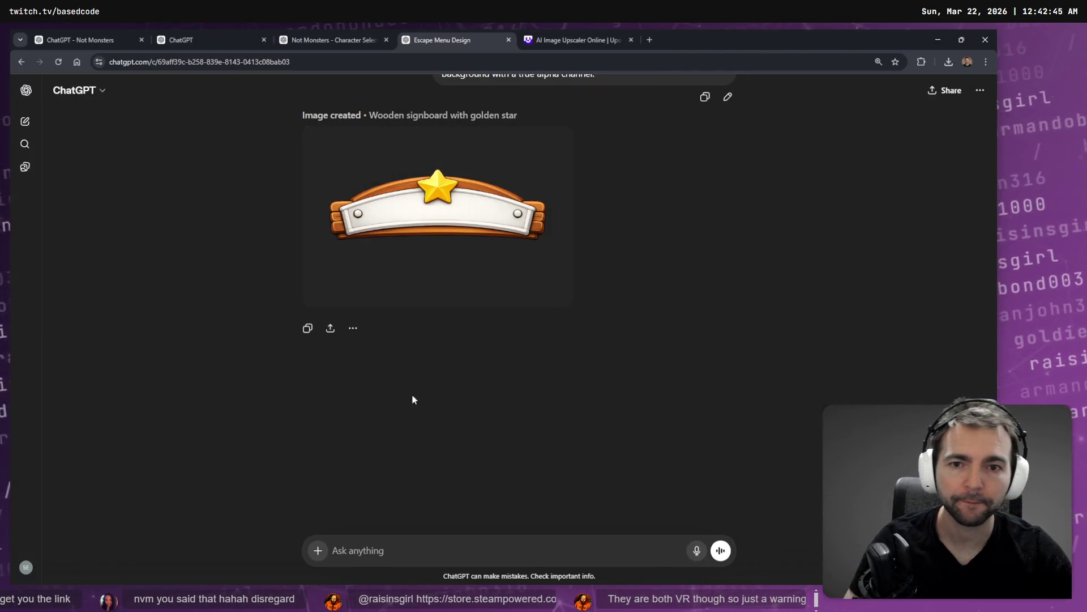
Step: Open the signboard image and submit the edit 'now remove the top and just show the wood on its own.'
{"action": "left_click", "coordinate": [554, 228]}
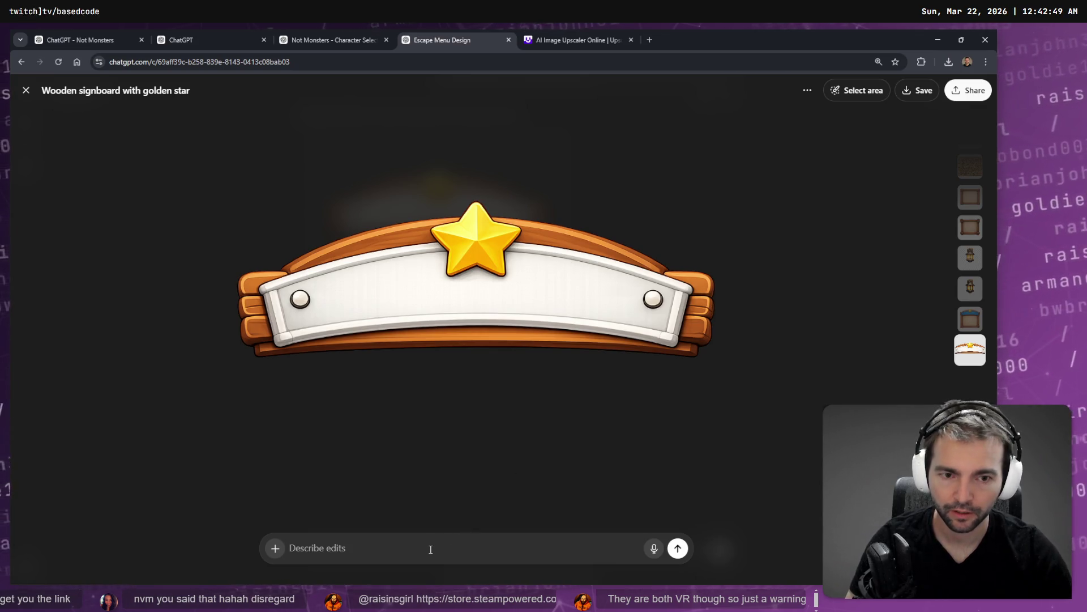
{"action": "key", "text": "super+h"}
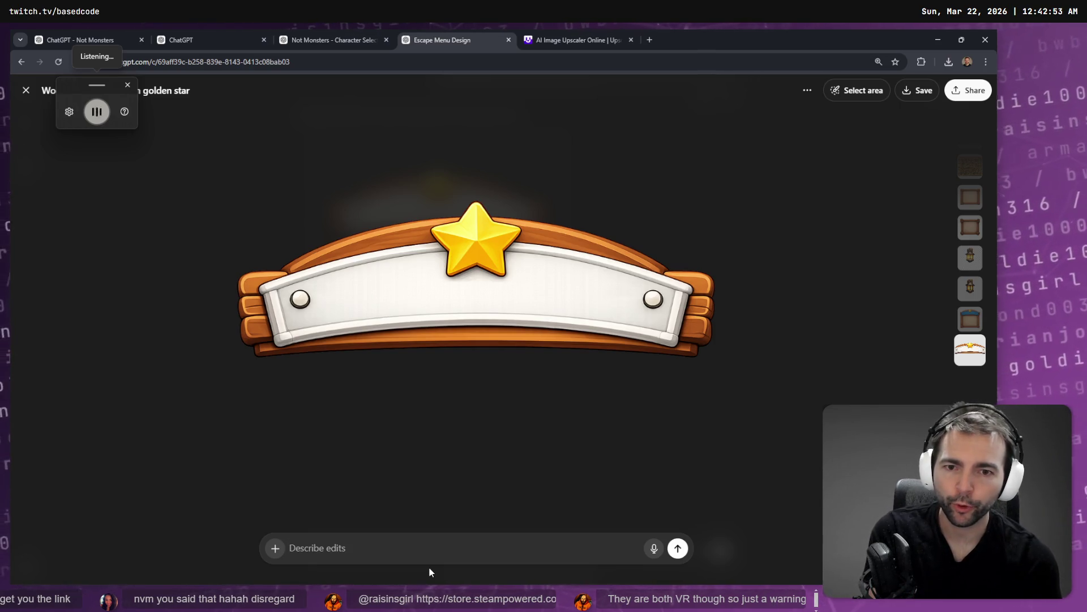
{"action": "type", "text": "now remove the top"}
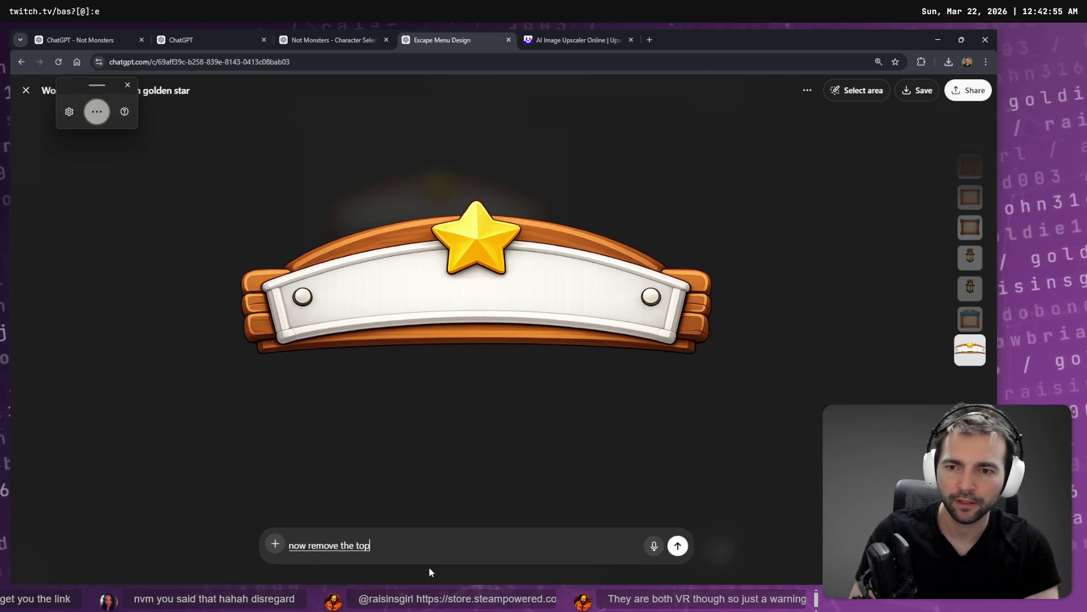
{"action": "type", "text": " and just show the wood on its own"}
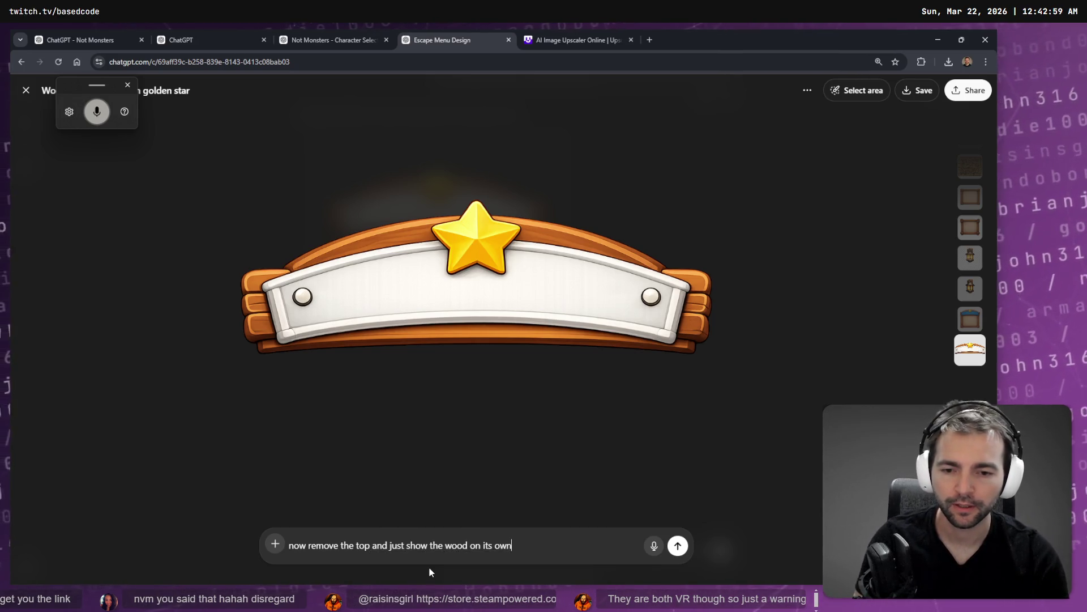
{"action": "type", "text": "."}
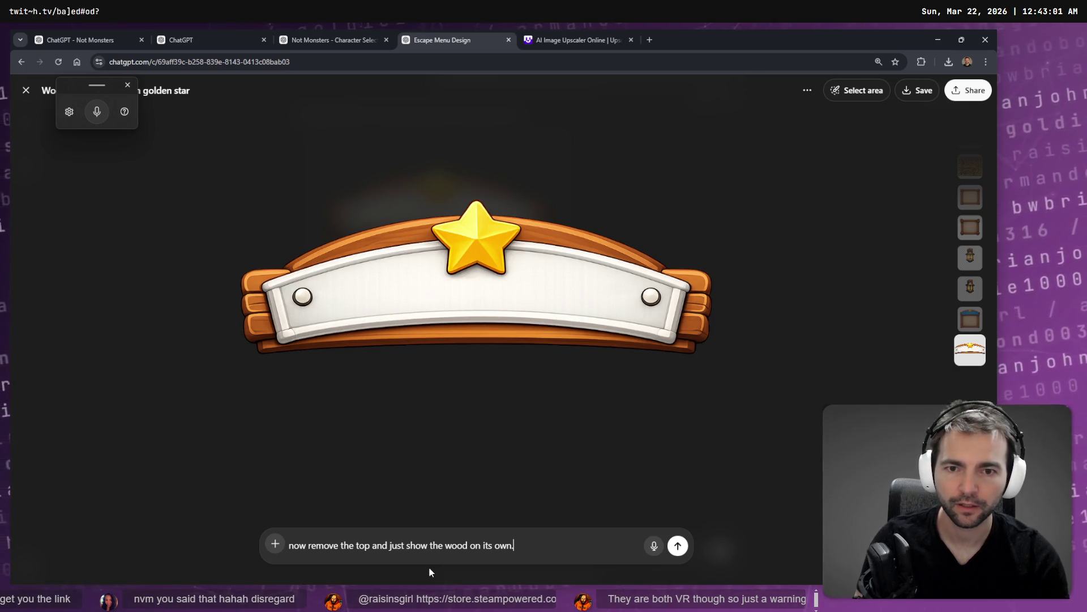
{"action": "key", "text": "Return"}
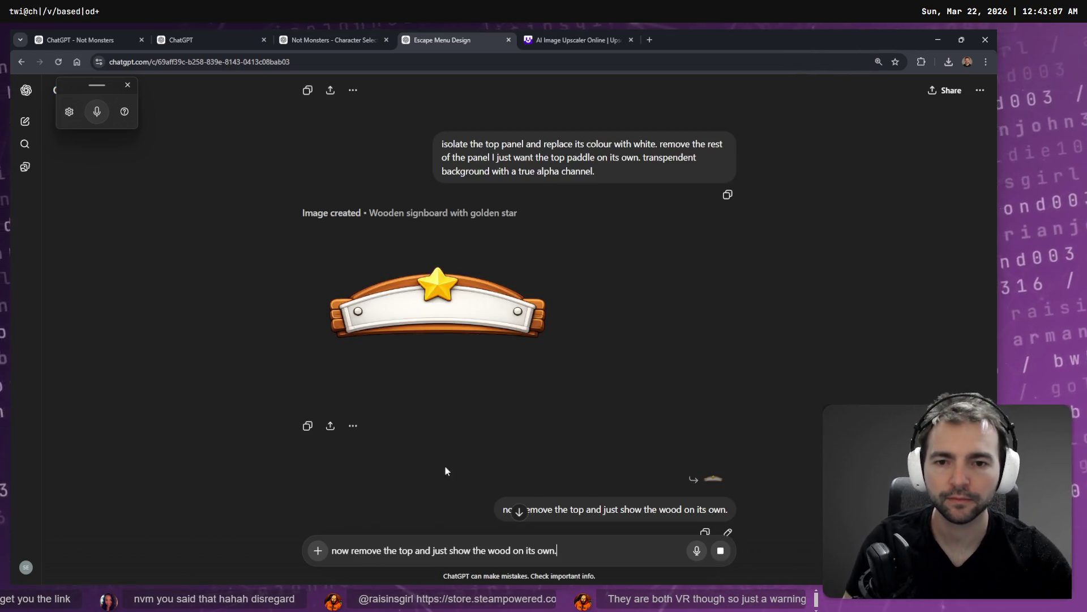
Step: Wait for the wood-only banner image while checking Codex's reply in VS Code
{"action": "scroll", "coordinate": [444, 465], "scroll_direction": "down", "scroll_amount": 2}
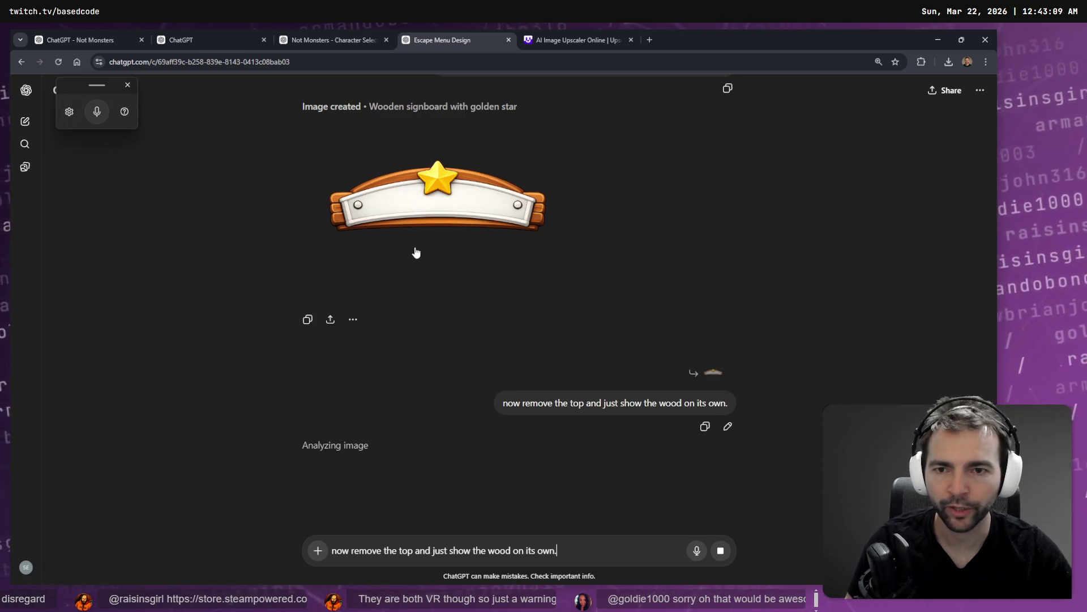
{"action": "scroll", "coordinate": [510, 294], "scroll_direction": "up", "scroll_amount": 7}
{"action": "scroll", "coordinate": [548, 373], "scroll_direction": "up", "scroll_amount": 7}
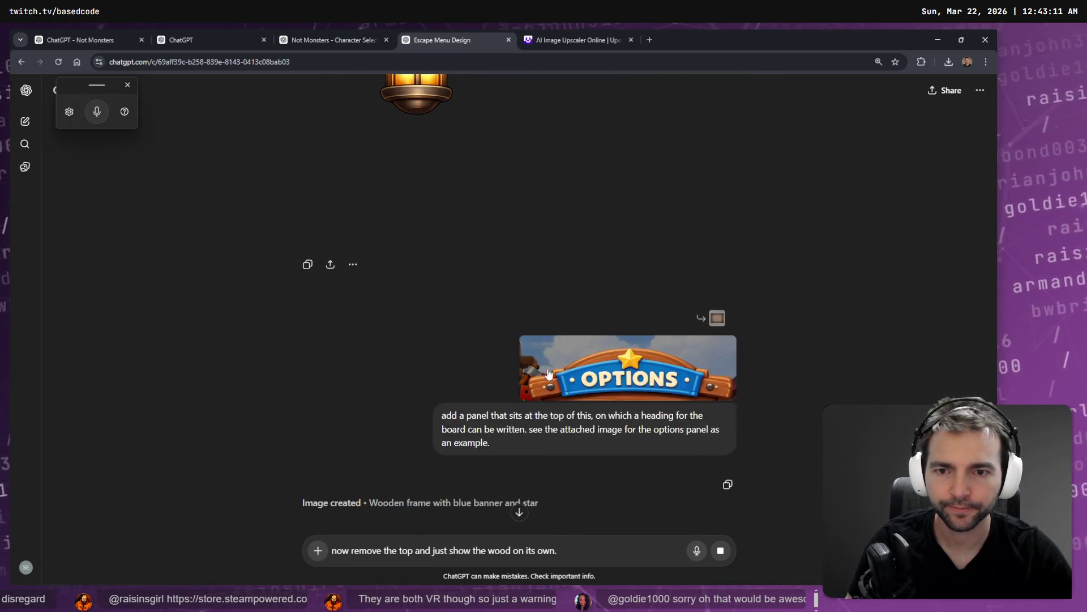
{"action": "scroll", "coordinate": [586, 382], "scroll_direction": "down", "scroll_amount": 15}
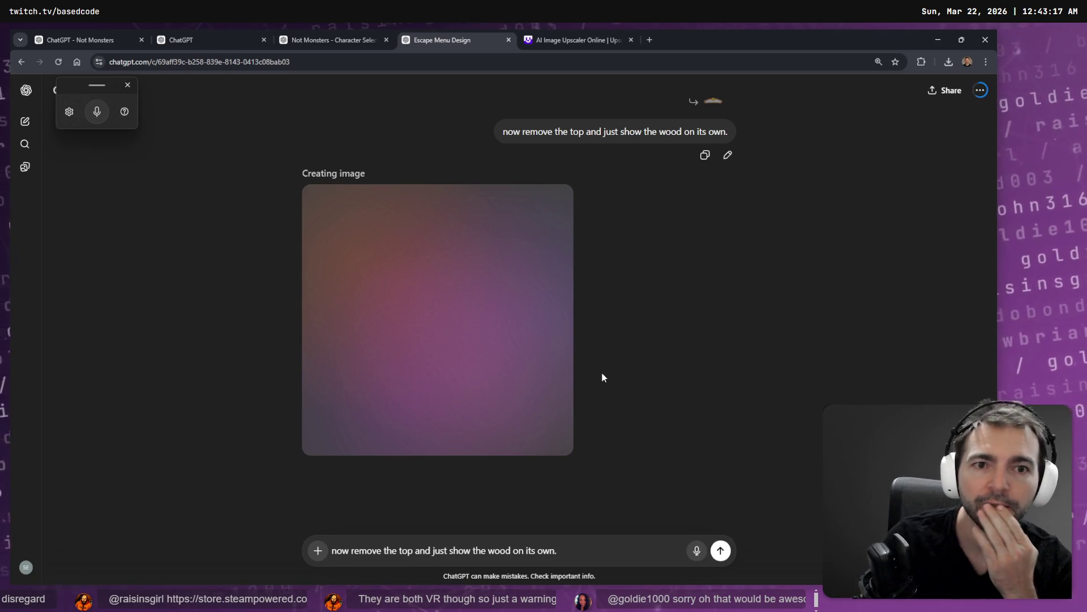
{"action": "key", "text": "alt+Tab"}
{"action": "scroll", "coordinate": [603, 368], "scroll_direction": "down", "scroll_amount": 5}
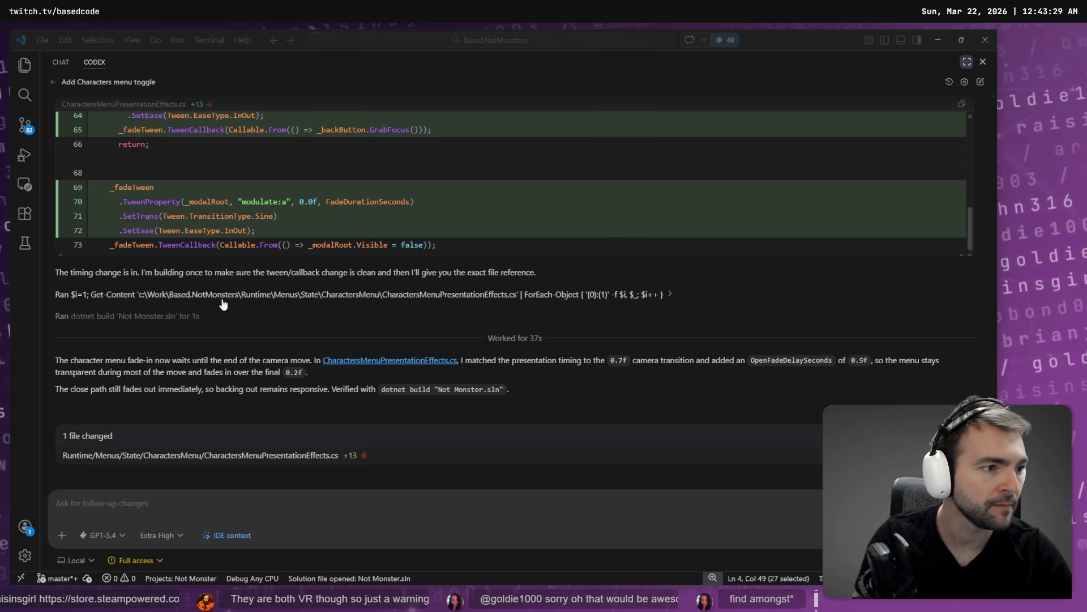
Step: Close the Image Upscaler tab and return to the Escape Menu Design conversation
{"action": "key", "text": "alt+Tab"}
{"action": "scroll", "coordinate": [640, 285], "scroll_direction": "up", "scroll_amount": 5}
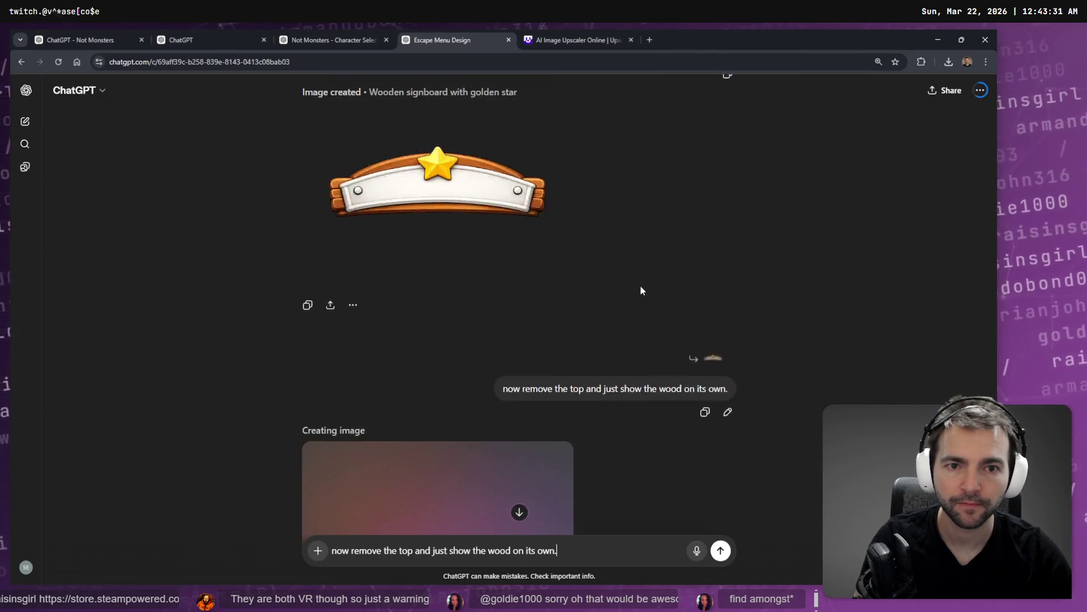
{"action": "scroll", "coordinate": [638, 287], "scroll_direction": "down", "scroll_amount": 6}
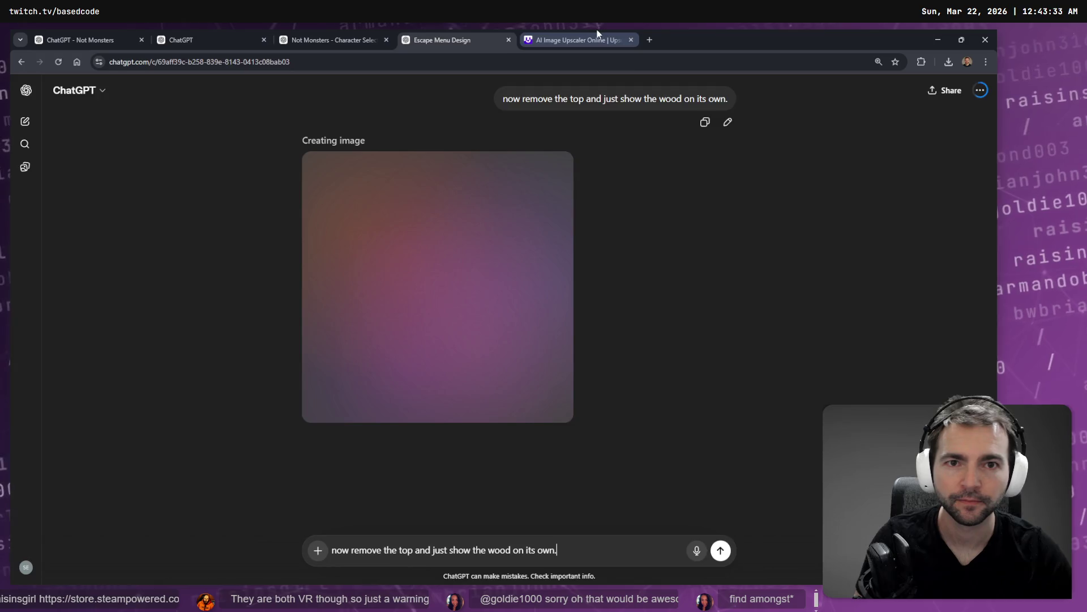
{"action": "left_click", "coordinate": [578, 40]}
{"action": "left_click", "coordinate": [631, 40]}
{"action": "left_click", "coordinate": [339, 39]}
{"action": "left_click", "coordinate": [429, 35]}
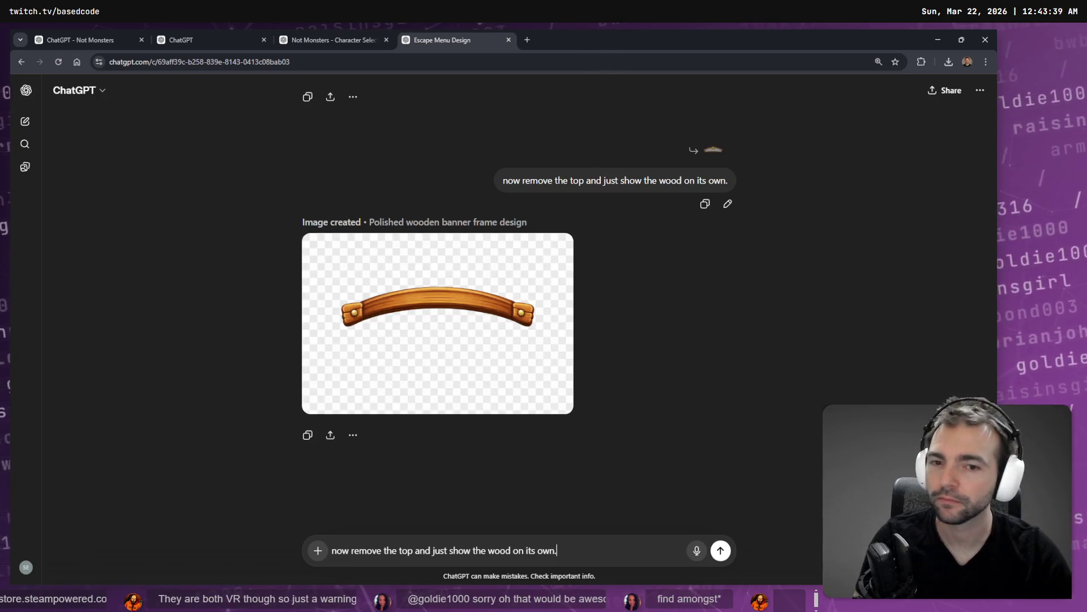
Step: Rewrite the earlier prompt to show just the wood, removing the white section and star
{"action": "scroll", "coordinate": [428, 395], "scroll_direction": "up", "scroll_amount": 5}
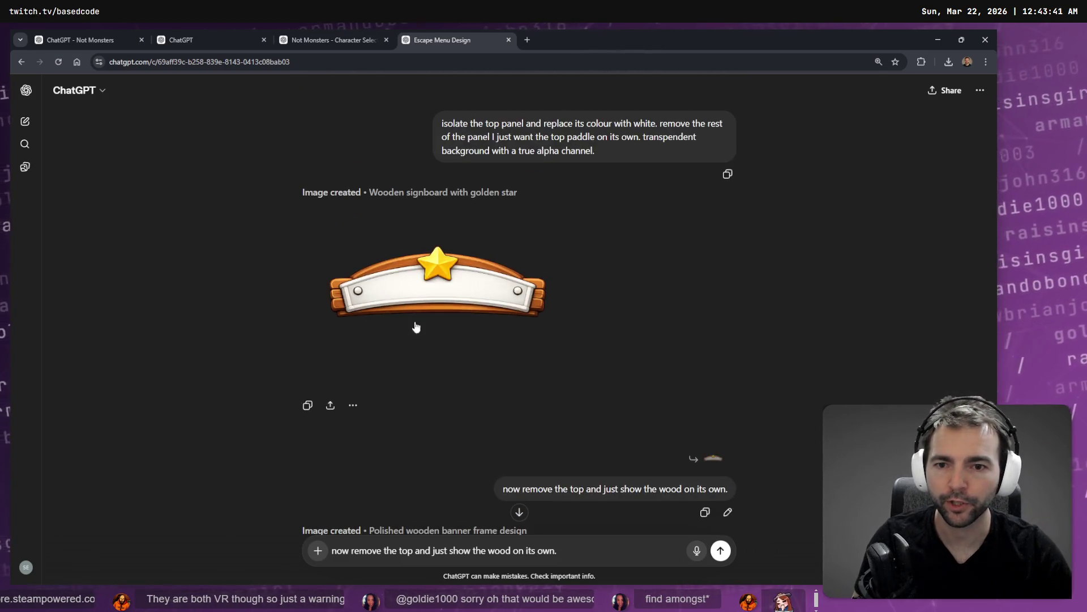
{"action": "scroll", "coordinate": [416, 325], "scroll_direction": "down", "scroll_amount": 5}
{"action": "scroll", "coordinate": [525, 408], "scroll_direction": "up", "scroll_amount": 3}
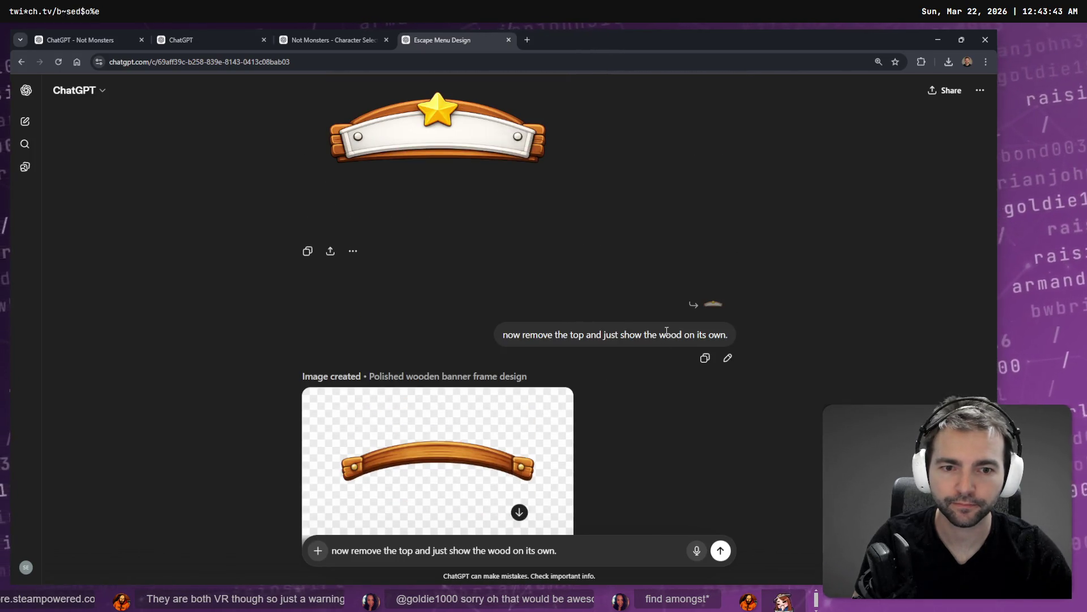
{"action": "left_click", "coordinate": [727, 359]}
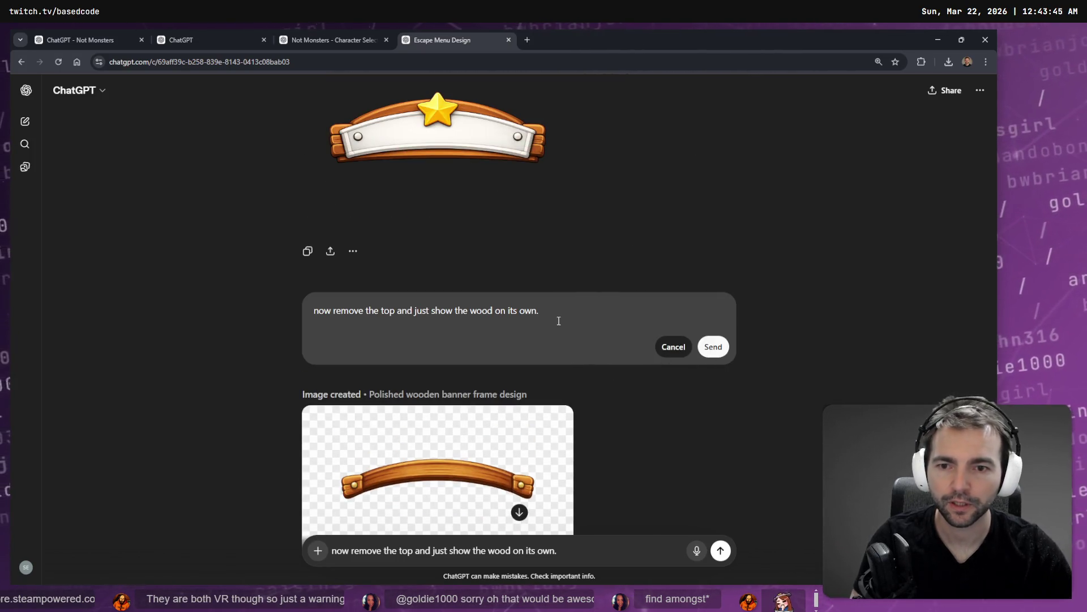
{"action": "key", "text": "ctrl+a"}
{"action": "key", "text": "BackSpace"}
{"action": "key", "text": "super+h"}
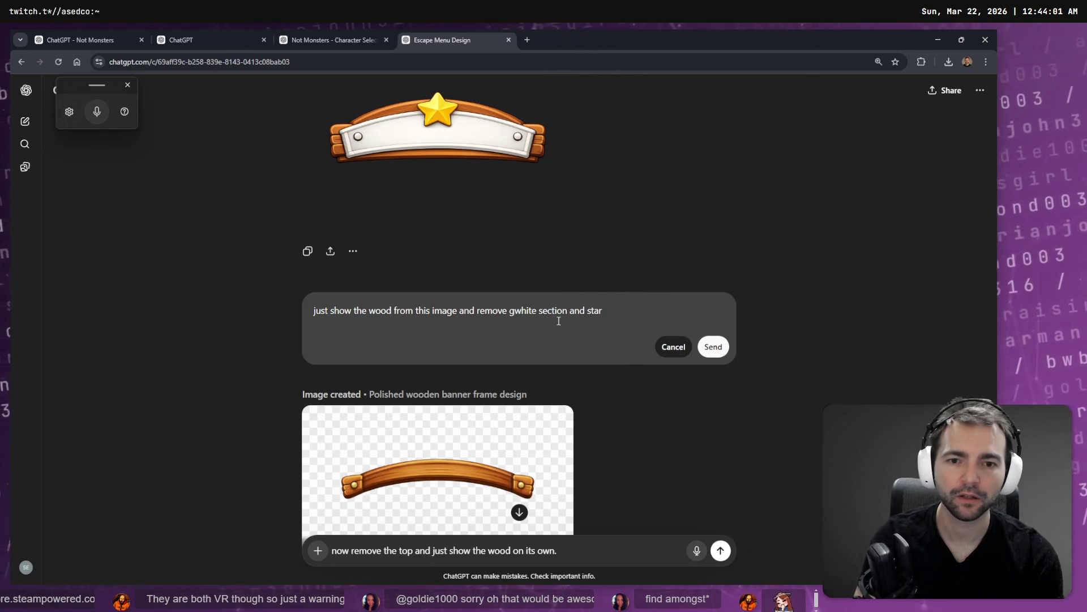
{"action": "type", "text": "the "}
{"action": "type", "text": "."}
{"action": "key", "text": "shift+Return"}
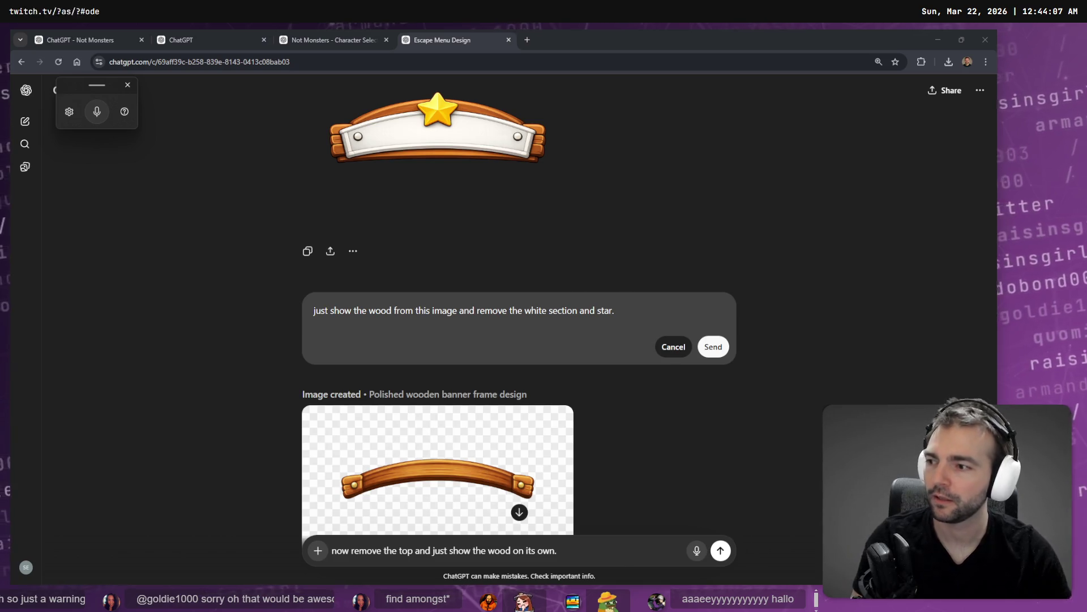
{"action": "key", "text": "Escape"}
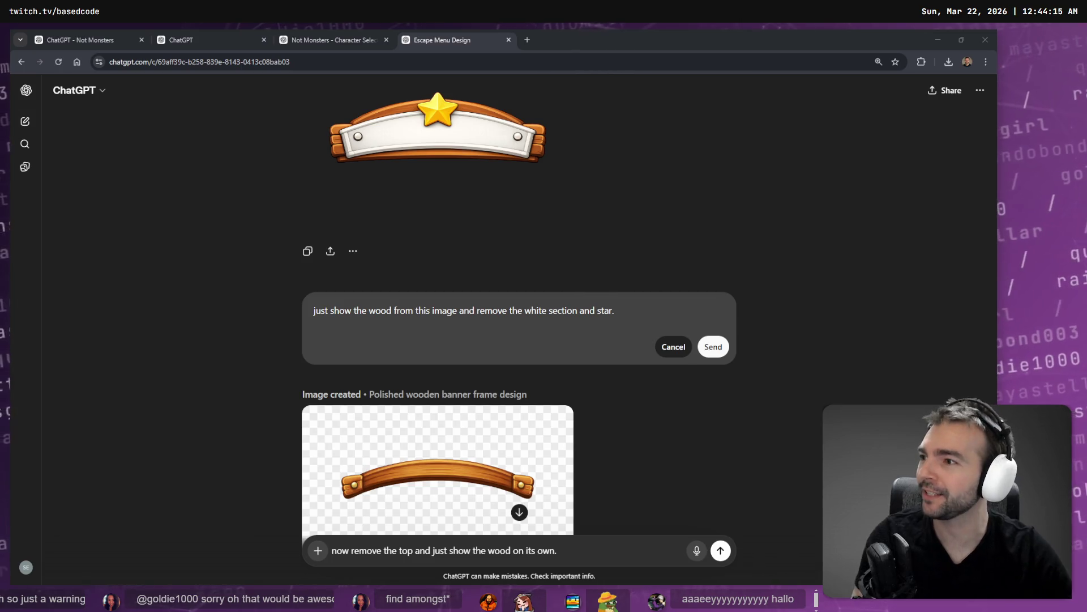
Step: Send the revised wood-only banner request and switch to the running game
{"action": "scroll", "coordinate": [613, 341], "scroll_direction": "down", "scroll_amount": 3}
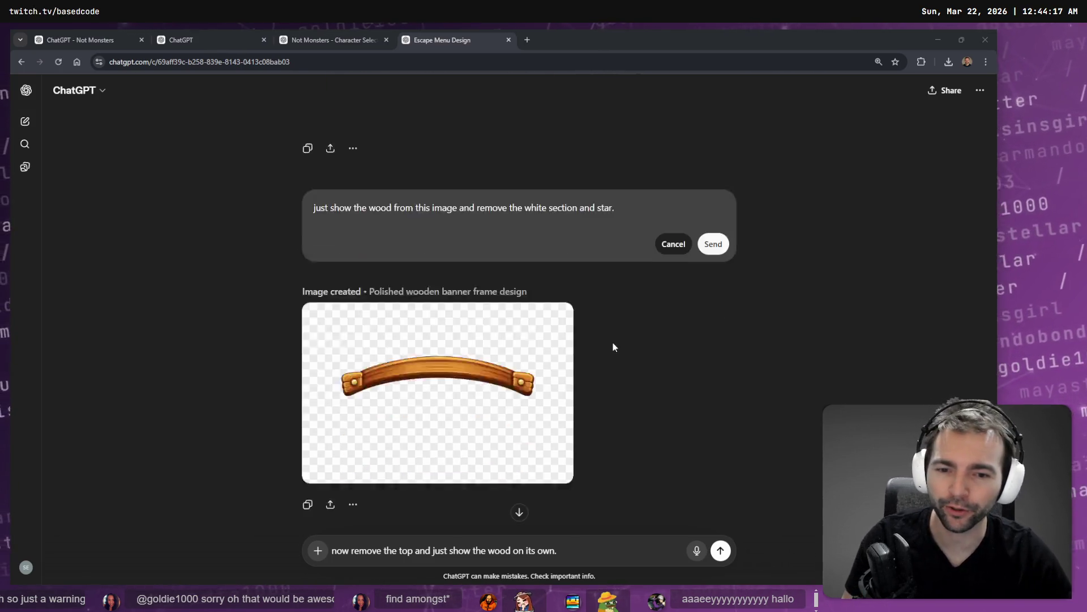
{"action": "key", "text": "super+h"}
{"action": "left_click", "coordinate": [713, 174]}
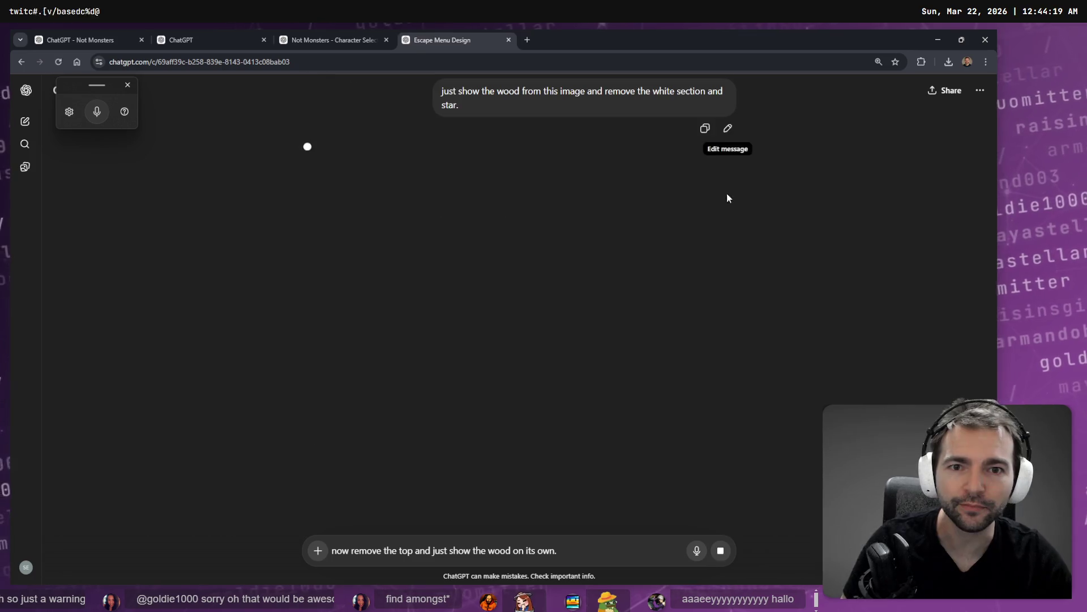
{"action": "scroll", "coordinate": [730, 228], "scroll_direction": "up", "scroll_amount": 3}
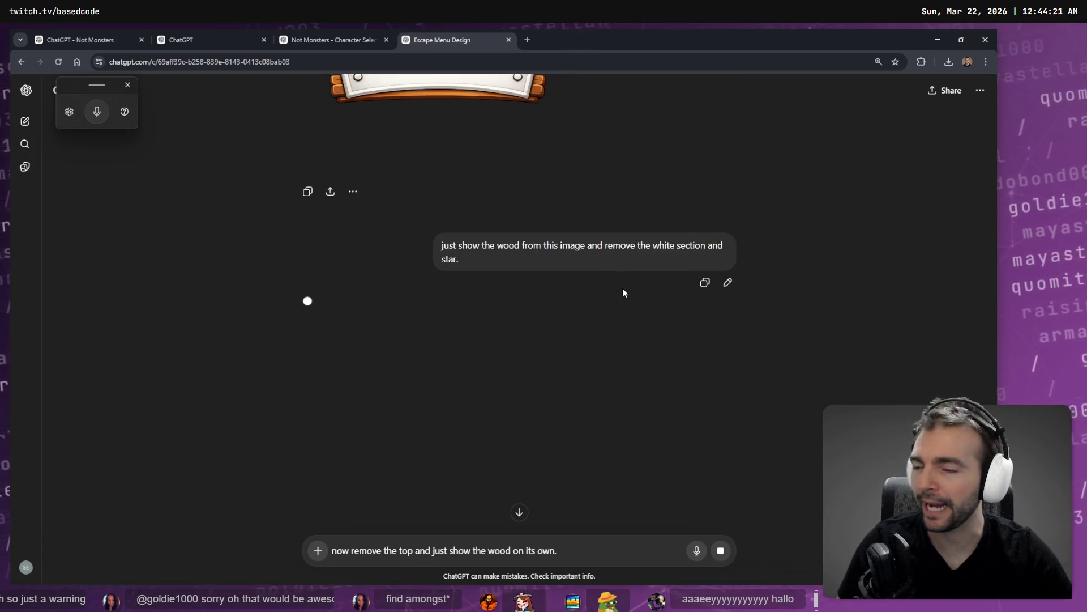
{"action": "key", "text": "alt+Tab"}
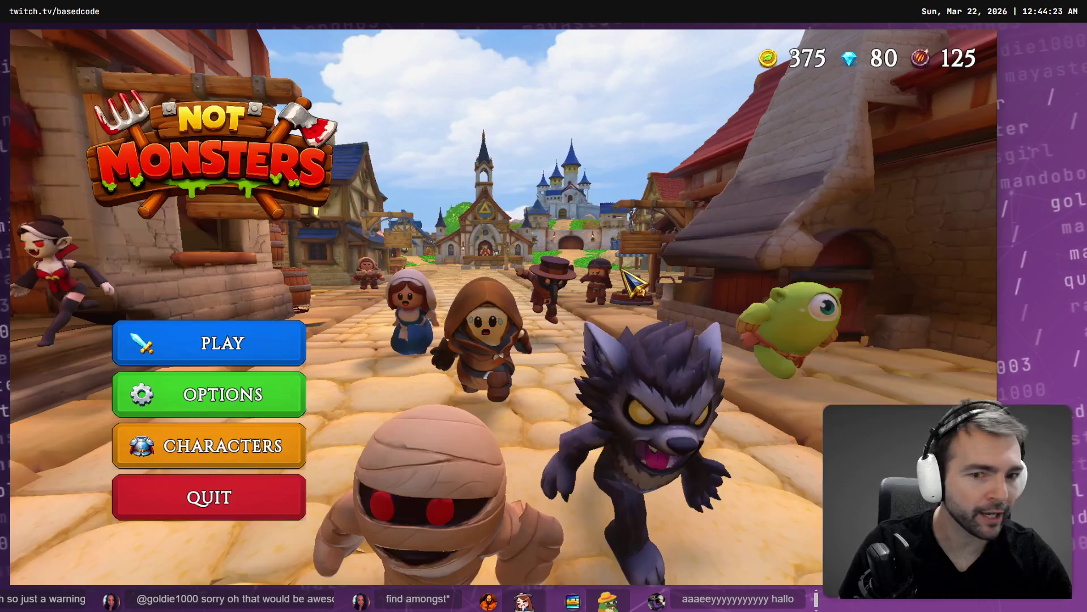
Step: Open the Characters menu and go Back to the main menu three times in the running game
{"action": "left_click", "coordinate": [253, 446]}
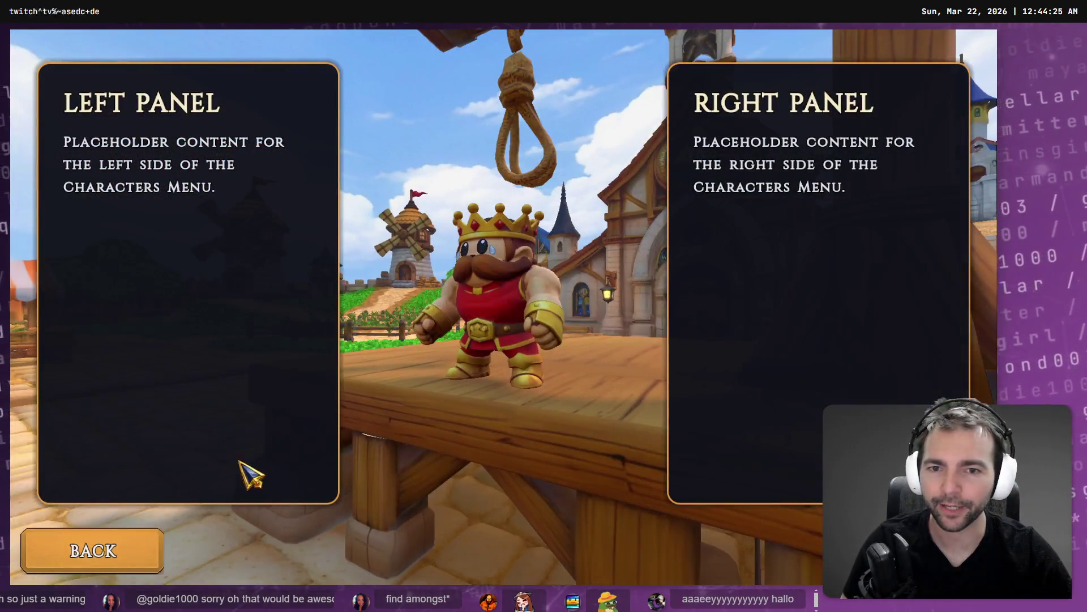
{"action": "left_click", "coordinate": [98, 552]}
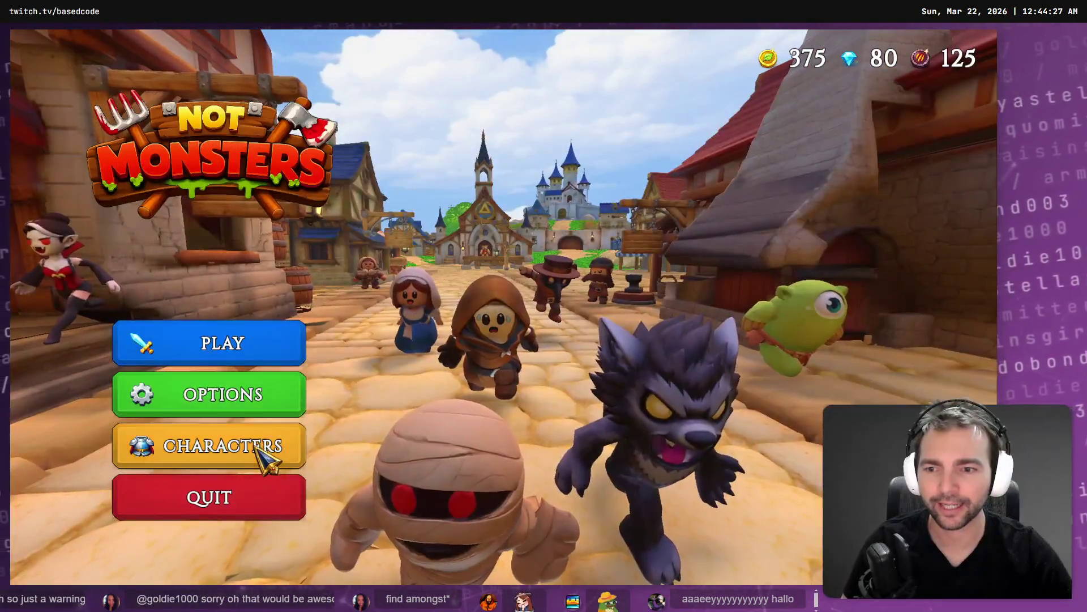
{"action": "left_click", "coordinate": [261, 446]}
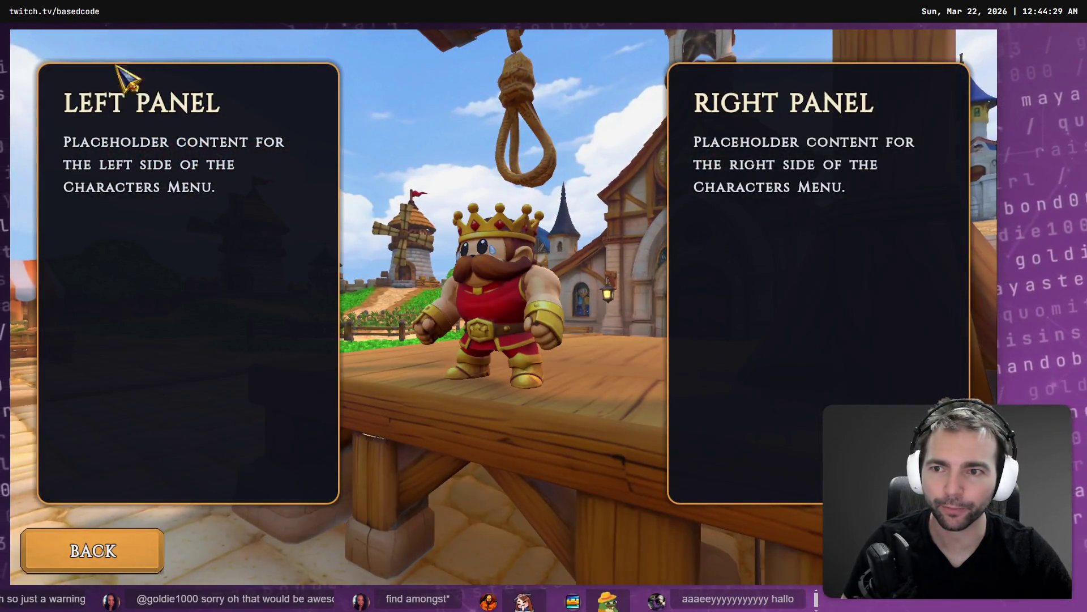
{"action": "left_click", "coordinate": [62, 566]}
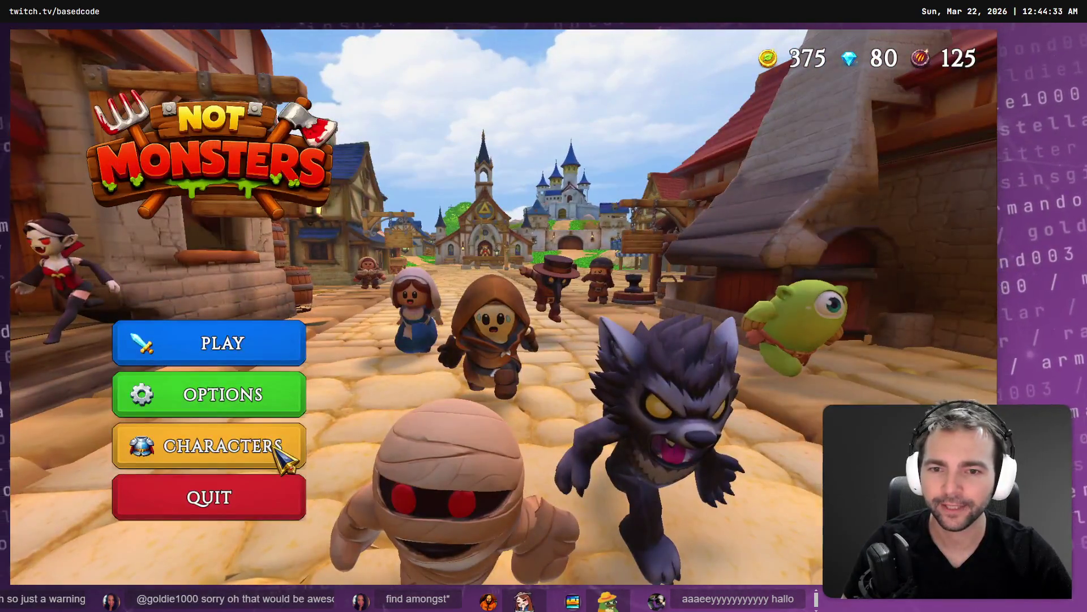
{"action": "left_click", "coordinate": [276, 448]}
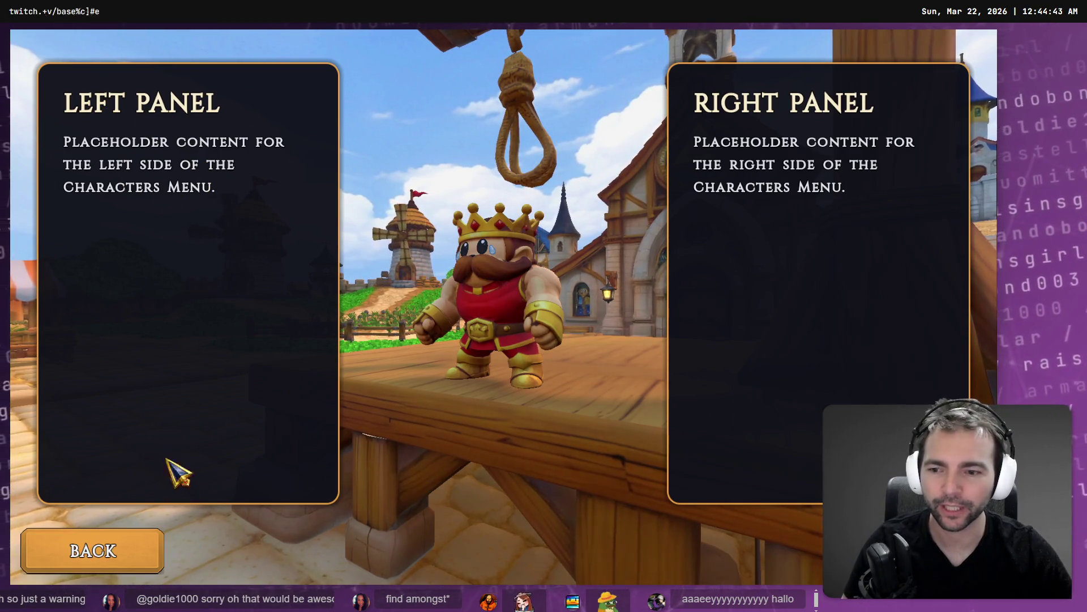
{"action": "left_click", "coordinate": [135, 558]}
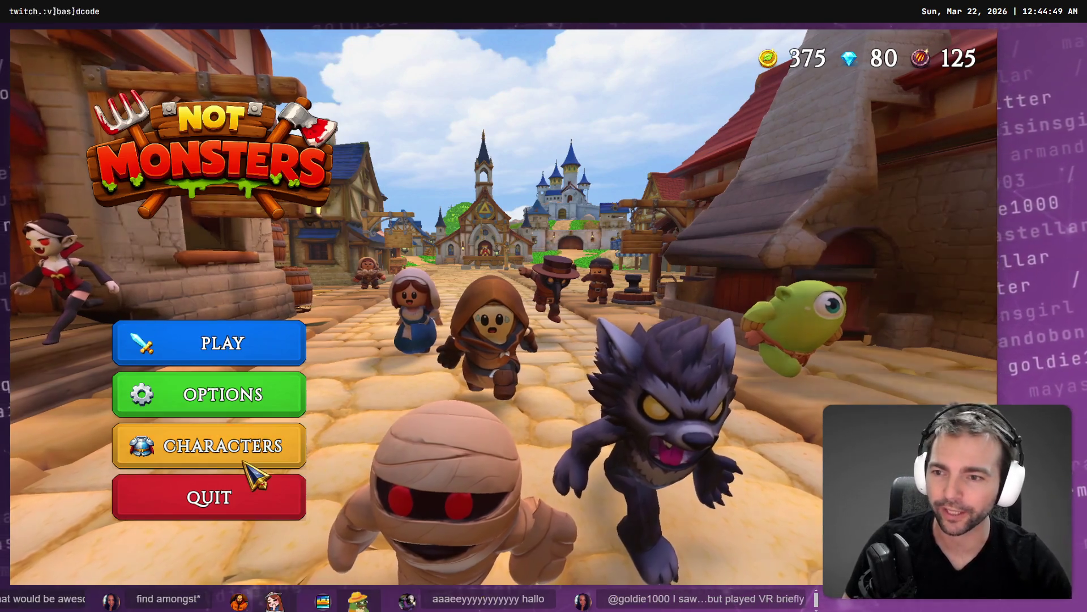
Step: Start a match, then leave it from the pause menu to return to the main menu
{"action": "left_click", "coordinate": [259, 359]}
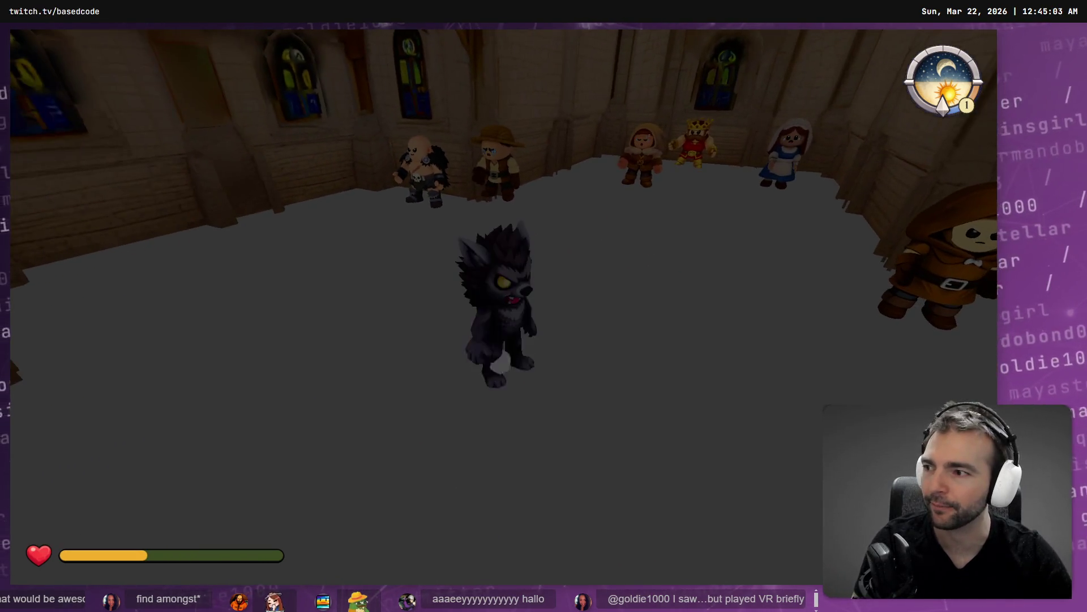
{"action": "key", "text": "Escape"}
{"action": "left_click", "coordinate": [533, 355]}
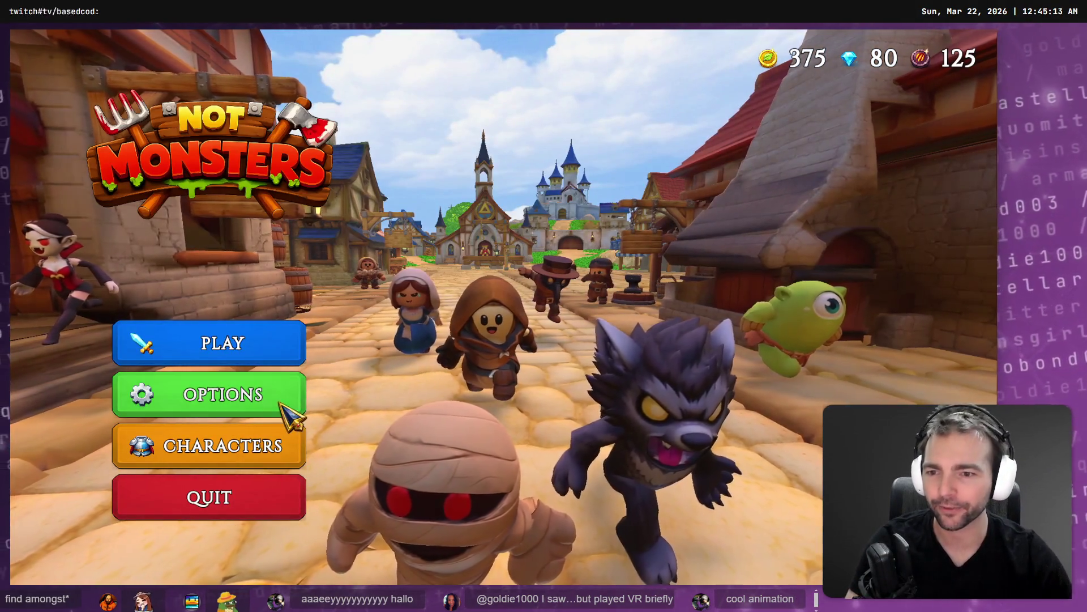
Step: Toggle the Characters menu twice more, leaving it open at the end
{"action": "left_click", "coordinate": [264, 444]}
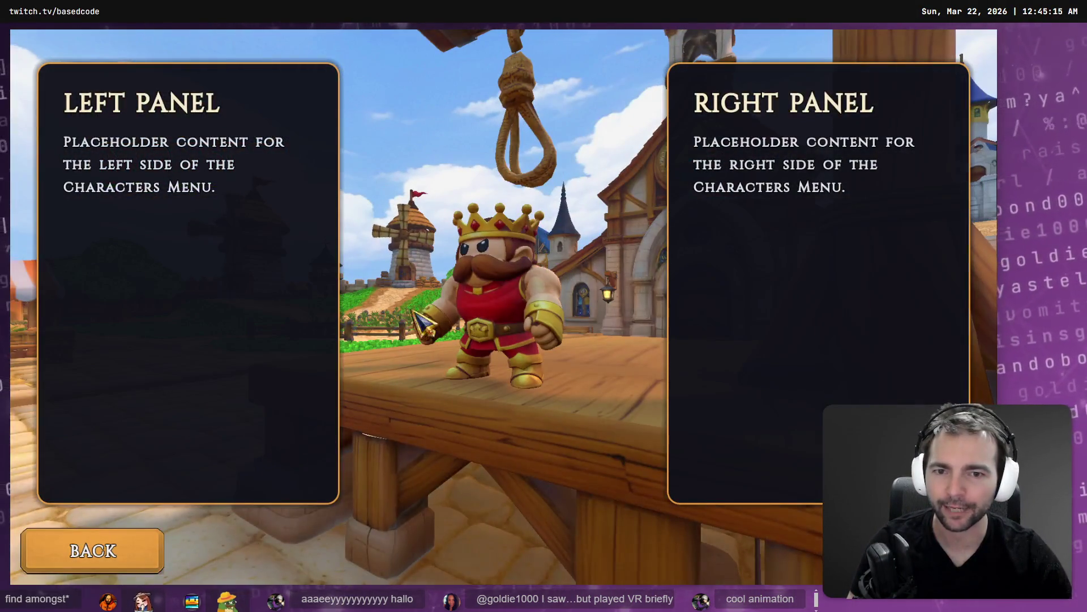
{"action": "left_click", "coordinate": [134, 551]}
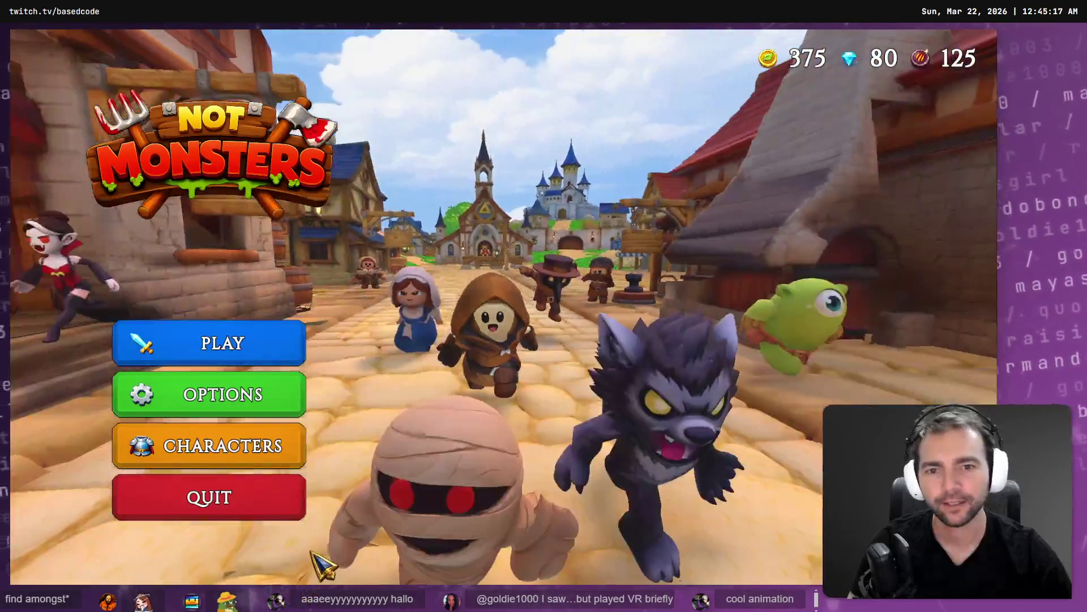
{"action": "left_click", "coordinate": [281, 464]}
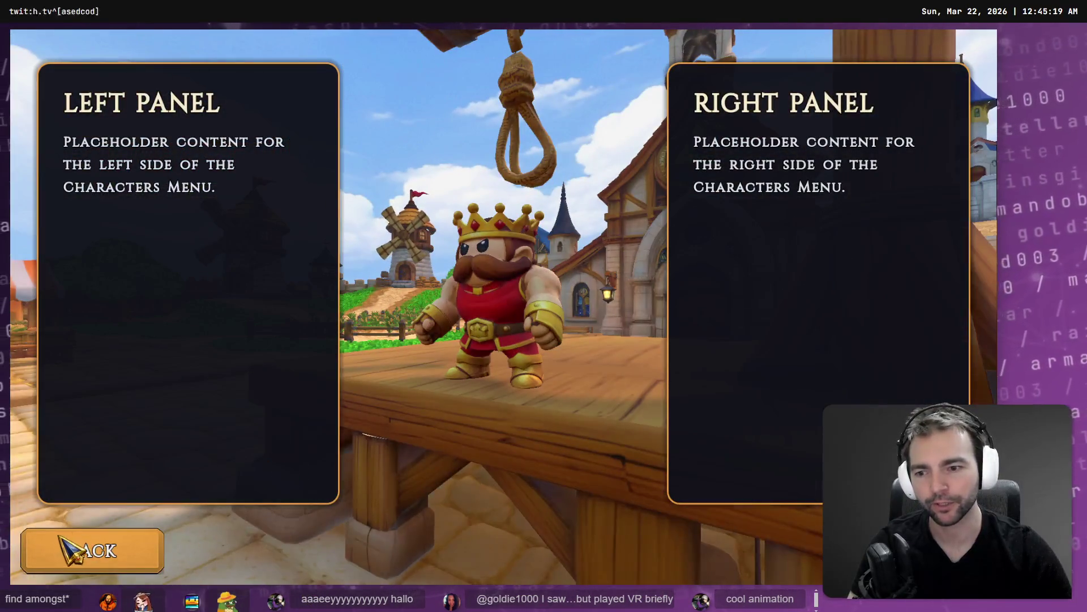
{"action": "left_click", "coordinate": [54, 541]}
{"action": "left_click", "coordinate": [274, 445]}
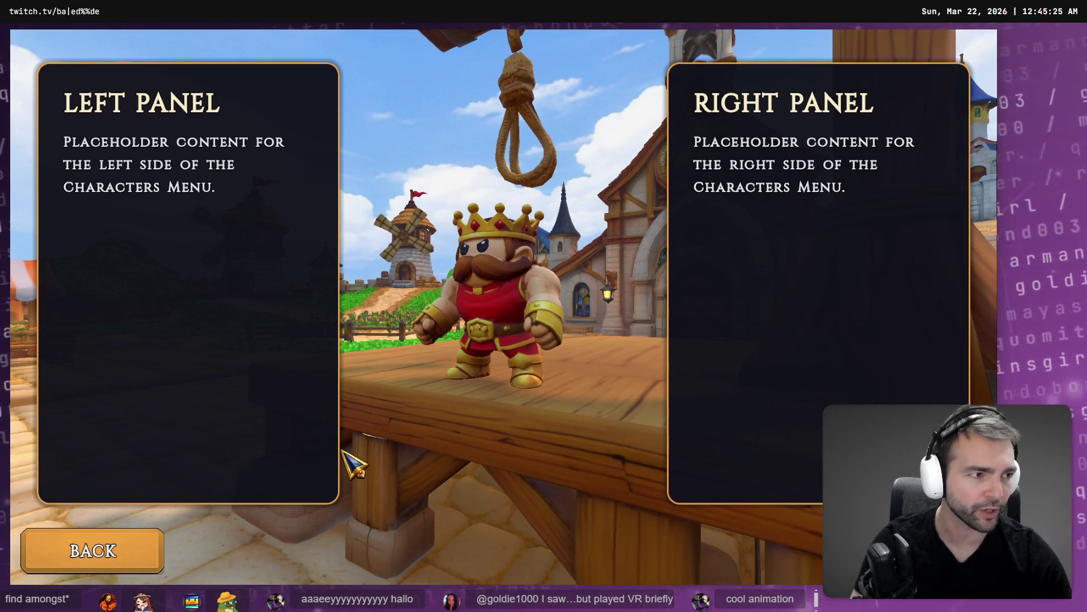
{"action": "key", "text": "alt+Tab"}
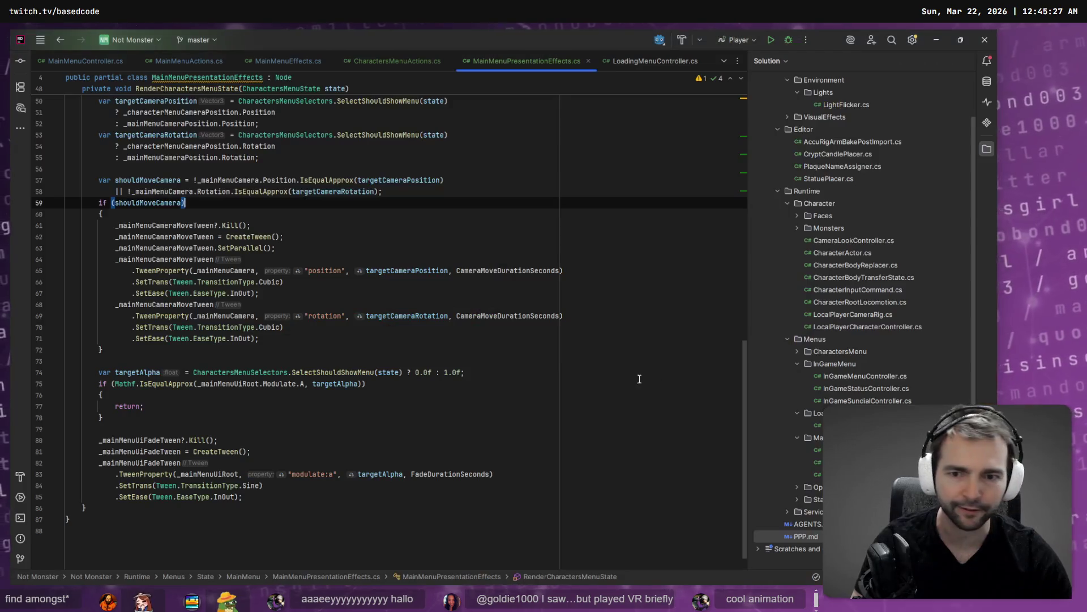
Step: Change CameraMoveDurationSeconds from 0.7f to 0.4f in MainMenuPresentationEffects.cs
{"action": "scroll", "coordinate": [514, 333], "scroll_direction": "up", "scroll_amount": 10}
{"action": "scroll", "coordinate": [513, 333], "scroll_direction": "up", "scroll_amount": 5}
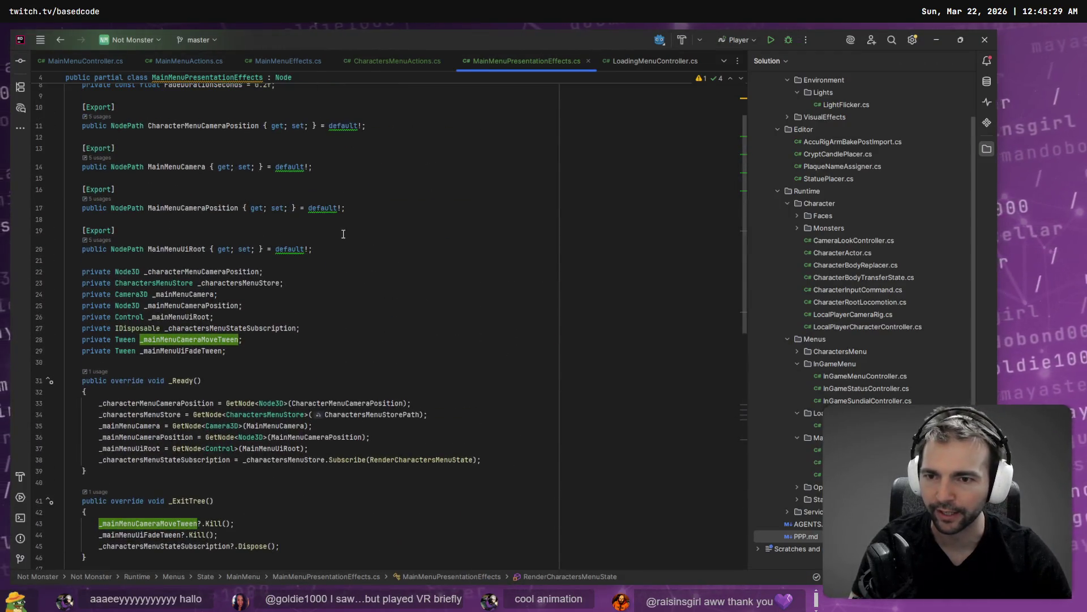
{"action": "left_click", "coordinate": [277, 142]}
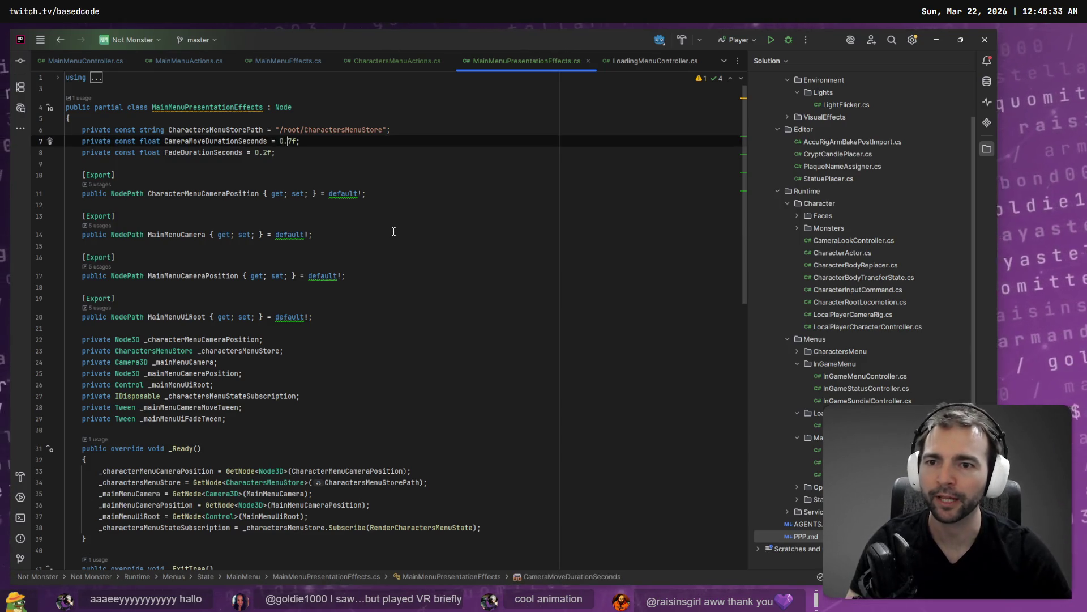
{"action": "key", "text": "shift+Right"}
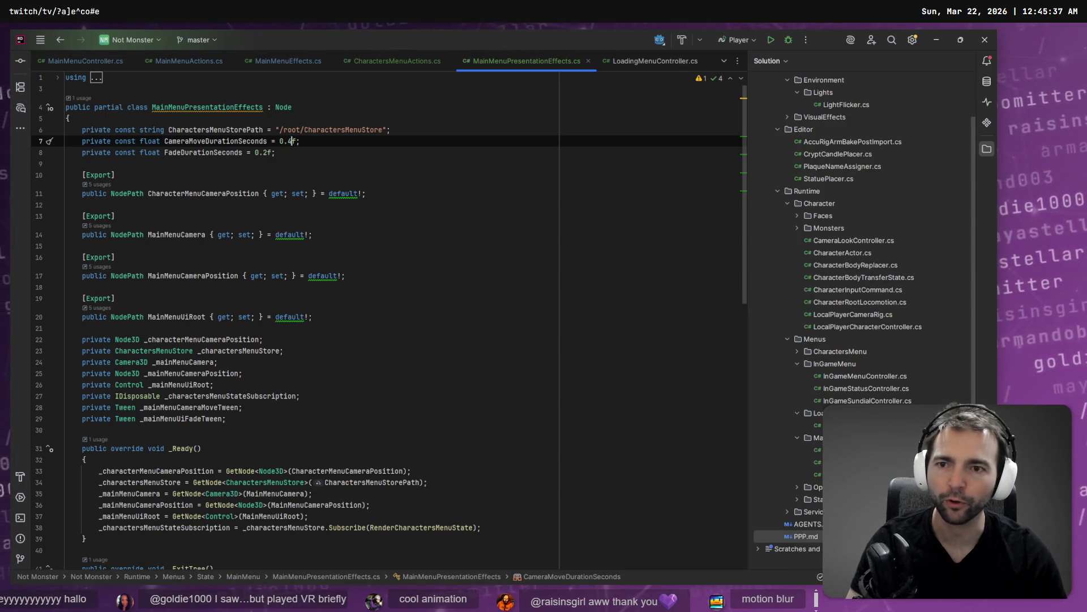
Step: Back out of the Characters menu in the running game to check the faster camera move
{"action": "key", "text": "alt+Tab"}
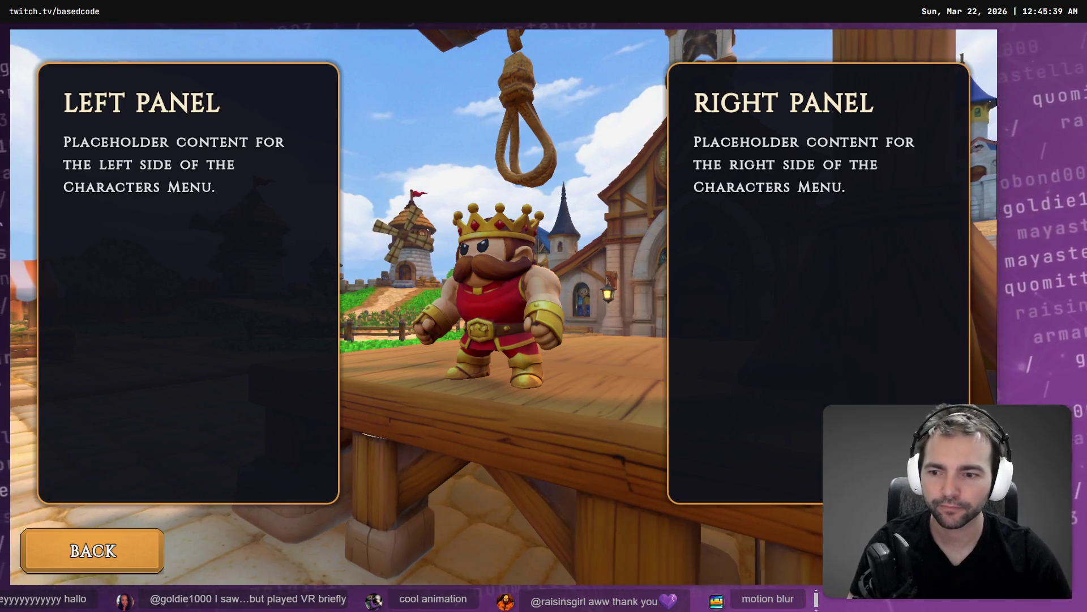
{"action": "left_click", "coordinate": [113, 547]}
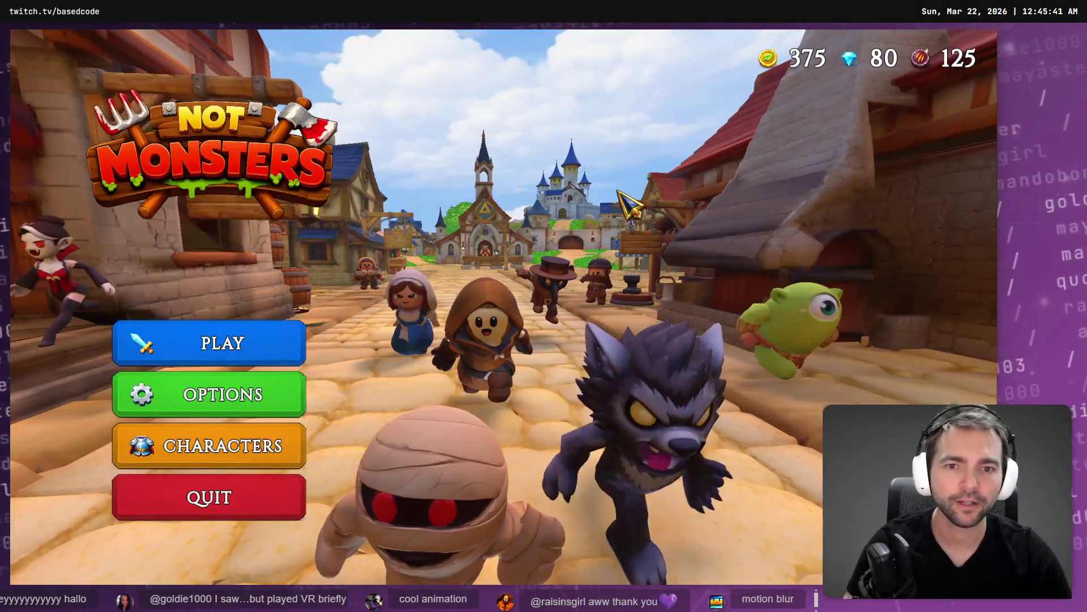
{"action": "key", "text": "alt+Tab"}
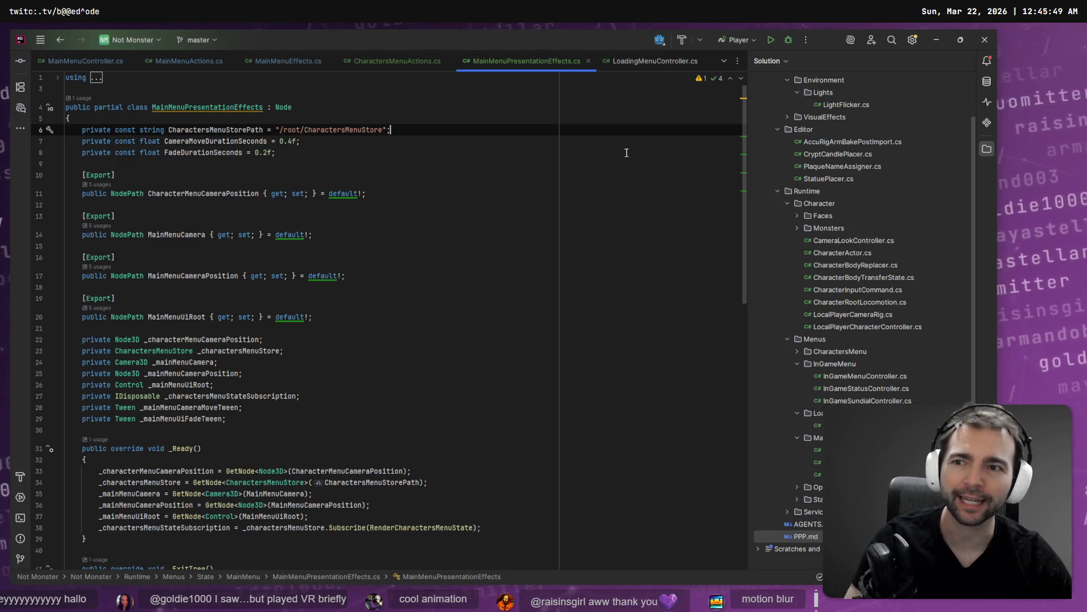
{"action": "key", "text": "alt+Tab"}
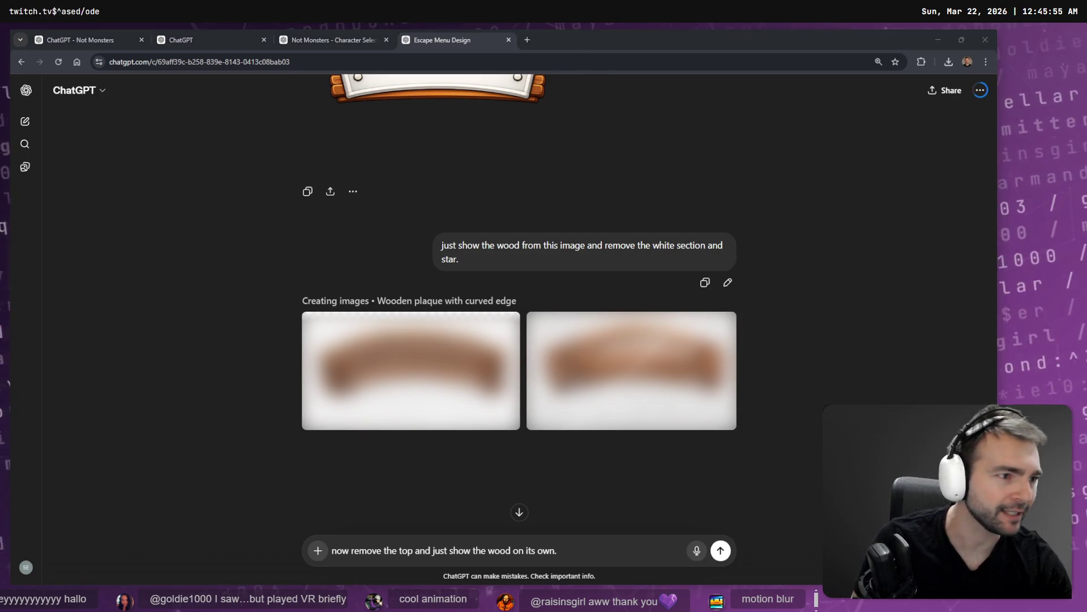
{"action": "key", "text": "alt+Tab"}
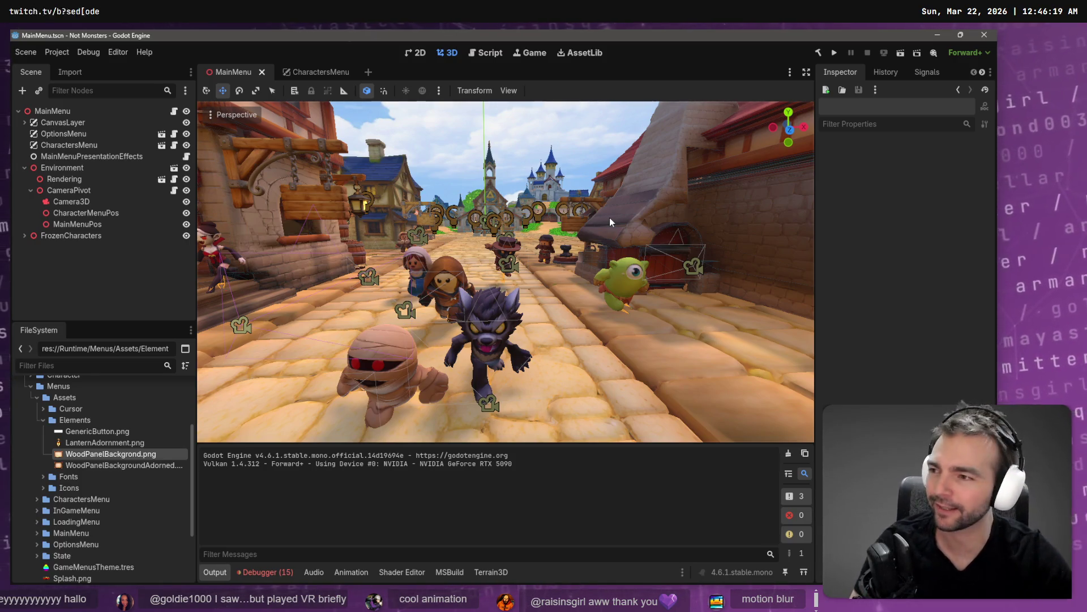
{"action": "key", "text": "alt+Tab"}
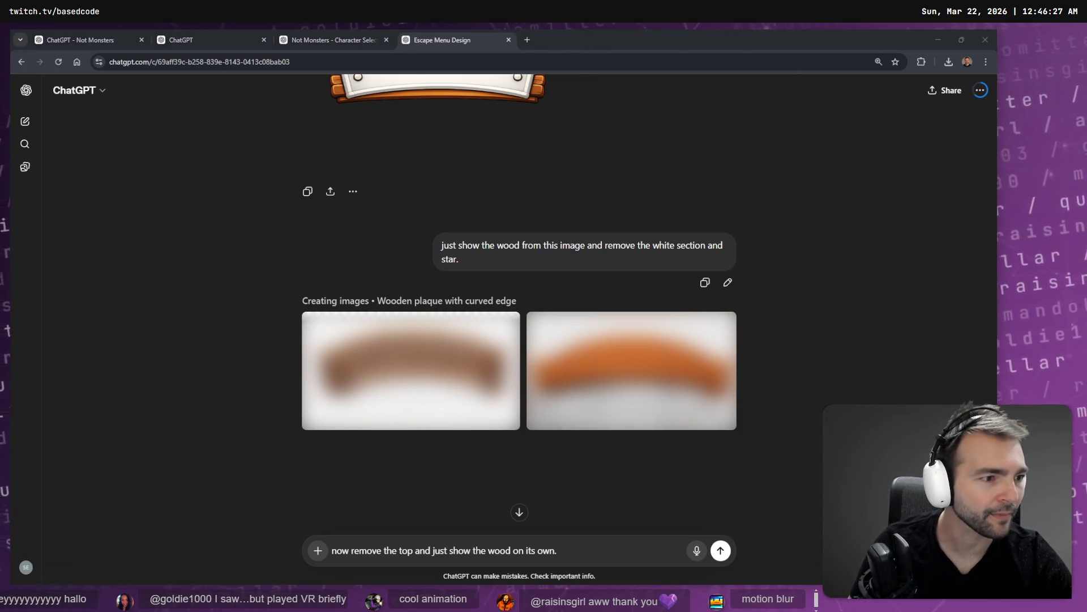
{"action": "key", "text": "alt+Tab"}
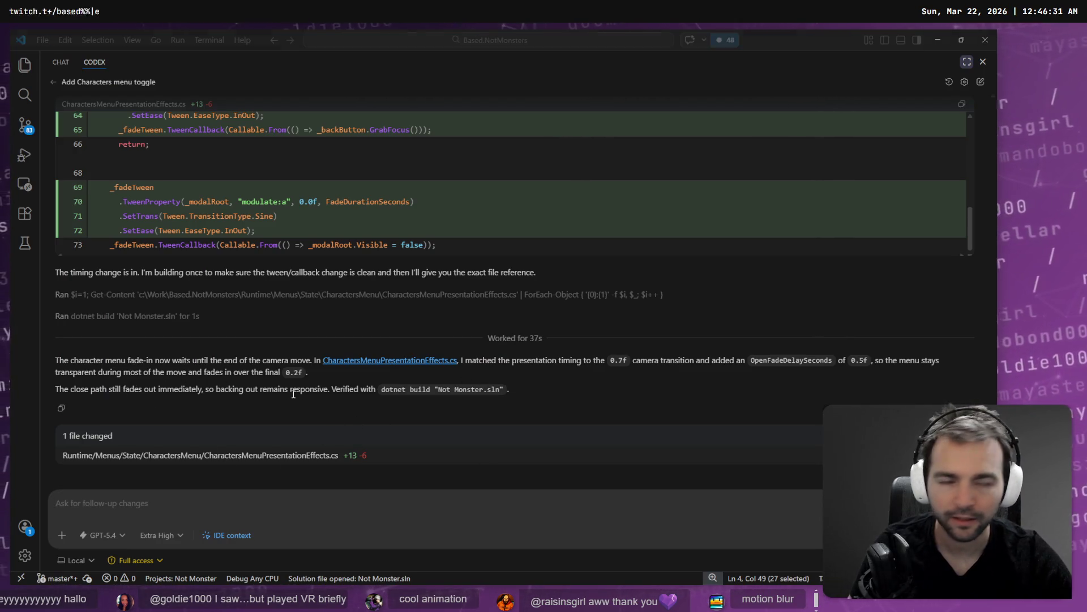
Step: Rebuild and run the Not Monsters game with F5 to reach its main menu
{"action": "key", "text": "F5"}
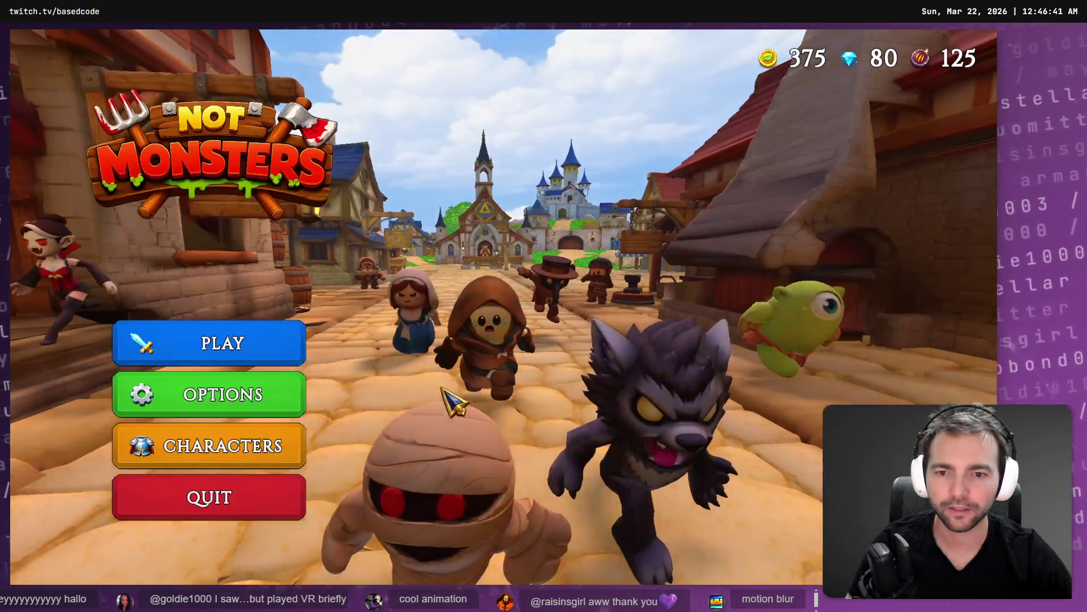
Step: Open and leave the Characters menu once, then close the running game
{"action": "left_click", "coordinate": [241, 454]}
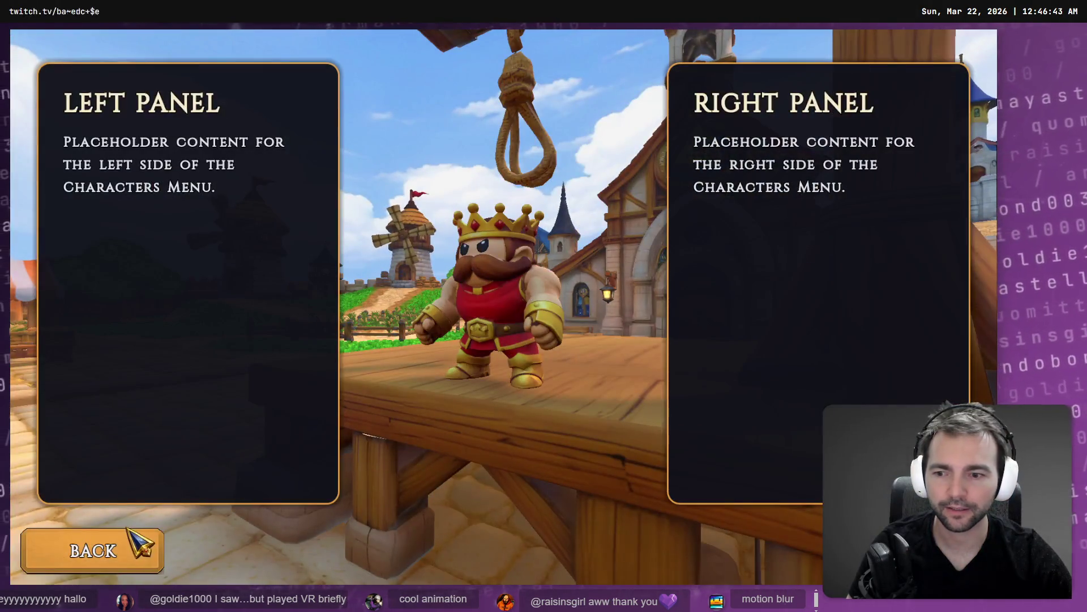
{"action": "left_click", "coordinate": [165, 544]}
{"action": "left_click", "coordinate": [233, 493]}
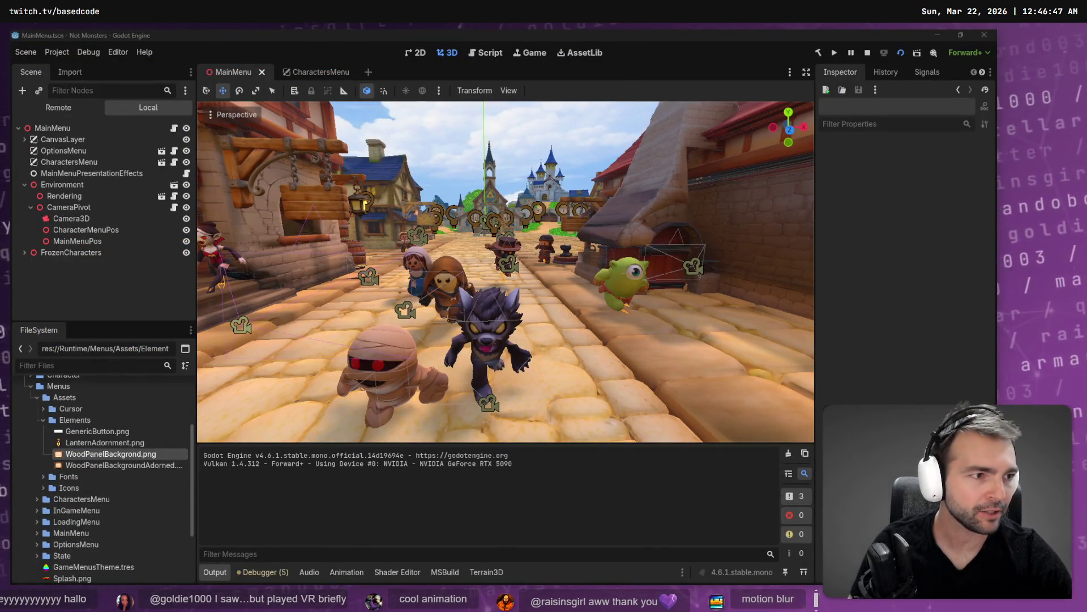
Step: Relaunch the game with F6 and toggle the Characters menu twice more to watch the fade
{"action": "key", "text": "F6"}
{"action": "left_click", "coordinate": [292, 447]}
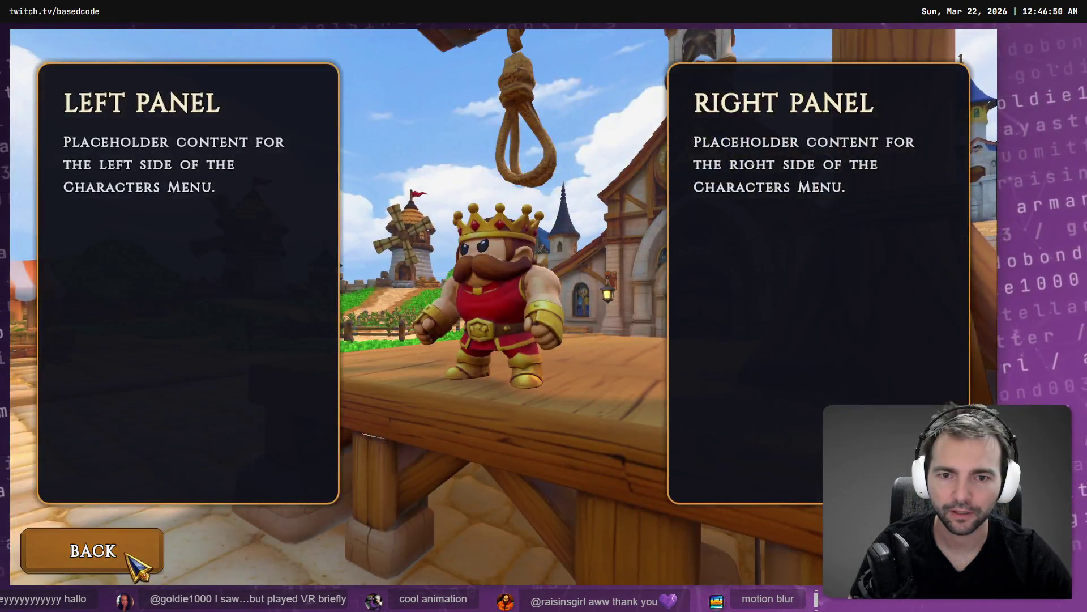
{"action": "left_click", "coordinate": [138, 561]}
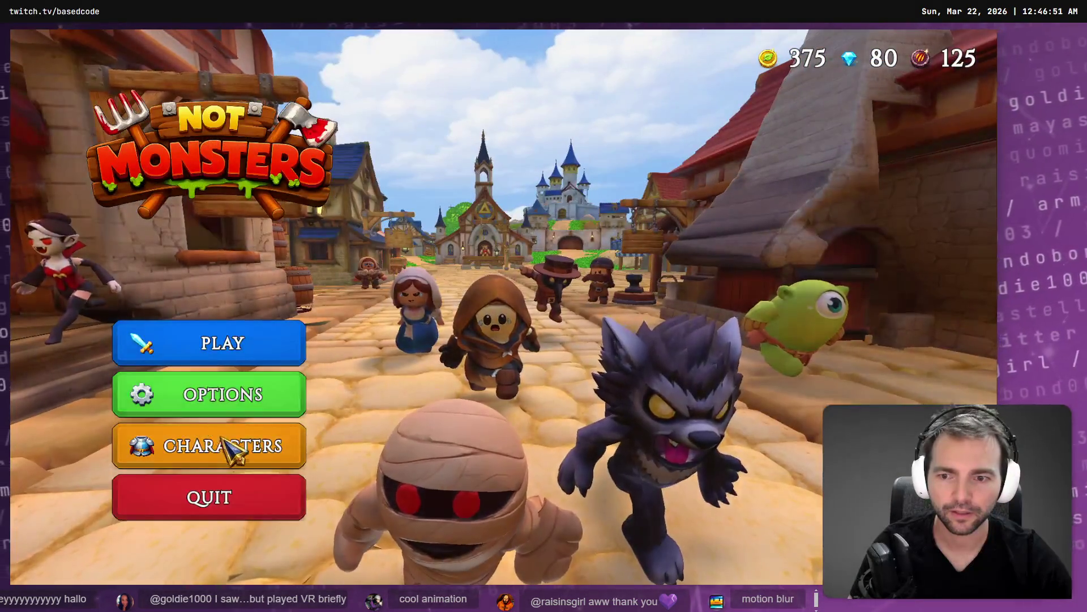
{"action": "left_click", "coordinate": [230, 448]}
{"action": "left_click", "coordinate": [152, 552]}
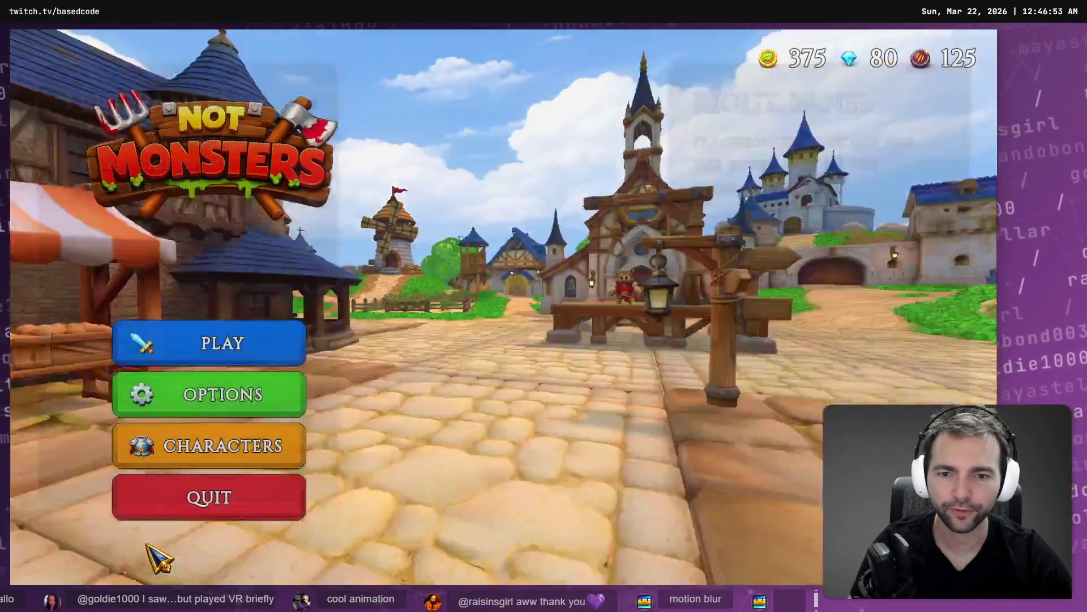
{"action": "key", "text": "alt+Tab"}
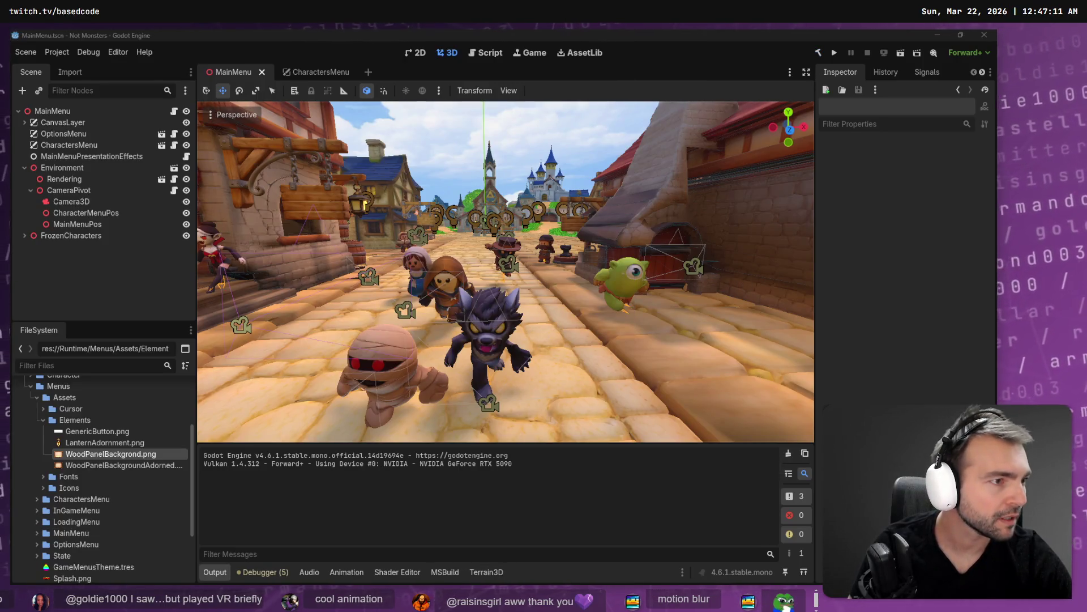
{"action": "key", "text": "alt+Tab"}
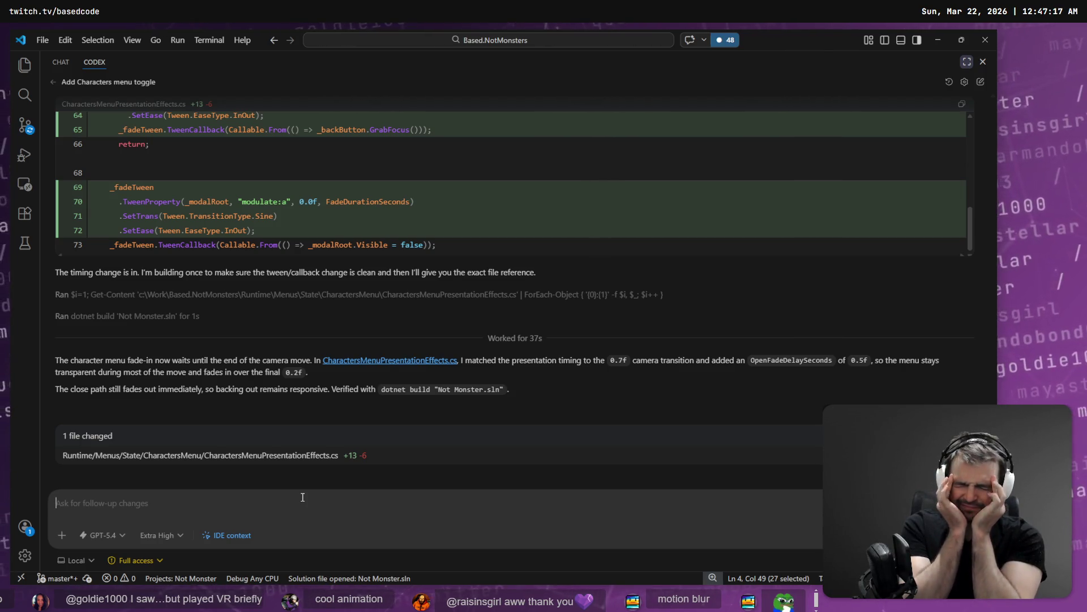
Step: Read Codex's reply about CharactersMenuPresentationEffects.cs, then return to the Godot editor
{"action": "key", "text": "alt+Tab"}
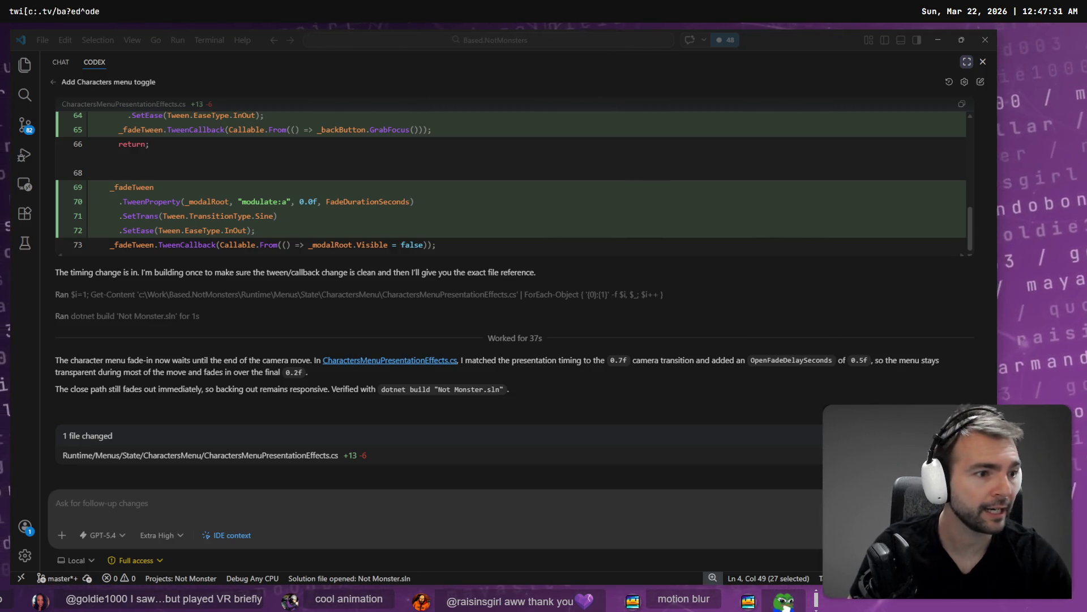
{"action": "key", "text": "alt+Tab"}
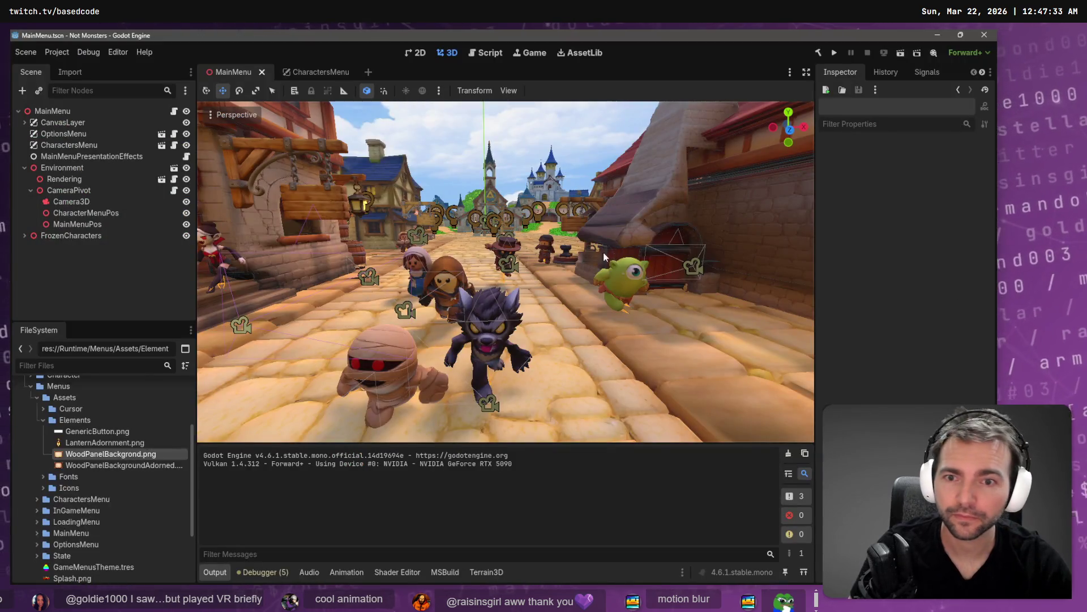
Step: In the CharactersMenu scene, inspect LeftPanel and PanelsMargin and make the menu panels visible
{"action": "left_click", "coordinate": [315, 72]}
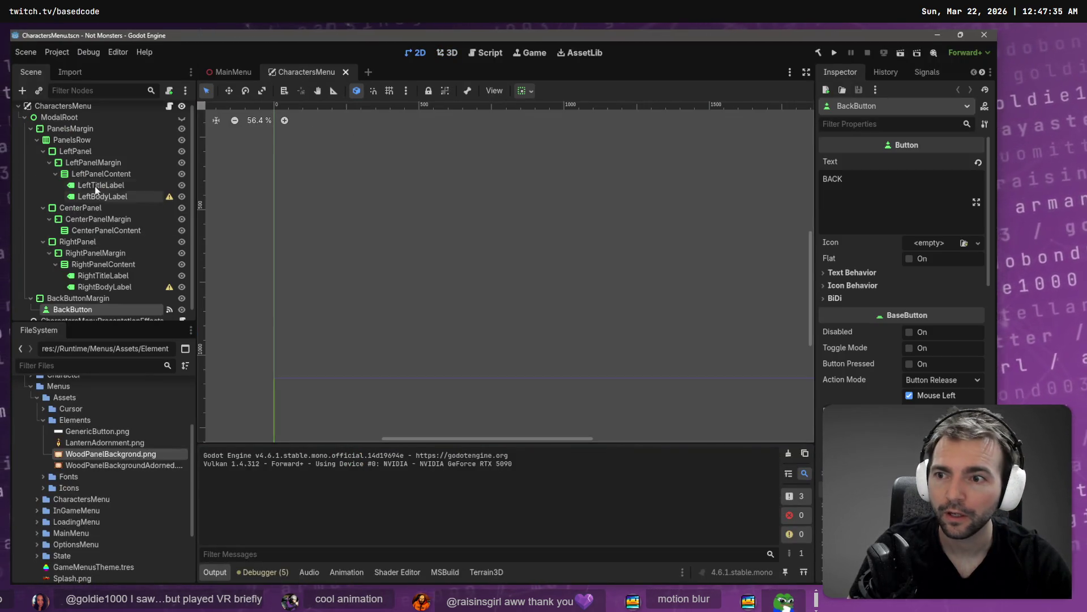
{"action": "left_click", "coordinate": [92, 151]}
{"action": "left_click", "coordinate": [110, 173]}
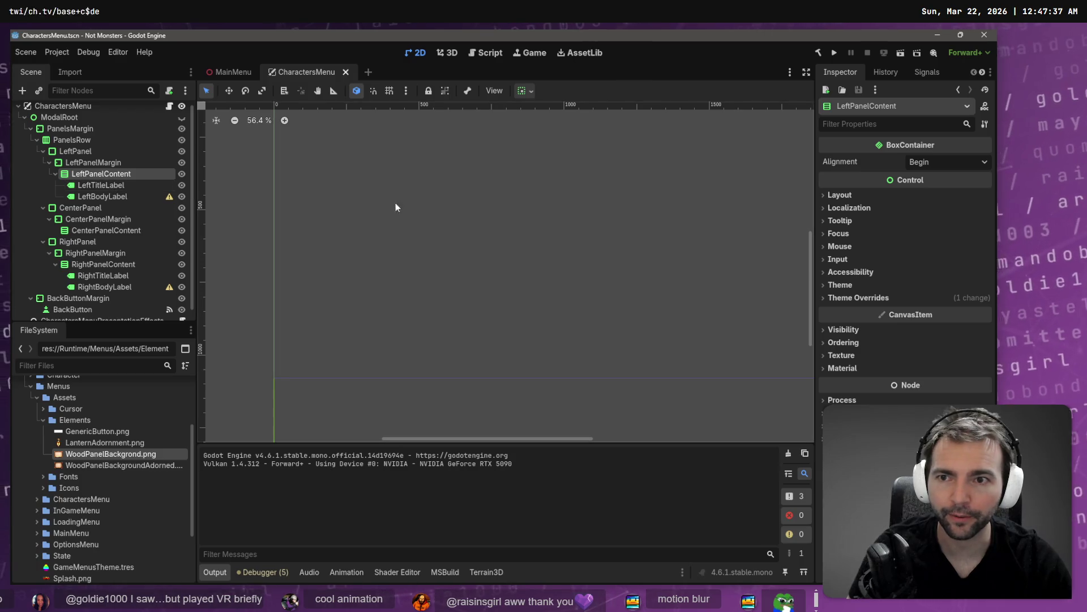
{"action": "left_click", "coordinate": [71, 129]}
{"action": "scroll", "coordinate": [448, 205], "scroll_direction": "down", "scroll_amount": 4}
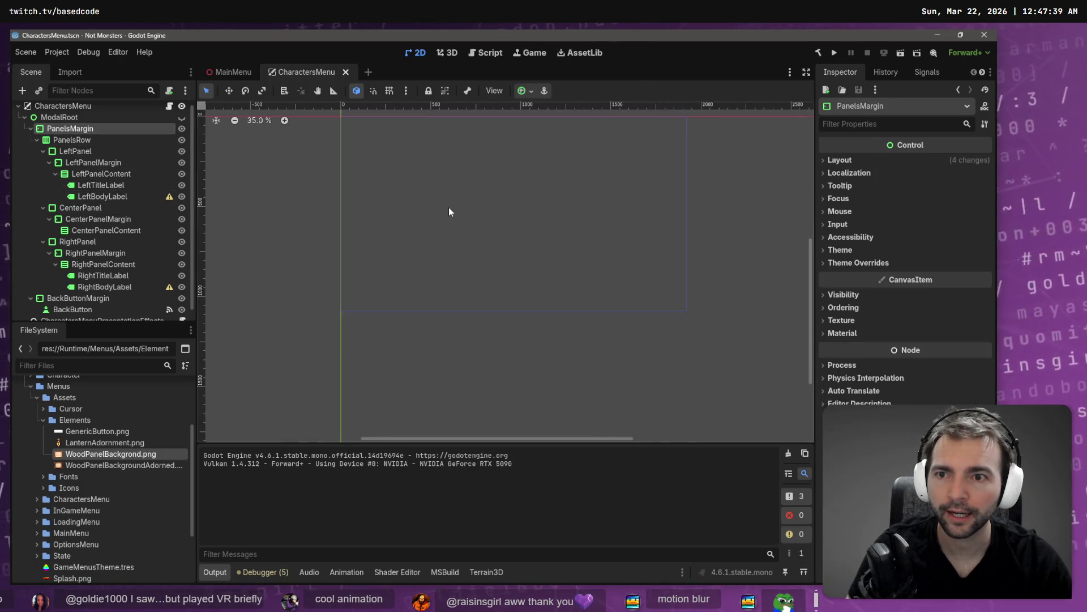
{"action": "left_click", "coordinate": [182, 128]}
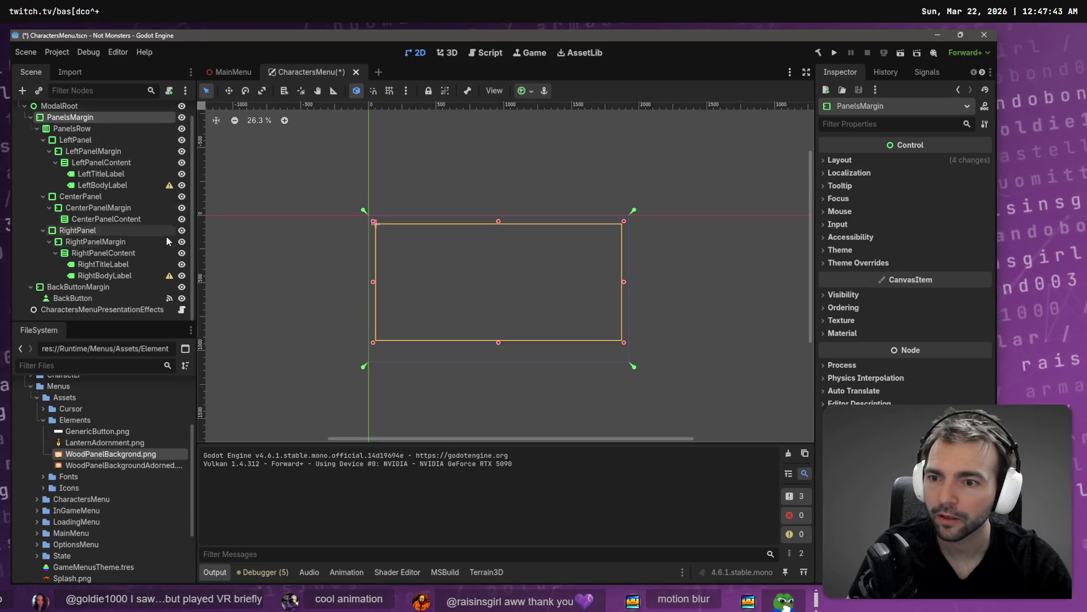
{"action": "scroll", "coordinate": [146, 254], "scroll_direction": "up", "scroll_amount": 1}
Step: Select LeftBodyLabel through ModalRoot, then close the CharactersMenu scene and confirm
{"action": "left_click", "coordinate": [107, 202]}
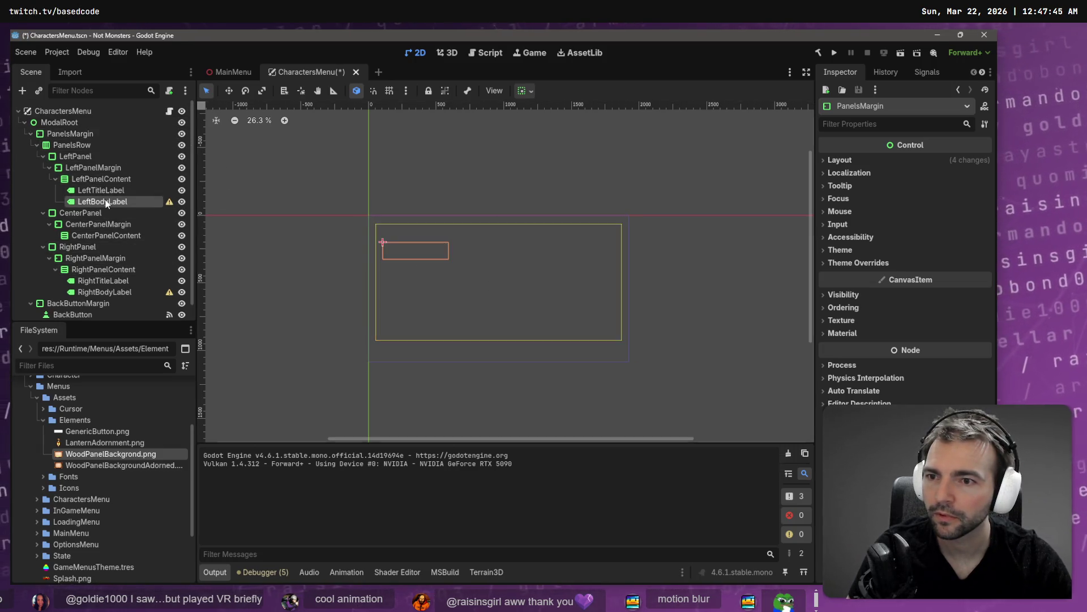
{"action": "left_click", "coordinate": [114, 165]}
{"action": "left_click", "coordinate": [97, 135]}
{"action": "left_click", "coordinate": [91, 122]}
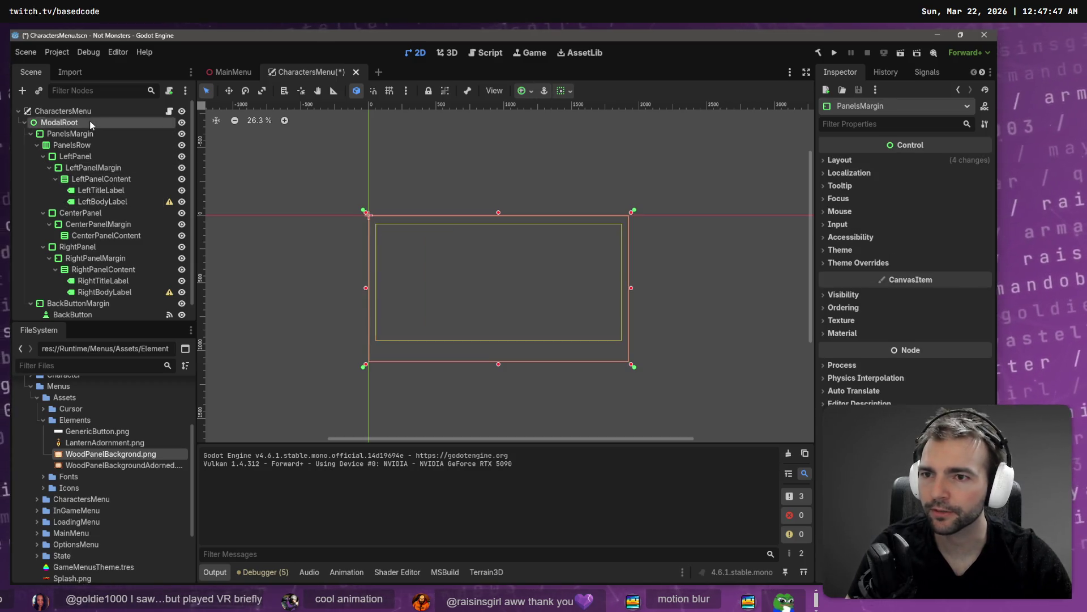
{"action": "middle_click", "coordinate": [310, 75]}
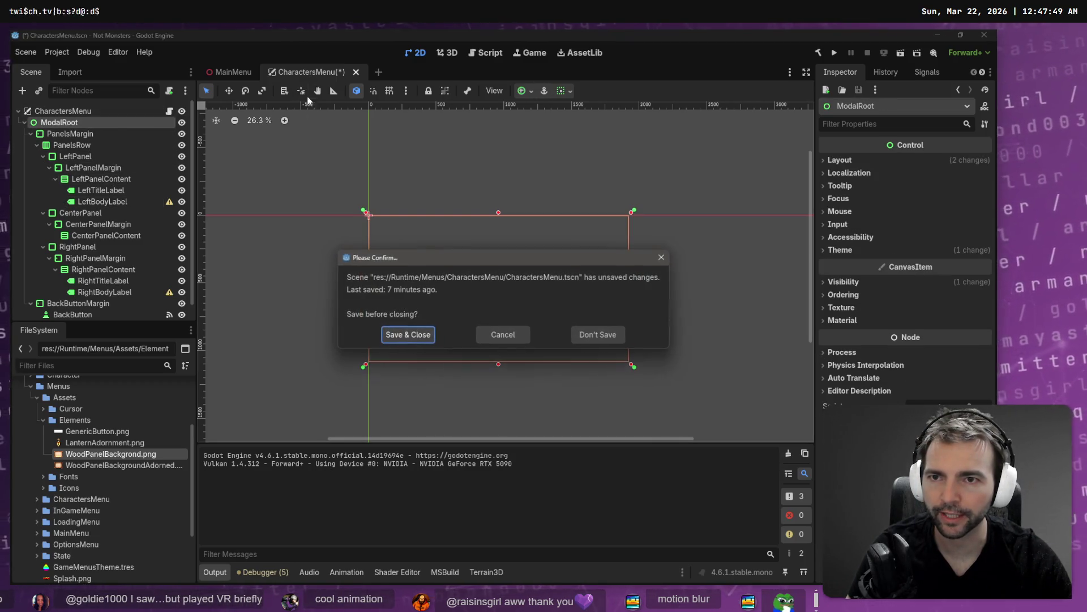
{"action": "left_click", "coordinate": [588, 347]}
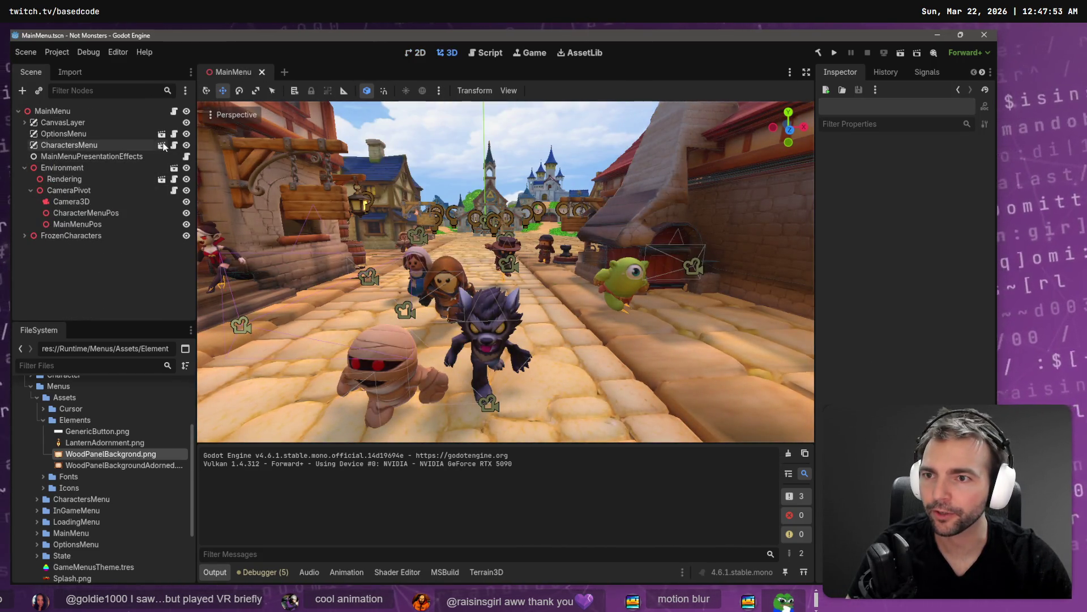
{"action": "left_click", "coordinate": [113, 157]}
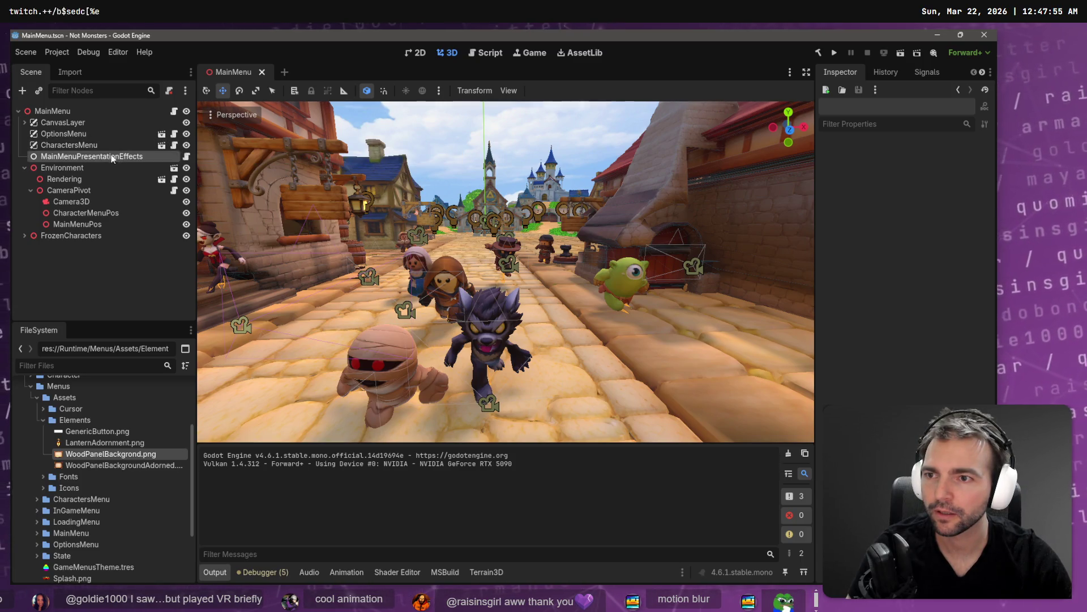
{"action": "left_click_drag", "start_coordinate": [97, 148], "coordinate": [97, 149]}
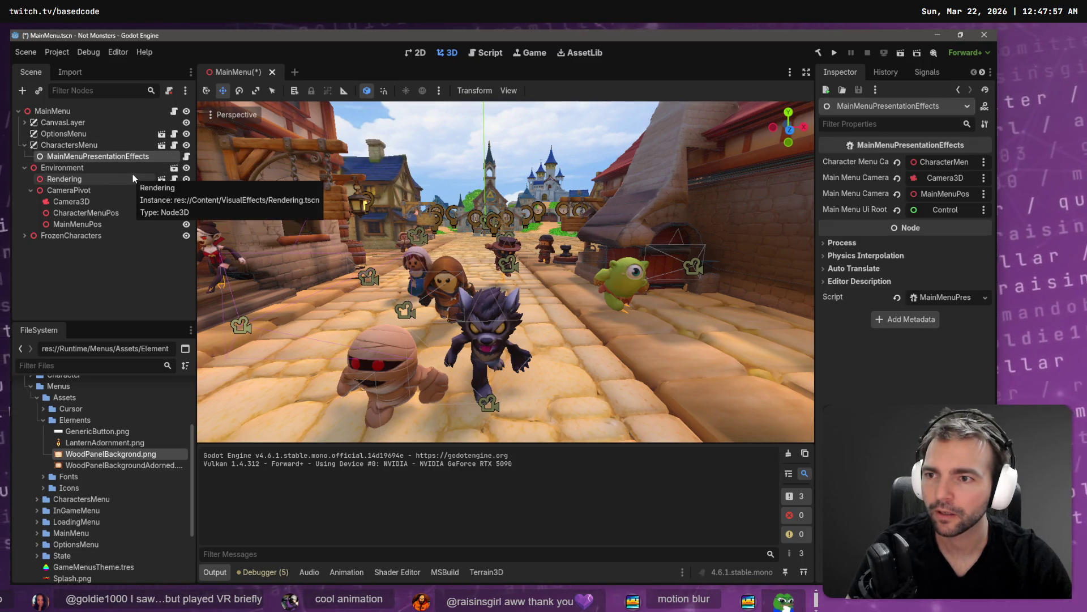
{"action": "key", "text": "ctrl+z"}
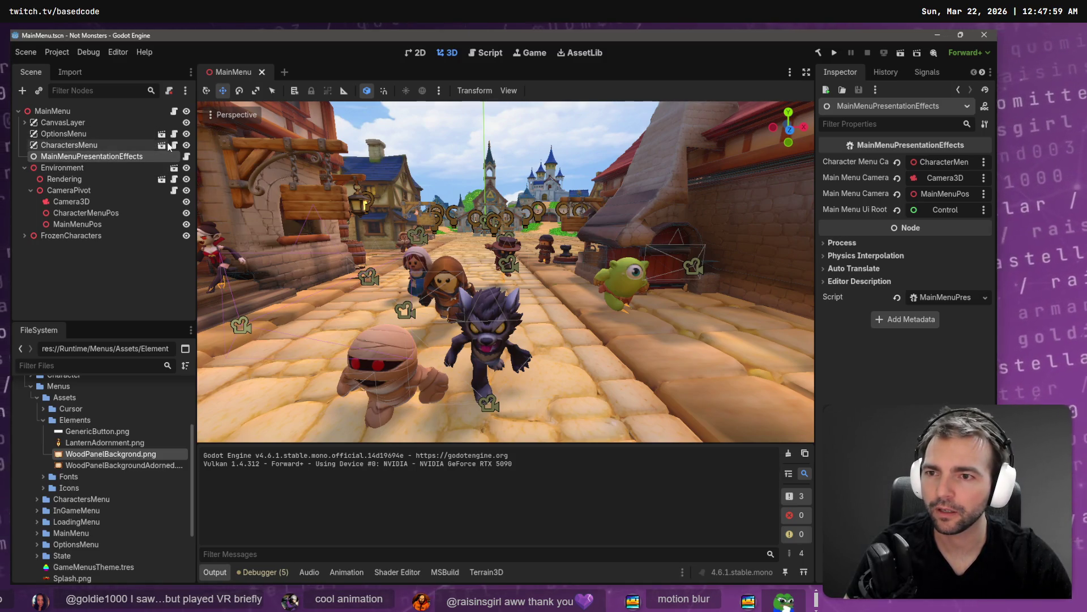
{"action": "left_click", "coordinate": [174, 146]}
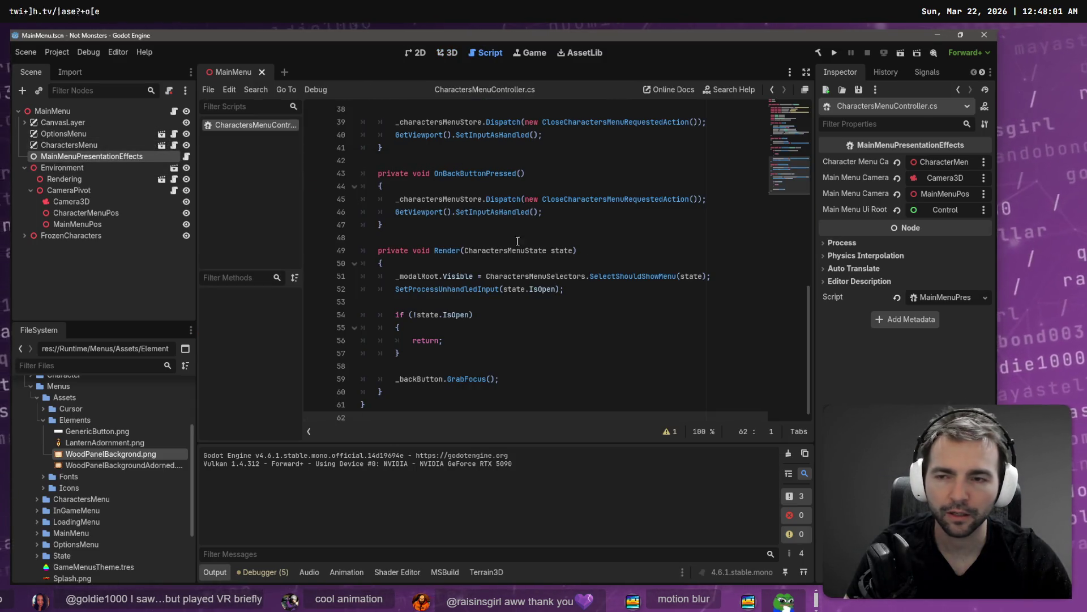
{"action": "right_click", "coordinate": [270, 122]}
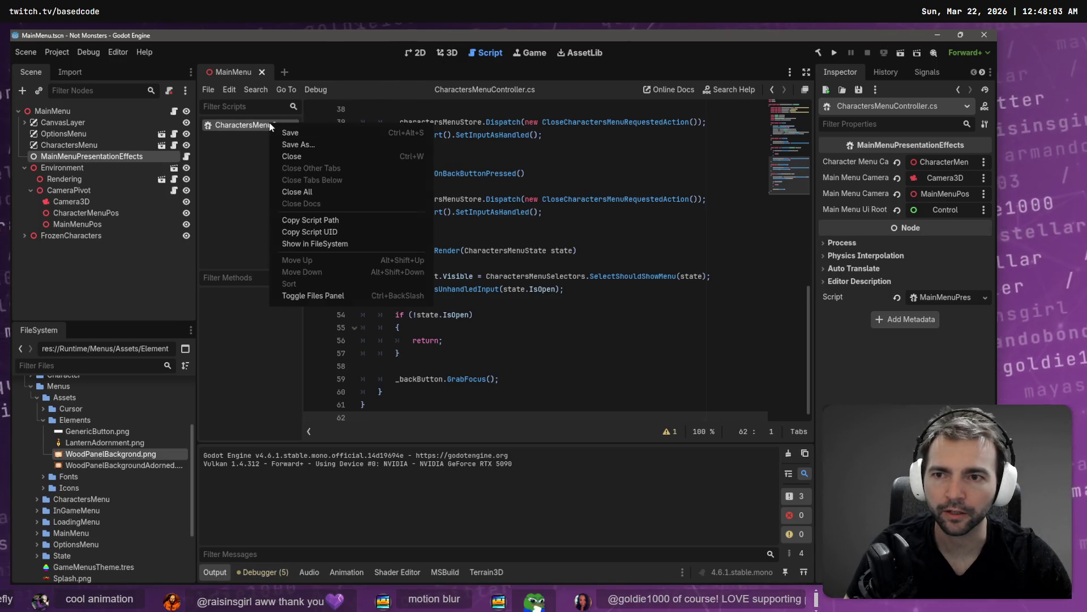
{"action": "left_click", "coordinate": [324, 191]}
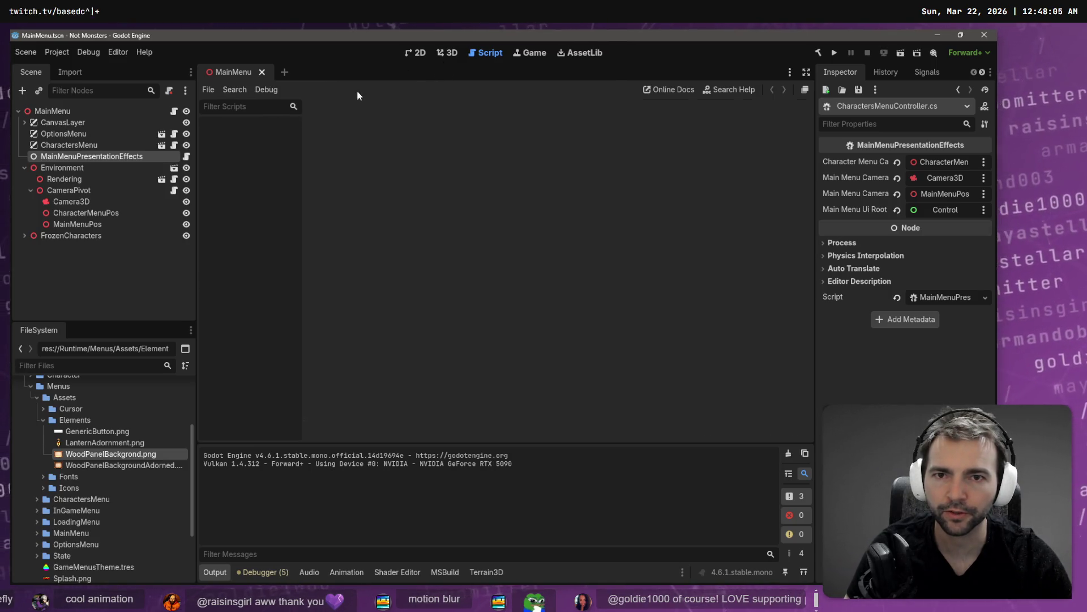
{"action": "left_click", "coordinate": [448, 52]}
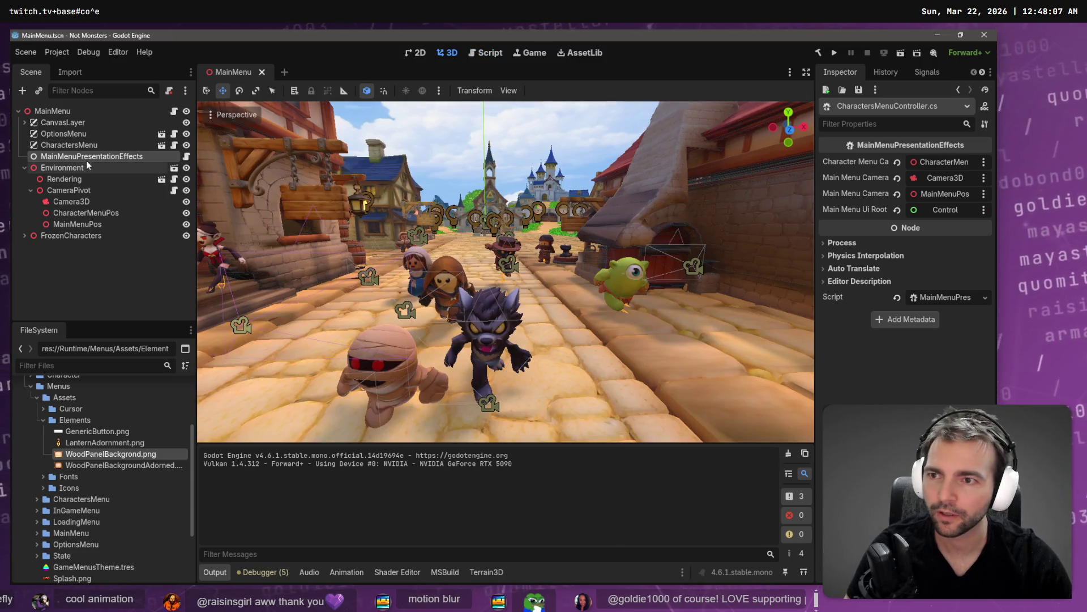
{"action": "left_click", "coordinate": [161, 145]}
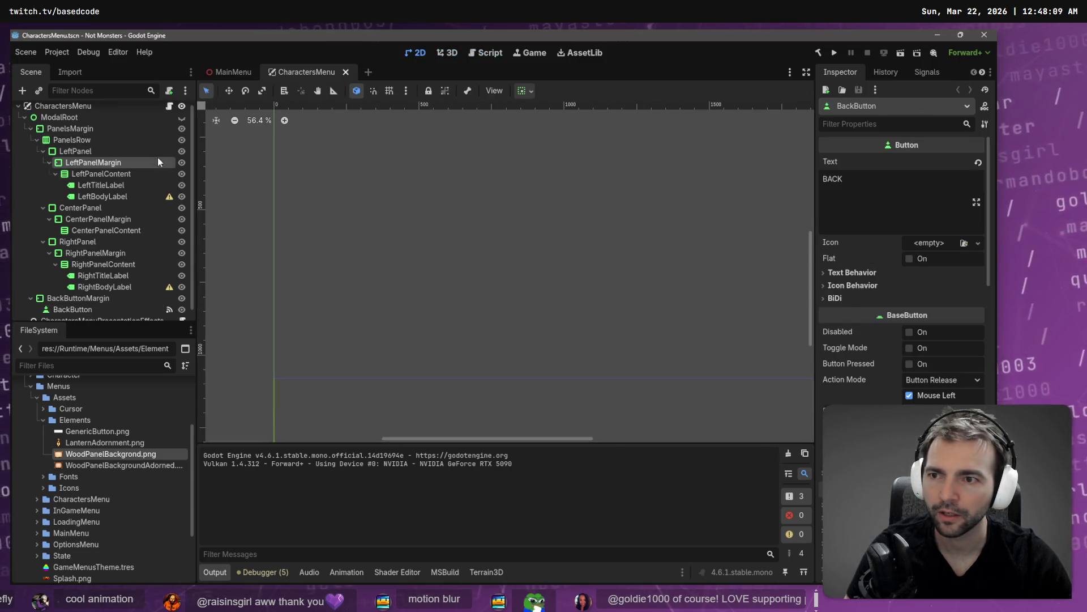
Step: Select LeftTitleLabel, then frame the BackButton in the 2D view
{"action": "left_click", "coordinate": [142, 163]}
{"action": "left_click", "coordinate": [135, 185]}
{"action": "scroll", "coordinate": [474, 280], "scroll_direction": "down", "scroll_amount": 4}
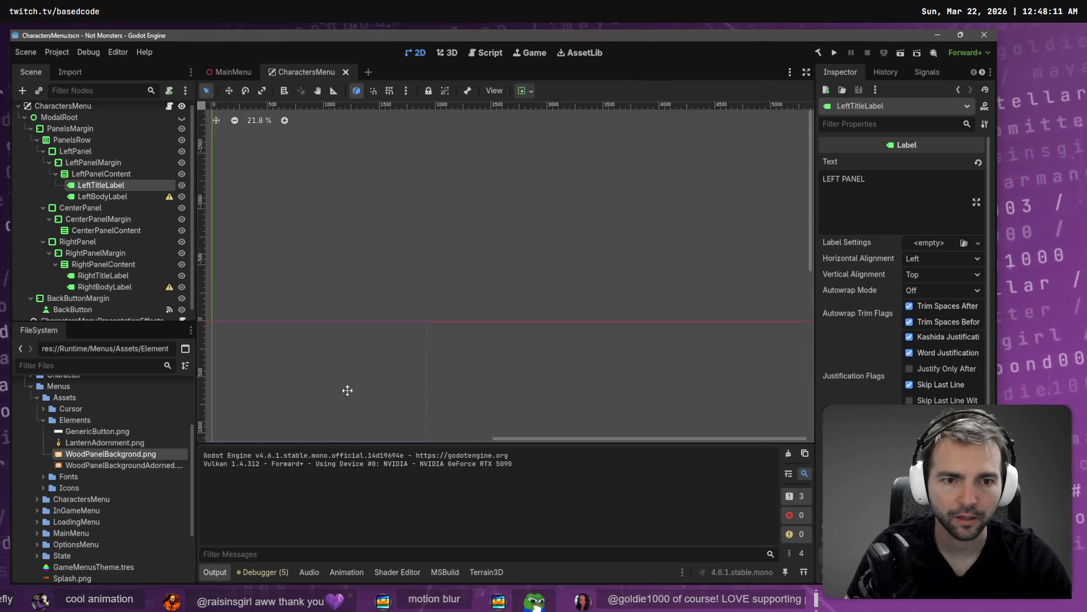
{"action": "left_click_drag", "start_coordinate": [396, 109], "coordinate": [243, 263]}
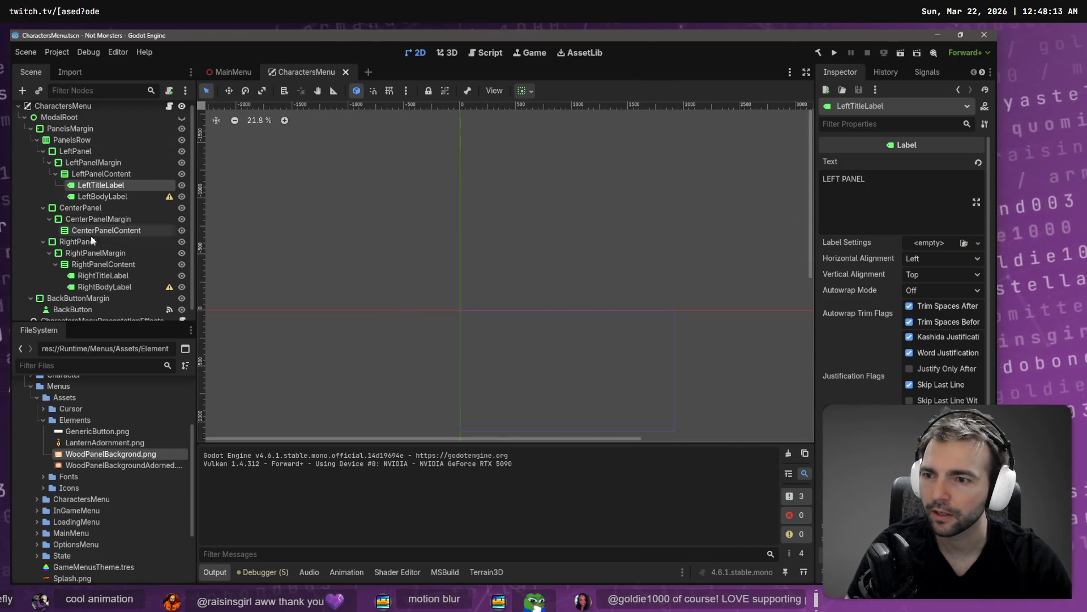
{"action": "scroll", "coordinate": [59, 295], "scroll_direction": "down", "scroll_amount": 1}
{"action": "left_click", "coordinate": [59, 297]}
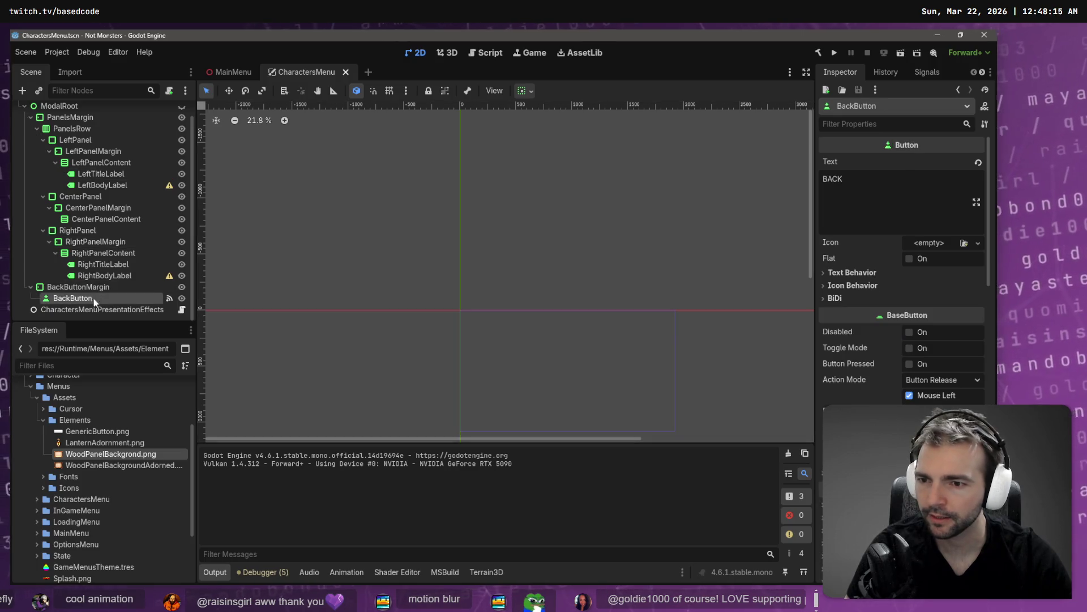
{"action": "key", "text": "f"}
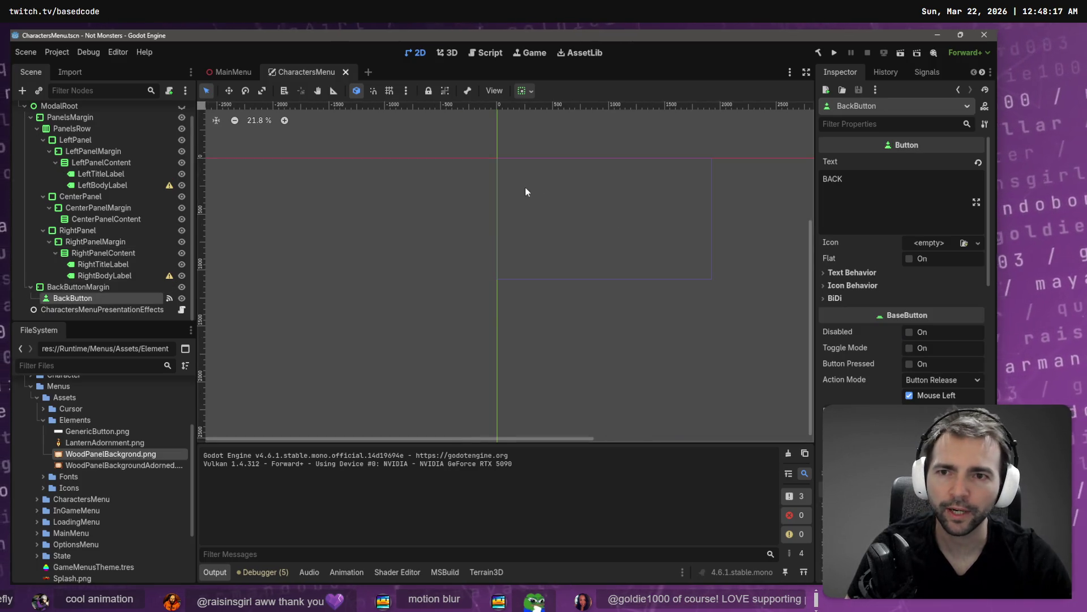
Step: Make ModalRoot visible, frame PanelsMargin, and select LeftTitleLabel to view its properties
{"action": "left_click", "coordinate": [182, 107]}
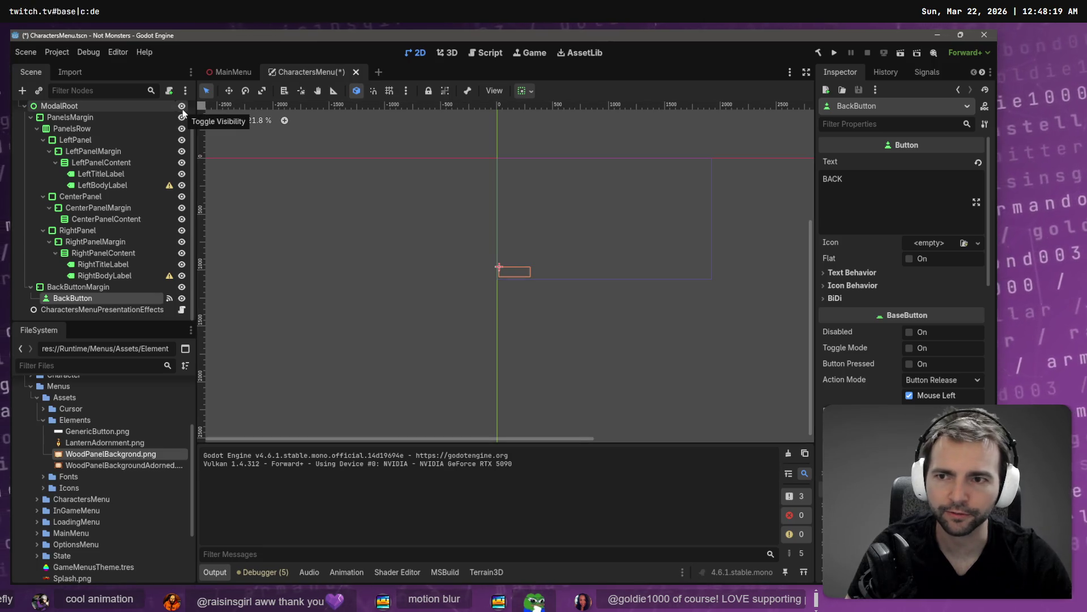
{"action": "scroll", "coordinate": [136, 130], "scroll_direction": "up", "scroll_amount": 1}
{"action": "left_click", "coordinate": [98, 134]}
{"action": "key", "text": "f"}
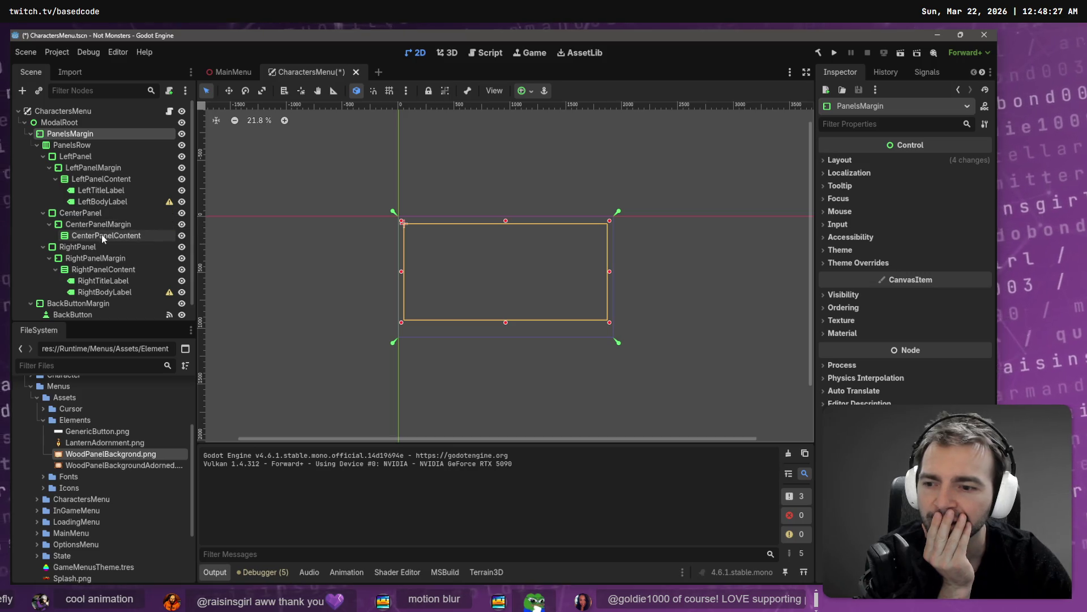
{"action": "left_click", "coordinate": [102, 167]}
{"action": "left_click", "coordinate": [121, 112]}
{"action": "left_click", "coordinate": [107, 133]}
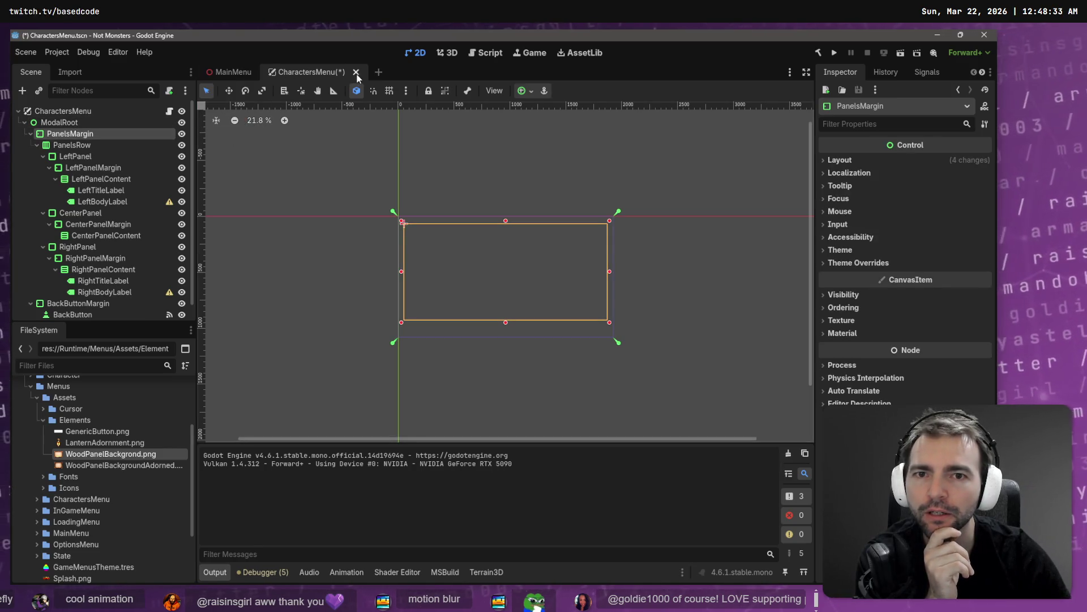
{"action": "left_click", "coordinate": [101, 191]}
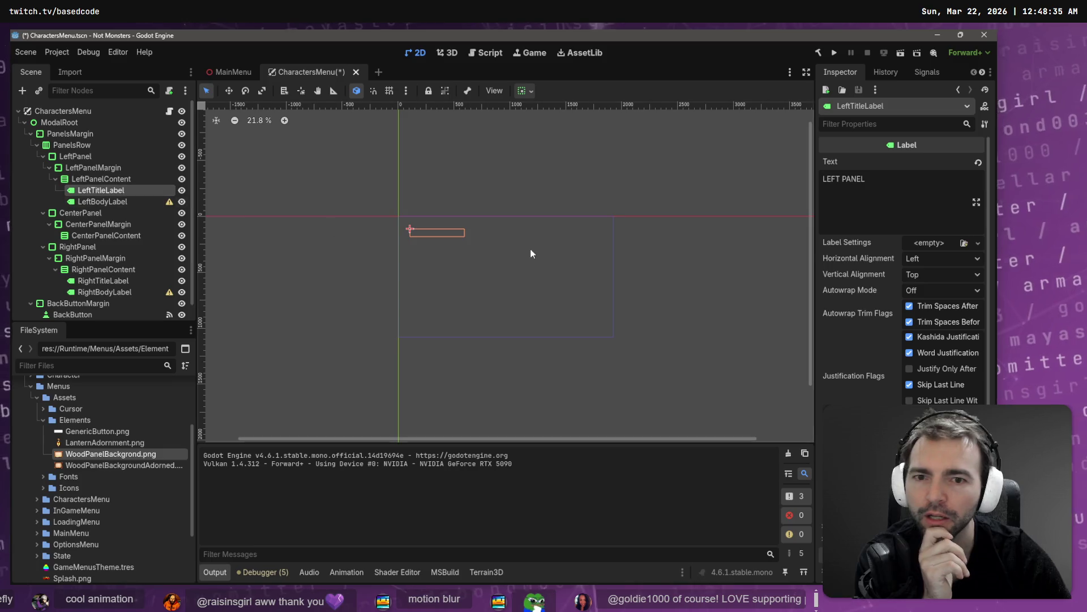
Step: Reload the current project, choosing Don't Save for the CharactersMenu changes
{"action": "scroll", "coordinate": [526, 275], "scroll_direction": "up", "scroll_amount": 5}
{"action": "scroll", "coordinate": [535, 277], "scroll_direction": "up", "scroll_amount": 1}
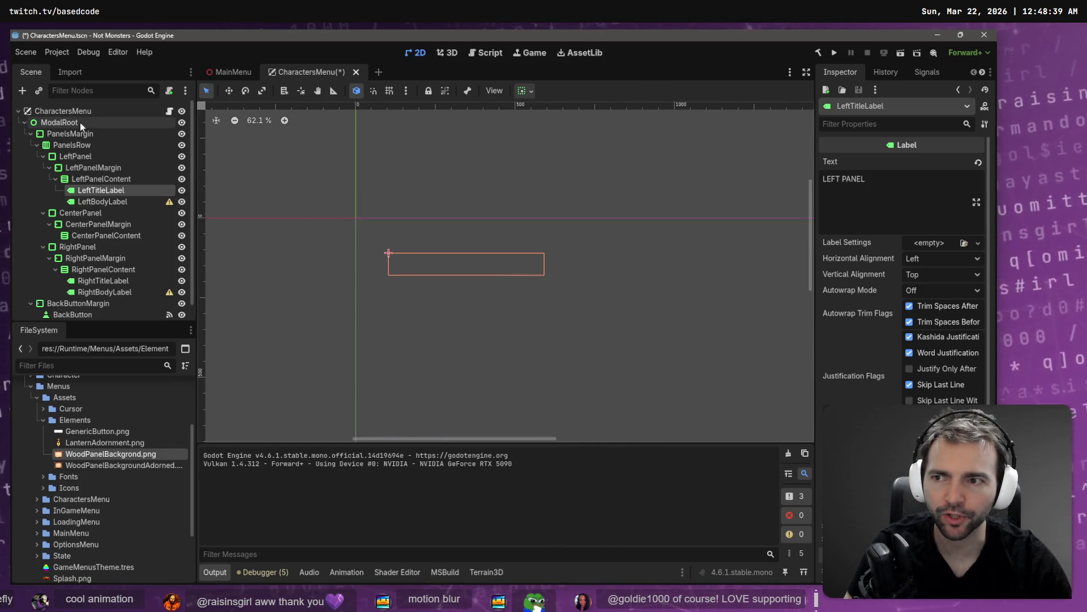
{"action": "key", "text": "ctrl+shift+w"}
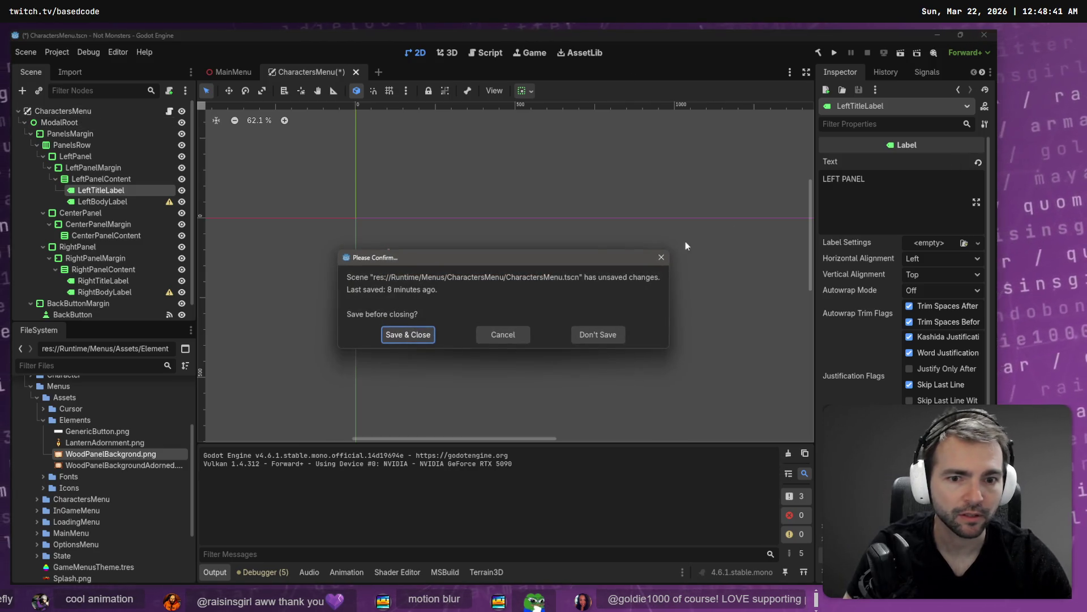
{"action": "left_click", "coordinate": [598, 334]}
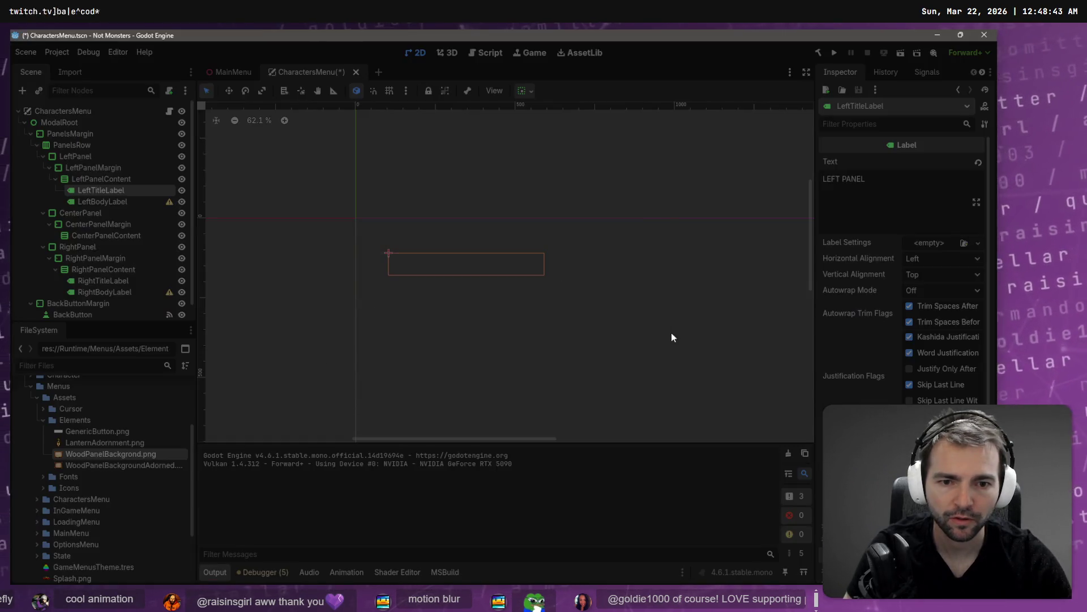
{"action": "key", "text": "alt+Tab"}
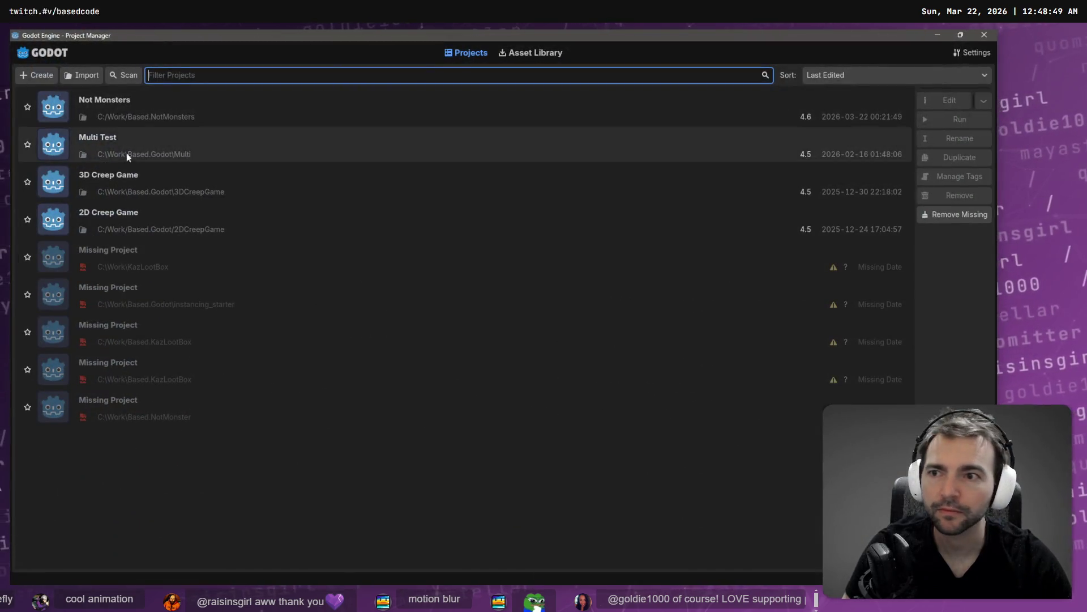
Step: Reopen the Not Monsters project from the Project Manager list
{"action": "double_click", "coordinate": [146, 112]}
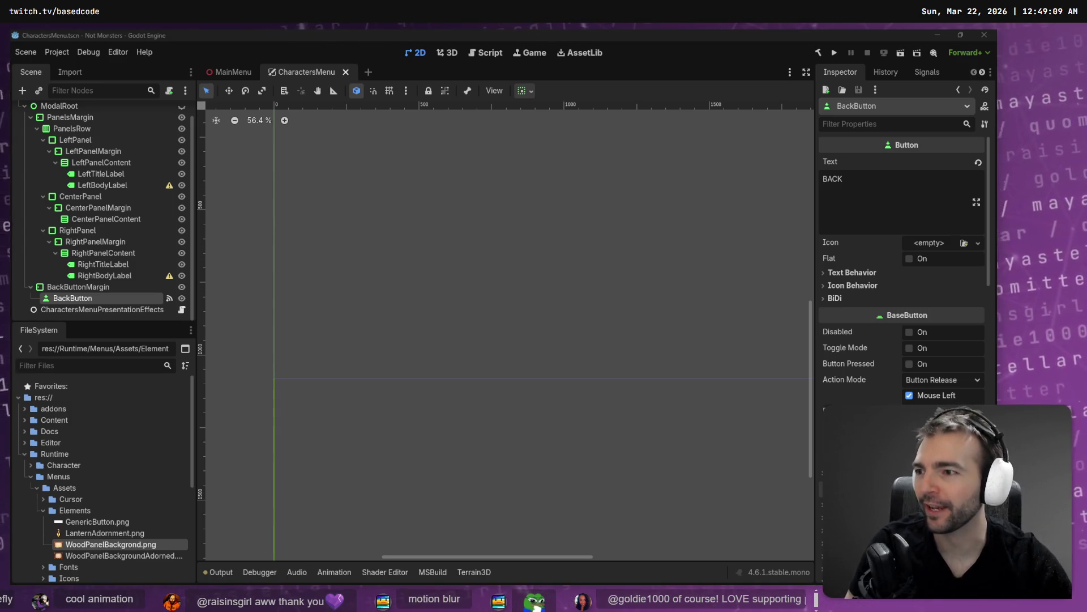
Step: From MainMenu, close the CharactersMenu tab and reopen it via the CharactersMenu node's scene icon
{"action": "left_click", "coordinate": [230, 73]}
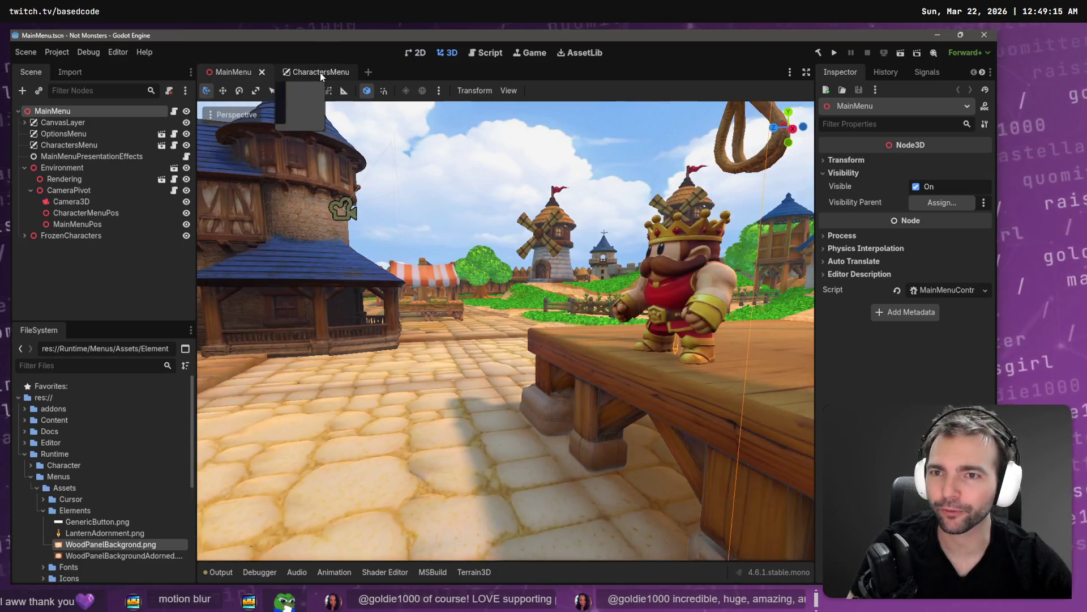
{"action": "middle_click", "coordinate": [321, 73]}
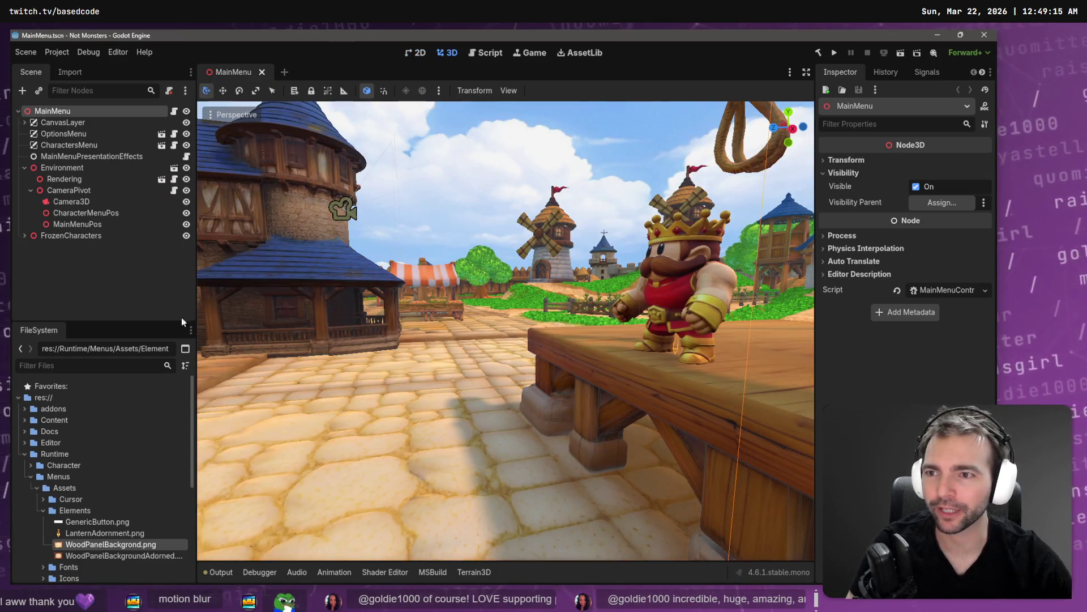
{"action": "left_click", "coordinate": [121, 147]}
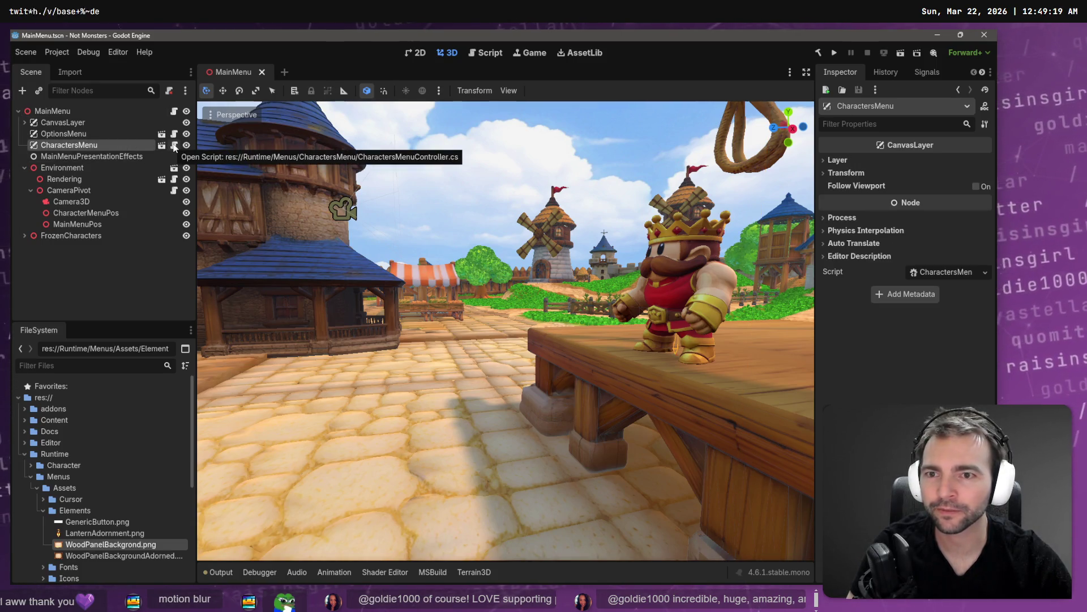
{"action": "left_click", "coordinate": [163, 146]}
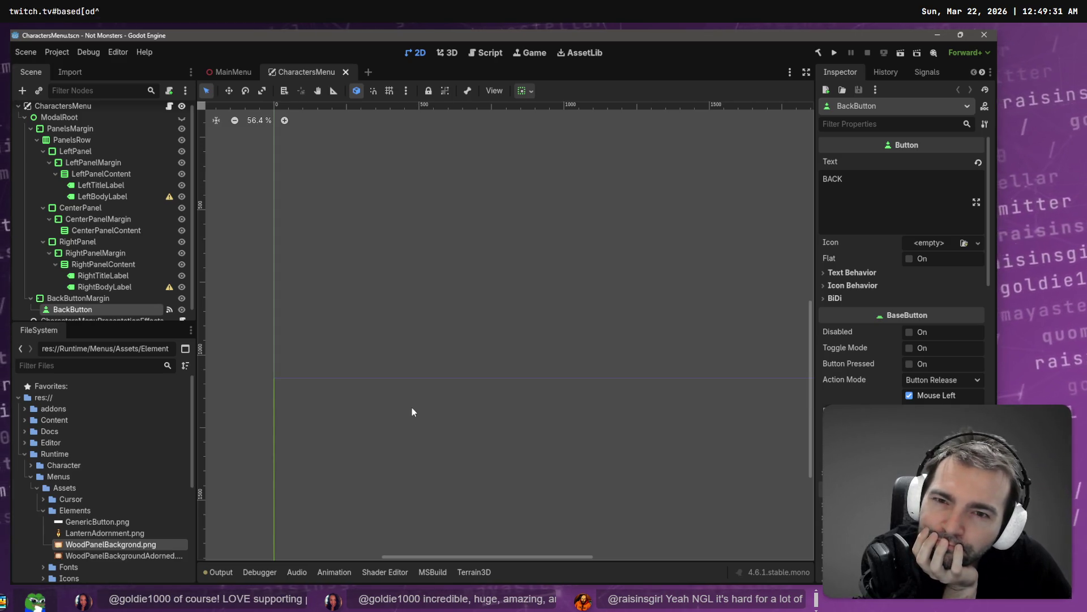
{"action": "mouse_move", "coordinate": [352, 491]}
{"action": "left_mouse_down"}
{"action": "mouse_move", "coordinate": [461, 436]}
{"action": "mouse_move", "coordinate": [508, 468]}
{"action": "left_mouse_up"}
{"action": "scroll", "coordinate": [426, 367], "scroll_direction": "down", "scroll_amount": 5}
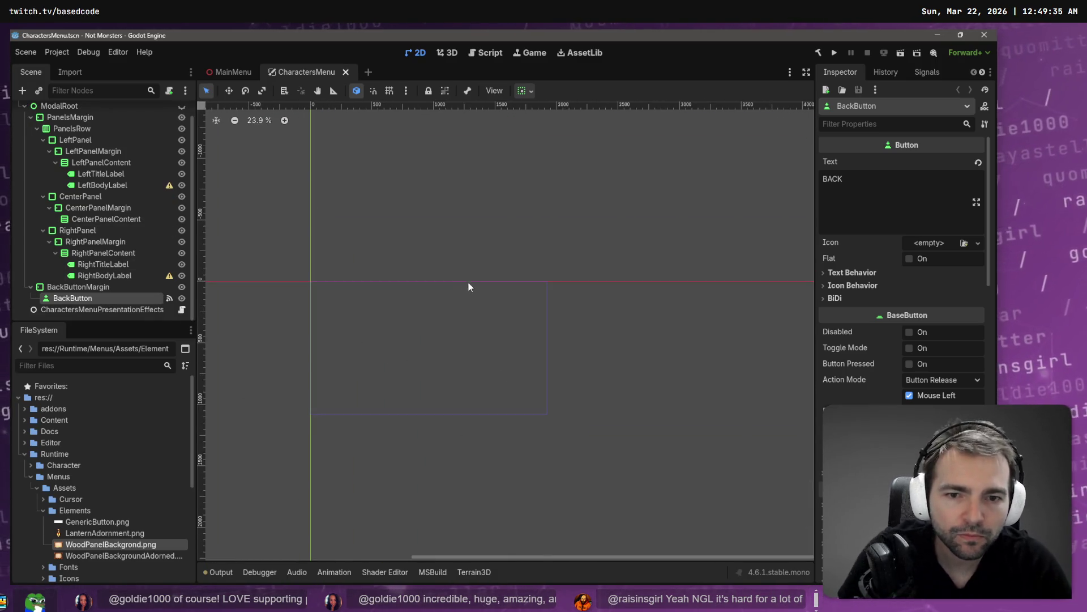
Step: Select LeftPanel under PanelsMargin > PanelsRow and expand its Theme Overrides > Styles
{"action": "left_click", "coordinate": [464, 317]}
{"action": "left_click", "coordinate": [104, 117]}
{"action": "left_click", "coordinate": [92, 128]}
{"action": "left_click", "coordinate": [97, 141]}
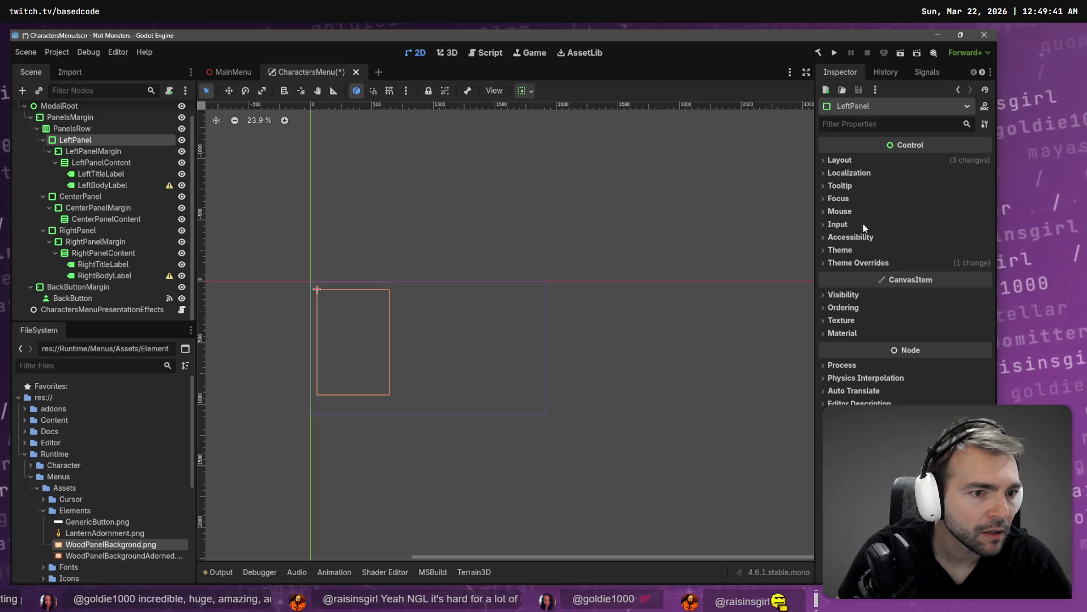
{"action": "left_click", "coordinate": [866, 263]}
{"action": "left_click", "coordinate": [868, 275]}
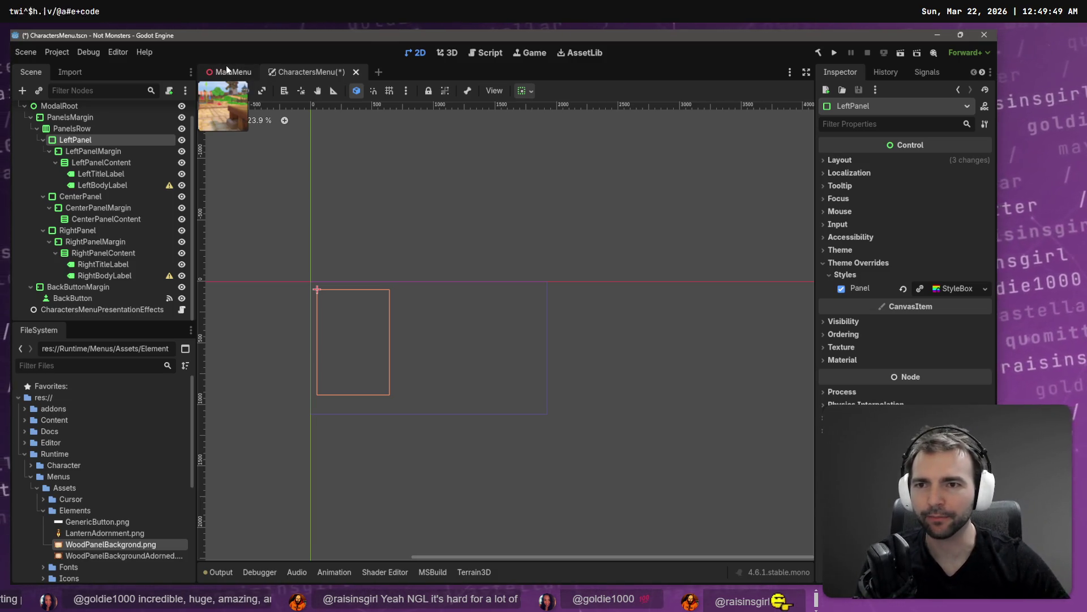
{"action": "scroll", "coordinate": [116, 129], "scroll_direction": "up", "scroll_amount": 1}
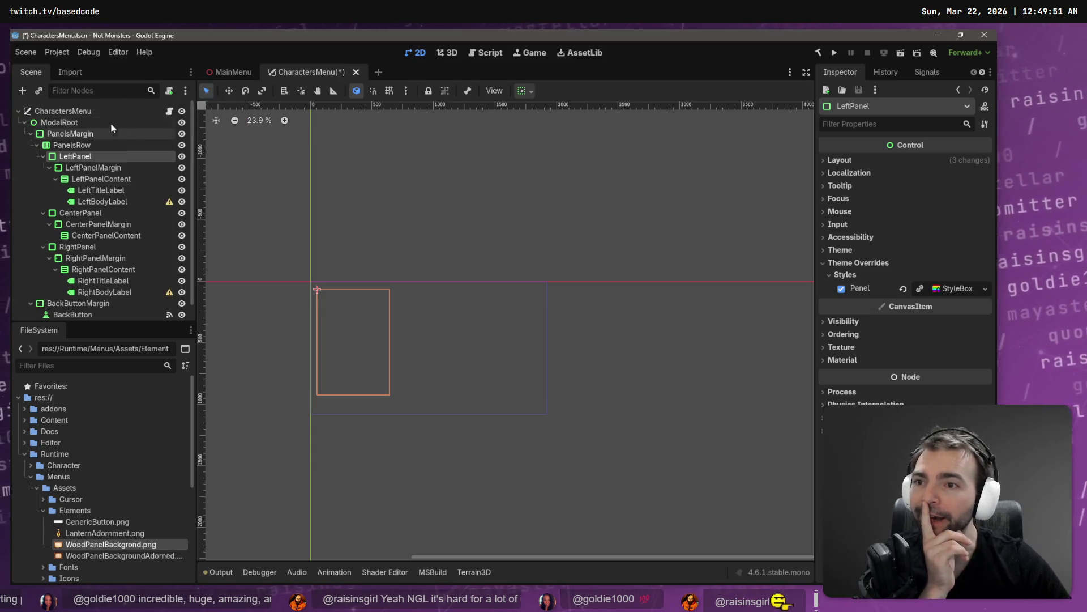
{"action": "left_click", "coordinate": [108, 111]}
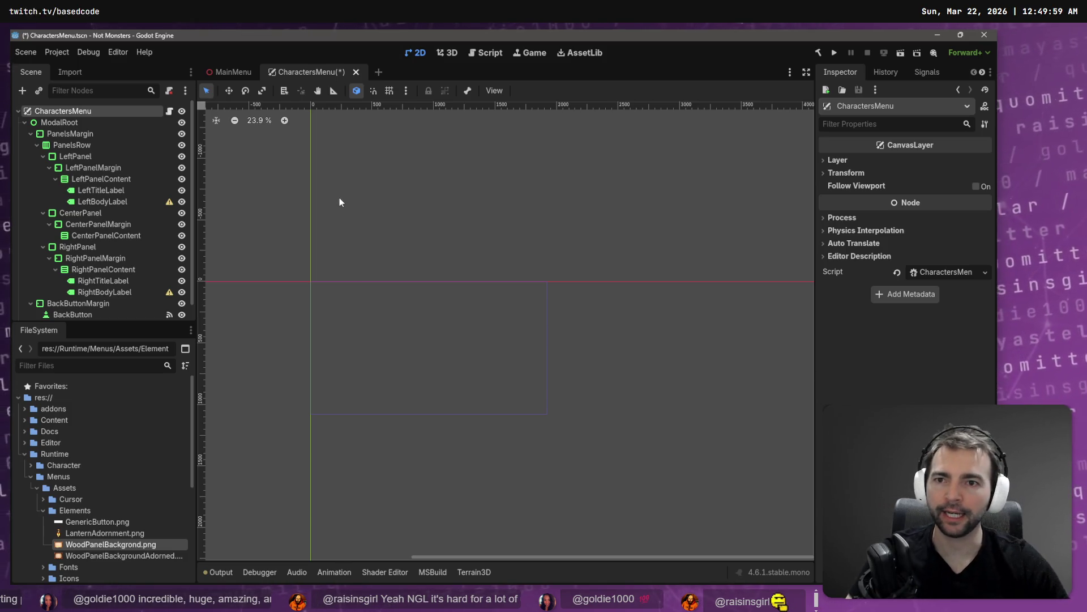
Step: Dictate and send Codex the request to keep the character menu opaque in-editor but transparent at runtime
{"action": "key", "text": "alt+Tab"}
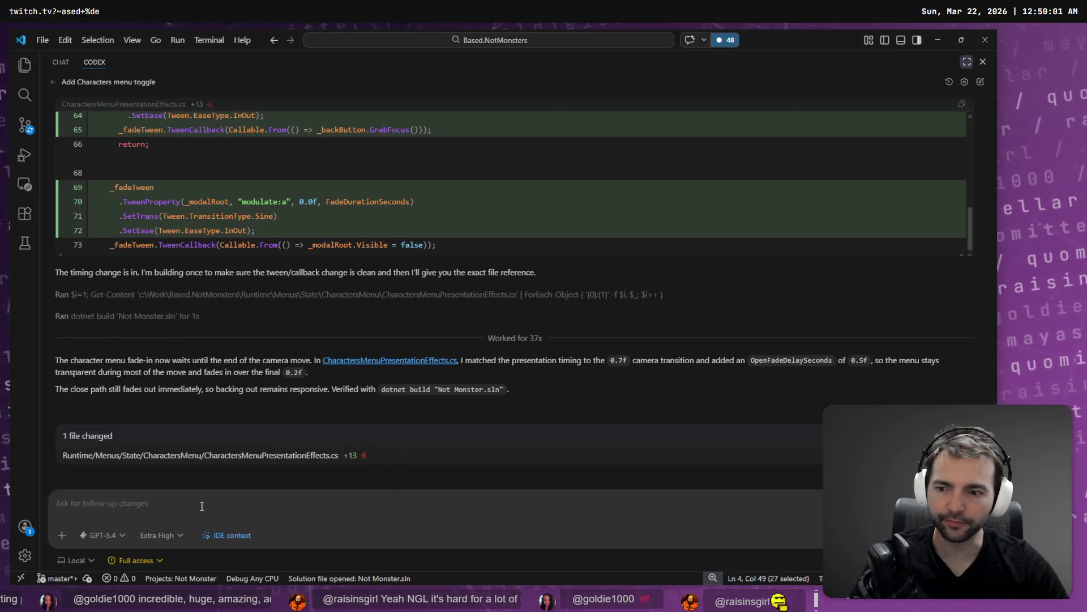
{"action": "key", "text": "super+h"}
{"action": "type", "text": "so that we can work with the character menu we"}
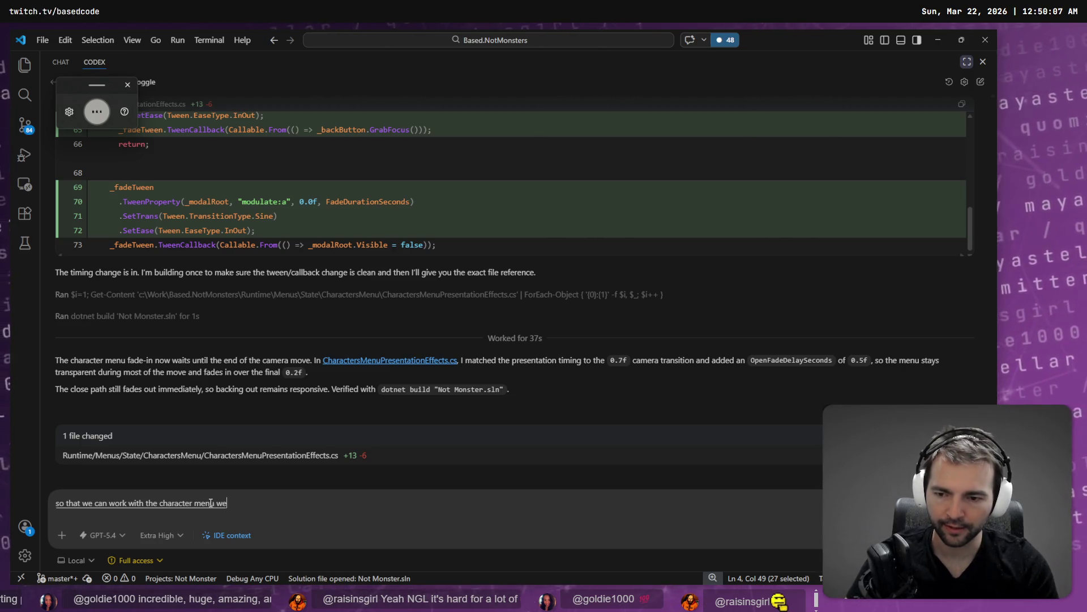
{"action": "type", "text": " need "}
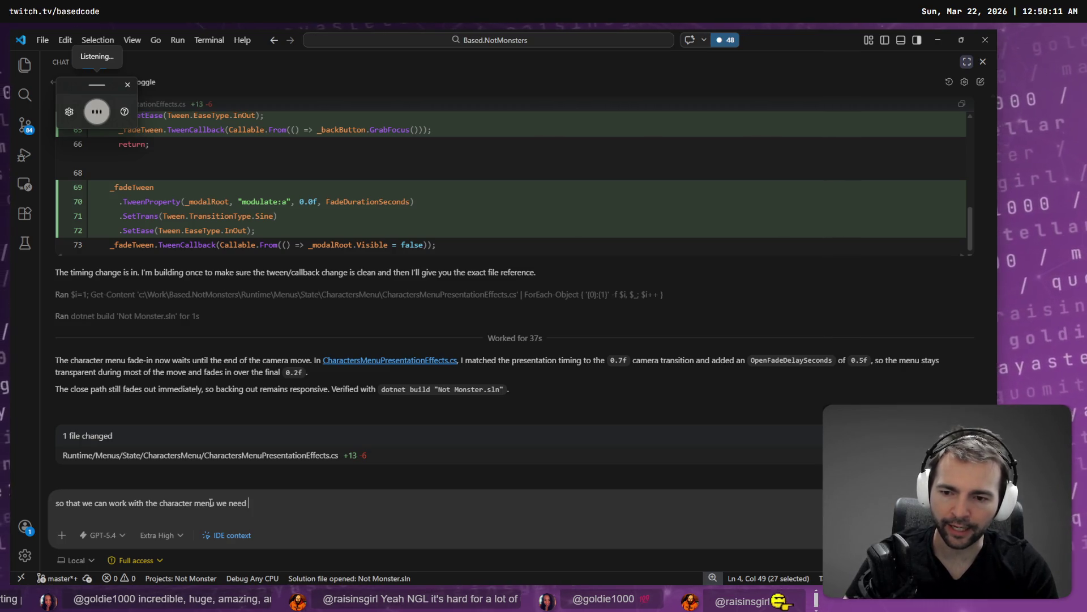
{"action": "type", "text": "it's transparency"}
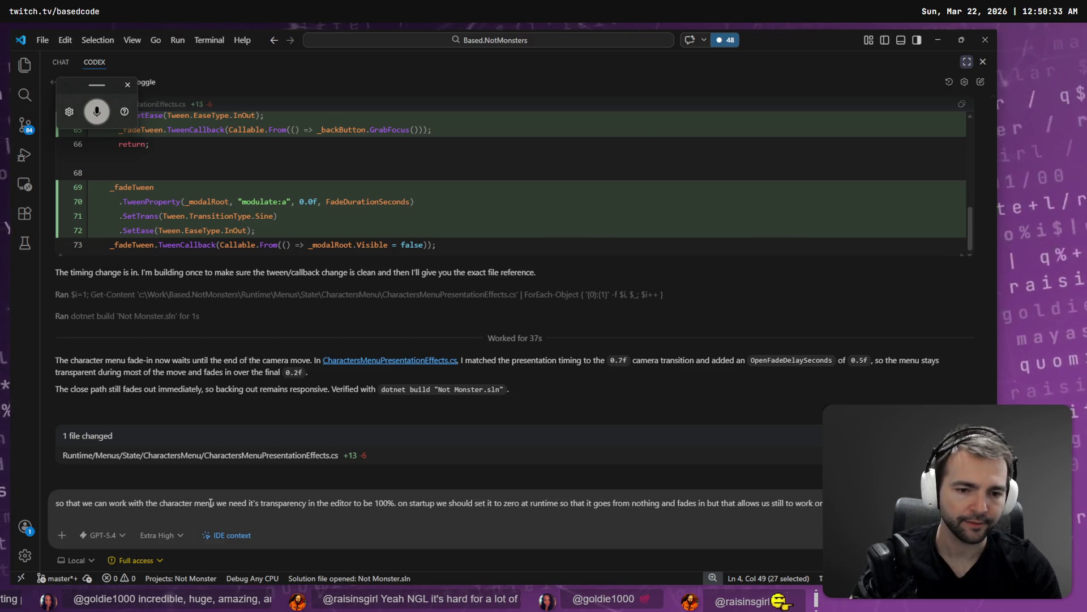
{"action": "key", "text": "Return"}
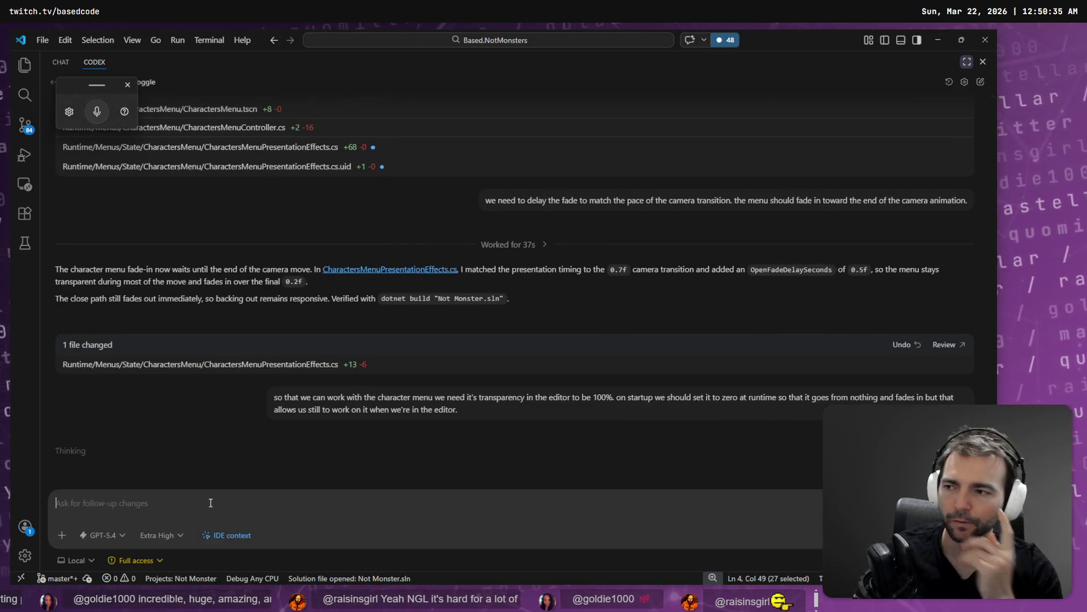
{"action": "key", "text": "alt+Tab"}
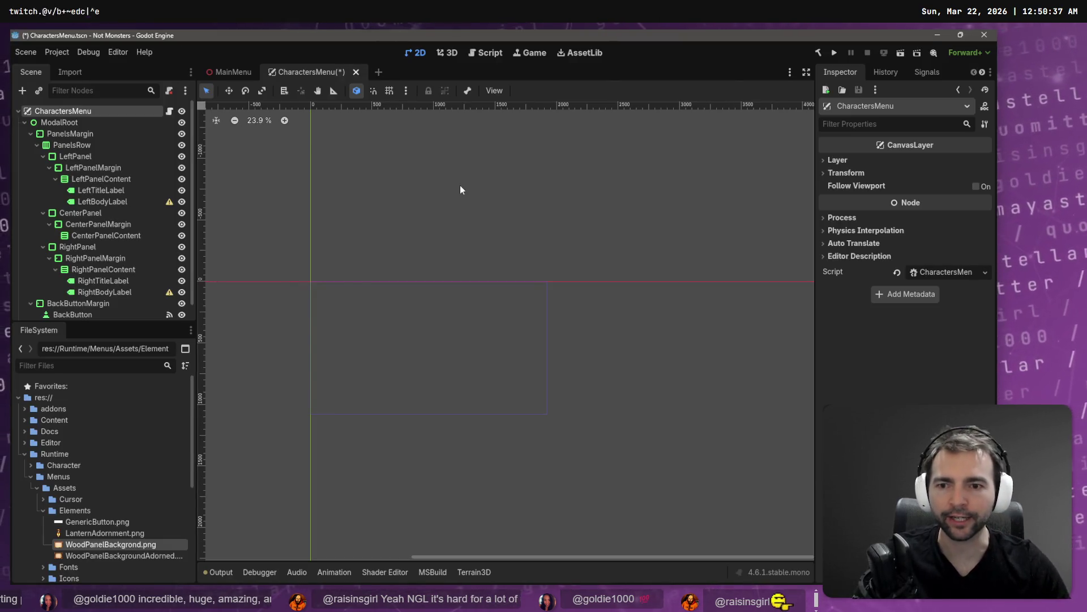
Step: Select ModalRoot and expand Theme and Visibility to confirm Modulate alpha is 0.00
{"action": "left_click", "coordinate": [94, 121]}
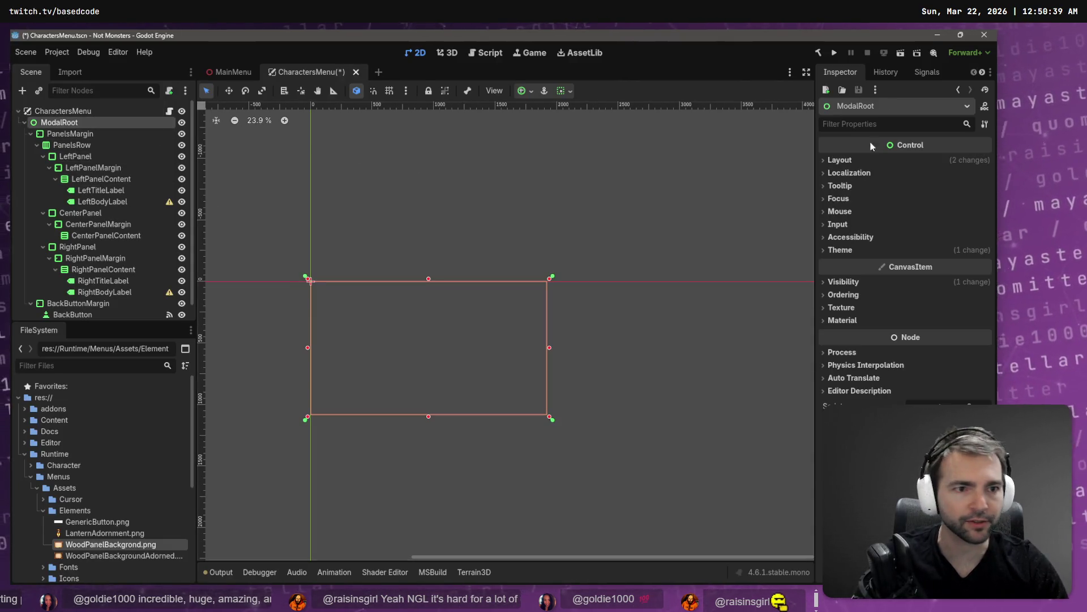
{"action": "left_click", "coordinate": [848, 250]}
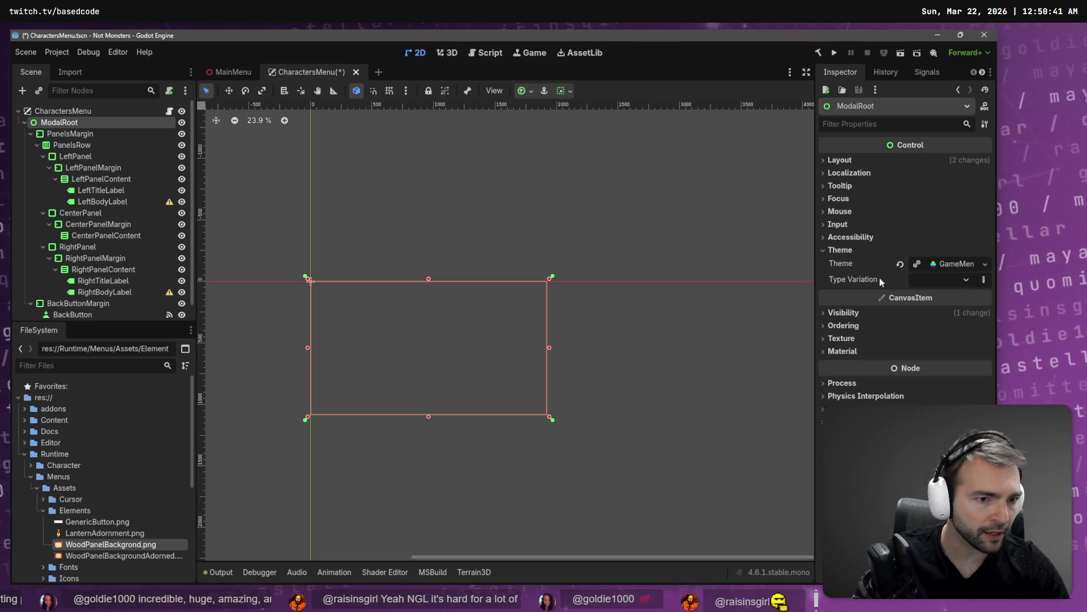
{"action": "left_click", "coordinate": [844, 313]}
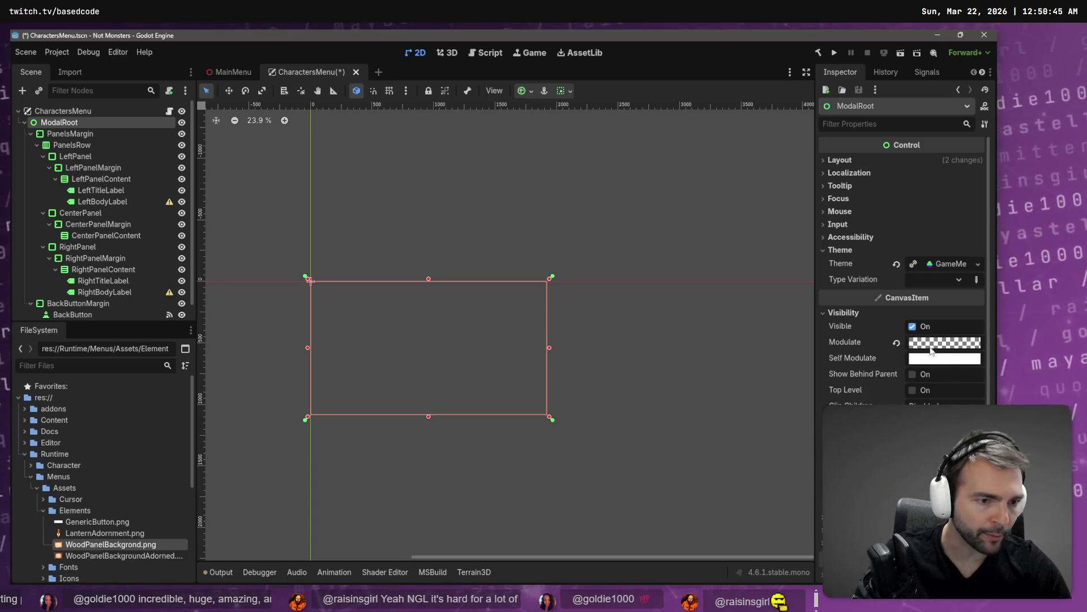
{"action": "mouse_move", "coordinate": [932, 350]}
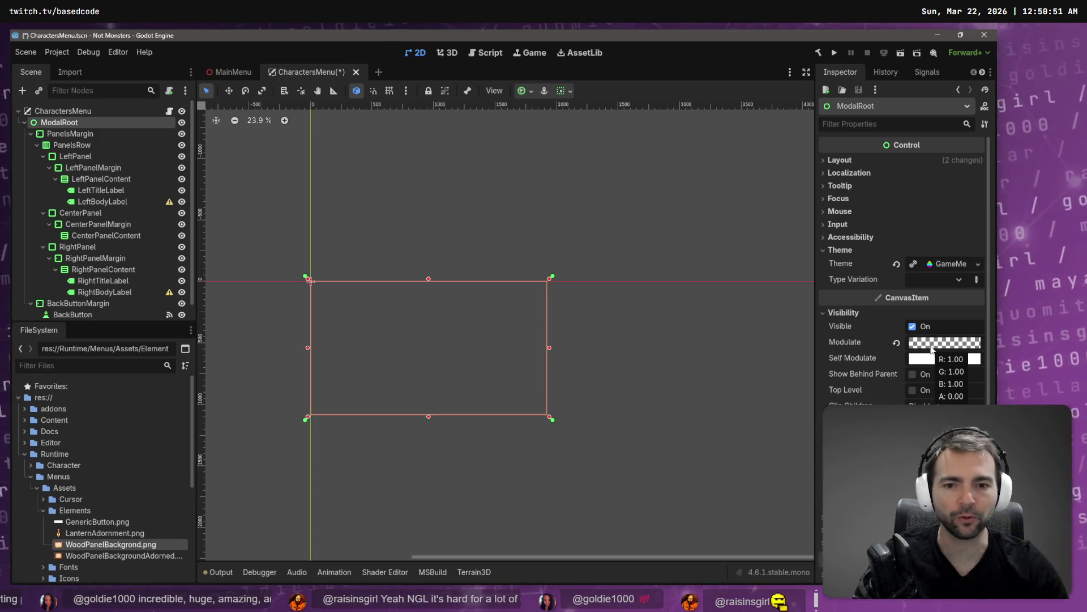
Step: Check Codex's progress in VS Code, return to Godot, then bring up the ChatGPT banner images
{"action": "key", "text": "alt+Tab"}
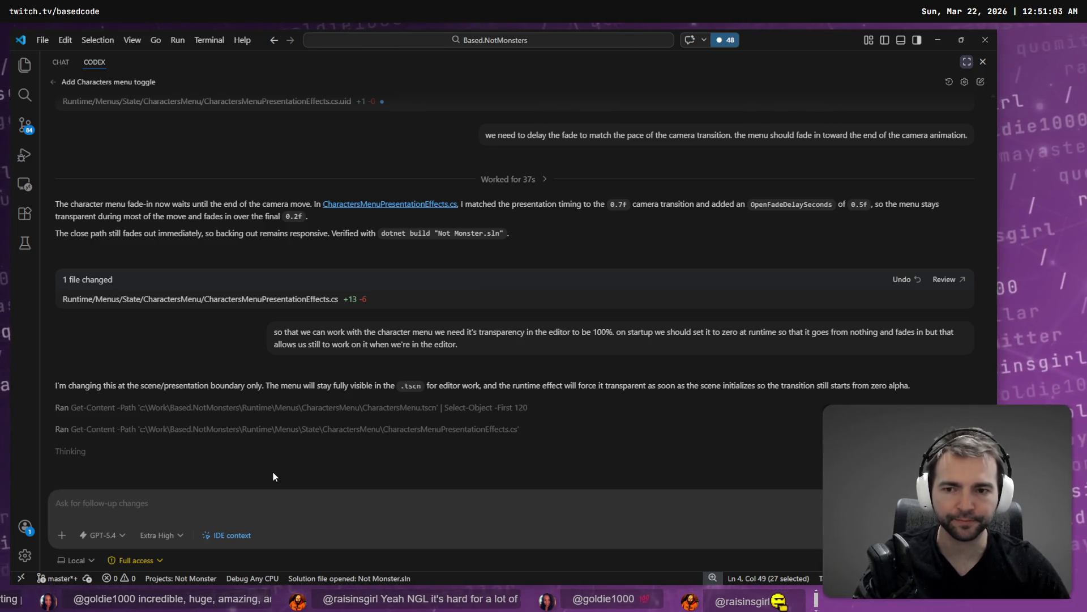
{"action": "key", "text": "alt+Tab"}
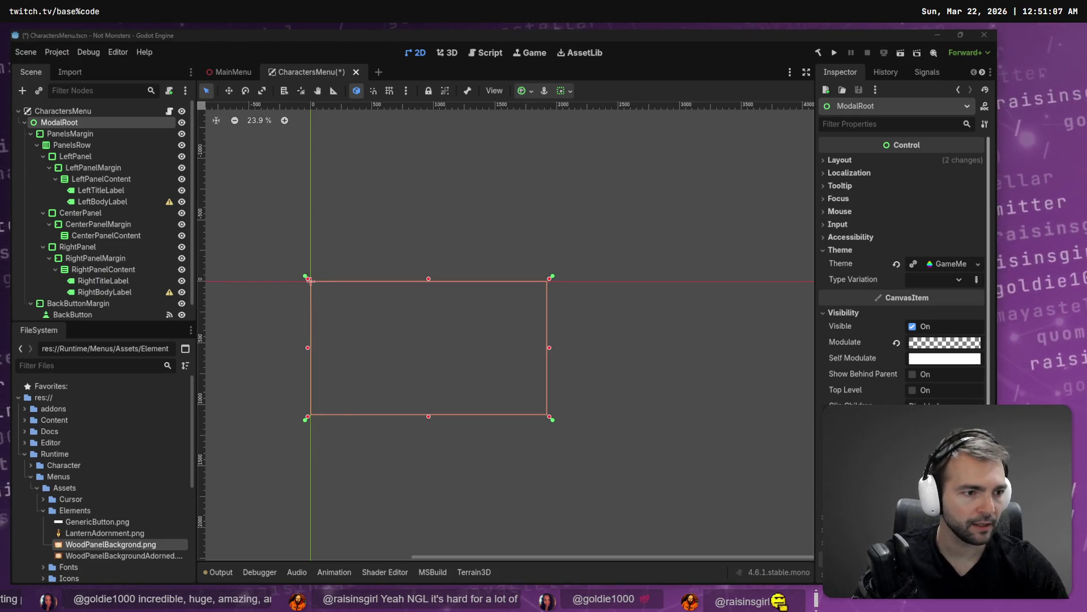
{"action": "key", "text": "alt+Tab"}
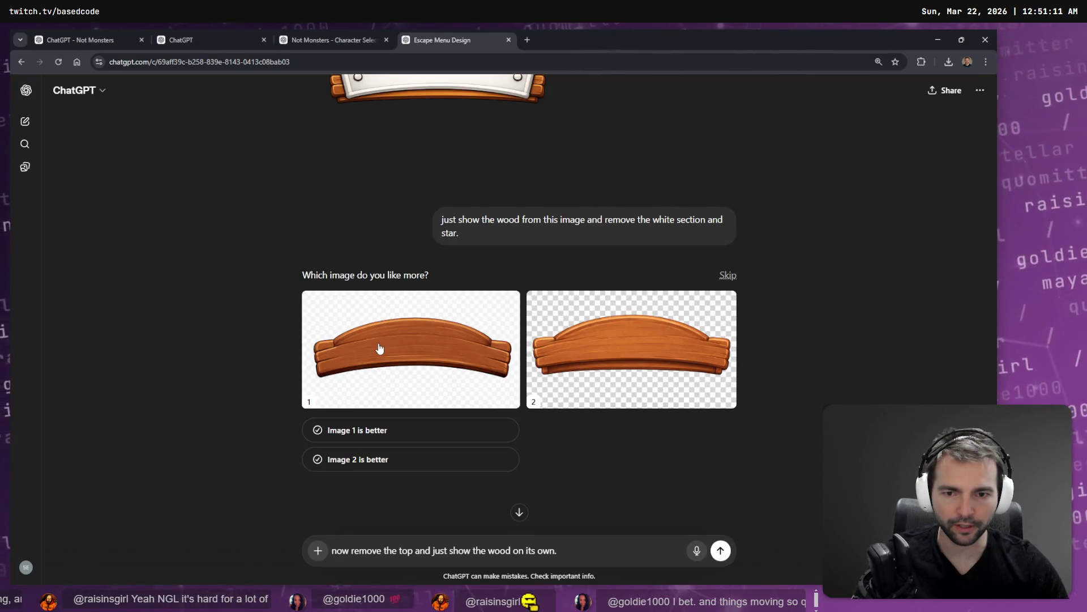
Step: Copy the second, transparent-background plank image onto the tldraw design board over the frames
{"action": "scroll", "coordinate": [623, 331], "scroll_direction": "up", "scroll_amount": 3}
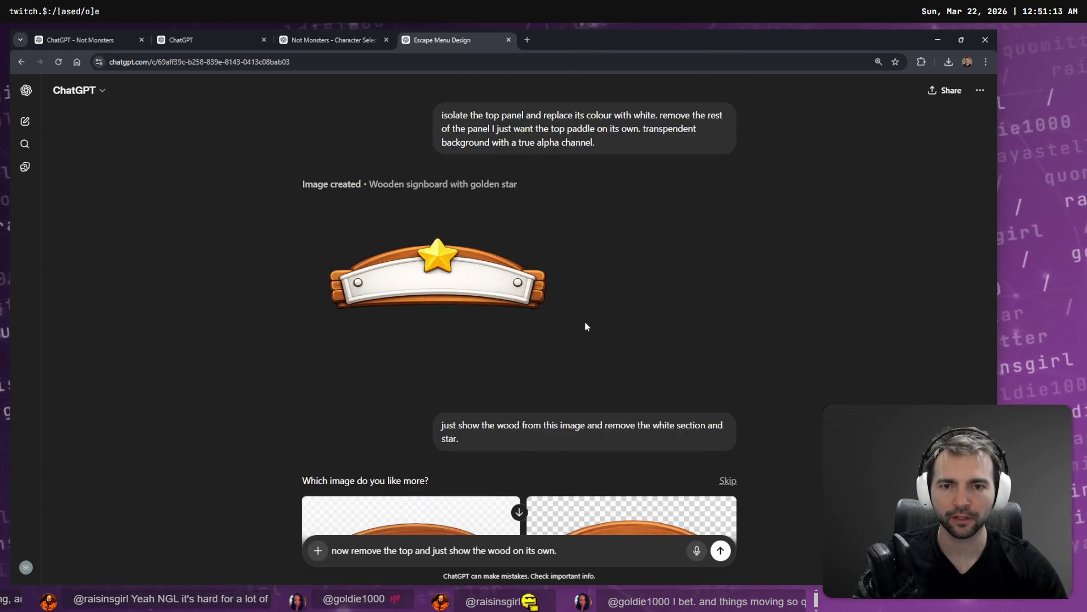
{"action": "scroll", "coordinate": [572, 320], "scroll_direction": "down", "scroll_amount": 5}
{"action": "scroll", "coordinate": [532, 326], "scroll_direction": "up", "scroll_amount": 2}
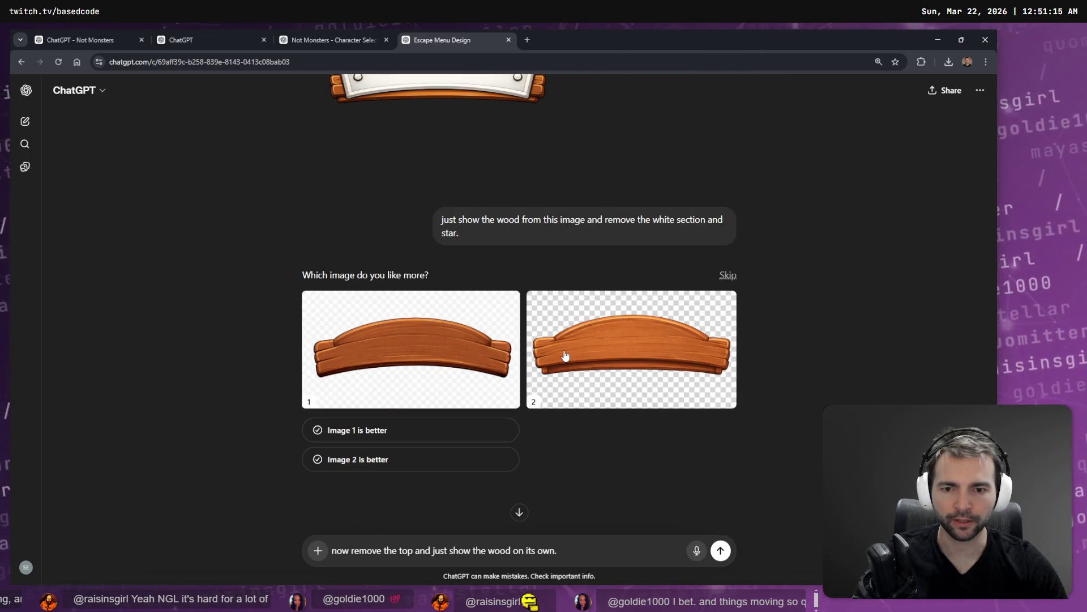
{"action": "right_click", "coordinate": [644, 344]}
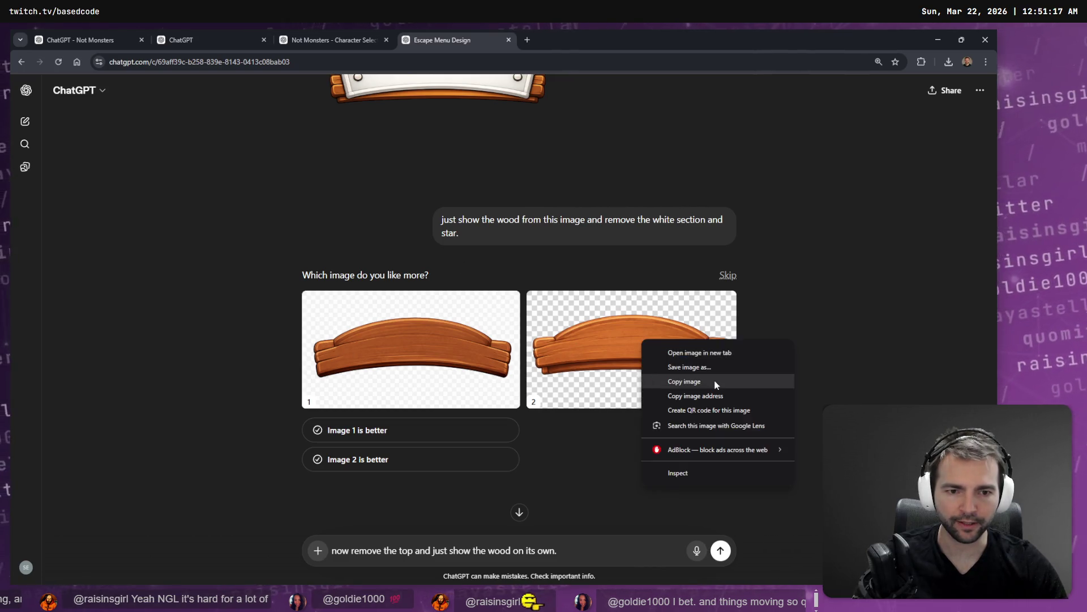
{"action": "left_click", "coordinate": [715, 381]}
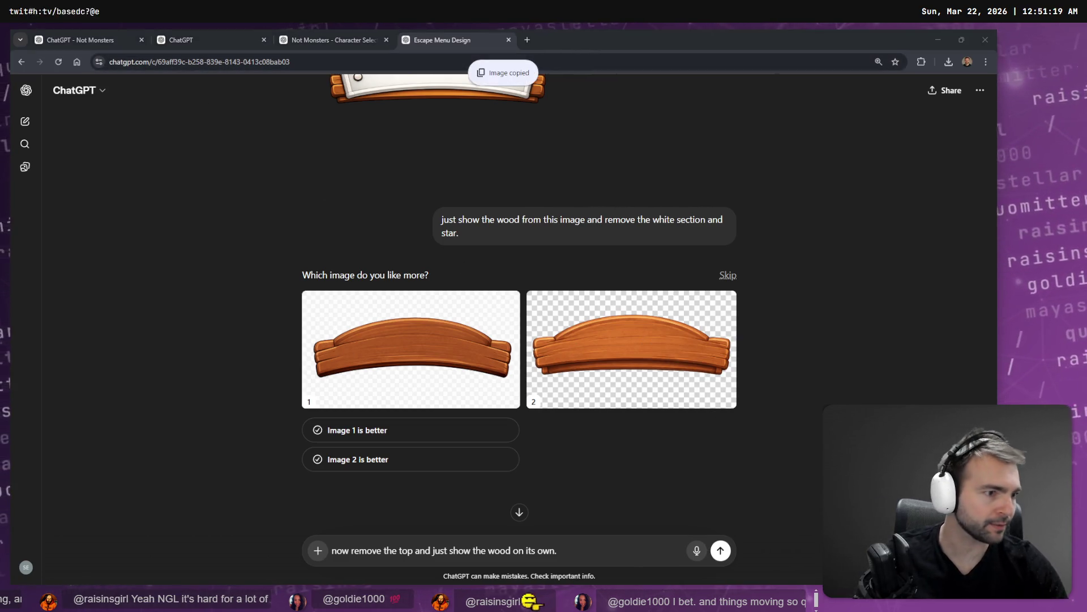
{"action": "key", "text": "alt+Tab"}
{"action": "scroll", "coordinate": [679, 252], "scroll_direction": "down", "scroll_amount": 5}
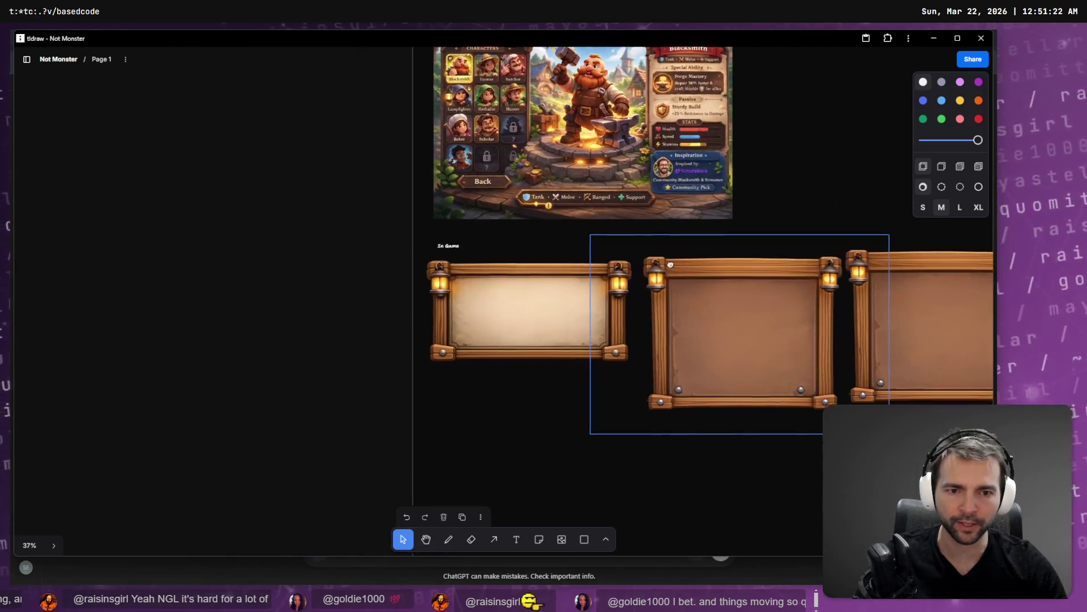
{"action": "left_click", "coordinate": [429, 440]}
{"action": "key", "text": "ctrl+v"}
{"action": "mouse_move", "coordinate": [533, 329]}
{"action": "left_mouse_down"}
{"action": "mouse_move", "coordinate": [595, 308]}
{"action": "mouse_move", "coordinate": [597, 422]}
{"action": "mouse_move", "coordinate": [877, 274]}
{"action": "mouse_move", "coordinate": [776, 277]}
{"action": "left_mouse_up"}
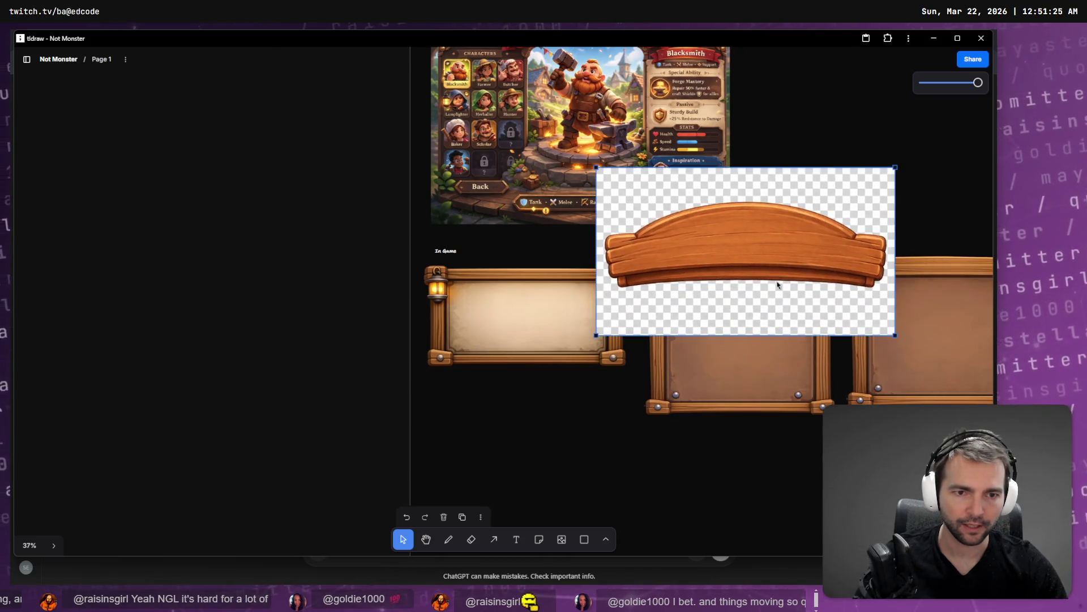
{"action": "key", "text": "alt+Tab"}
Step: Paste the first plank image onto the board to compare, then delete both plank images
{"action": "right_click", "coordinate": [450, 351]}
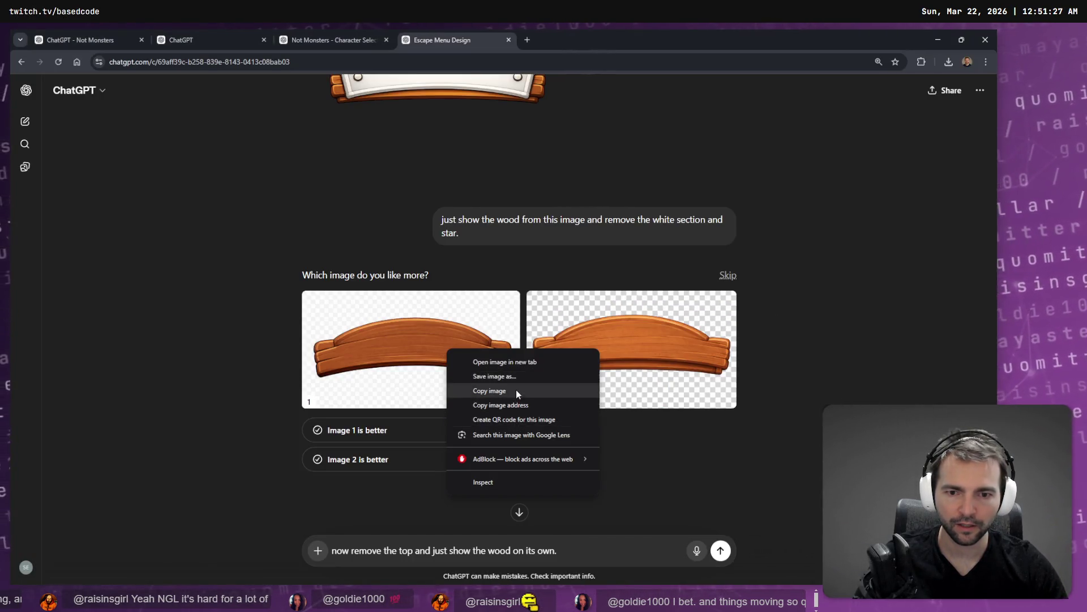
{"action": "left_click", "coordinate": [515, 390]}
{"action": "key", "text": "alt+Tab"}
{"action": "left_click", "coordinate": [512, 417]}
{"action": "key", "text": "ctrl+v"}
{"action": "mouse_move", "coordinate": [536, 260]}
{"action": "left_mouse_down"}
{"action": "mouse_move", "coordinate": [583, 176]}
{"action": "mouse_move", "coordinate": [573, 179]}
{"action": "left_mouse_up"}
{"action": "key", "text": "Delete"}
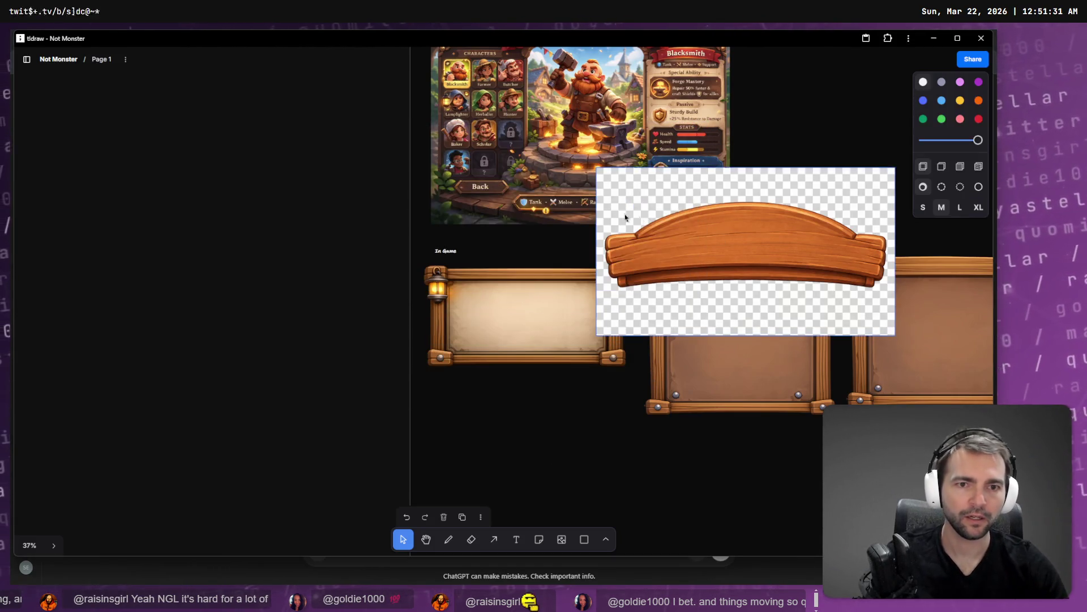
{"action": "left_click", "coordinate": [772, 248]}
{"action": "key", "text": "Delete"}
Step: Mark 'Image 1 is better' in ChatGPT and clear the leftover prompt text
{"action": "key", "text": "alt+Tab"}
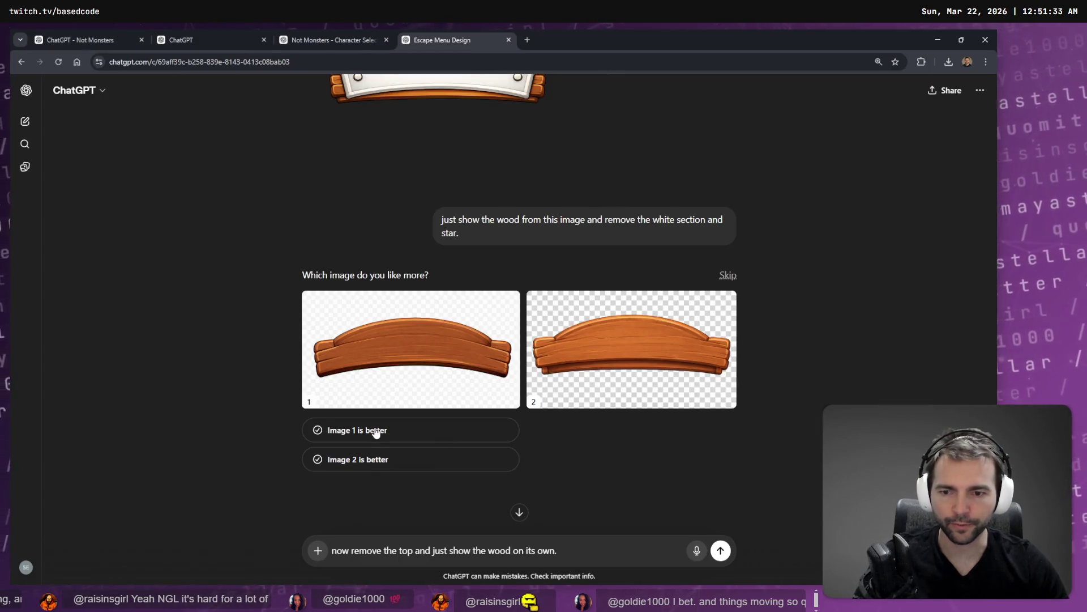
{"action": "left_click", "coordinate": [376, 430]}
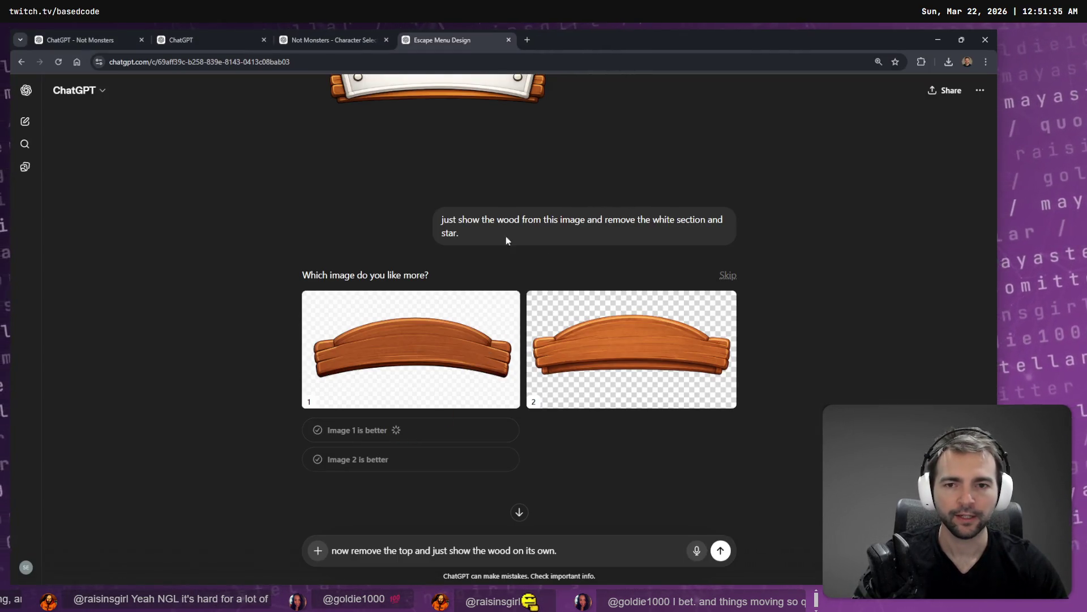
{"action": "key", "text": "ctrl+a"}
{"action": "key", "text": "BackSpace"}
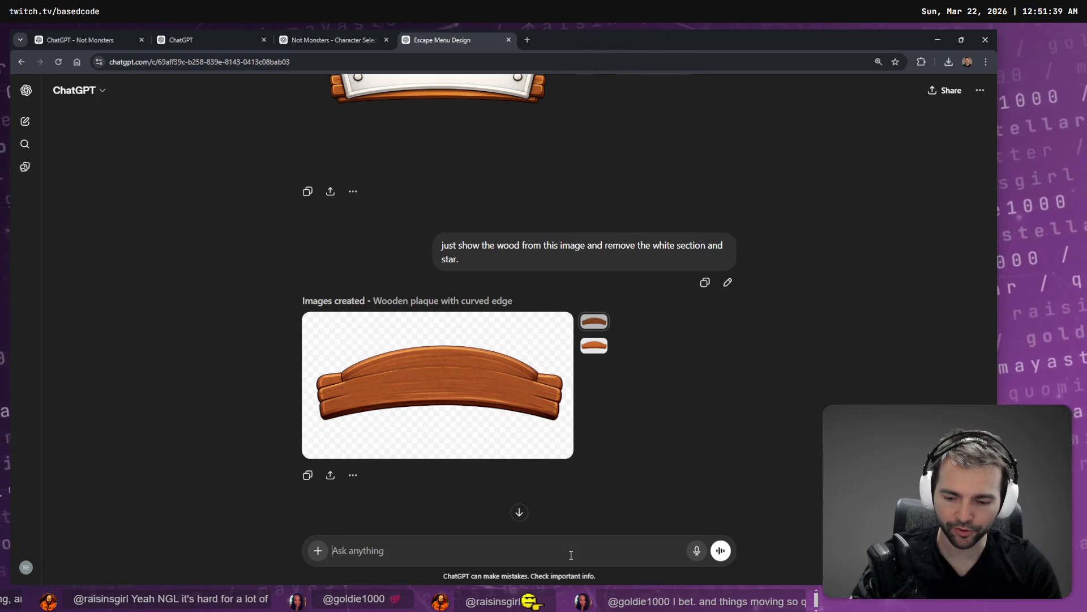
Step: Dictate and send 'replace the background with a true alpha transparent channel'
{"action": "key", "text": "super+h"}
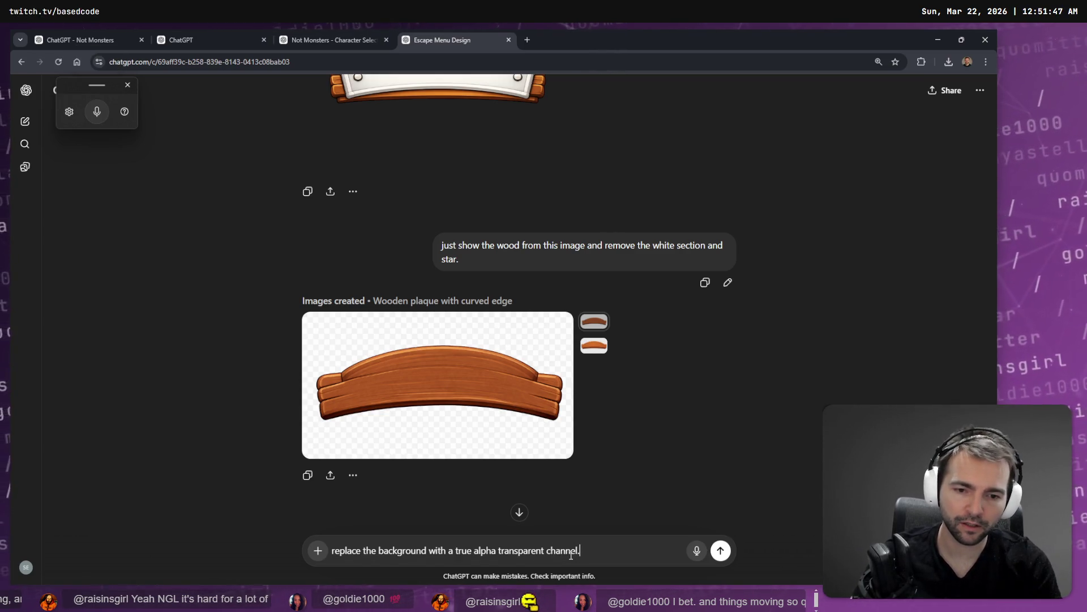
{"action": "key", "text": "Return"}
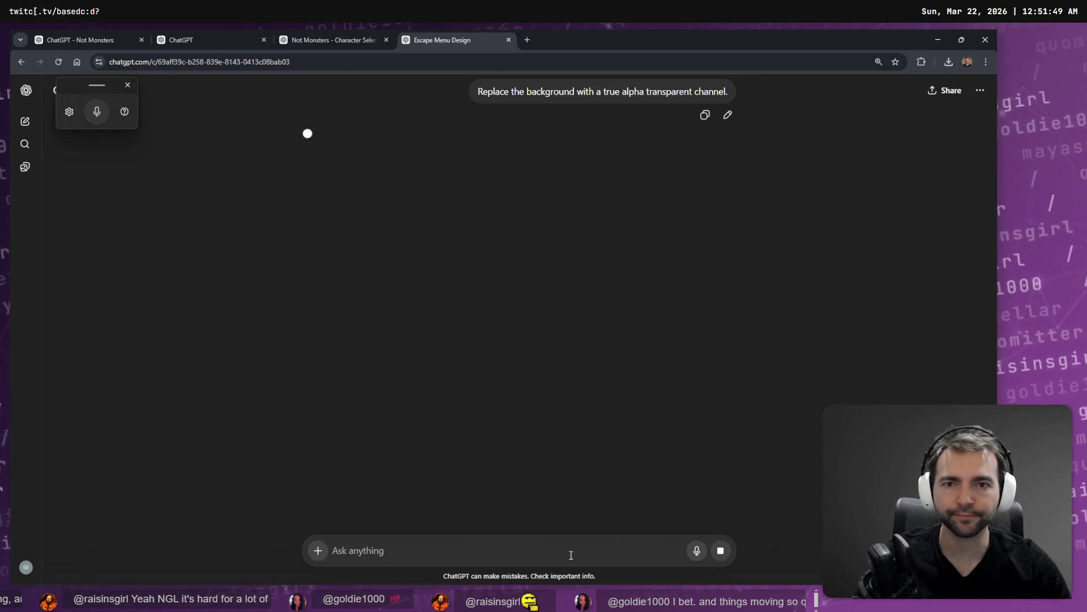
{"action": "left_click_drag", "start_coordinate": [737, 95], "coordinate": [457, 100]}
{"action": "scroll", "coordinate": [723, 430], "scroll_direction": "up", "scroll_amount": 5}
{"action": "scroll", "coordinate": [723, 430], "scroll_direction": "up", "scroll_amount": 1}
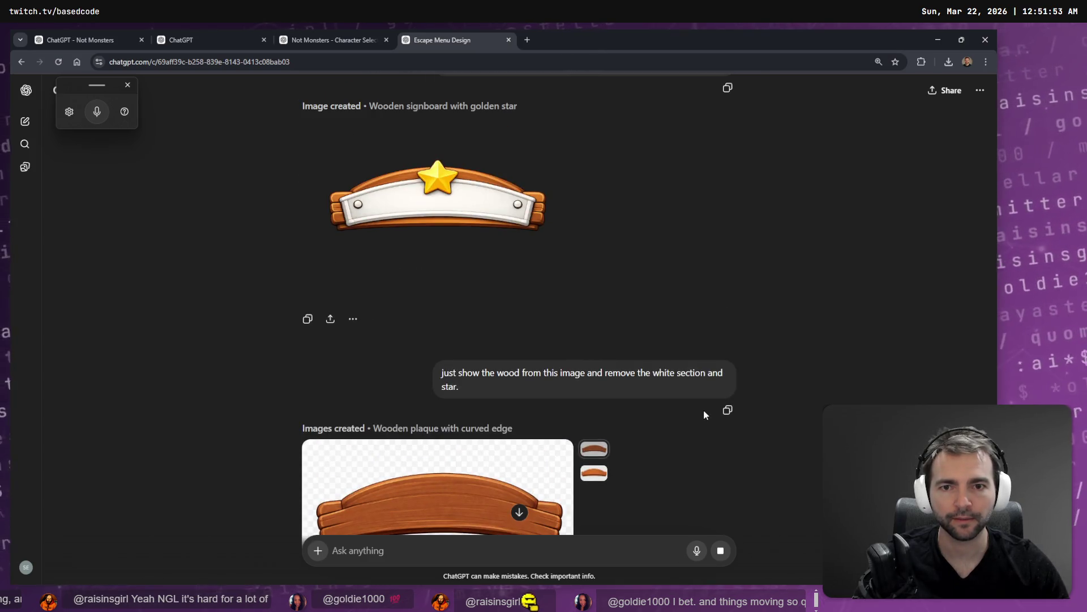
{"action": "scroll", "coordinate": [710, 403], "scroll_direction": "up", "scroll_amount": 3}
Step: Review the transparent-background wording in earlier prompts, then reload the externally changed files in Godot
{"action": "left_click_drag", "start_coordinate": [609, 220], "coordinate": [644, 201]}
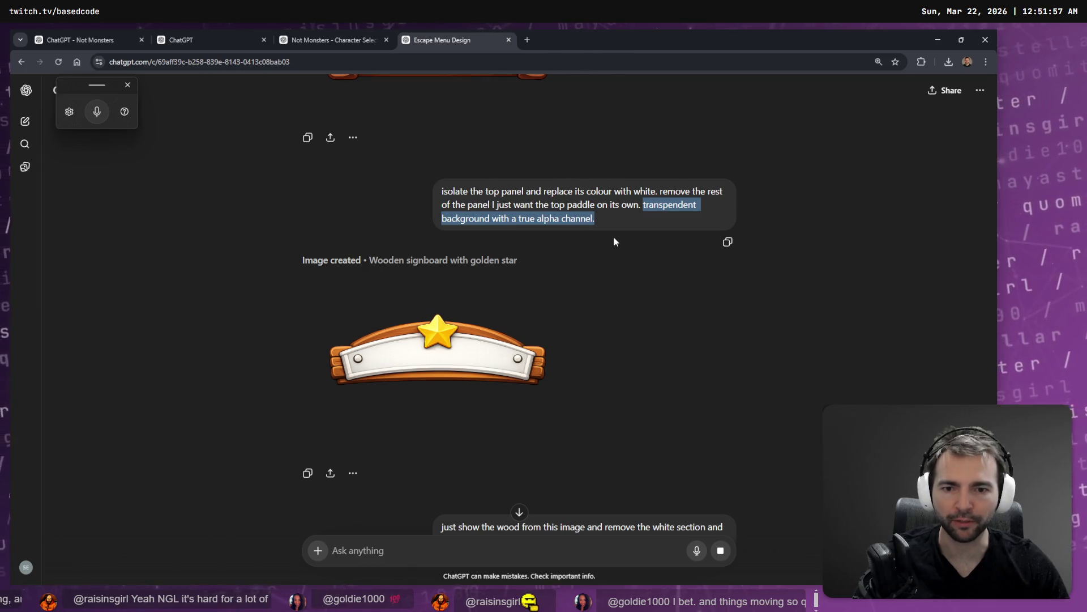
{"action": "scroll", "coordinate": [614, 238], "scroll_direction": "down", "scroll_amount": 10}
{"action": "scroll", "coordinate": [612, 247], "scroll_direction": "down", "scroll_amount": 4}
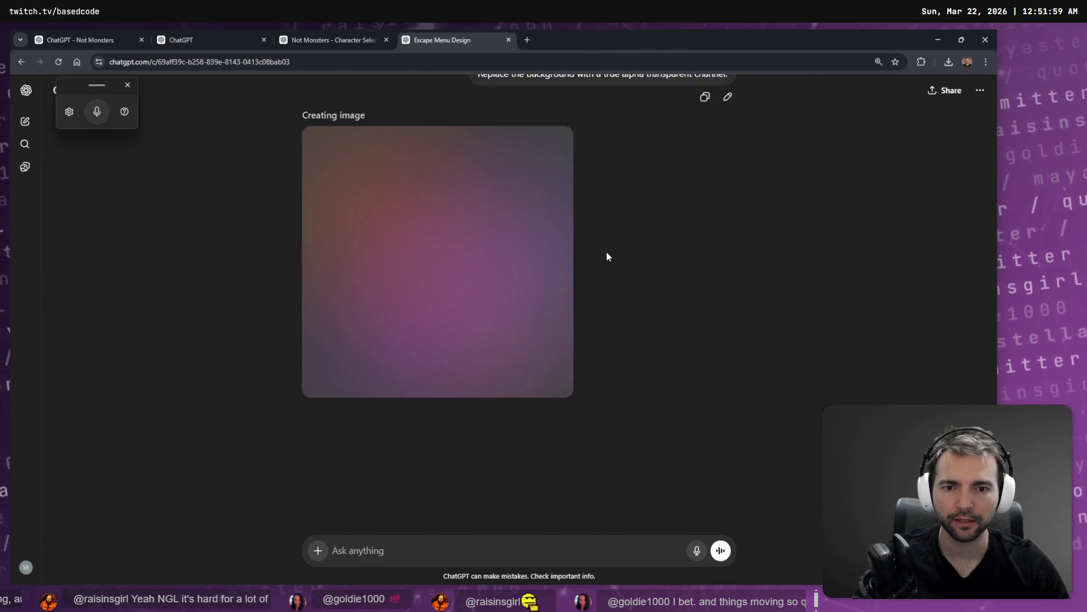
{"action": "scroll", "coordinate": [609, 256], "scroll_direction": "up", "scroll_amount": 10}
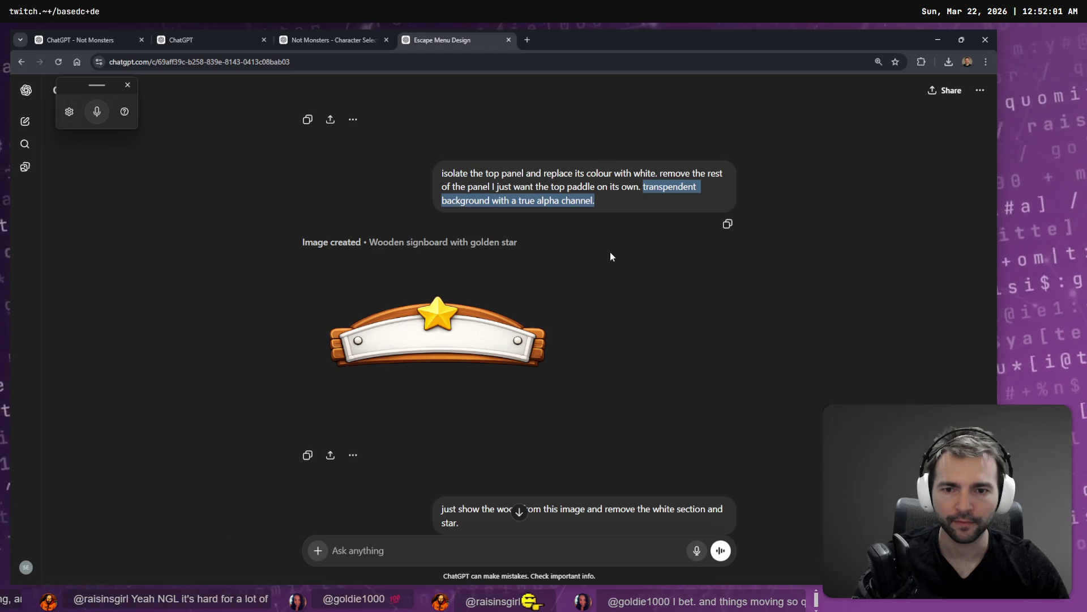
{"action": "scroll", "coordinate": [610, 254], "scroll_direction": "down", "scroll_amount": 6}
{"action": "scroll", "coordinate": [610, 257], "scroll_direction": "up", "scroll_amount": 3}
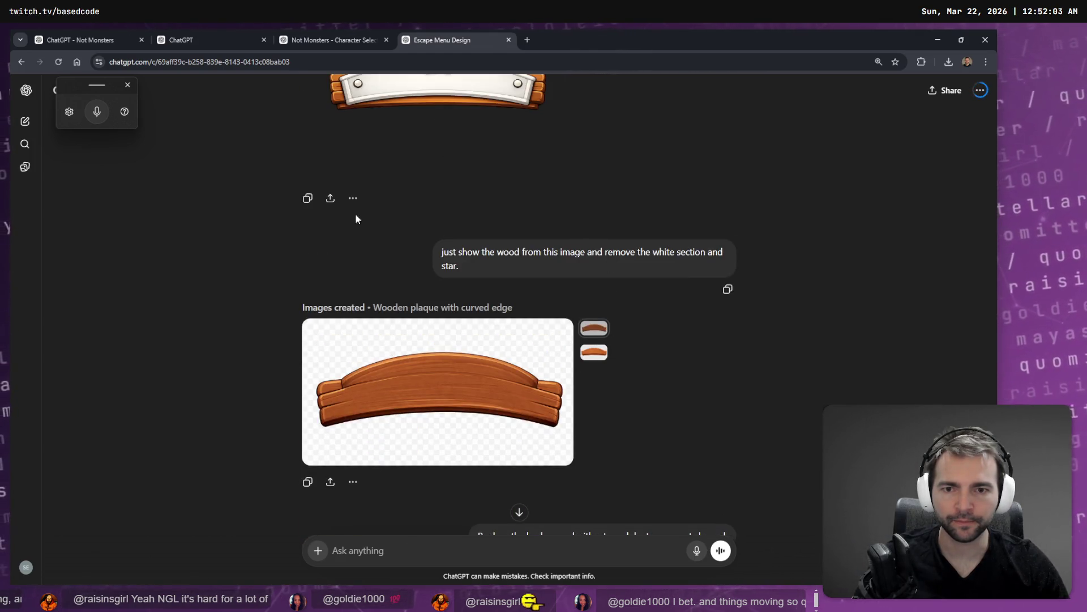
{"action": "scroll", "coordinate": [609, 305], "scroll_direction": "up", "scroll_amount": 1}
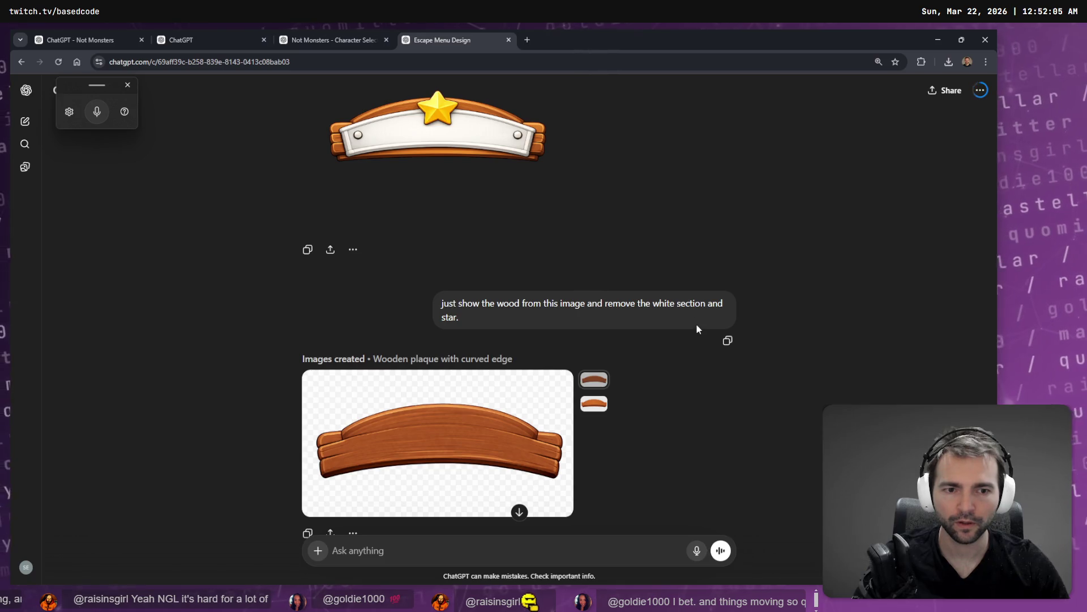
{"action": "scroll", "coordinate": [674, 318], "scroll_direction": "down", "scroll_amount": 6}
{"action": "scroll", "coordinate": [604, 336], "scroll_direction": "up", "scroll_amount": 11}
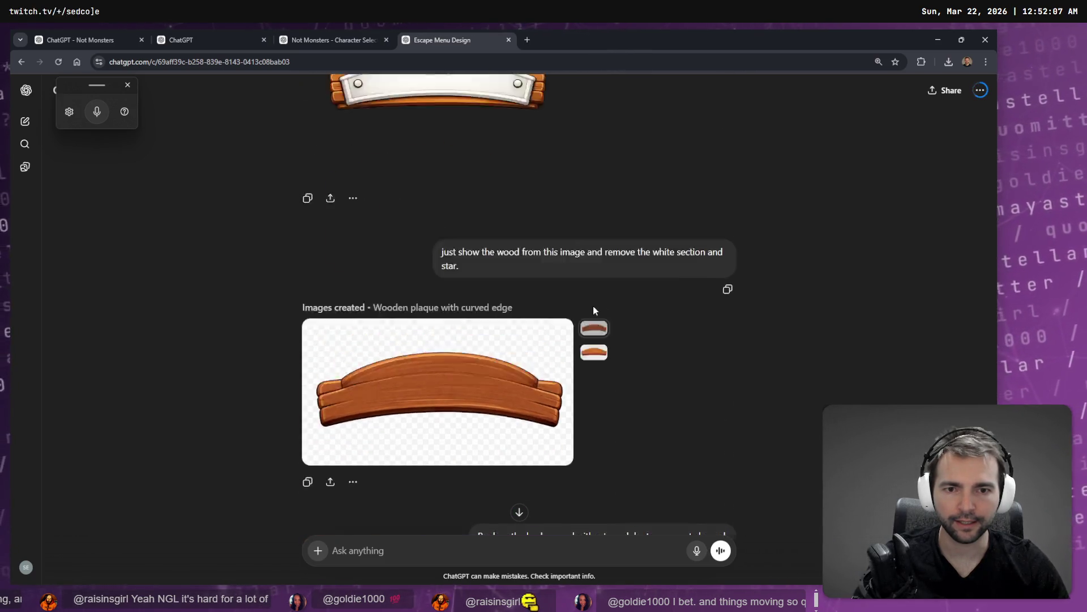
{"action": "scroll", "coordinate": [566, 323], "scroll_direction": "down", "scroll_amount": 13}
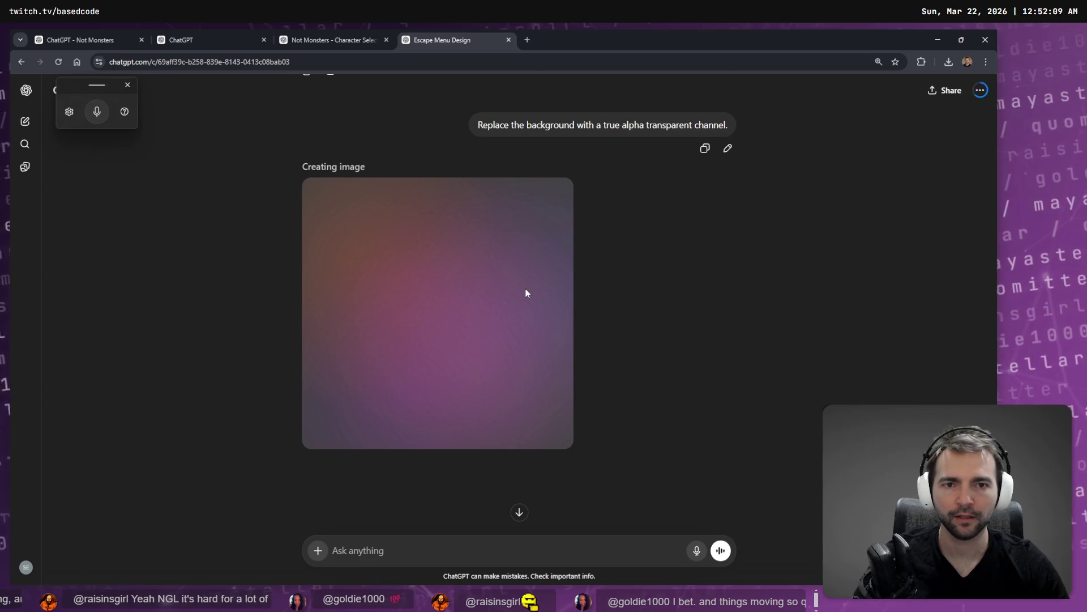
{"action": "scroll", "coordinate": [575, 330], "scroll_direction": "up", "scroll_amount": 6}
{"action": "scroll", "coordinate": [575, 331], "scroll_direction": "down", "scroll_amount": 2}
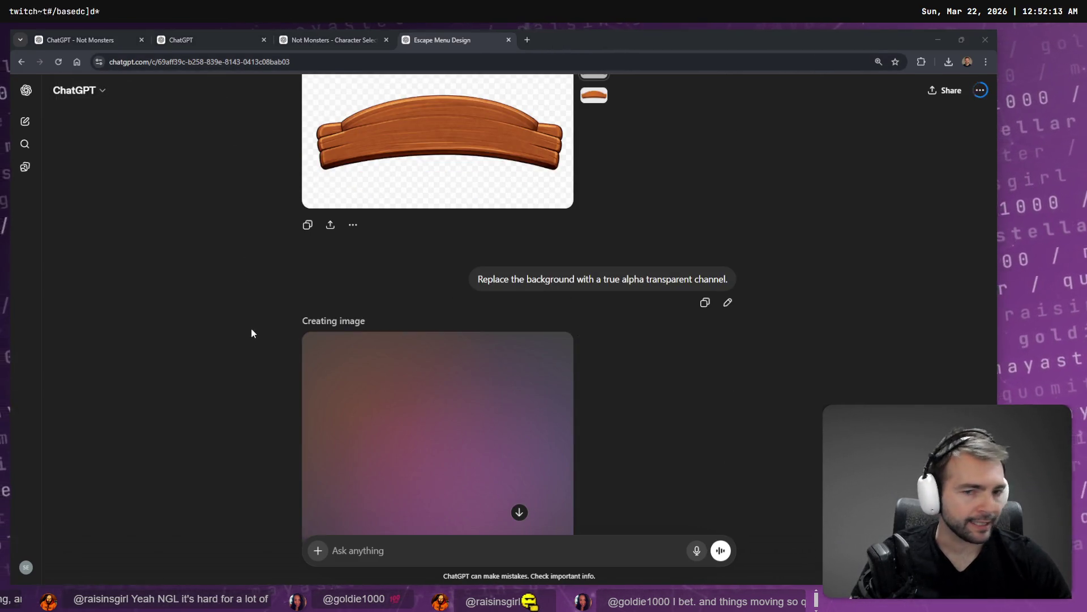
{"action": "key", "text": "alt+Tab"}
{"action": "left_click", "coordinate": [522, 377]}
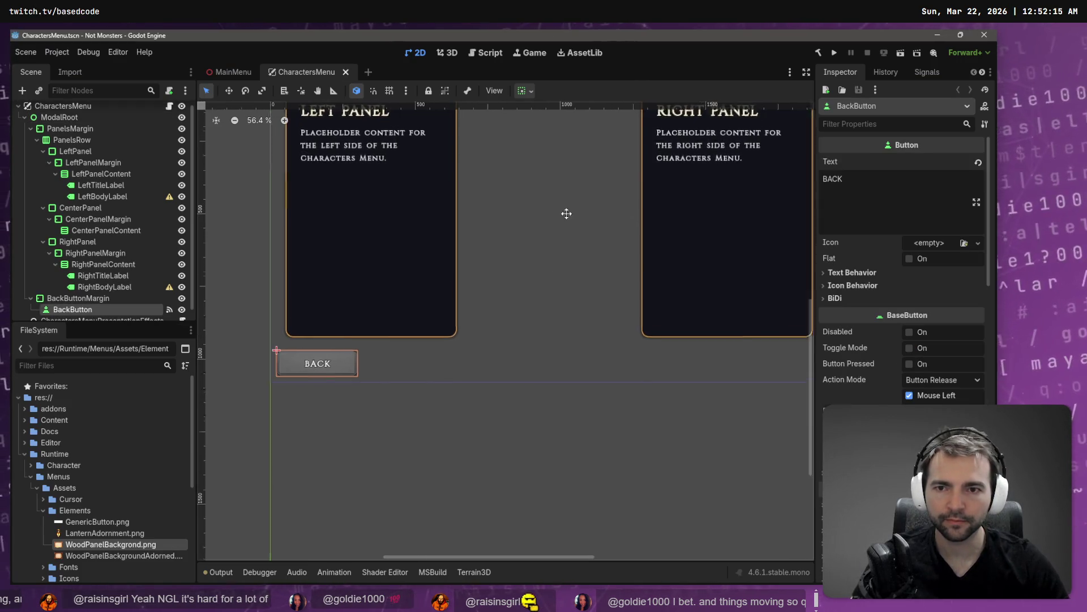
Step: Scroll the Godot editor view after reloading the Characters menu files
{"action": "scroll", "coordinate": [510, 380], "scroll_direction": "up", "scroll_amount": 5}
{"action": "scroll", "coordinate": [484, 374], "scroll_direction": "down", "scroll_amount": 4}
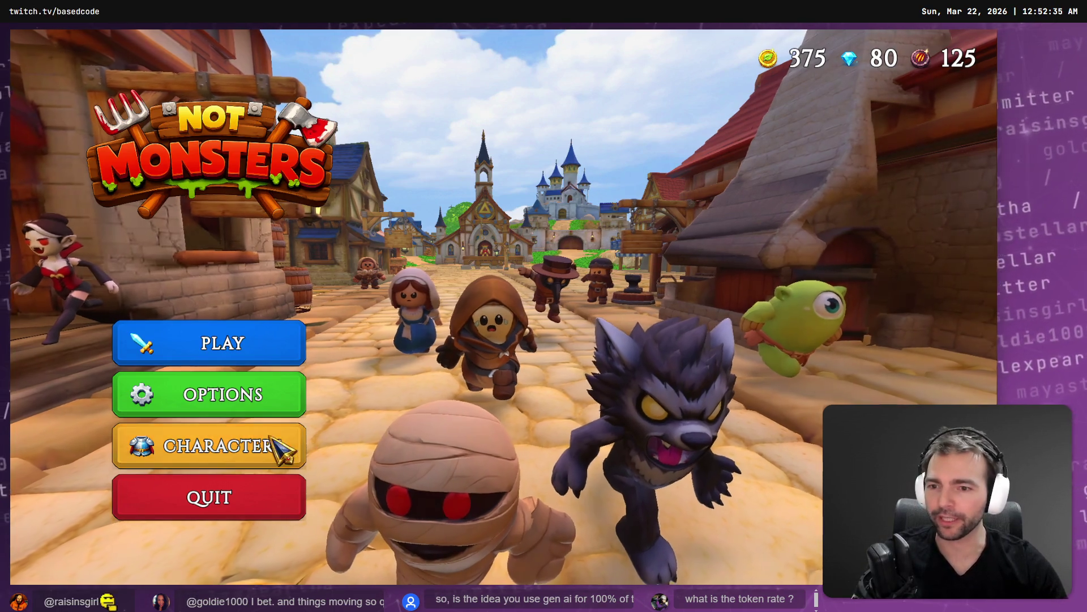
{"action": "left_click", "coordinate": [286, 448]}
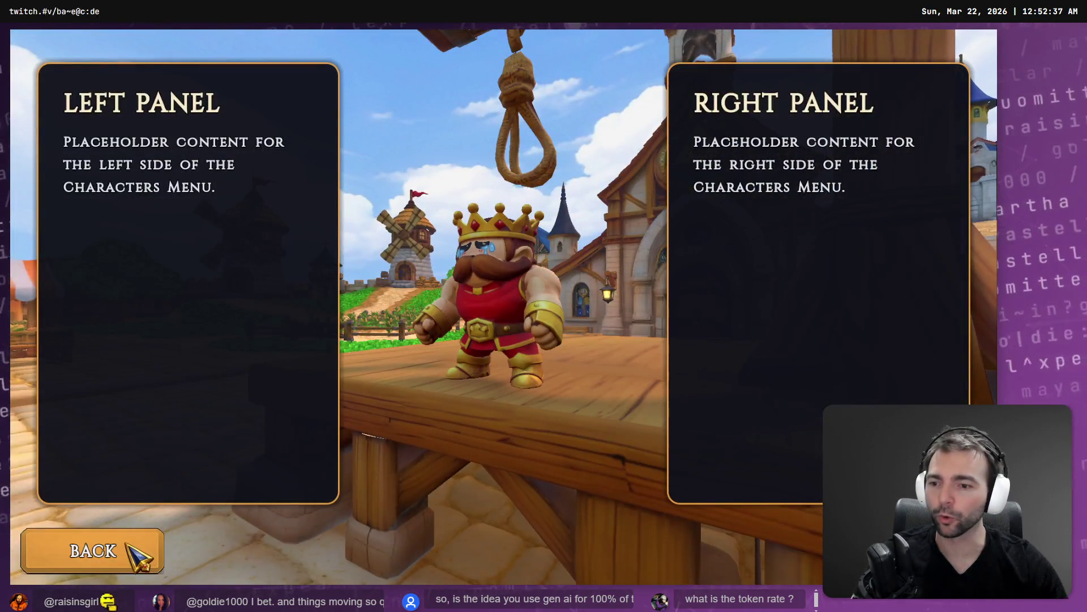
{"action": "left_click", "coordinate": [116, 548]}
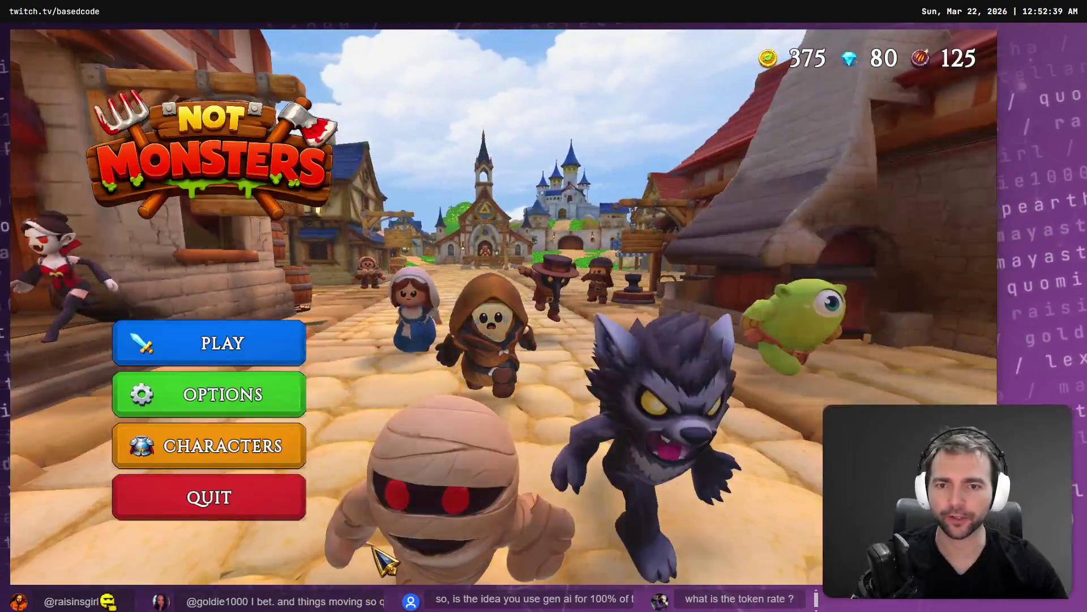
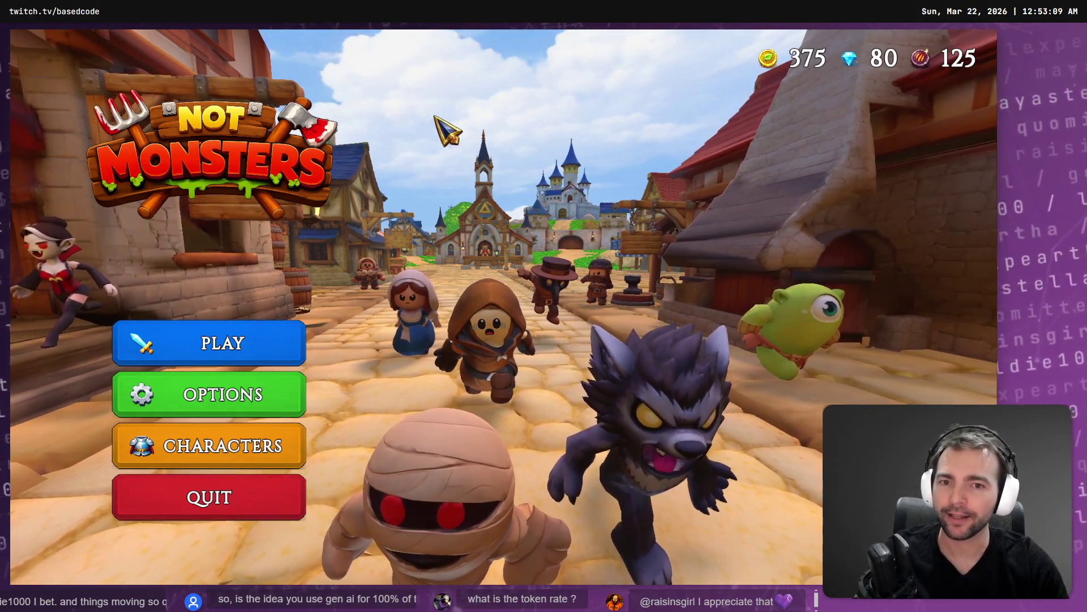
Step: Check the Characters menu's left and right placeholder panels, go back, and quit the game
{"action": "left_click", "coordinate": [238, 453]}
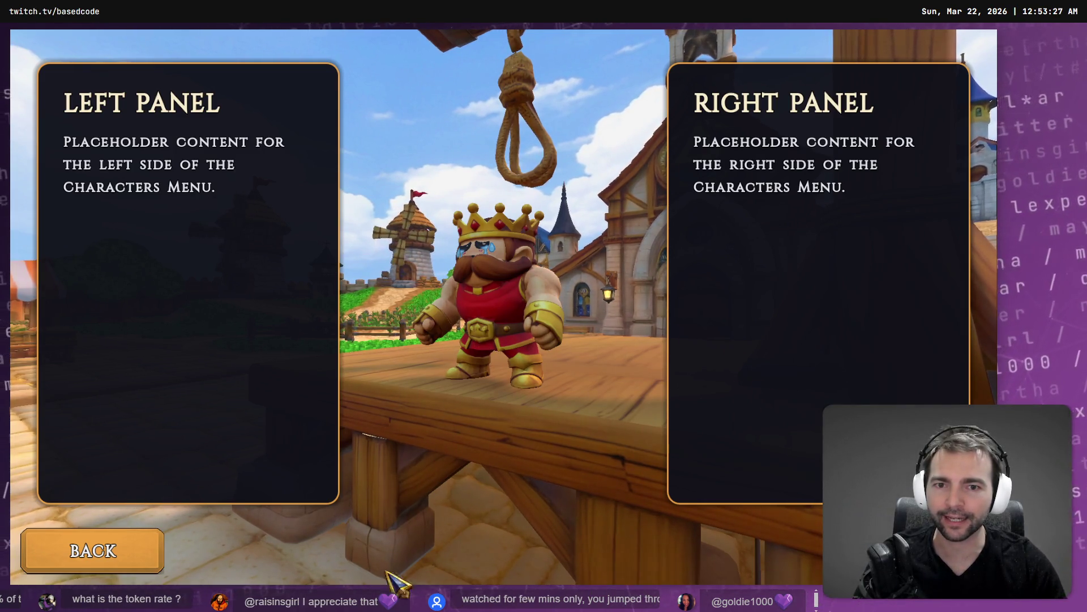
{"action": "left_click", "coordinate": [92, 552]}
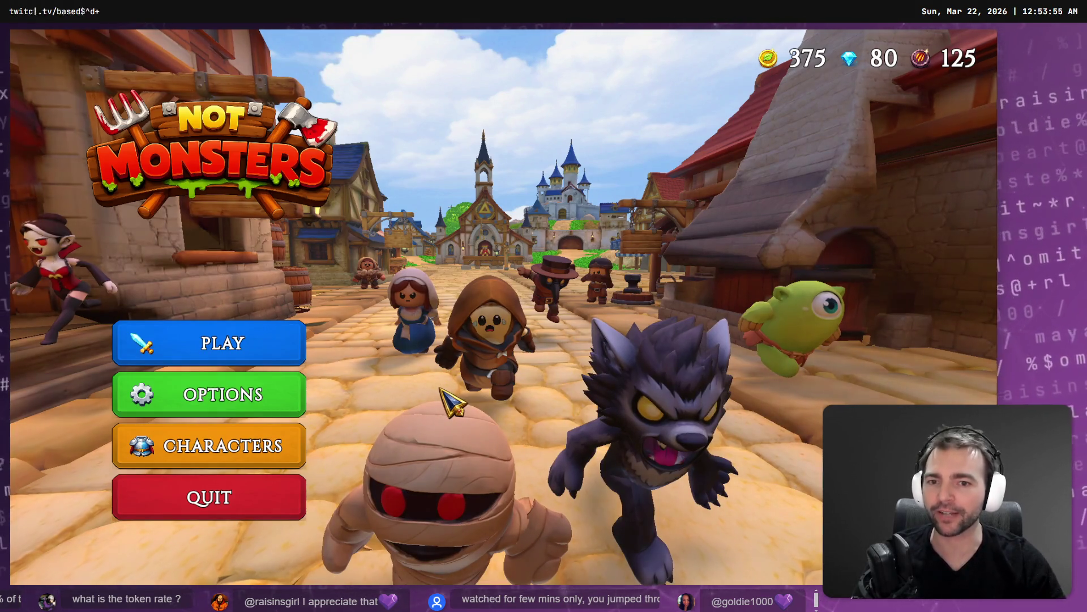
{"action": "left_click", "coordinate": [266, 493]}
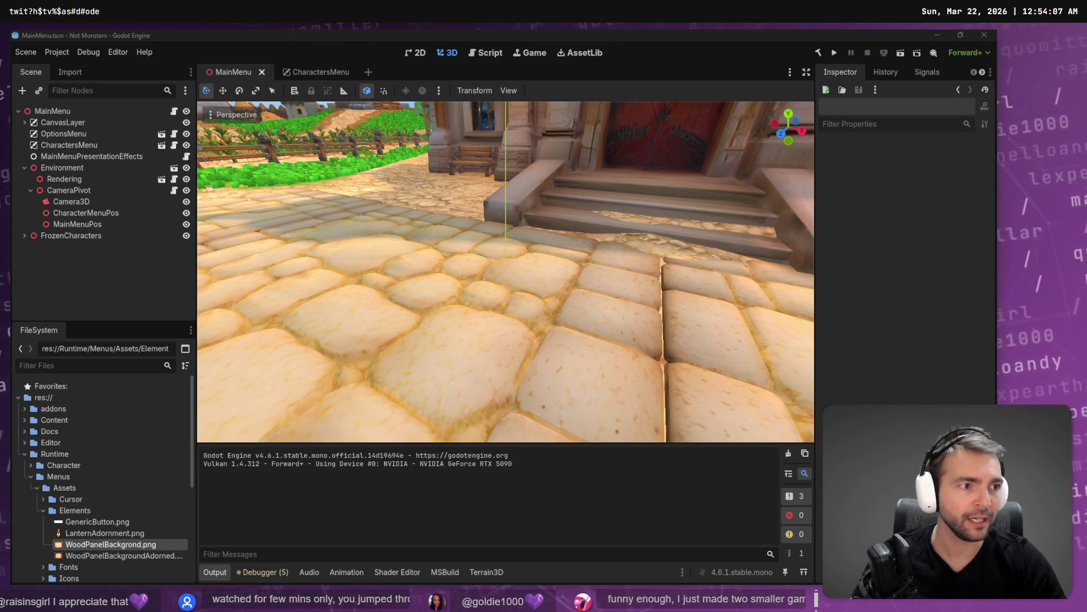
Step: Glance at ChatGPT and the Photopea lantern art, dismissing the ad-blocker notice
{"action": "key", "text": "alt+Tab"}
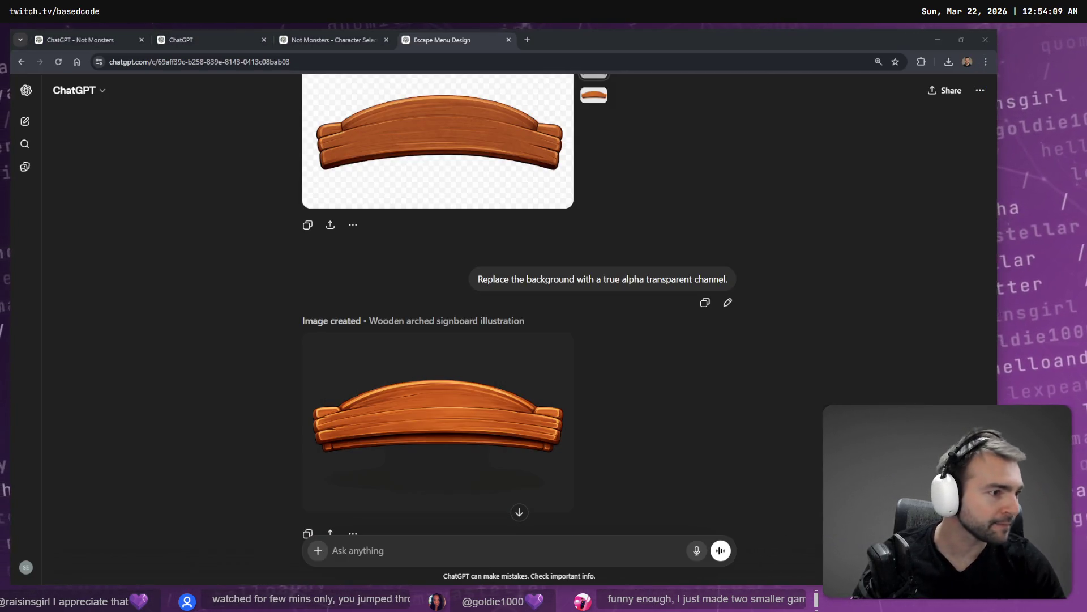
{"action": "key", "text": "alt+Tab"}
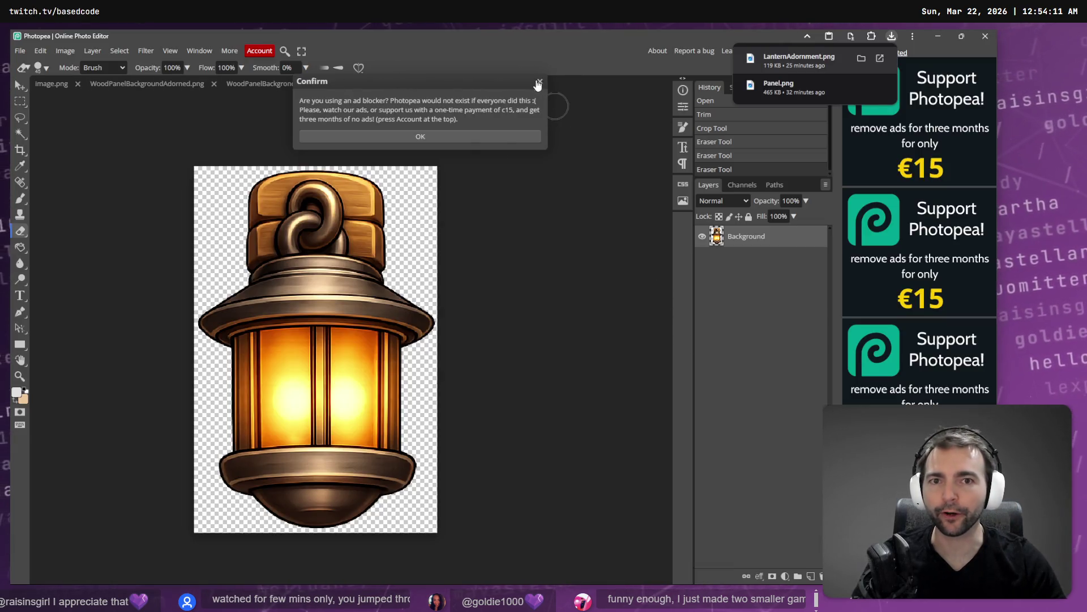
{"action": "left_click", "coordinate": [538, 86]}
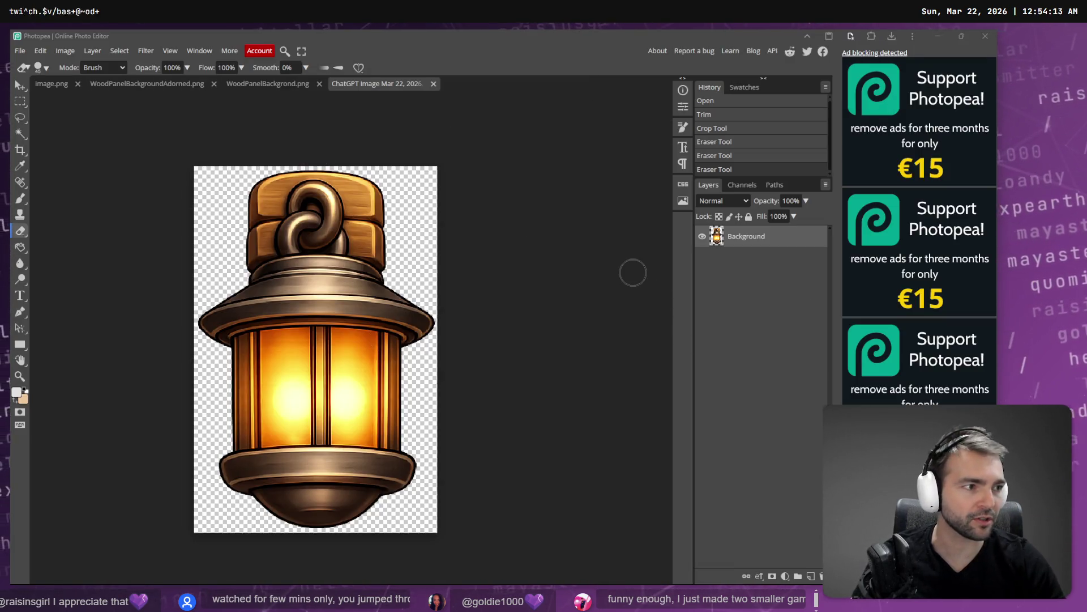
Step: Zoom out over the tldraw board's menu mockups and wooden panels, then return to Rider
{"action": "key", "text": "alt+Tab"}
{"action": "scroll", "coordinate": [562, 281], "scroll_direction": "down", "scroll_amount": 5}
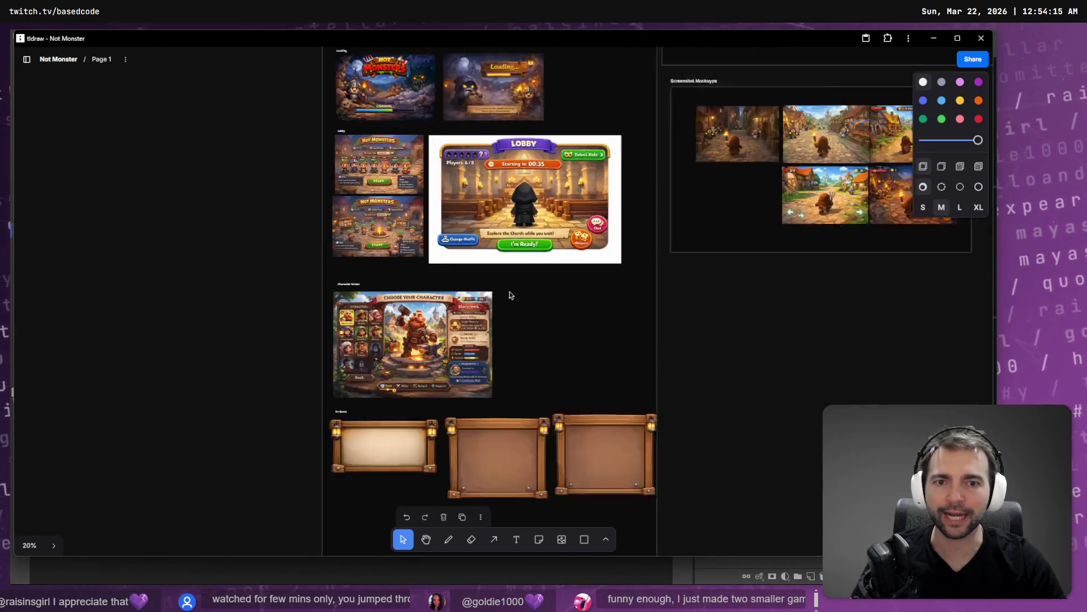
{"action": "scroll", "coordinate": [313, 172], "scroll_direction": "down", "scroll_amount": 5}
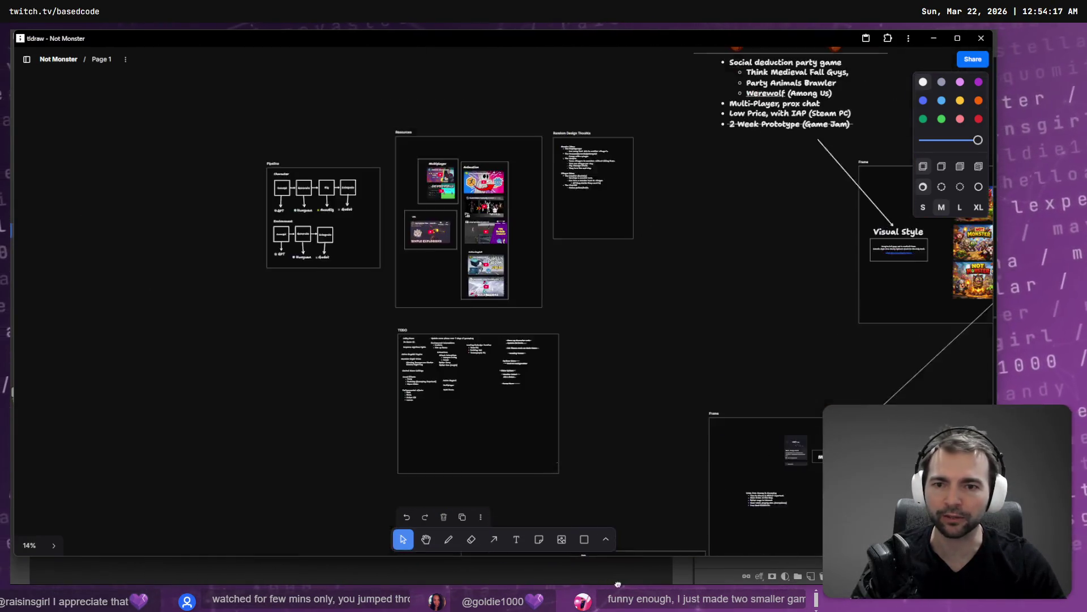
{"action": "key", "text": "alt+Tab"}
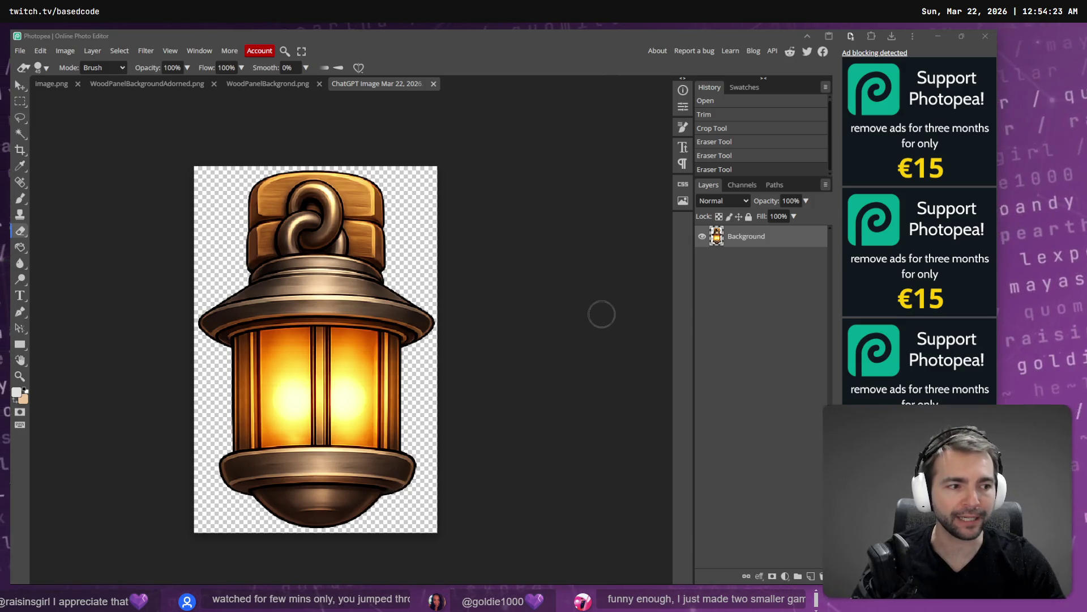
{"action": "key", "text": "alt+Tab"}
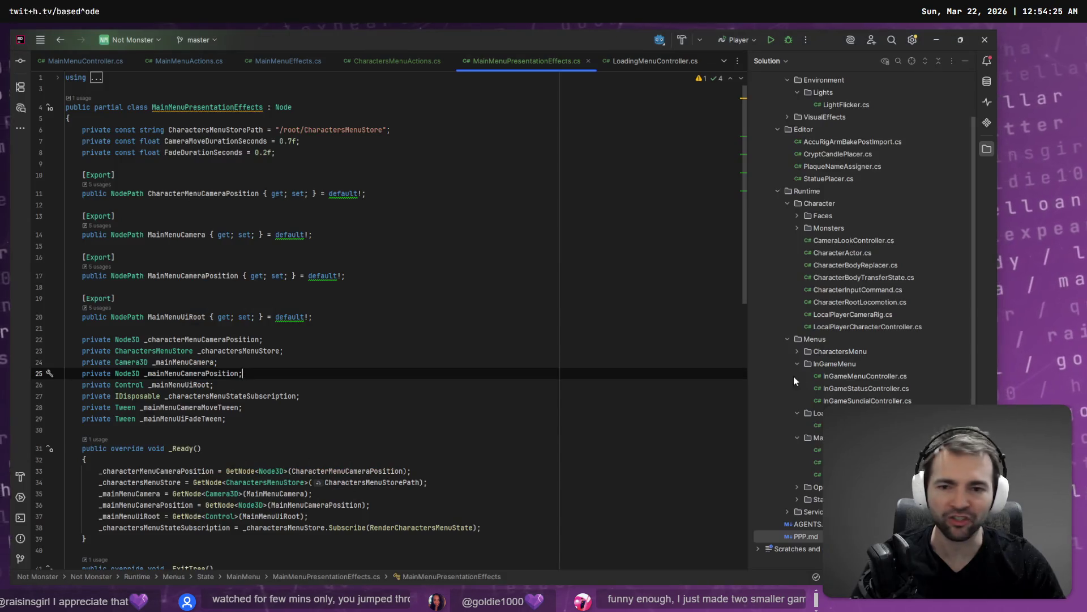
Step: Inspect the _charactersMenuStore, CharacterMenuCameraPosition and MainMenuCamera exports on lines 11–16 of MainMenuPresentationEffects.cs
{"action": "left_click", "coordinate": [385, 354]}
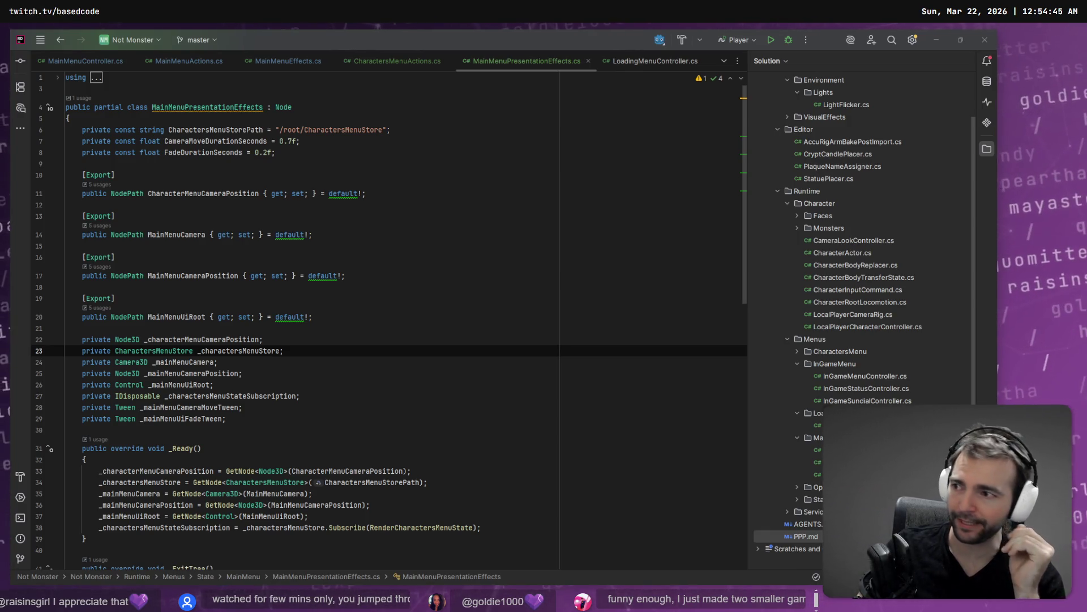
{"action": "left_click", "coordinate": [260, 193]}
{"action": "left_click", "coordinate": [392, 227]}
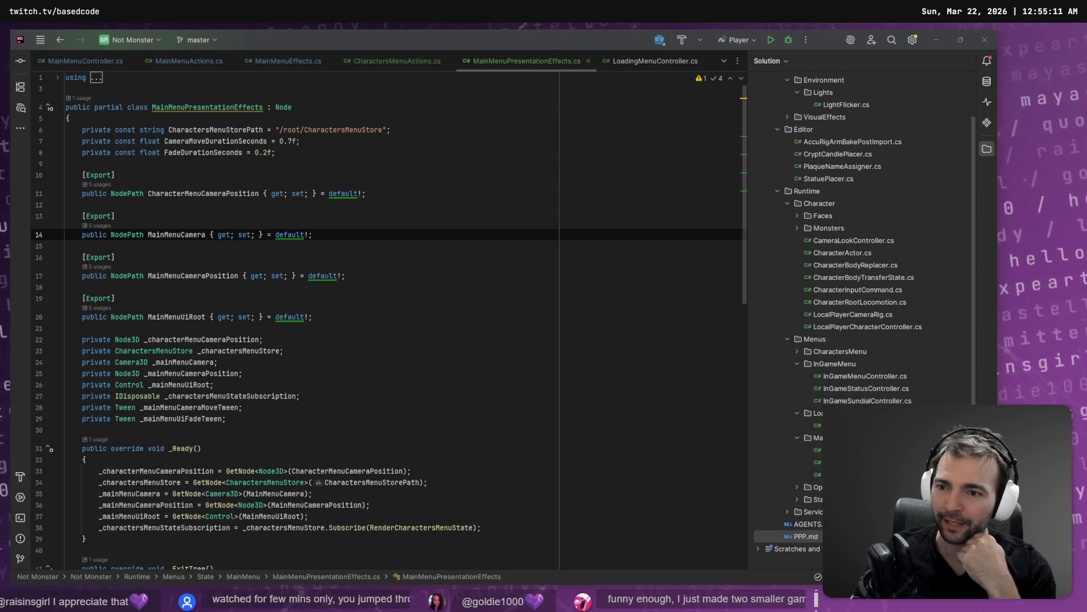
{"action": "left_click", "coordinate": [421, 245]}
{"action": "left_click", "coordinate": [394, 258]}
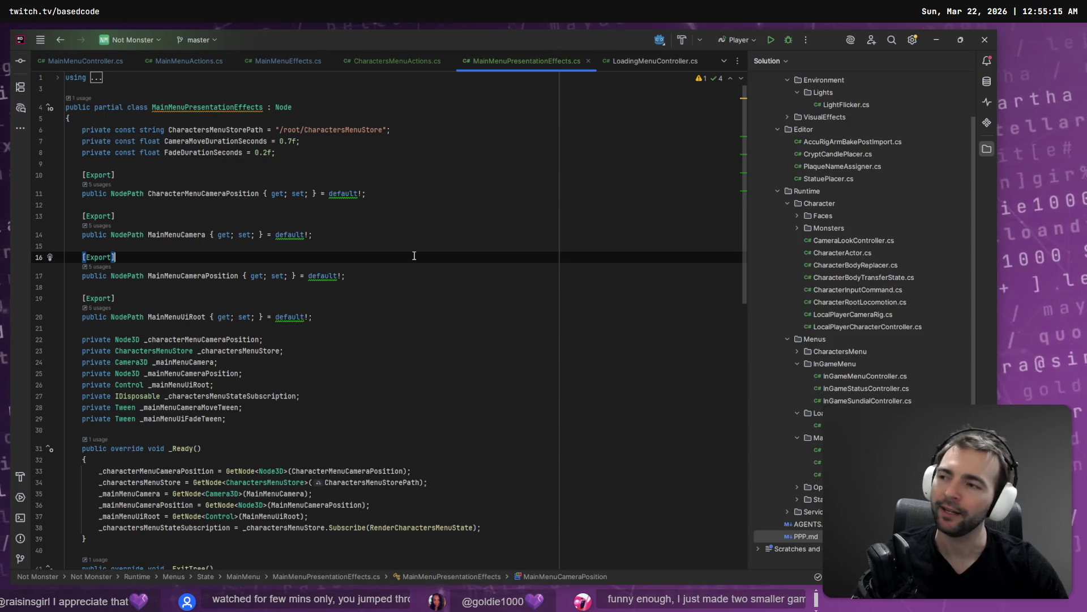
{"action": "scroll", "coordinate": [541, 297], "scroll_direction": "down", "scroll_amount": 5}
{"action": "scroll", "coordinate": [538, 303], "scroll_direction": "up", "scroll_amount": 5}
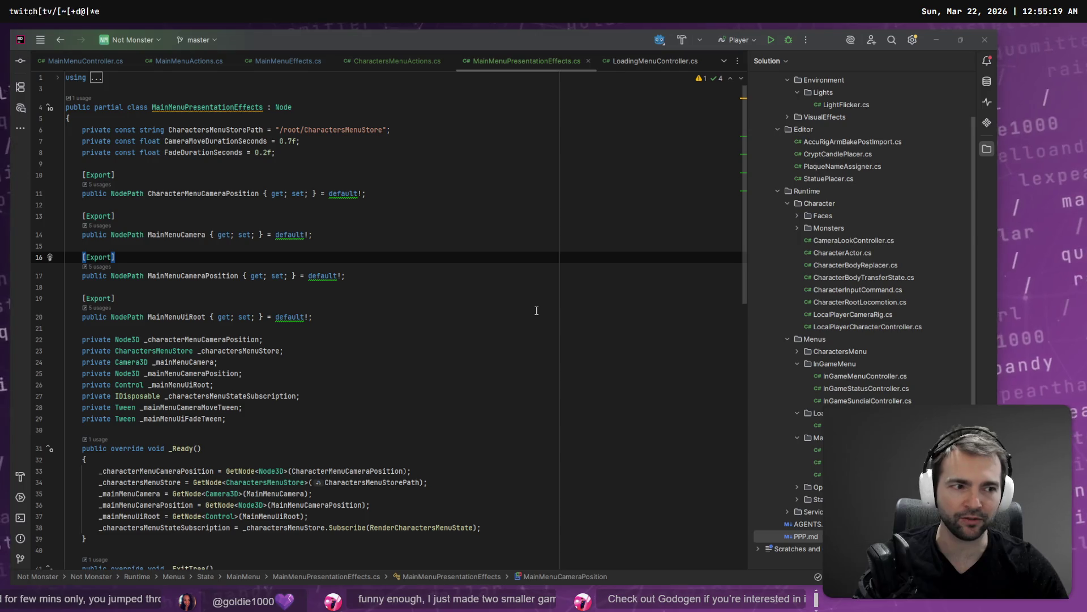
{"action": "key", "text": "alt+Tab"}
{"action": "scroll", "coordinate": [679, 355], "scroll_direction": "down", "scroll_amount": 4}
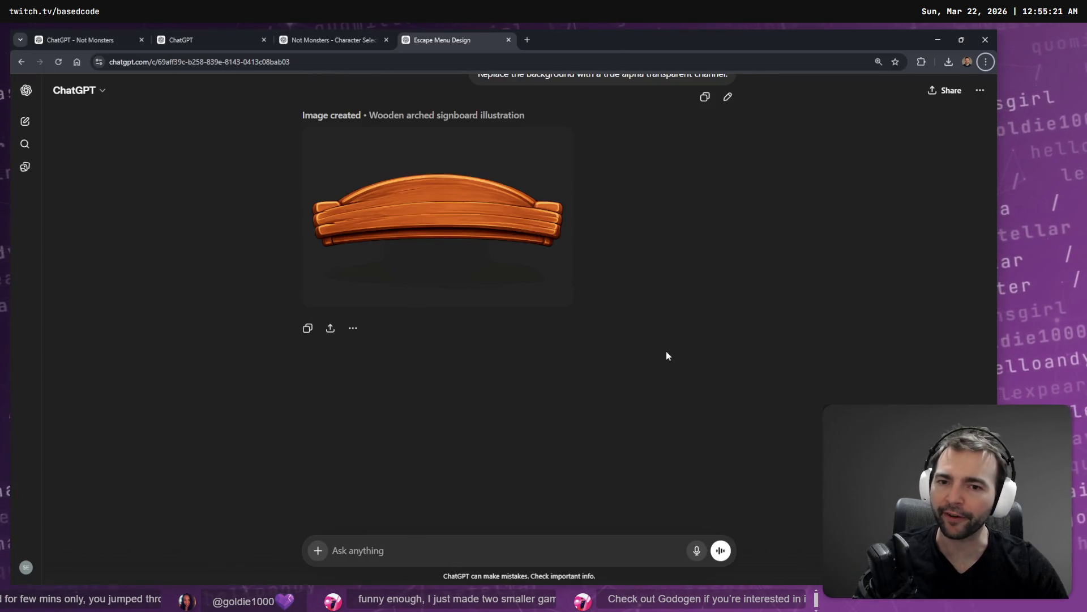
Step: Open the wooden arched signboard image full-size and copy it
{"action": "scroll", "coordinate": [475, 344], "scroll_direction": "up", "scroll_amount": 4}
{"action": "left_click", "coordinate": [492, 358]}
{"action": "right_click", "coordinate": [573, 274]}
{"action": "left_click", "coordinate": [632, 313]}
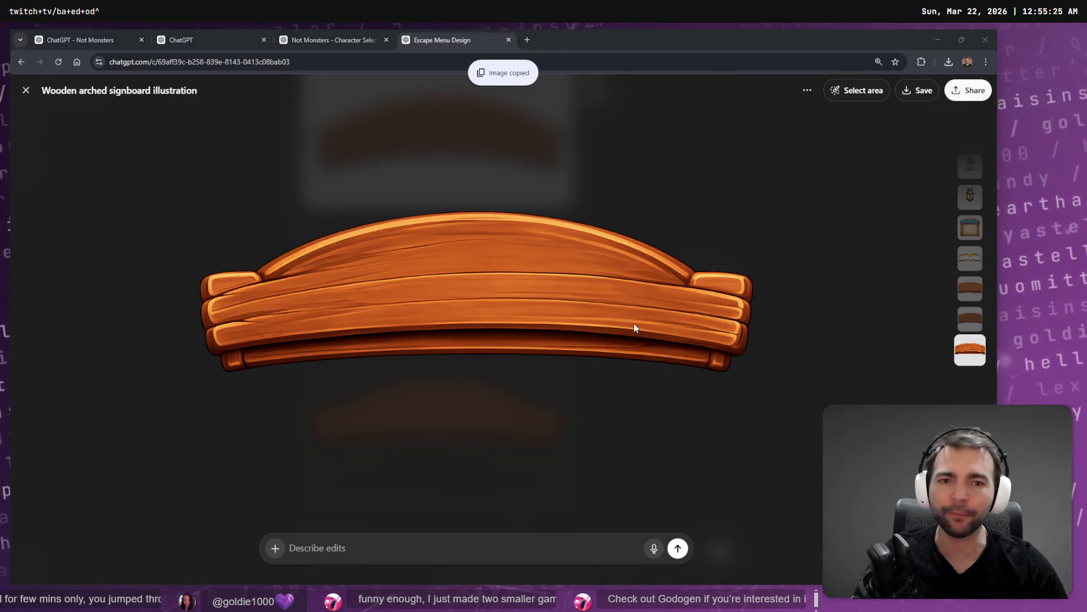
{"action": "key", "text": "alt+Tab"}
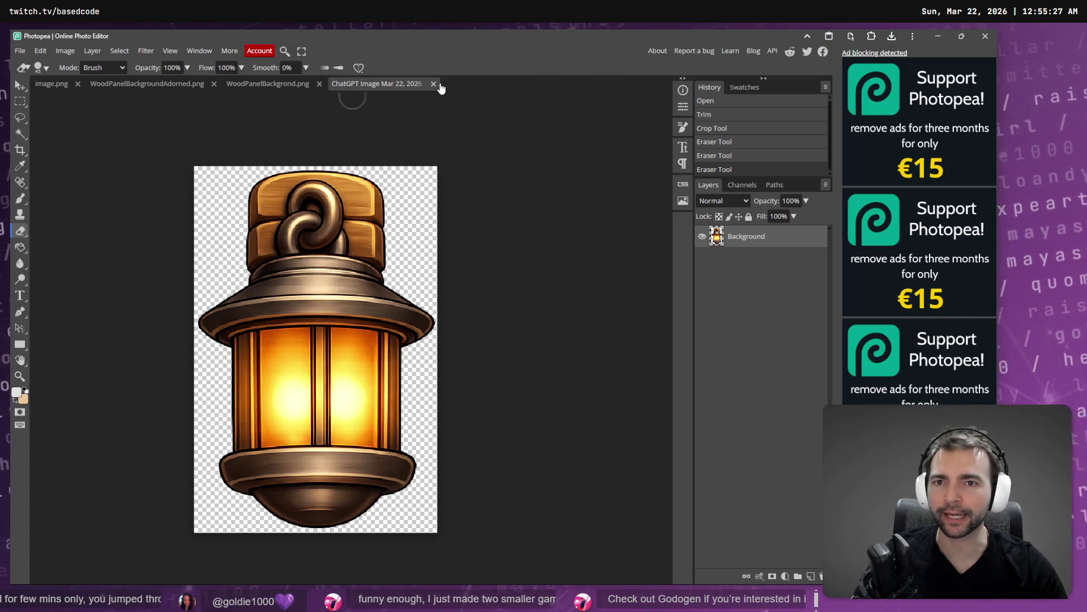
{"action": "key", "text": "ctrl+n"}
{"action": "key", "text": "Escape"}
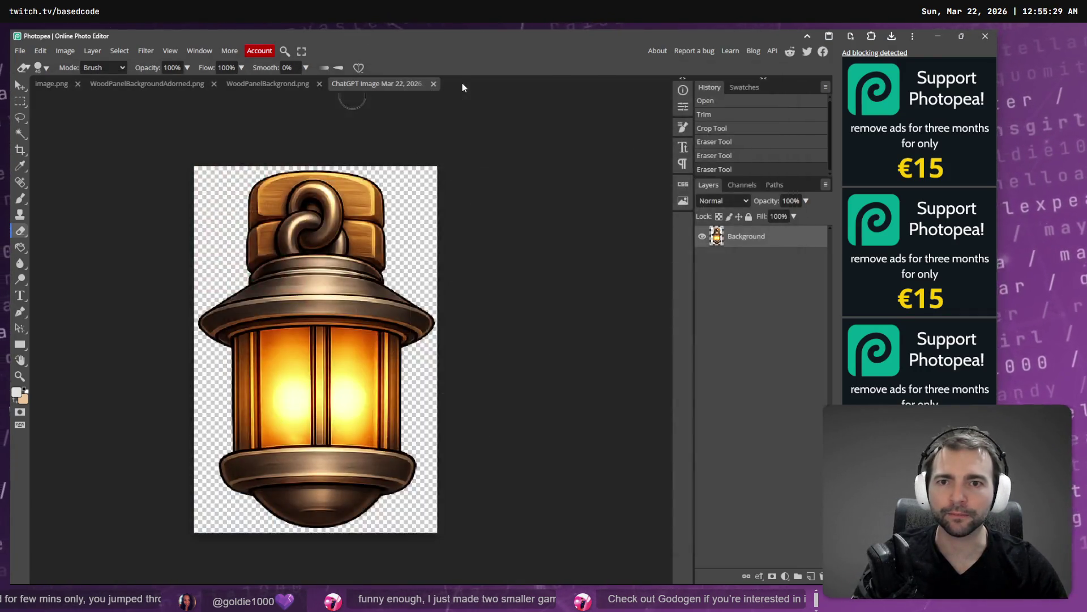
{"action": "key", "text": "alt+Tab"}
{"action": "key", "text": "alt+Tab"}
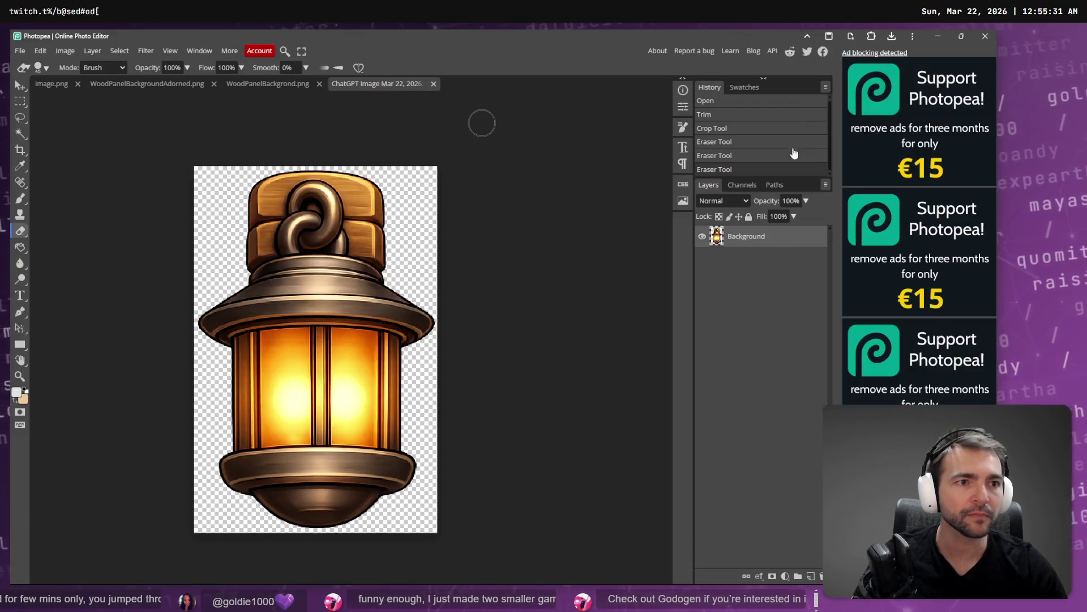
Step: Drop the downloaded signboard PNG into Photopea and trim its transparent borders
{"action": "key", "text": "alt+Tab"}
{"action": "mouse_move", "coordinate": [878, 97]}
{"action": "left_mouse_down"}
{"action": "mouse_move", "coordinate": [615, 224]}
{"action": "mouse_move", "coordinate": [481, 123]}
{"action": "mouse_move", "coordinate": [509, 84]}
{"action": "left_mouse_up"}
{"action": "key", "text": "alt+Tab"}
{"action": "left_click", "coordinate": [65, 51]}
{"action": "left_click", "coordinate": [76, 272]}
{"action": "left_click", "coordinate": [167, 254]}
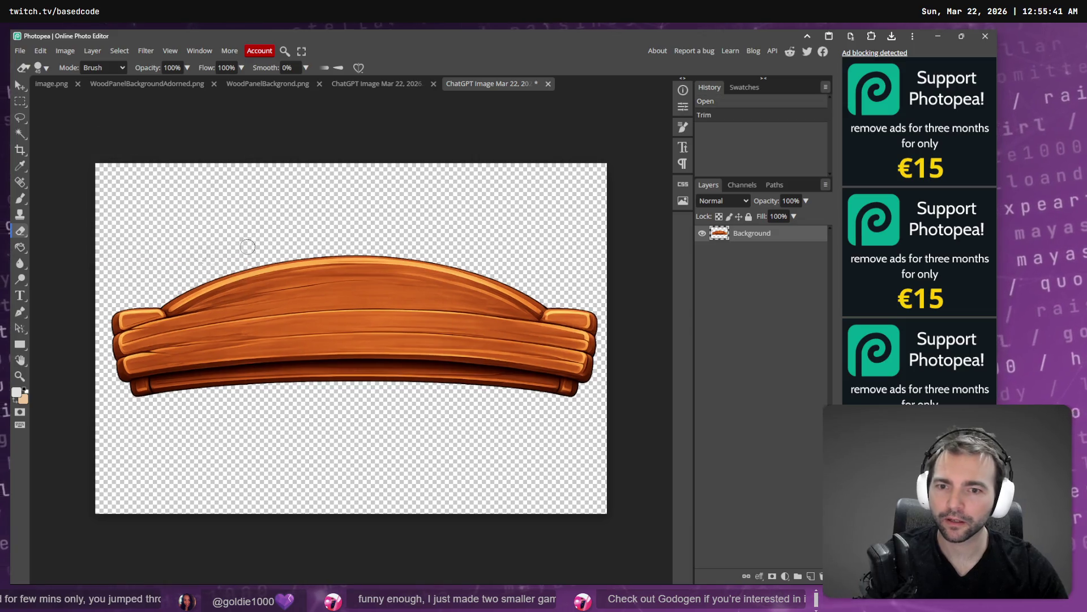
Step: Crop the signboard tightly around its planks and arch to 1434×431
{"action": "left_click", "coordinate": [20, 151]}
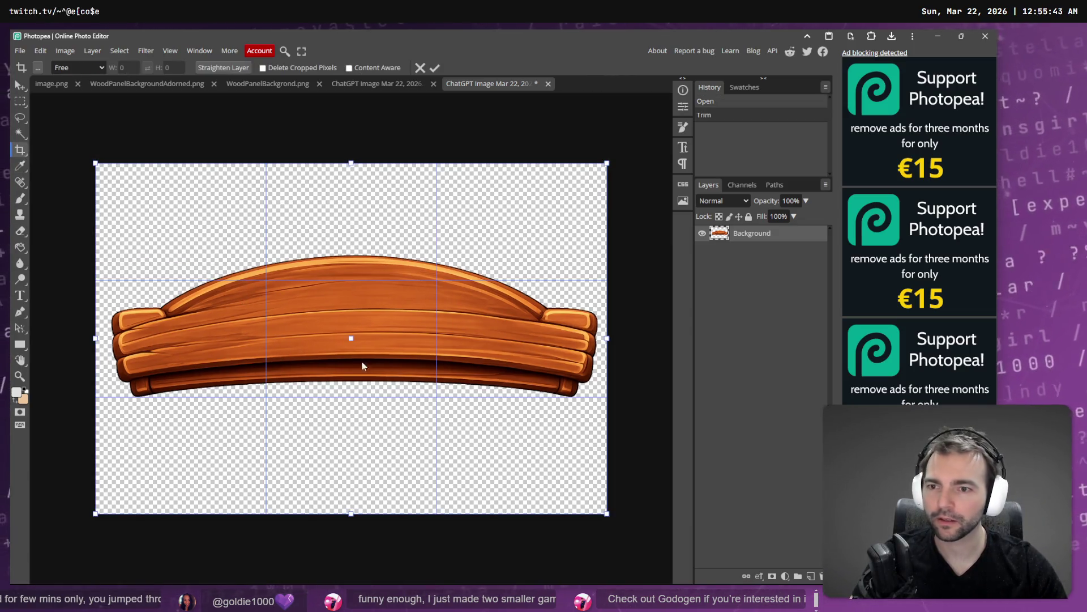
{"action": "left_click_drag", "start_coordinate": [92, 342], "coordinate": [108, 339]}
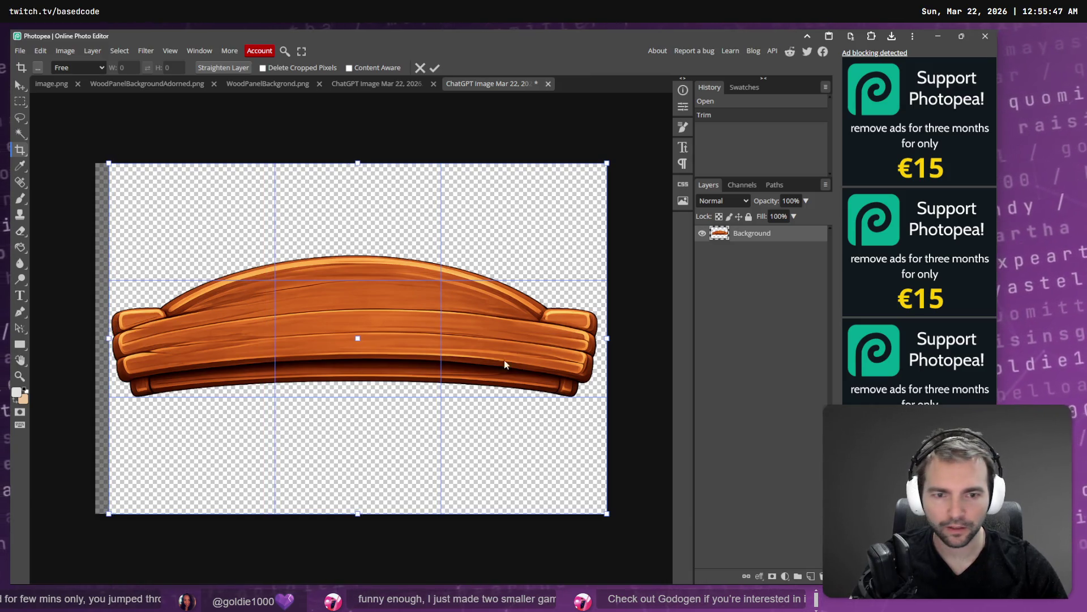
{"action": "left_click_drag", "start_coordinate": [604, 336], "coordinate": [601, 337]}
{"action": "left_click_drag", "start_coordinate": [353, 516], "coordinate": [353, 399]}
{"action": "left_click_drag", "start_coordinate": [355, 164], "coordinate": [374, 251]}
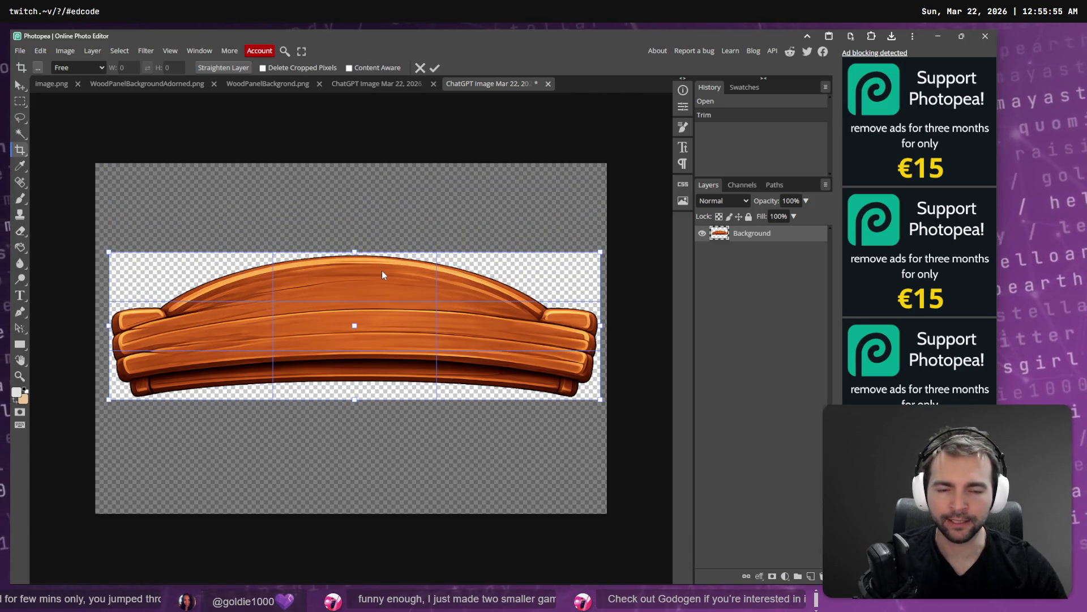
{"action": "key", "text": "Return"}
Step: Export the signboard as Banner.png and drag it into Godot's Menus/Assets/Elements folder
{"action": "left_click", "coordinate": [20, 51]}
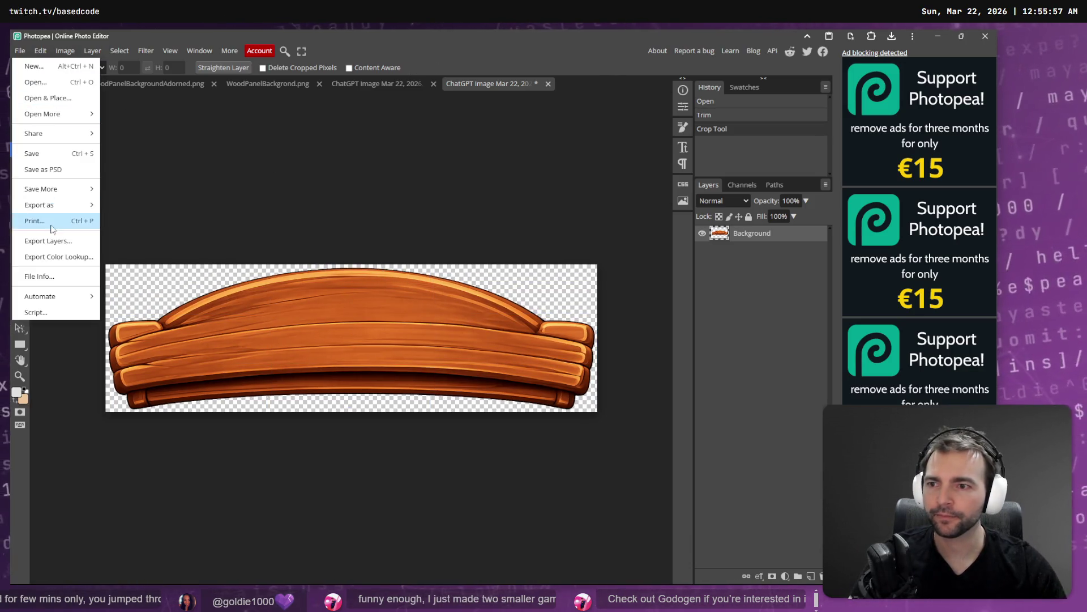
{"action": "mouse_move", "coordinate": [68, 205]}
{"action": "left_click", "coordinate": [114, 205]}
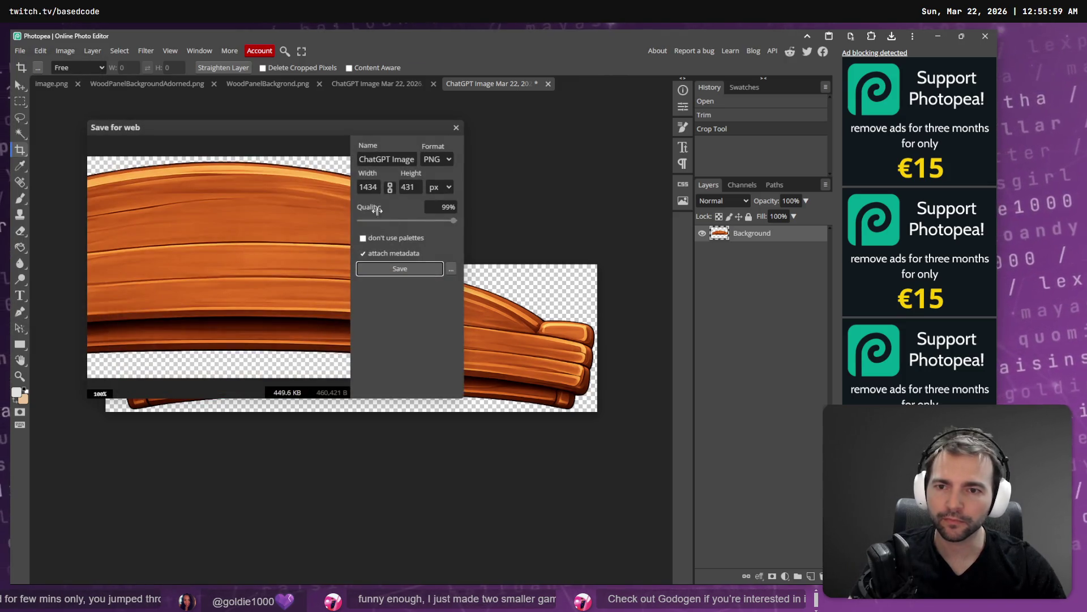
{"action": "key", "text": "ctrl+a"}
{"action": "type", "text": "Banner"}
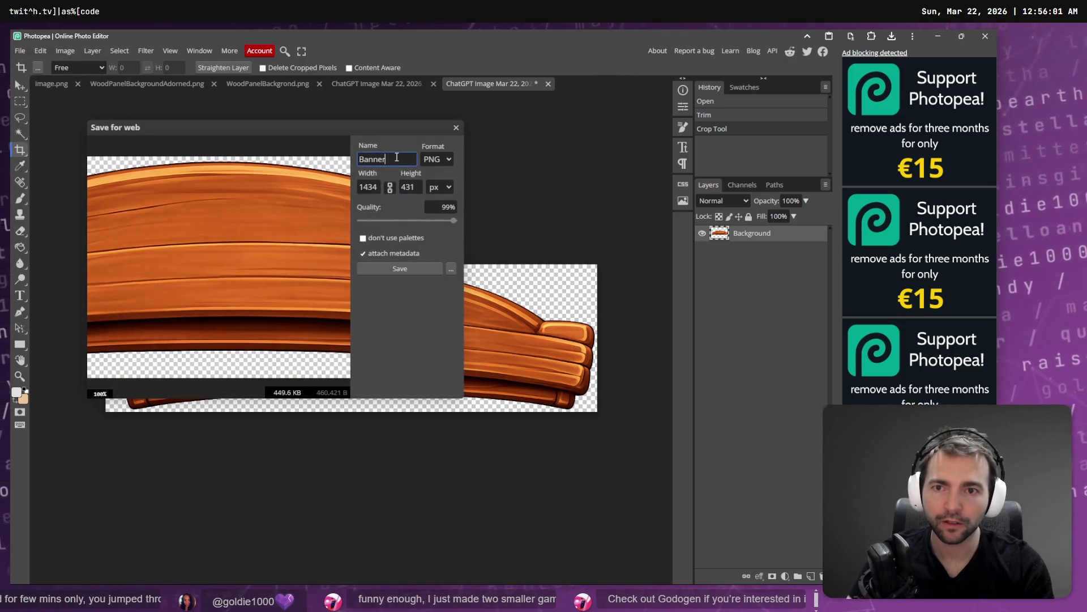
{"action": "left_click", "coordinate": [423, 270]}
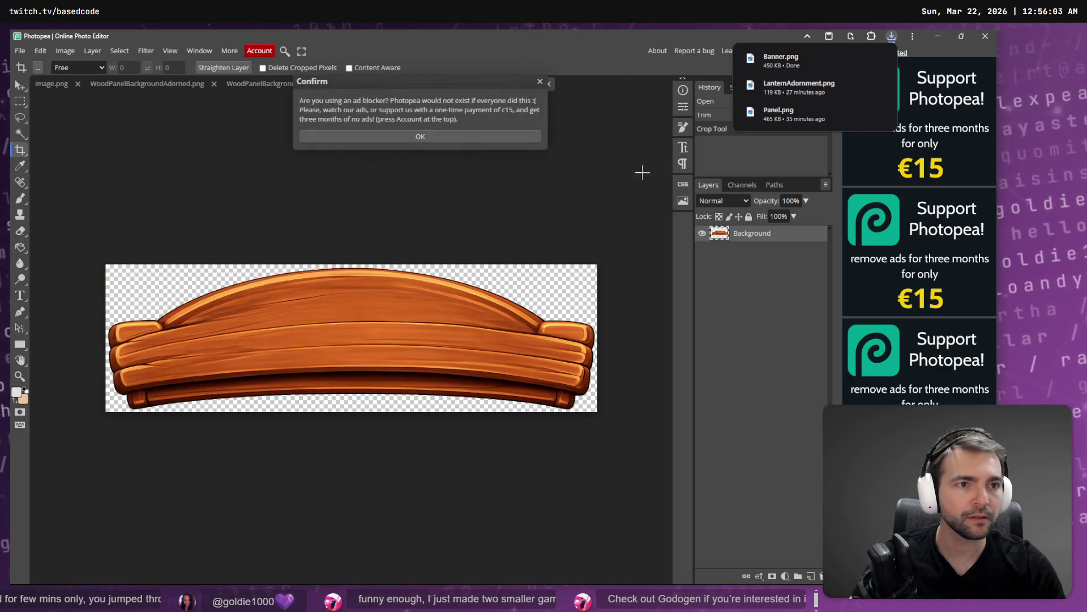
{"action": "mouse_move", "coordinate": [750, 108]}
{"action": "left_mouse_down"}
{"action": "mouse_move", "coordinate": [723, 116]}
{"action": "mouse_move", "coordinate": [407, 419]}
{"action": "mouse_move", "coordinate": [81, 554]}
{"action": "mouse_move", "coordinate": [86, 511]}
{"action": "left_mouse_up"}
{"action": "key", "text": "alt+Tab"}
Step: Rename the imported Banner.png to WoodPanelBanner.png in Elements, then return to Photopea
{"action": "left_click", "coordinate": [85, 522]}
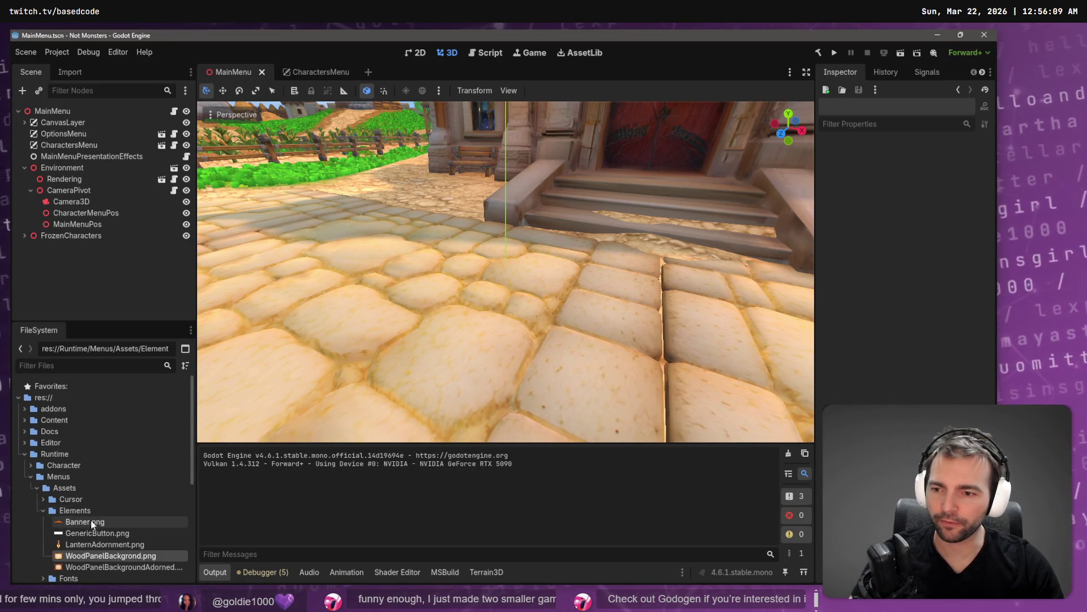
{"action": "key", "text": "F2"}
{"action": "key", "text": "Home"}
{"action": "type", "text": "WoodP"}
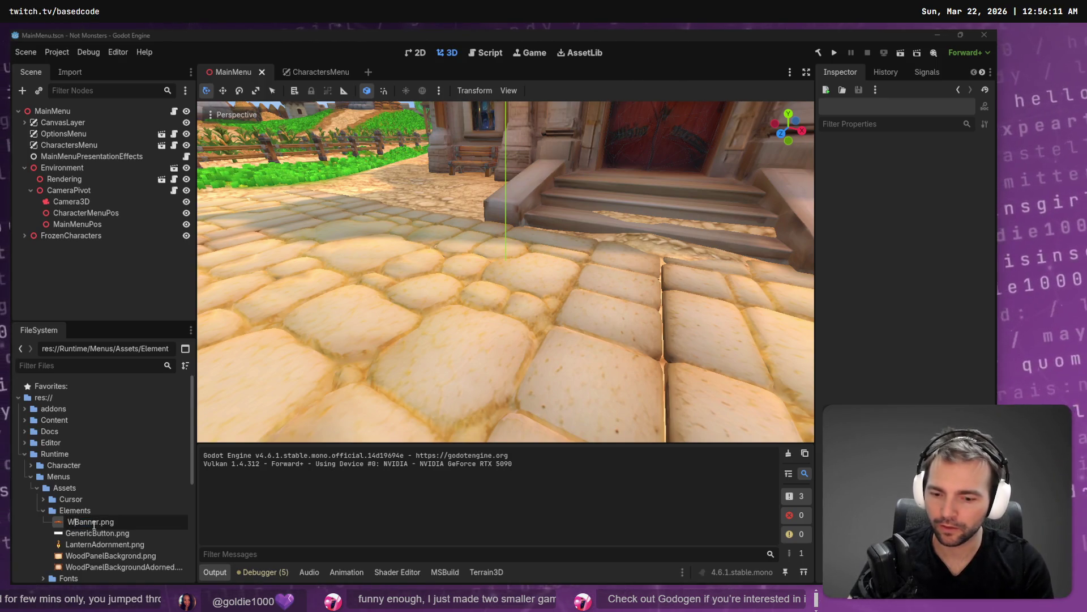
{"action": "type", "text": "anelBanner"}
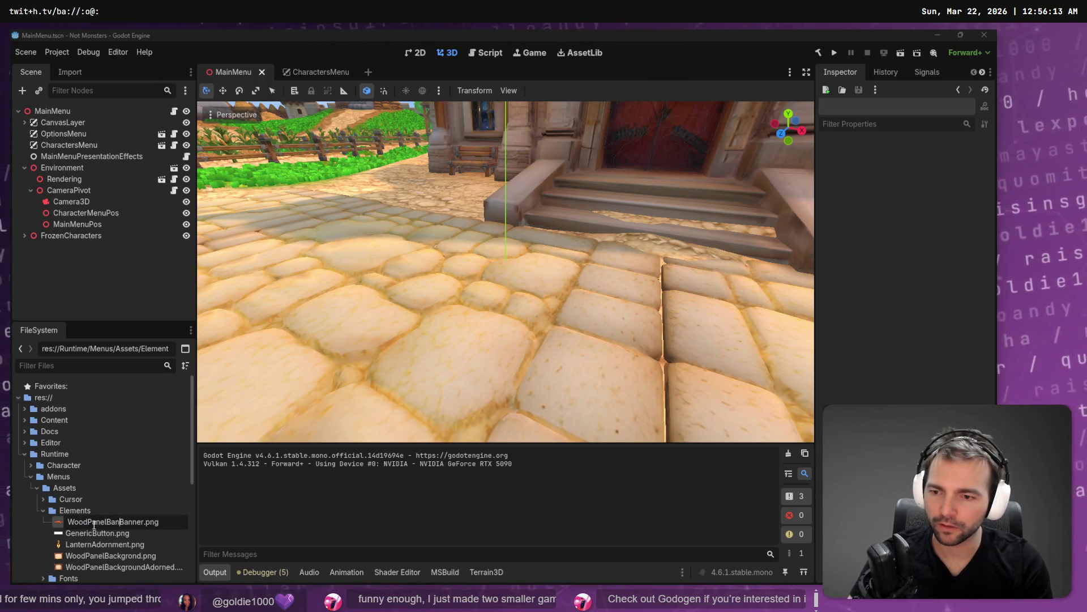
{"action": "key", "text": "BackSpace"}
{"action": "key", "text": "Return"}
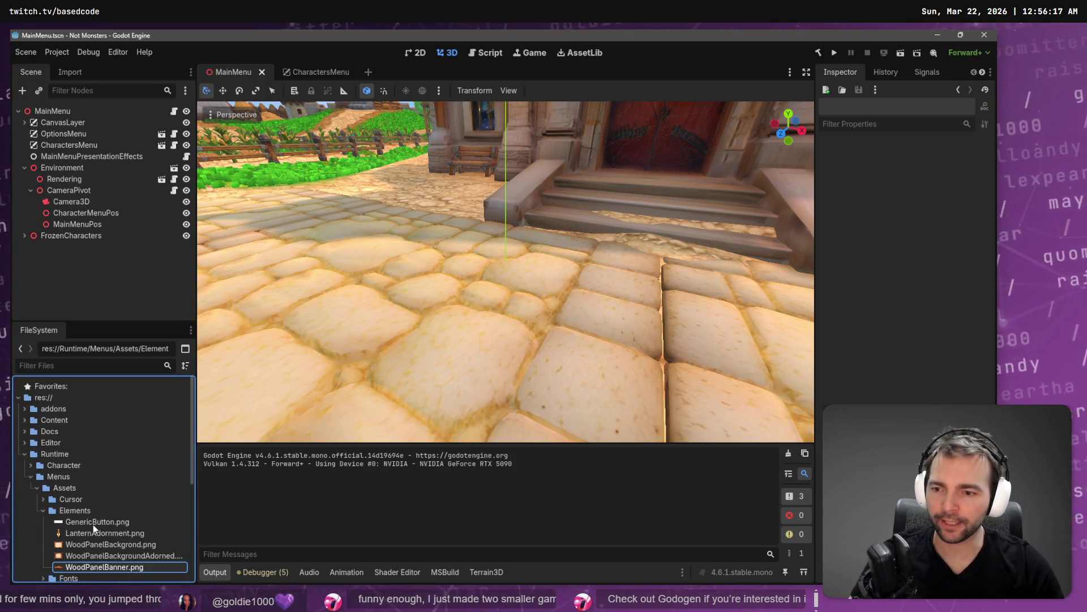
{"action": "key", "text": "alt+Tab"}
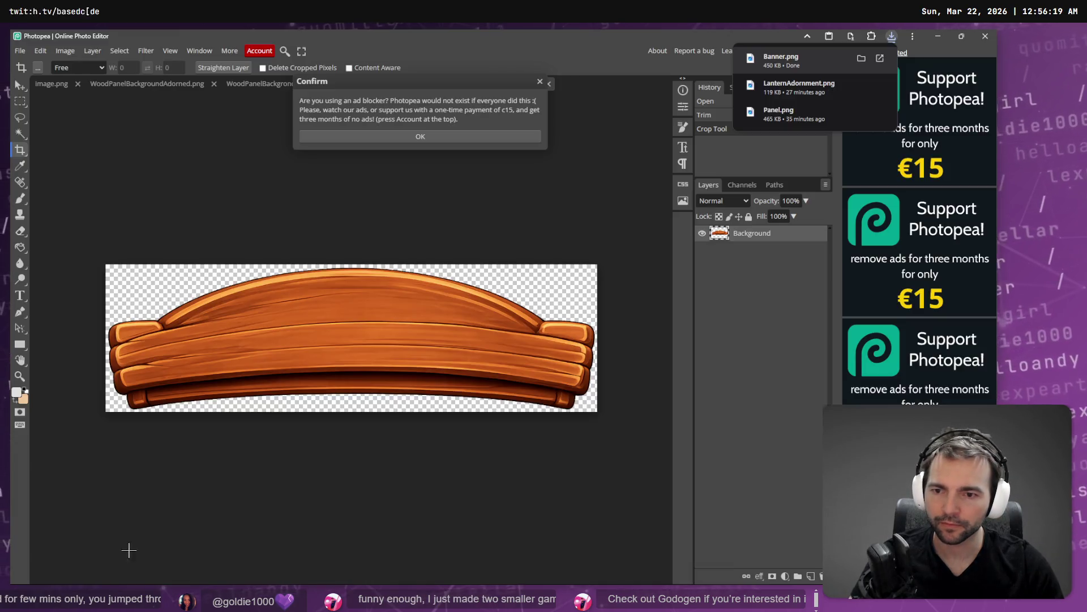
Step: Open the golden-star signboard image in ChatGPT for editing
{"action": "key", "text": "alt+Tab"}
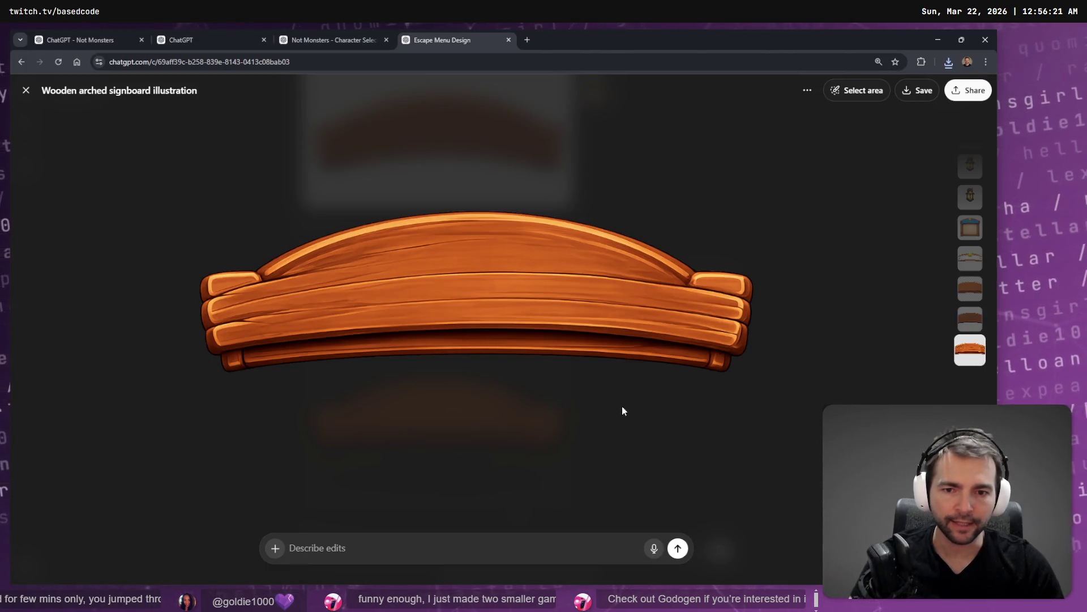
{"action": "key", "text": "Escape"}
{"action": "scroll", "coordinate": [630, 264], "scroll_direction": "up", "scroll_amount": 15}
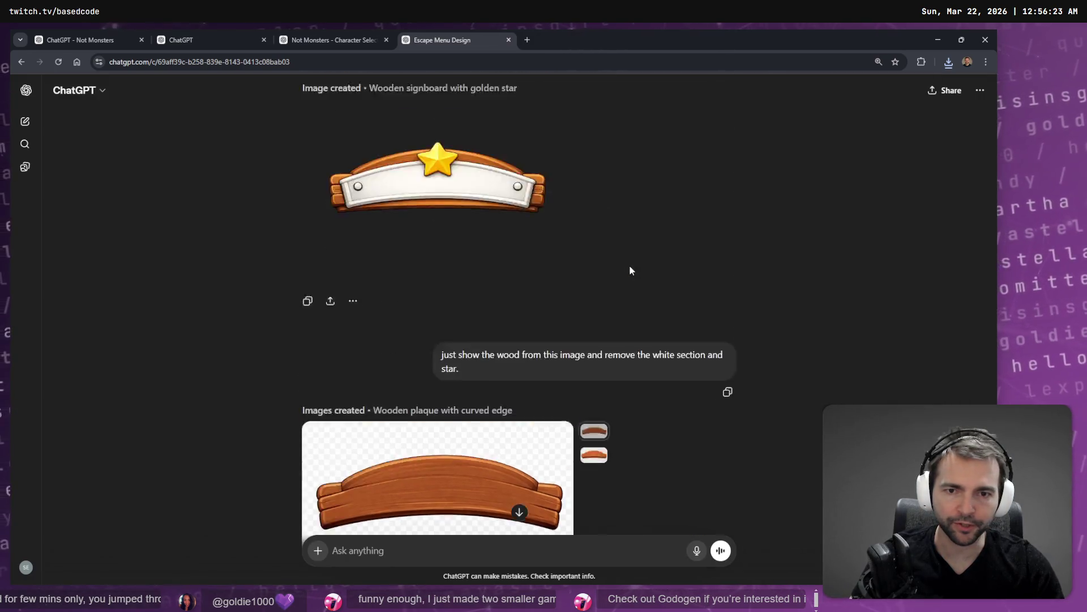
{"action": "scroll", "coordinate": [558, 290], "scroll_direction": "down", "scroll_amount": 4}
{"action": "left_click_drag", "start_coordinate": [477, 430], "coordinate": [364, 393]}
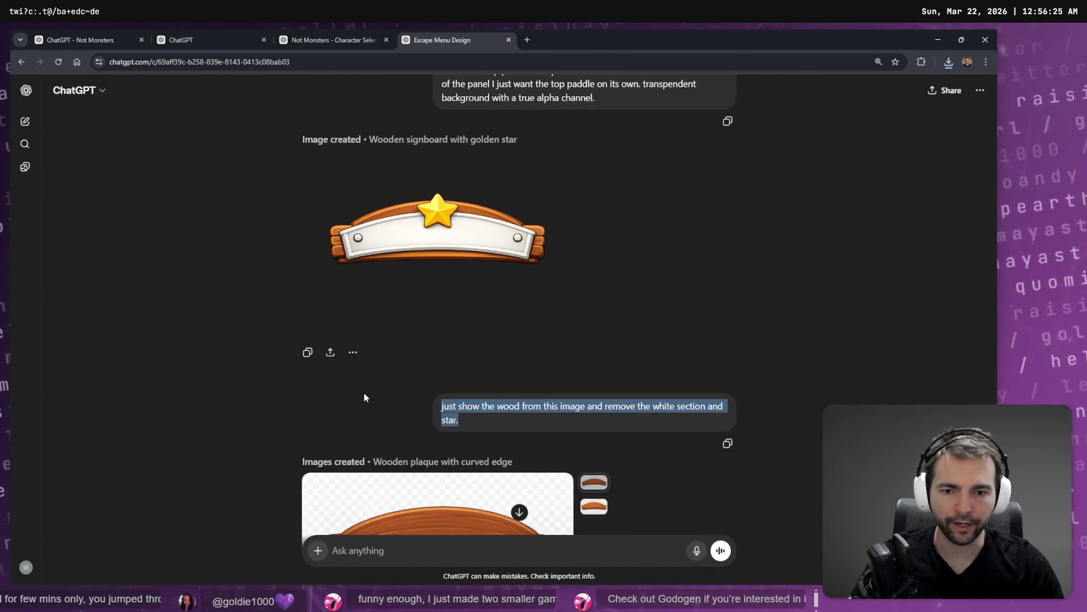
{"action": "left_click", "coordinate": [507, 243]}
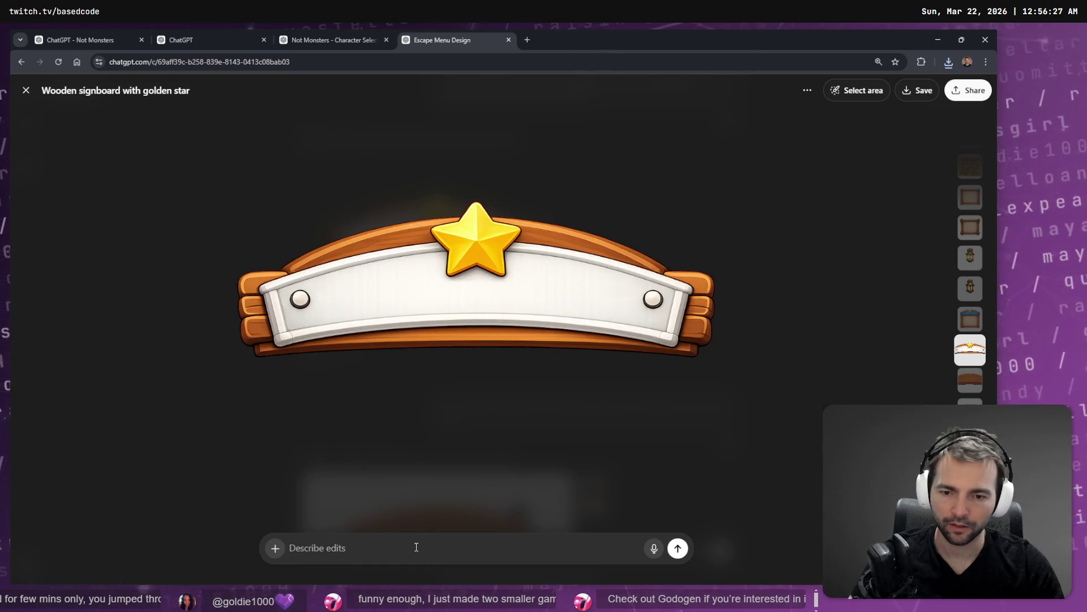
Step: Send the request 'Remove all the wood, Just render the white section without the star.'
{"action": "type", "text": "Remove all the wood,"}
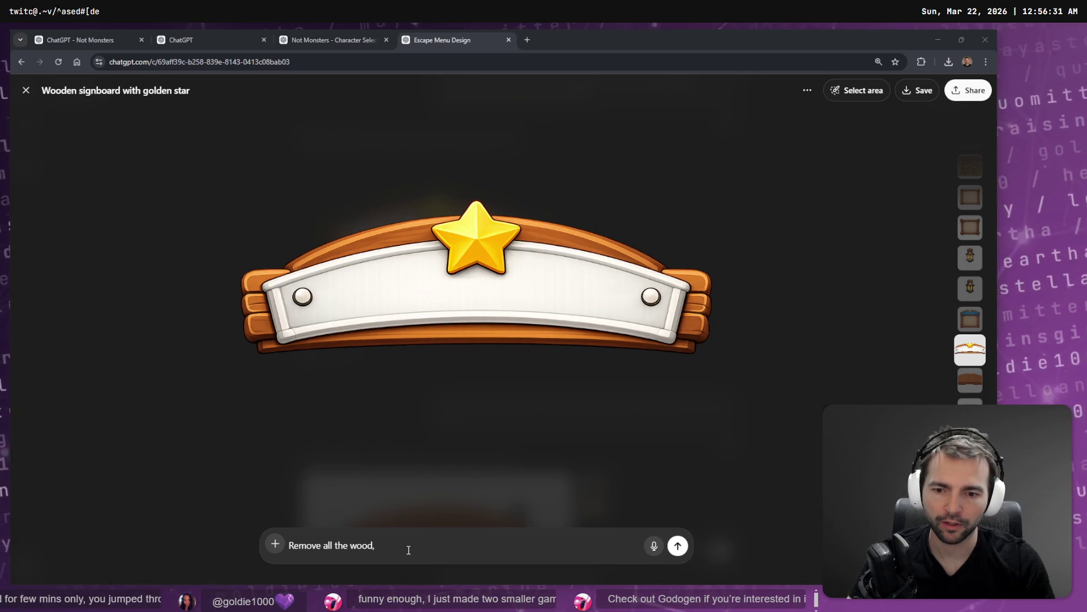
{"action": "key", "text": "super+h"}
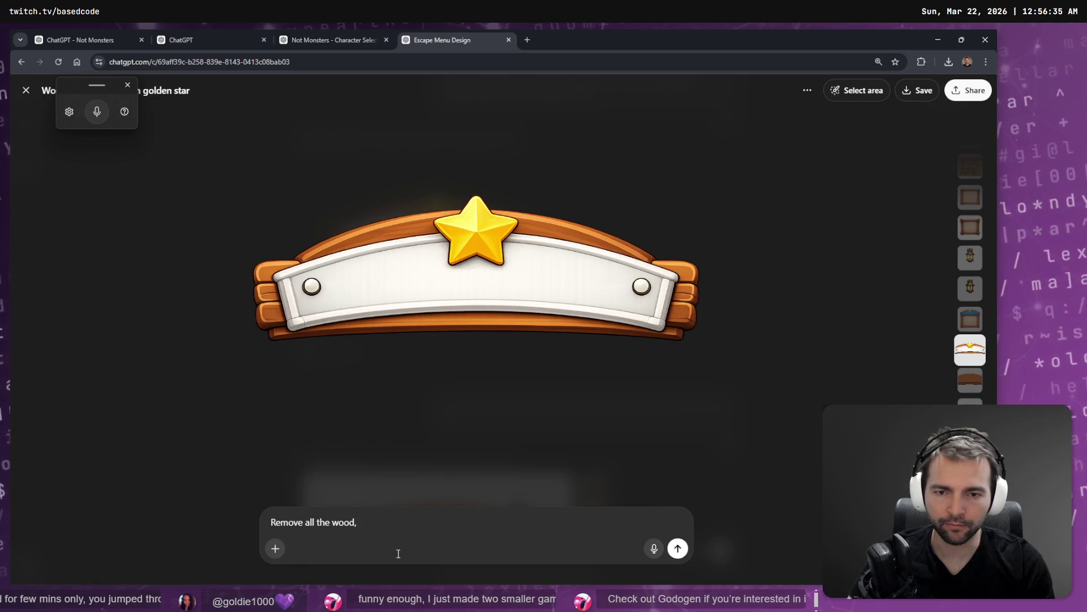
{"action": "type", "text": " Just render the wi"}
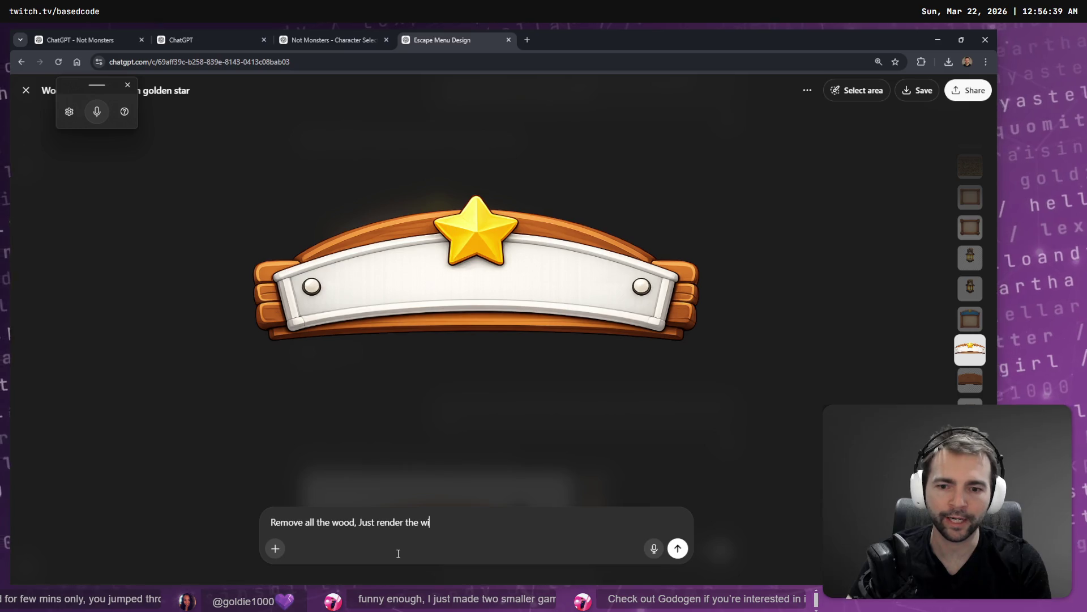
{"action": "key", "text": "BackSpace"}
{"action": "type", "text": "hite panel,"}
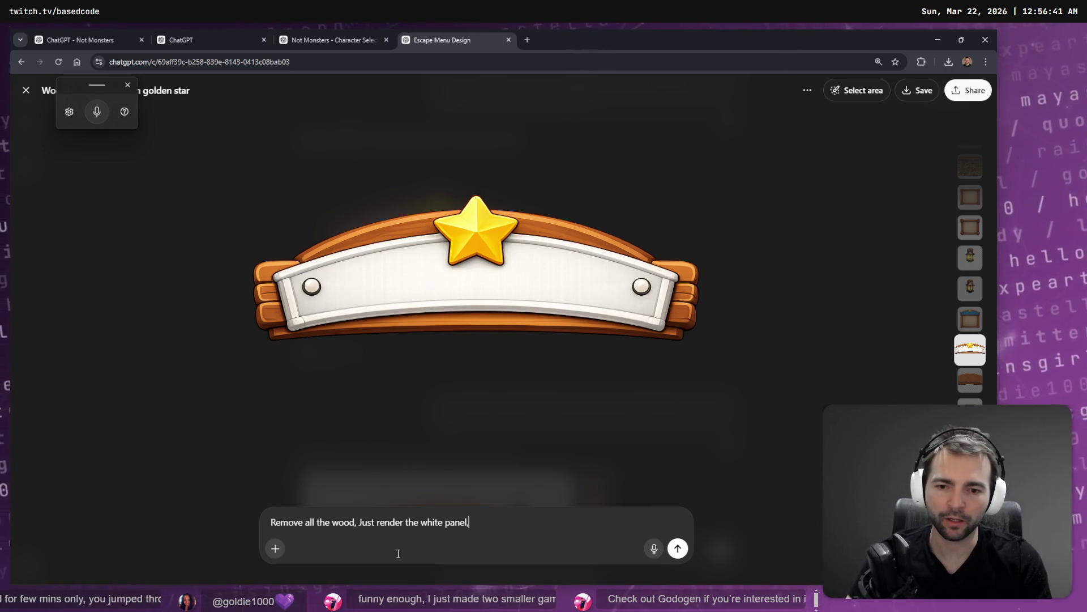
{"action": "key", "text": "BackSpace"}
{"action": "key", "text": "BackSpace"}
{"action": "key", "text": "BackSpace"}
{"action": "key", "text": "BackSpace"}
{"action": "key", "text": "BackSpace"}
{"action": "key", "text": "BackSpace"}
{"action": "type", "text": "sectio"}
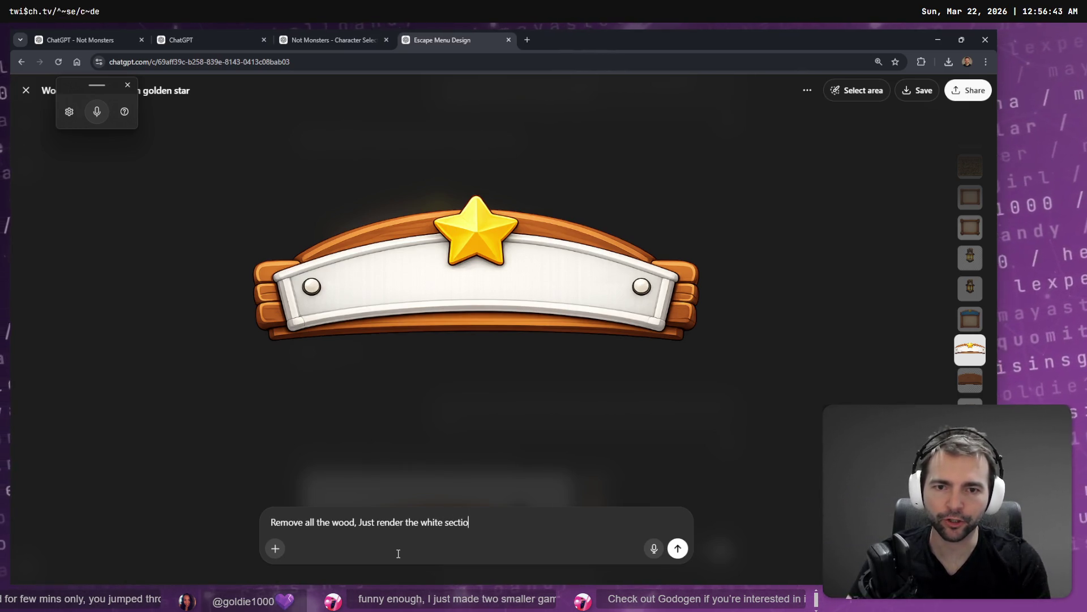
{"action": "type", "text": "n without the star."}
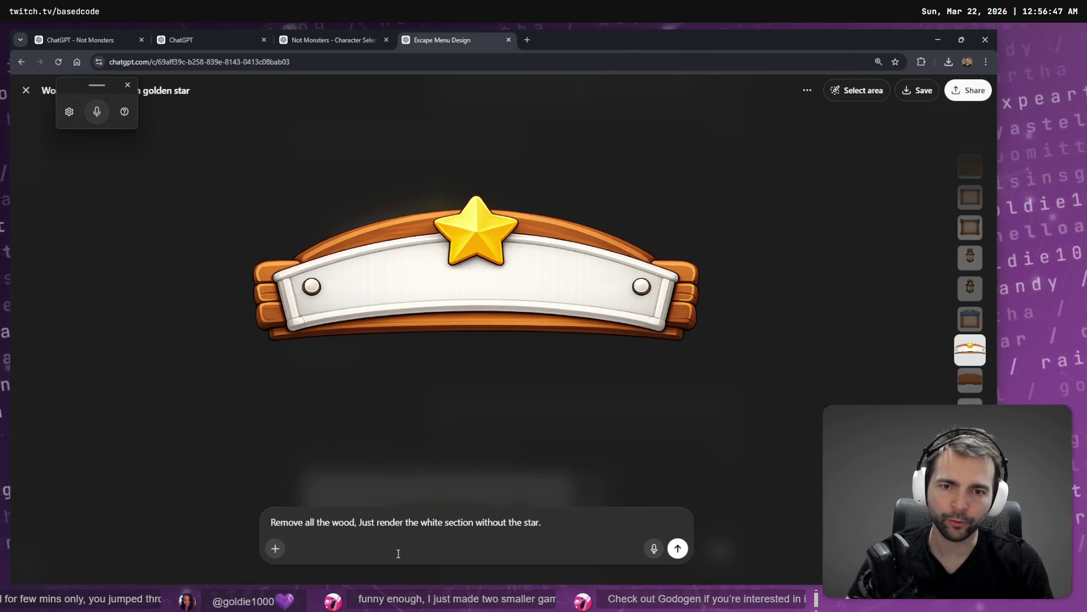
{"action": "key", "text": "Return"}
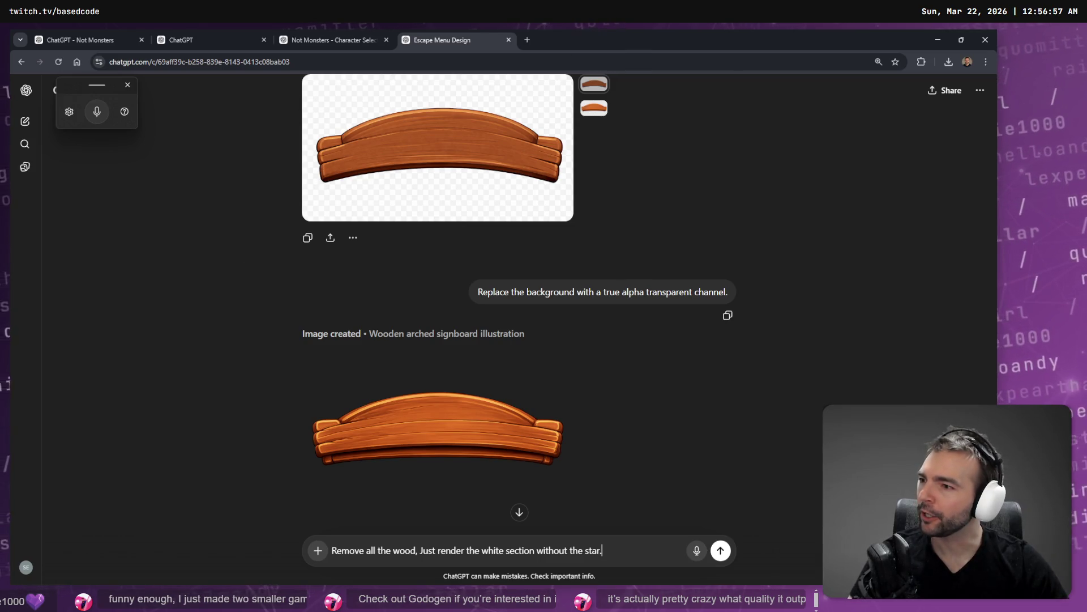
{"action": "key", "text": "Return"}
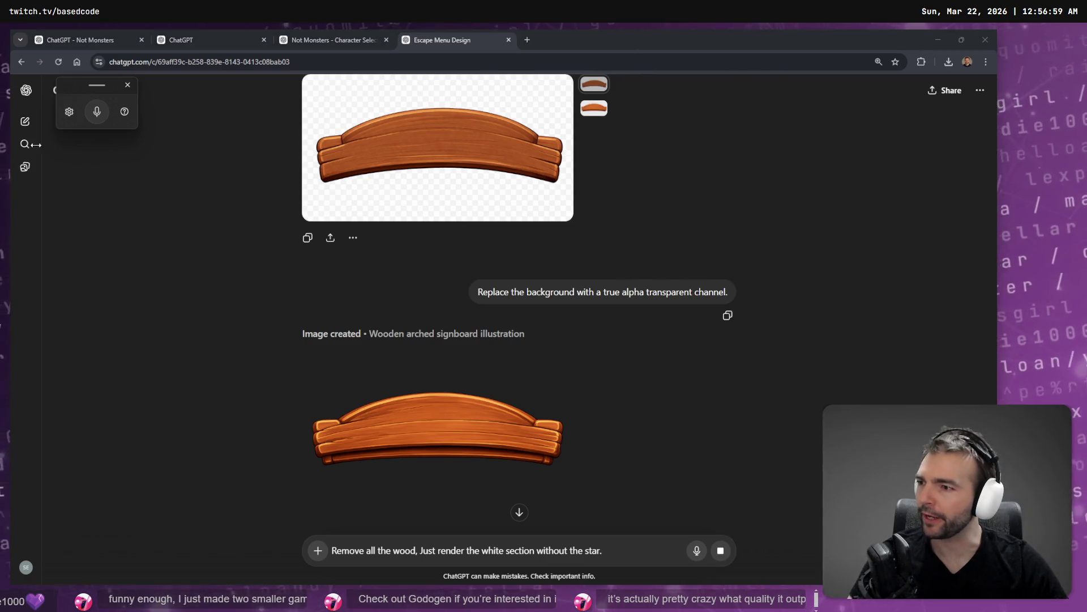
Step: Search Google for Godogen in a new tab
{"action": "key", "text": "ctrl+t"}
{"action": "type", "text": "Godogen"}
{"action": "key", "text": "Return"}
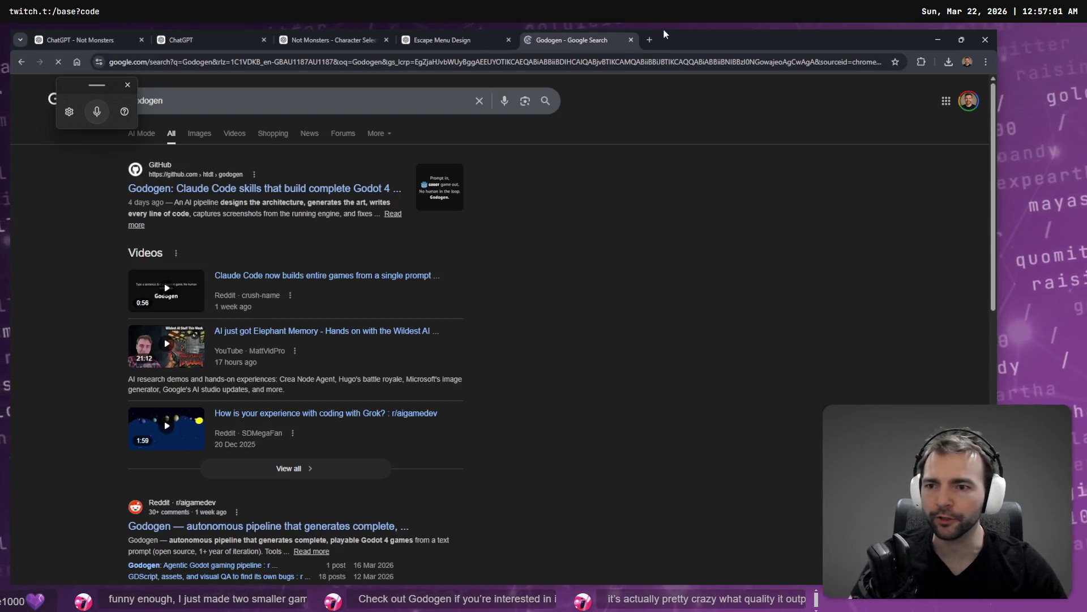
Step: Open the godogen GitHub repository and read through its README
{"action": "left_click", "coordinate": [317, 189]}
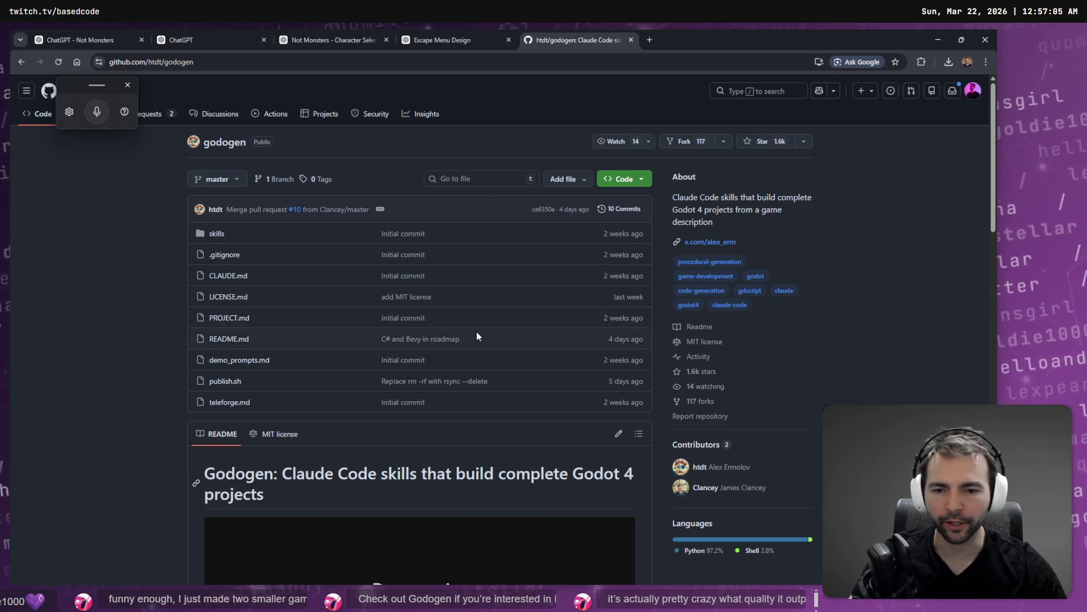
{"action": "scroll", "coordinate": [477, 336], "scroll_direction": "down", "scroll_amount": 2}
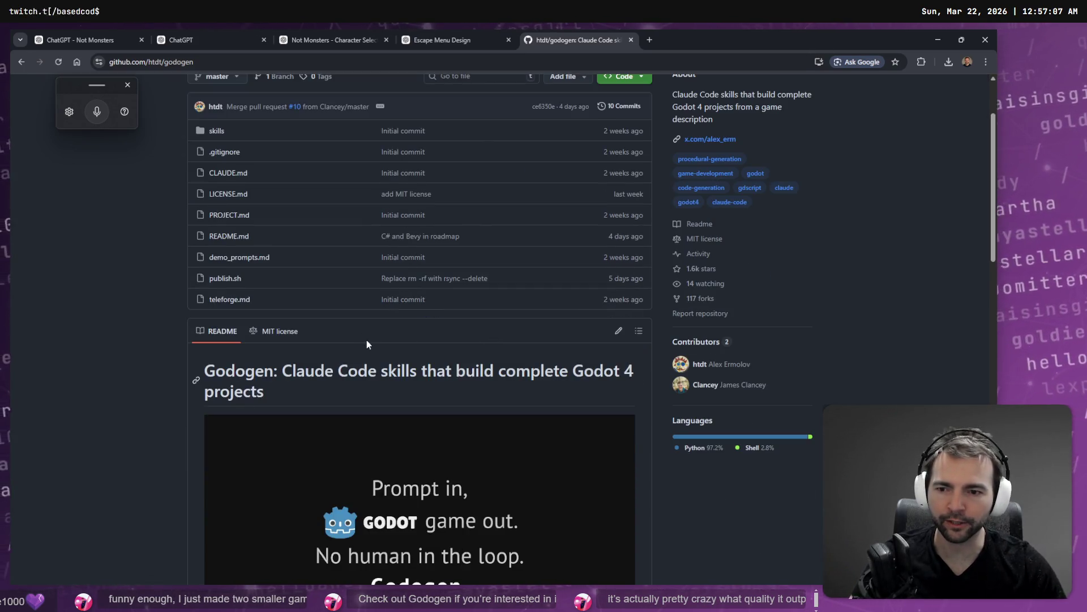
{"action": "scroll", "coordinate": [367, 343], "scroll_direction": "down", "scroll_amount": 2}
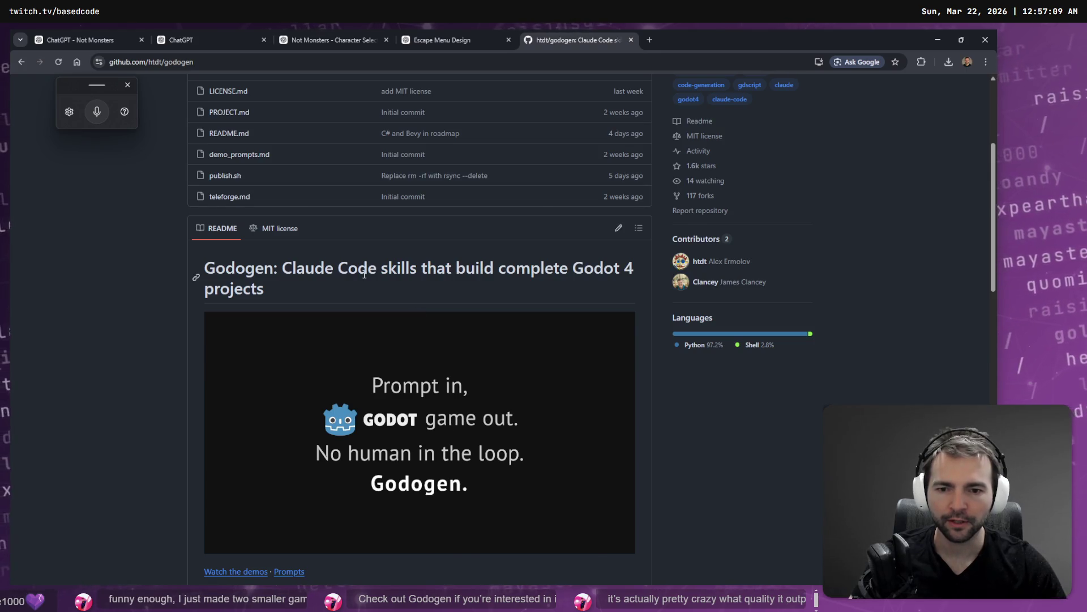
{"action": "scroll", "coordinate": [396, 227], "scroll_direction": "down", "scroll_amount": 1}
{"action": "scroll", "coordinate": [421, 222], "scroll_direction": "down", "scroll_amount": 2}
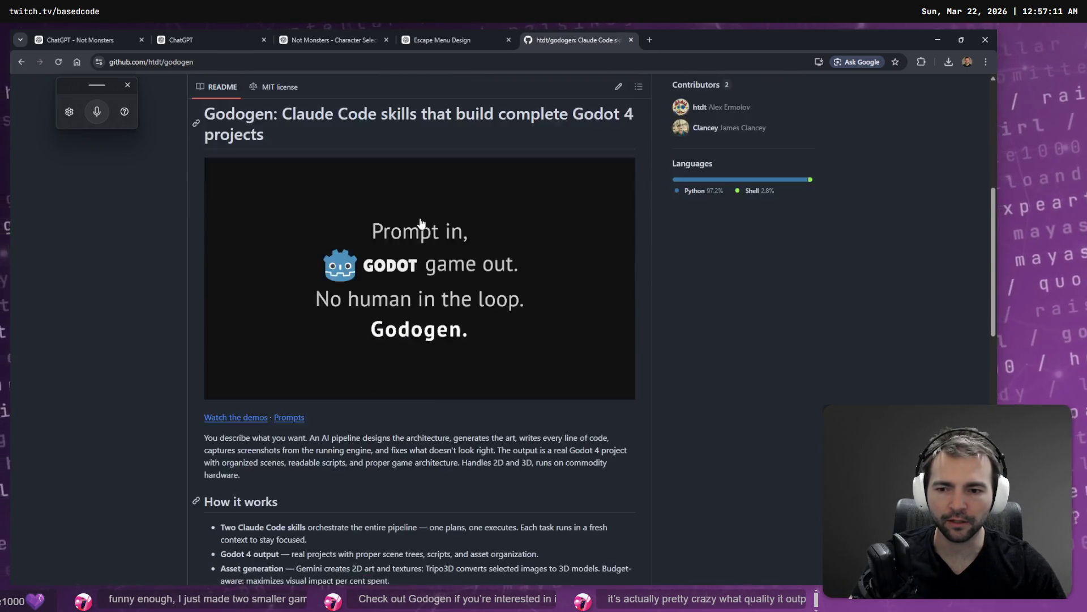
{"action": "scroll", "coordinate": [421, 223], "scroll_direction": "down", "scroll_amount": 4}
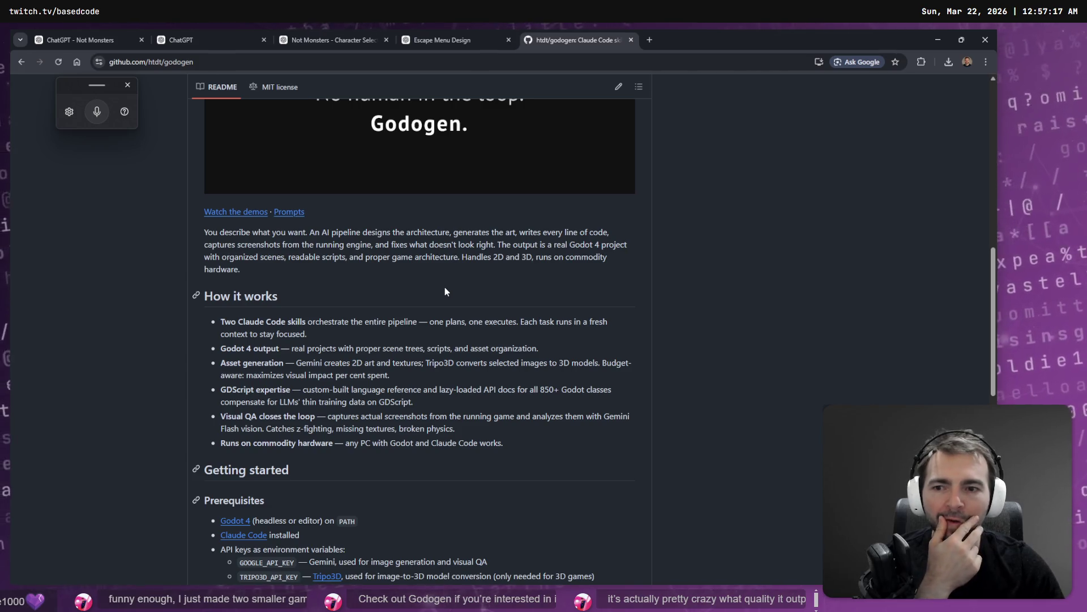
{"action": "scroll", "coordinate": [417, 298], "scroll_direction": "down", "scroll_amount": 1}
{"action": "scroll", "coordinate": [417, 299], "scroll_direction": "down", "scroll_amount": 1}
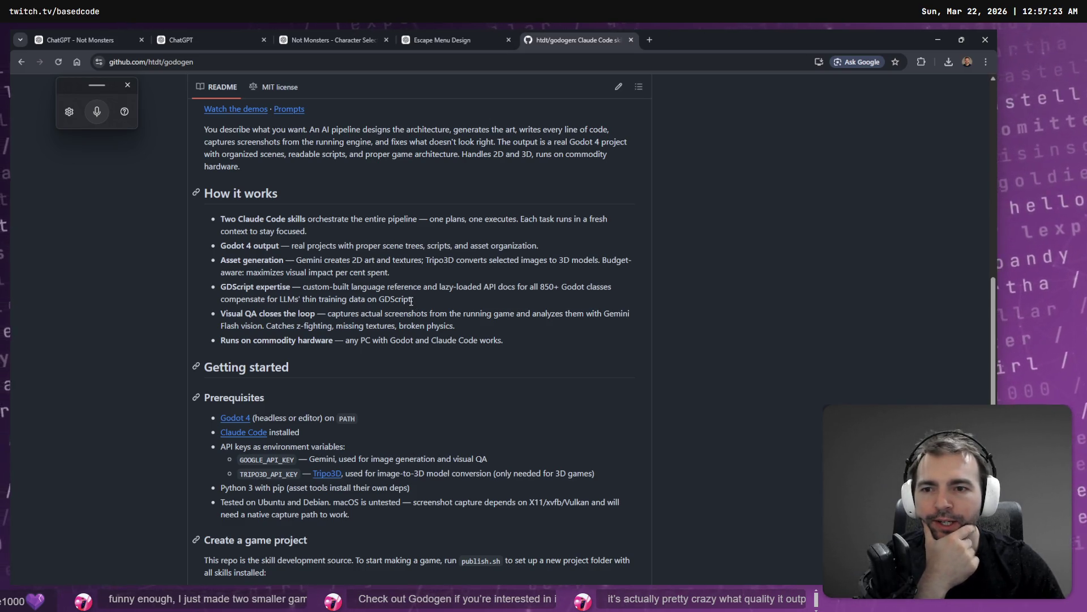
{"action": "scroll", "coordinate": [411, 301], "scroll_direction": "down", "scroll_amount": 3}
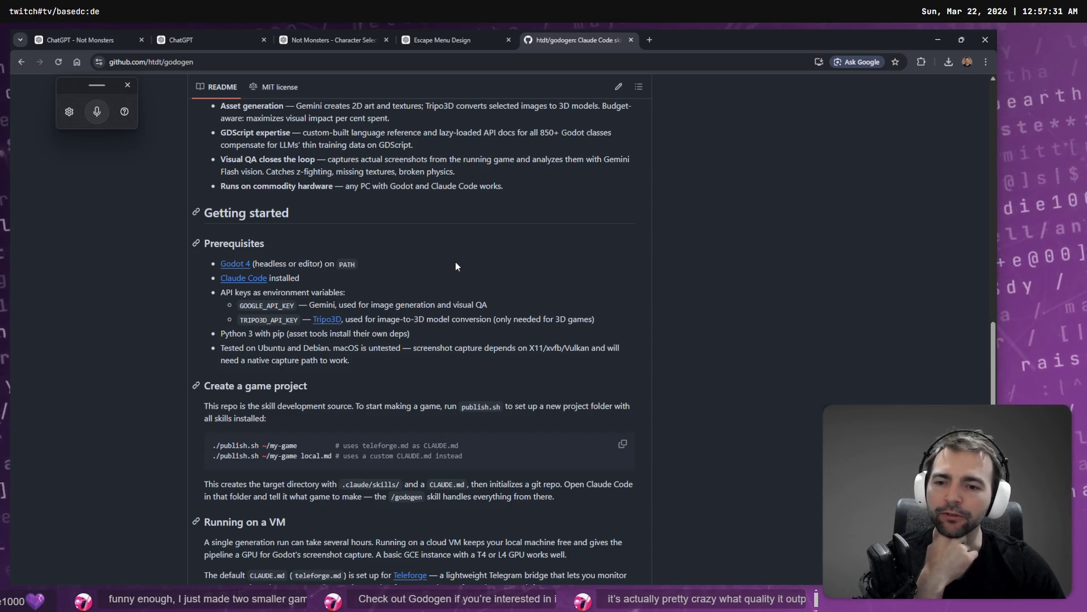
{"action": "scroll", "coordinate": [456, 264], "scroll_direction": "down", "scroll_amount": 3}
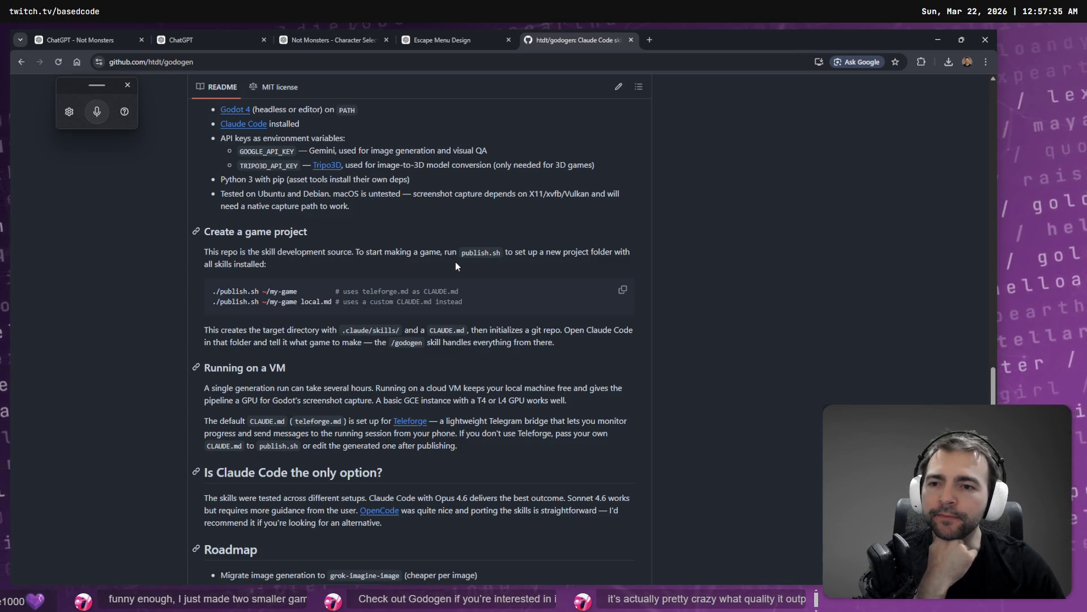
{"action": "scroll", "coordinate": [457, 262], "scroll_direction": "down", "scroll_amount": 2}
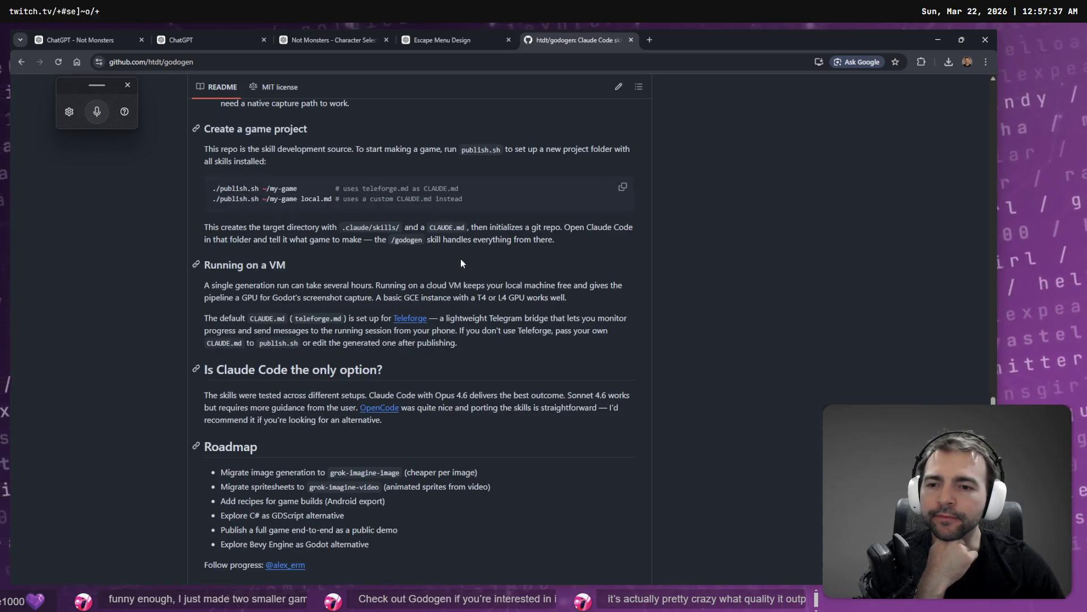
{"action": "scroll", "coordinate": [461, 259], "scroll_direction": "down", "scroll_amount": 2}
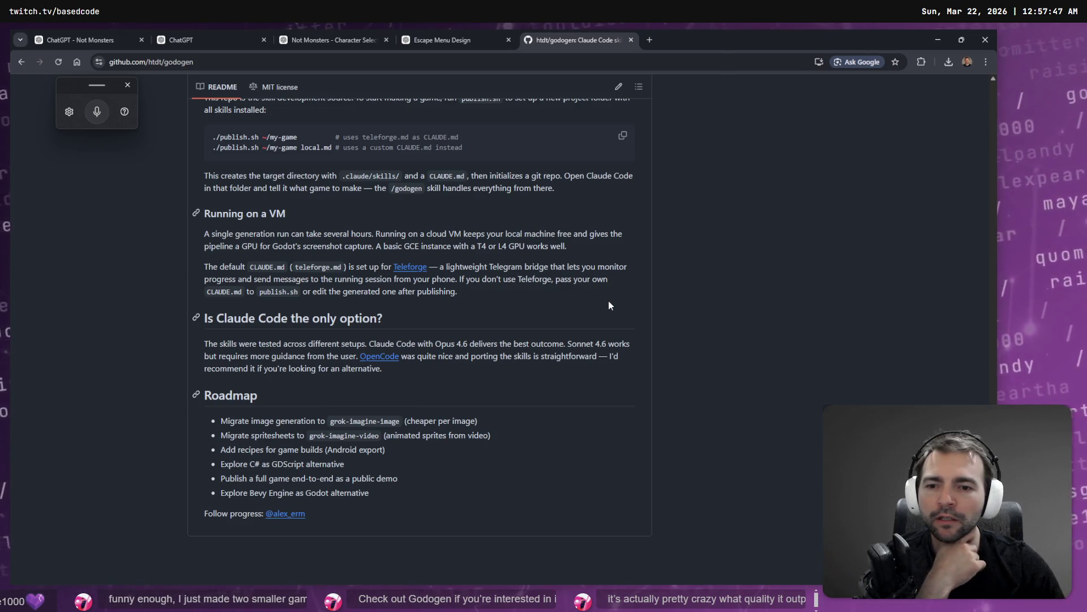
{"action": "scroll", "coordinate": [737, 287], "scroll_direction": "up", "scroll_amount": 5}
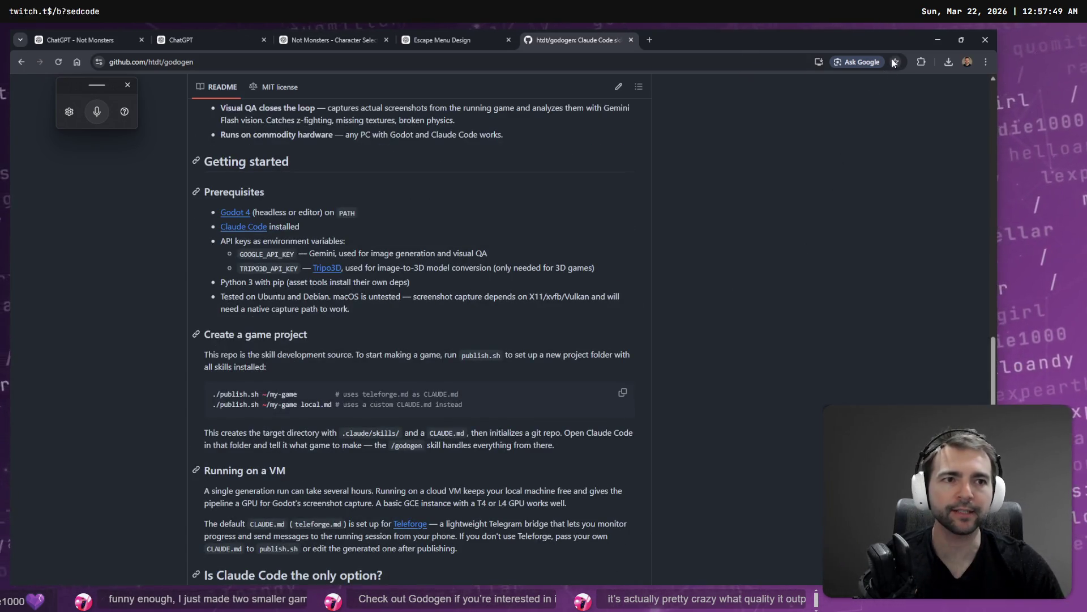
Step: Bookmark the godogen page with Ctrl+D, then close its tab
{"action": "key", "text": "ctrl+d"}
{"action": "left_click", "coordinate": [885, 133]}
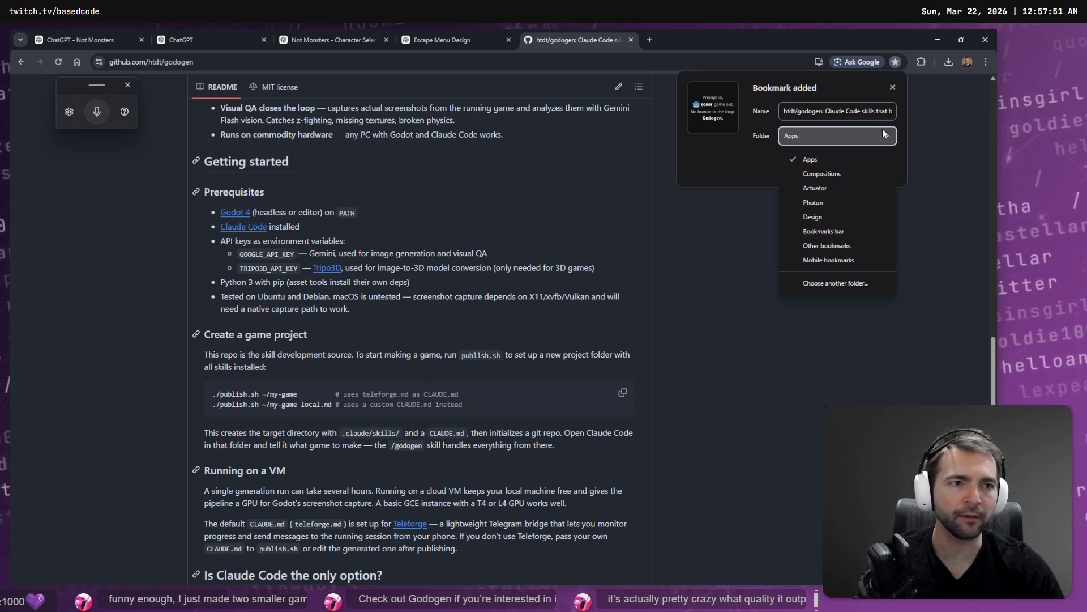
{"action": "key", "text": "Escape"}
{"action": "key", "text": "Escape"}
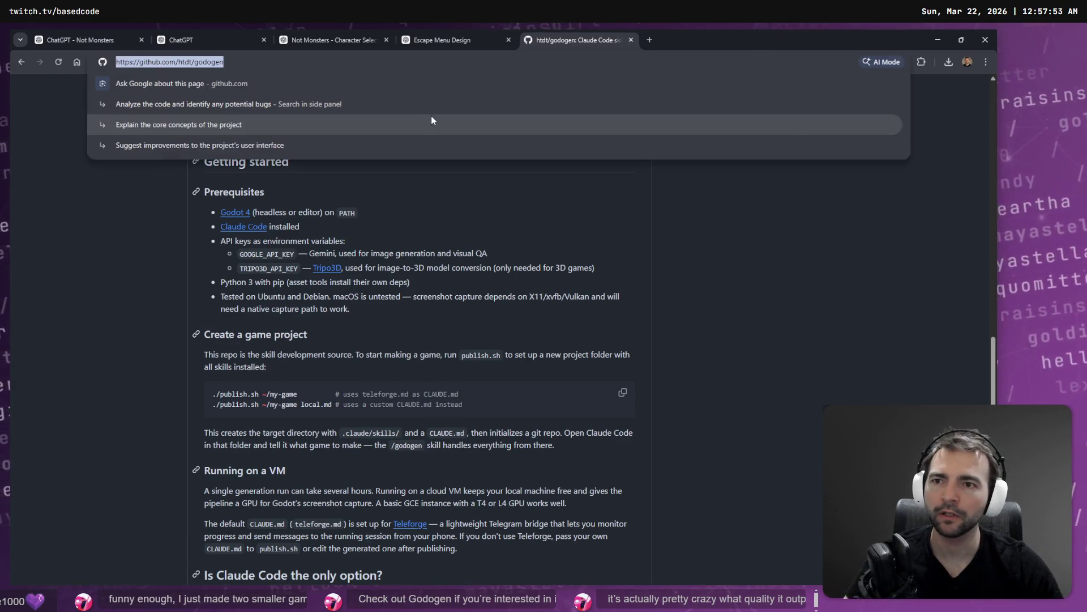
{"action": "key", "text": "ctrl+w"}
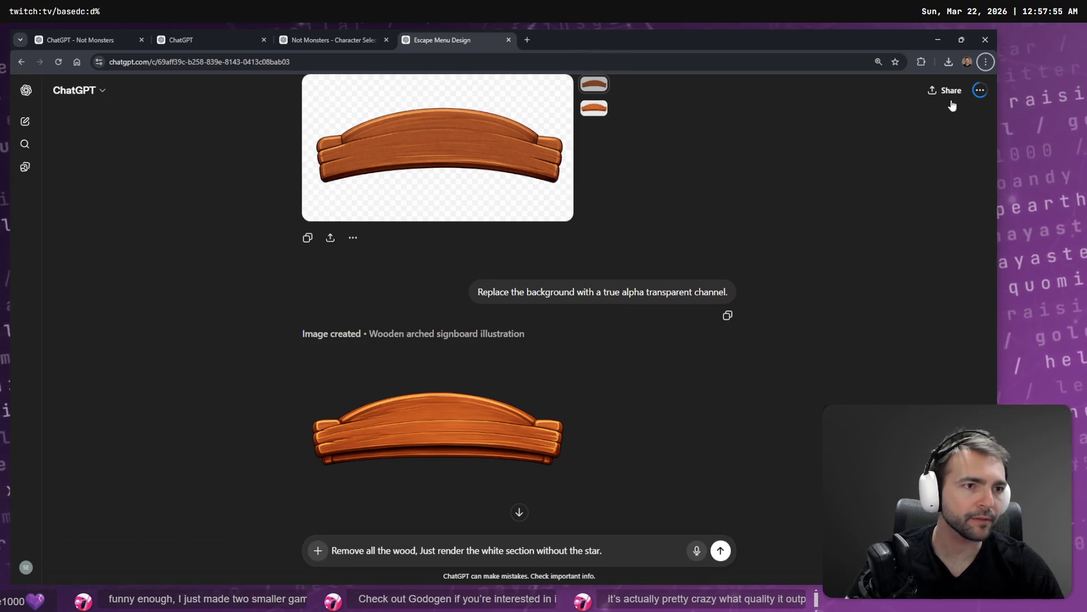
Step: Load the godogen repository page in another Chrome profile's window
{"action": "left_click", "coordinate": [968, 61]}
{"action": "left_click", "coordinate": [859, 288]}
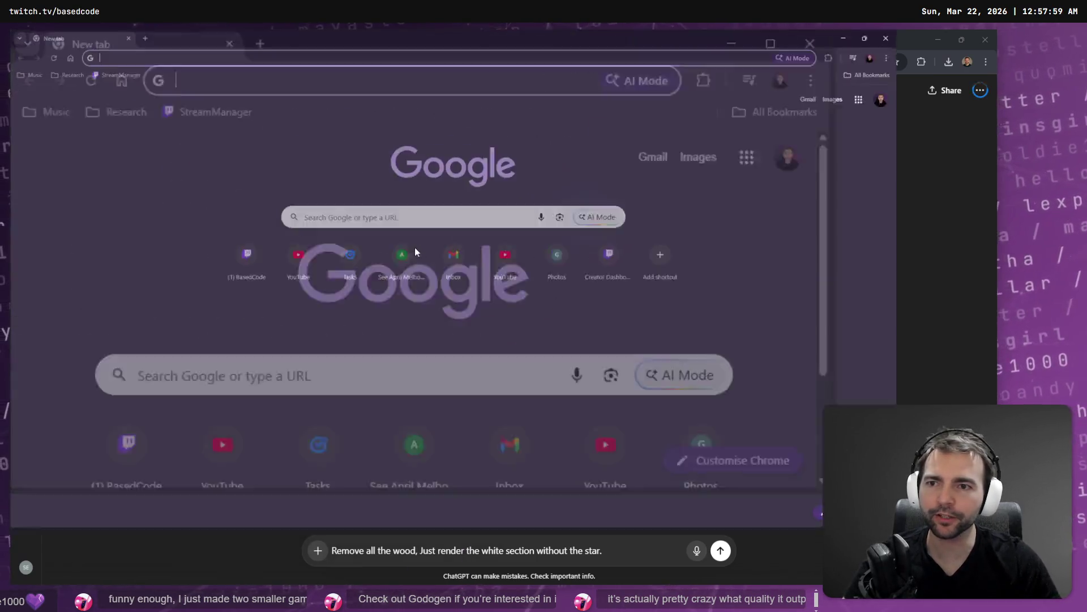
{"action": "type", "text": "https://github.com/htdt/godogen"}
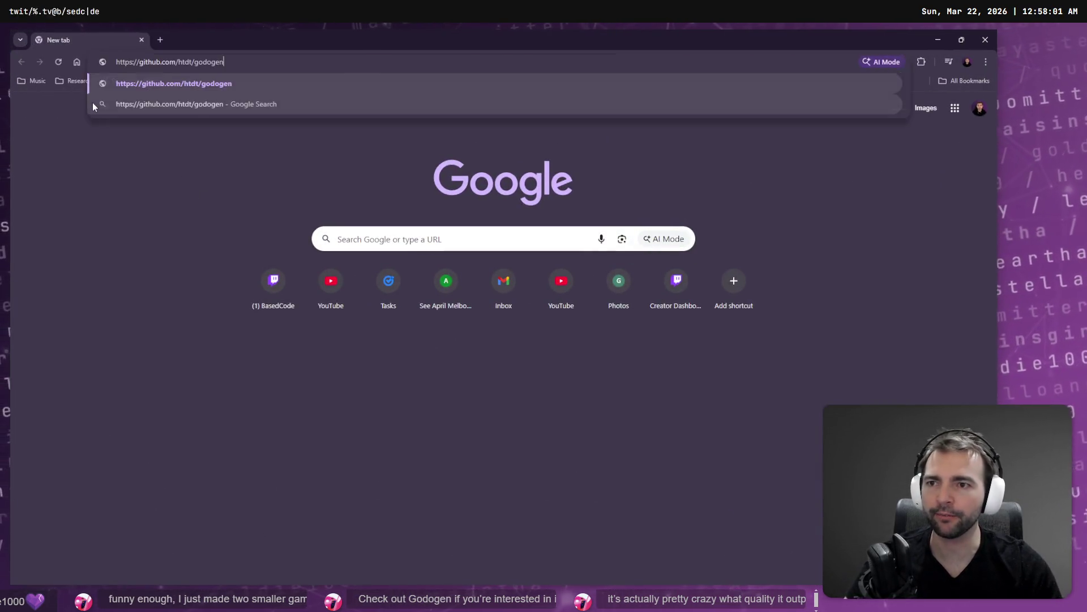
{"action": "key", "text": "Return"}
Step: Bookmark the godogen page into the Research folder and return to the ChatGPT chat
{"action": "left_click", "coordinate": [899, 64]}
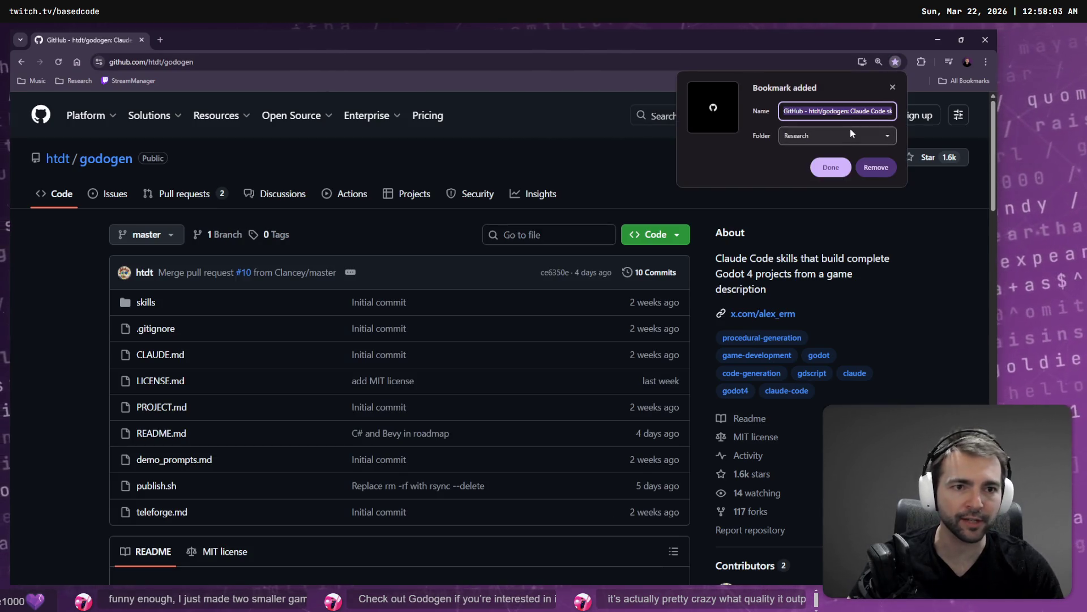
{"action": "left_click", "coordinate": [811, 137]}
{"action": "left_click", "coordinate": [811, 137]}
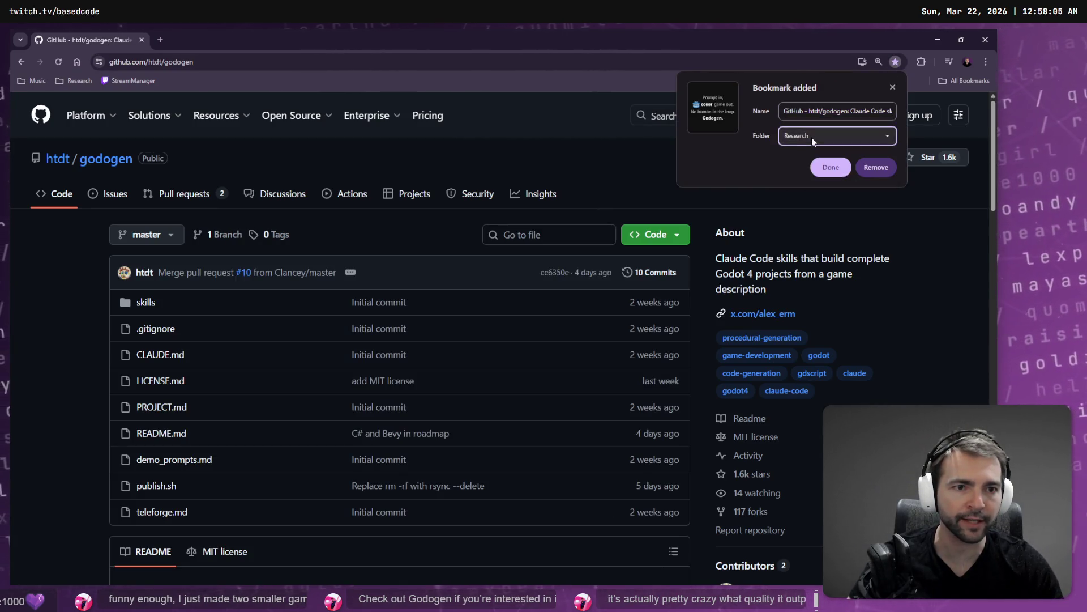
{"action": "left_click", "coordinate": [833, 165]}
{"action": "key", "text": "alt+Tab"}
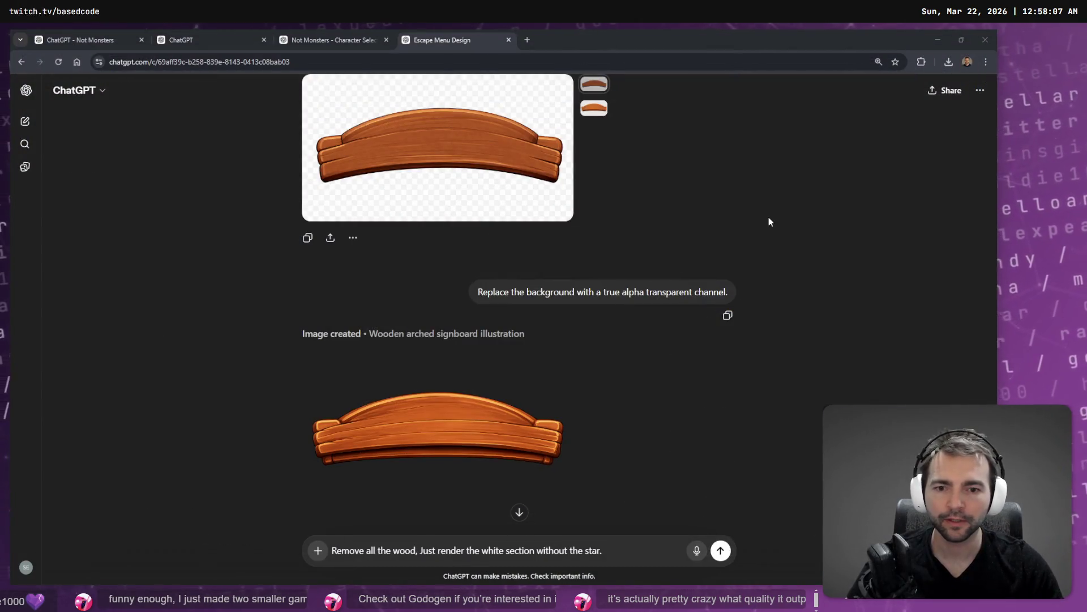
Step: Open the blank white nameplate image full size and copy it
{"action": "scroll", "coordinate": [769, 216], "scroll_direction": "down", "scroll_amount": 5}
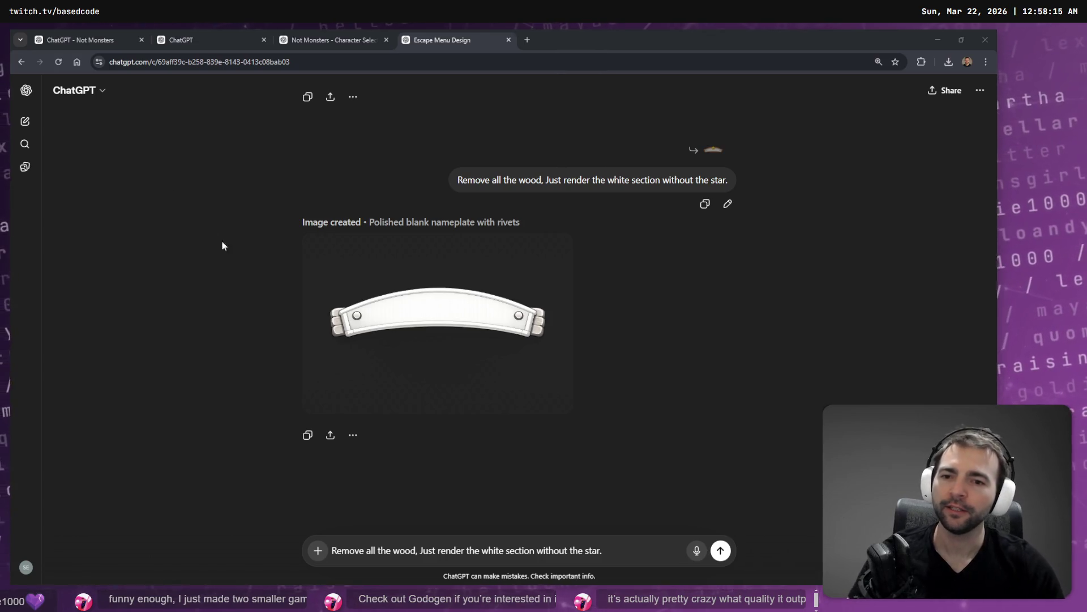
{"action": "left_click", "coordinate": [524, 293]}
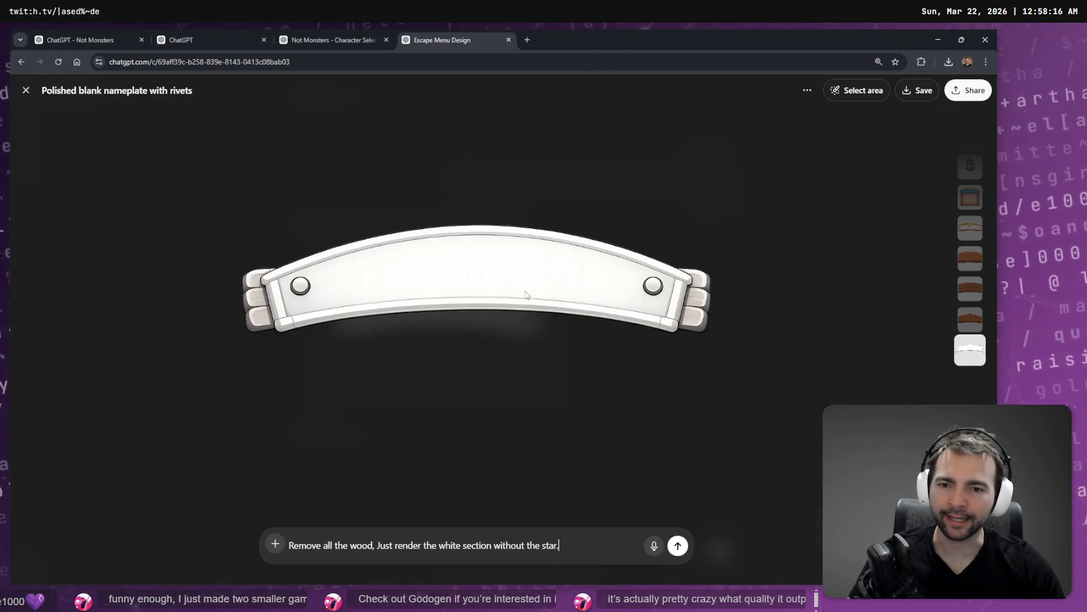
{"action": "right_click", "coordinate": [542, 258]}
{"action": "left_click", "coordinate": [566, 293]}
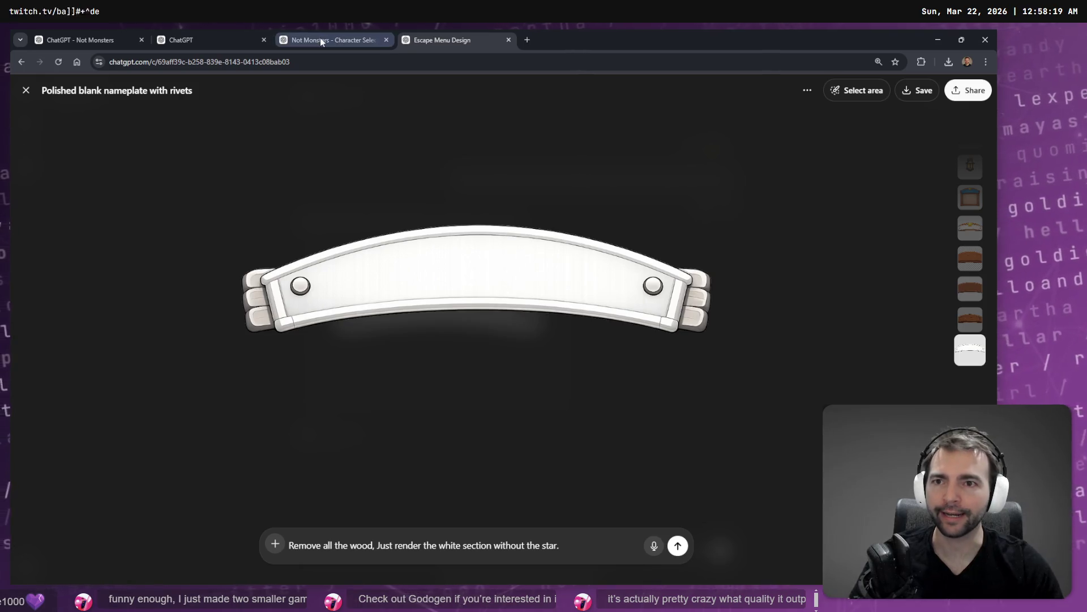
{"action": "key", "text": "Escape"}
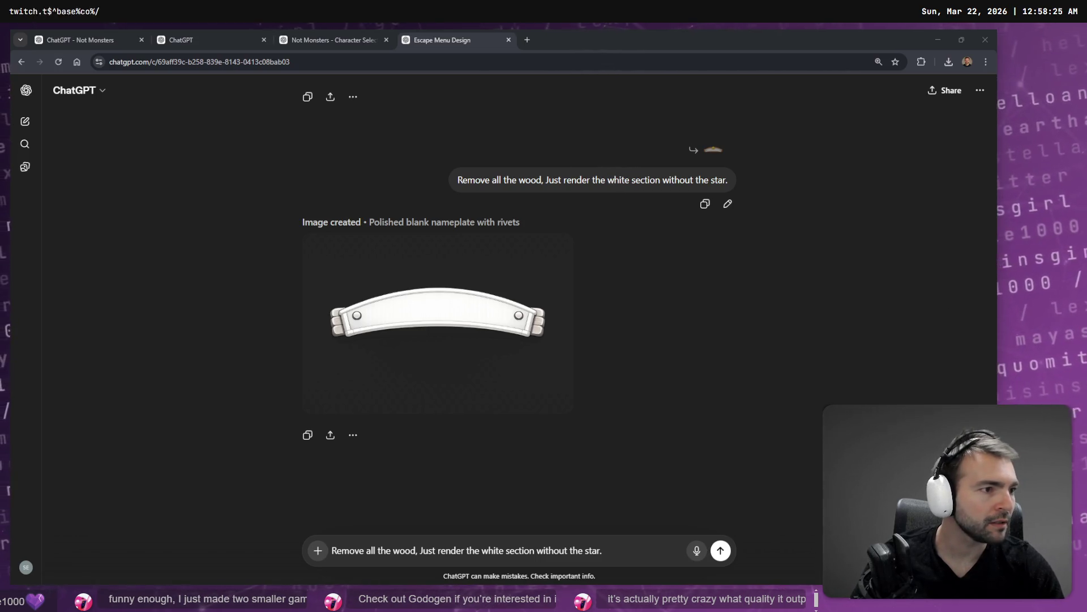
Step: Download the nameplate image as a 2.1 MB PNG
{"action": "key", "text": "alt+Tab"}
{"action": "left_click", "coordinate": [541, 83]}
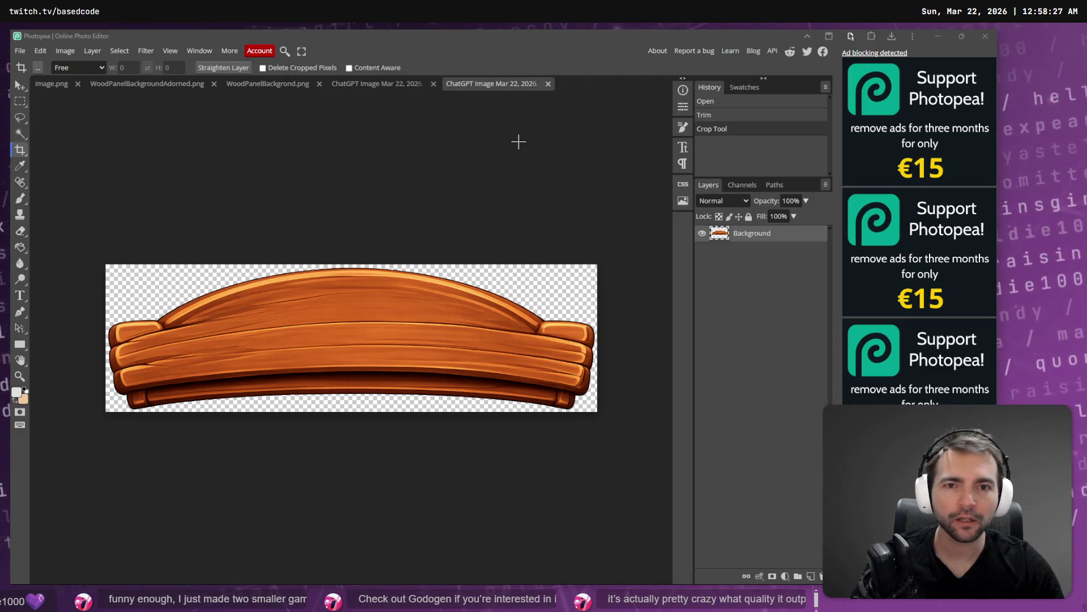
{"action": "key", "text": "alt+Tab"}
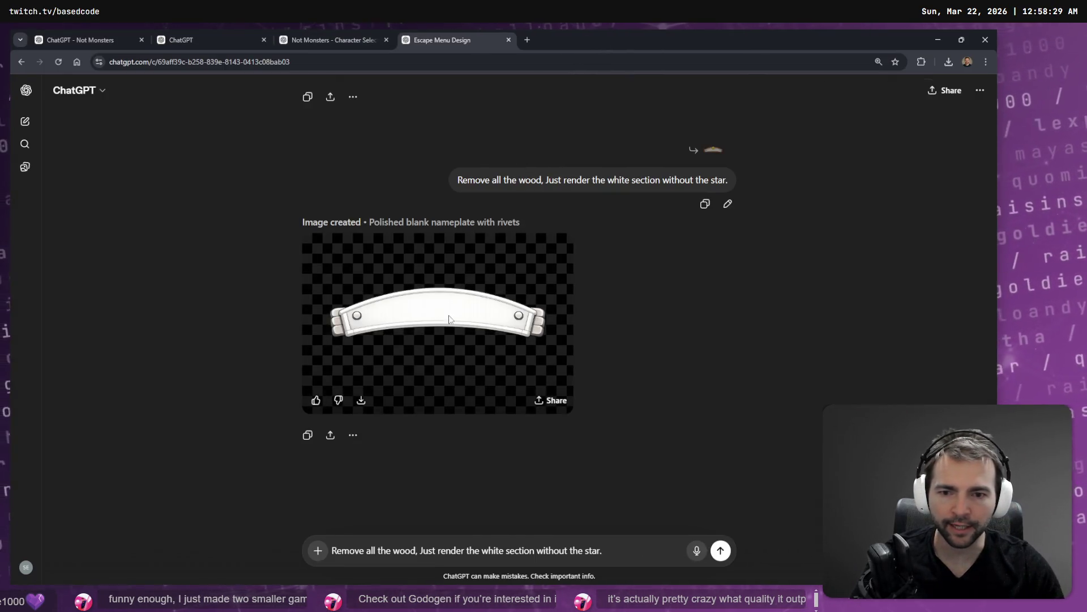
{"action": "left_click", "coordinate": [436, 317]}
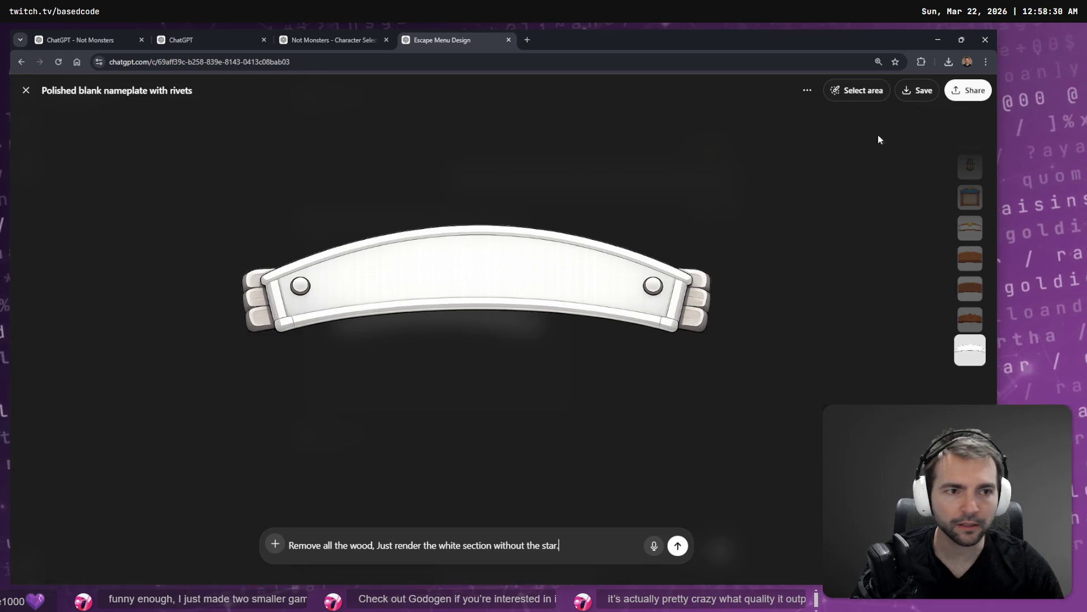
{"action": "left_click", "coordinate": [911, 91]}
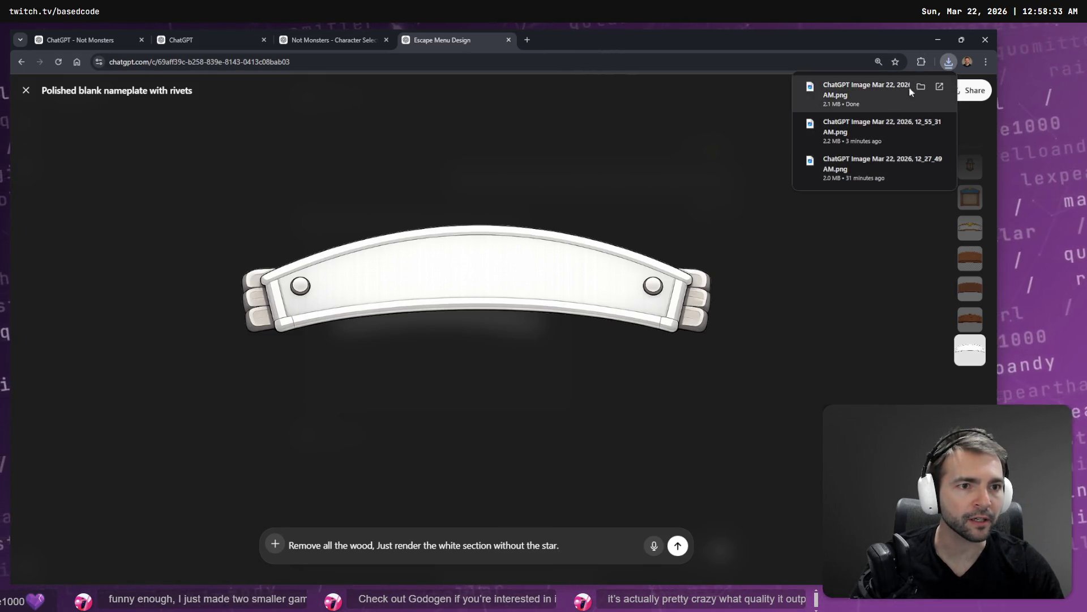
Step: Bring the downloaded nameplate into Photopea and crop it tightly to 1230×296
{"action": "mouse_move", "coordinate": [783, 225]}
{"action": "left_mouse_down"}
{"action": "mouse_move", "coordinate": [748, 257]}
{"action": "mouse_move", "coordinate": [627, 83]}
{"action": "mouse_move", "coordinate": [583, 86]}
{"action": "mouse_move", "coordinate": [488, 136]}
{"action": "left_mouse_up"}
{"action": "key", "text": "alt+Tab"}
{"action": "mouse_move", "coordinate": [132, 252]}
{"action": "left_mouse_down"}
{"action": "mouse_move", "coordinate": [252, 335]}
{"action": "mouse_move", "coordinate": [574, 388]}
{"action": "mouse_move", "coordinate": [564, 374]}
{"action": "left_mouse_up"}
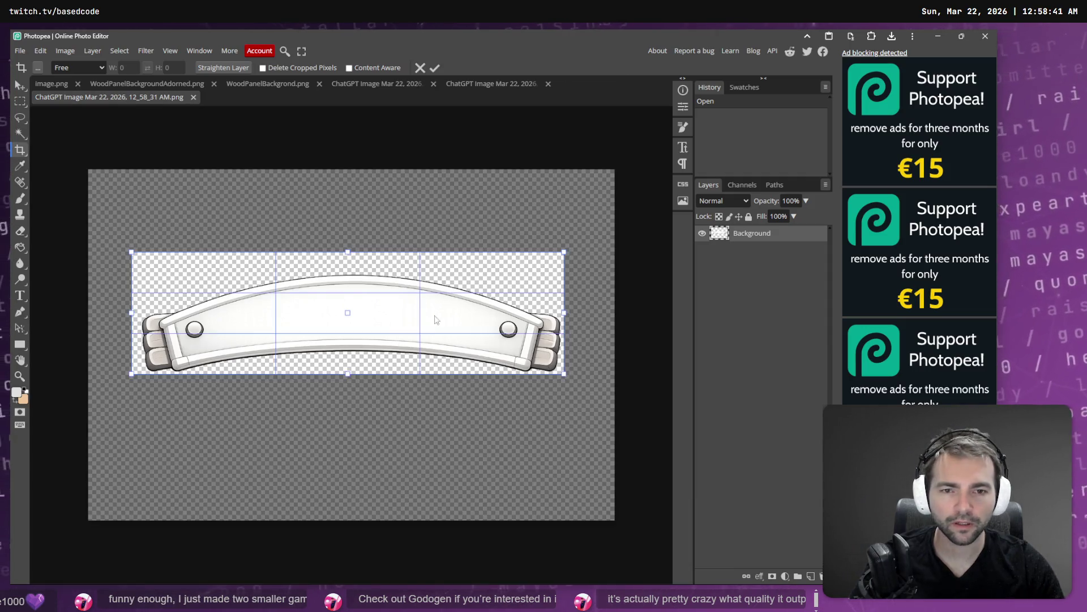
{"action": "left_click_drag", "start_coordinate": [140, 253], "coordinate": [141, 272]}
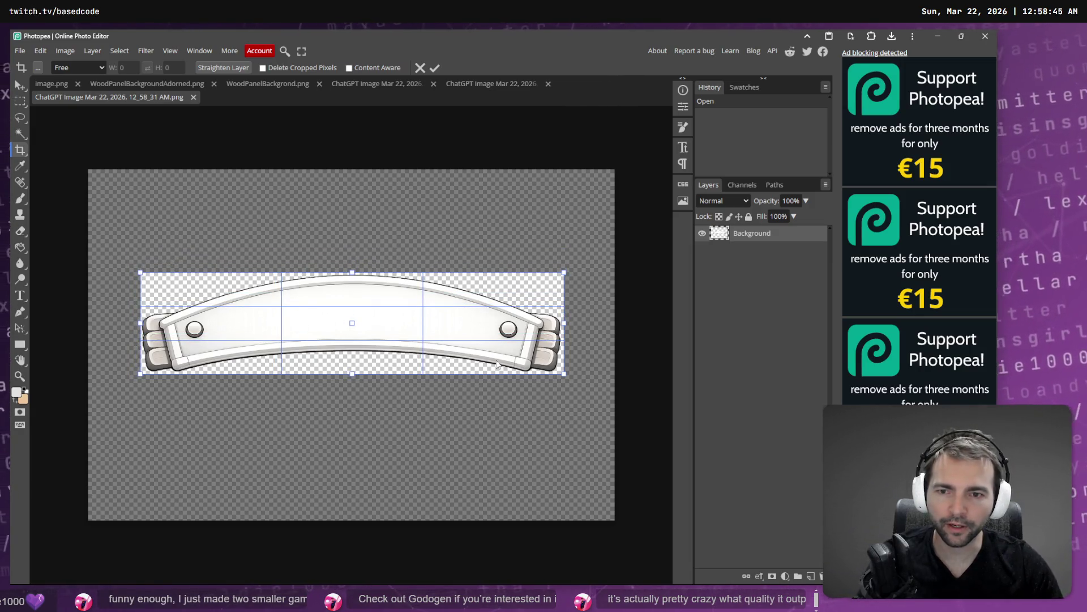
{"action": "left_click_drag", "start_coordinate": [564, 318], "coordinate": [562, 323]}
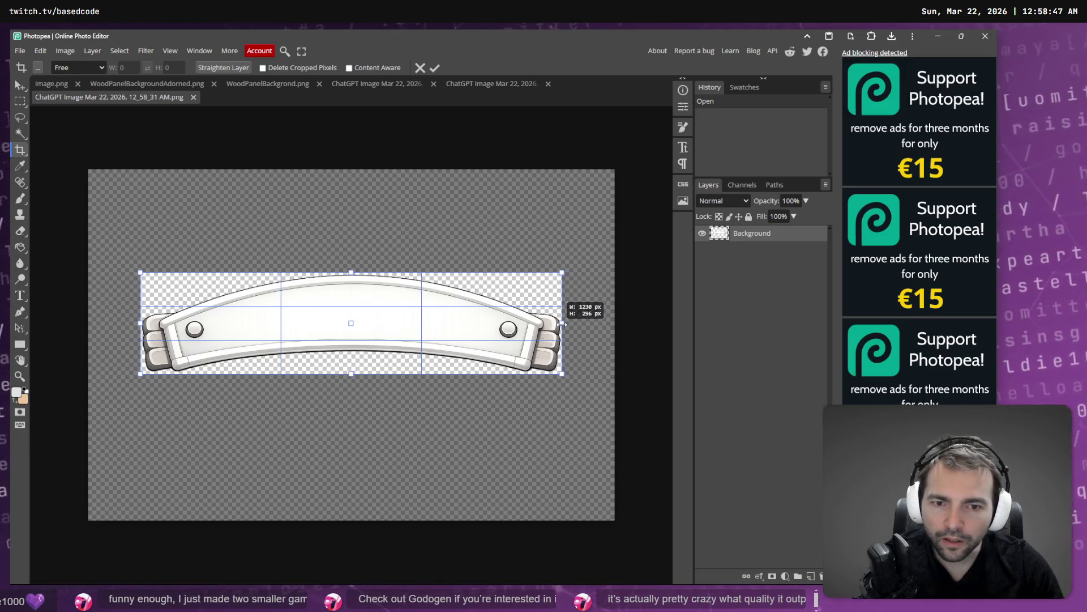
{"action": "key", "text": "Return"}
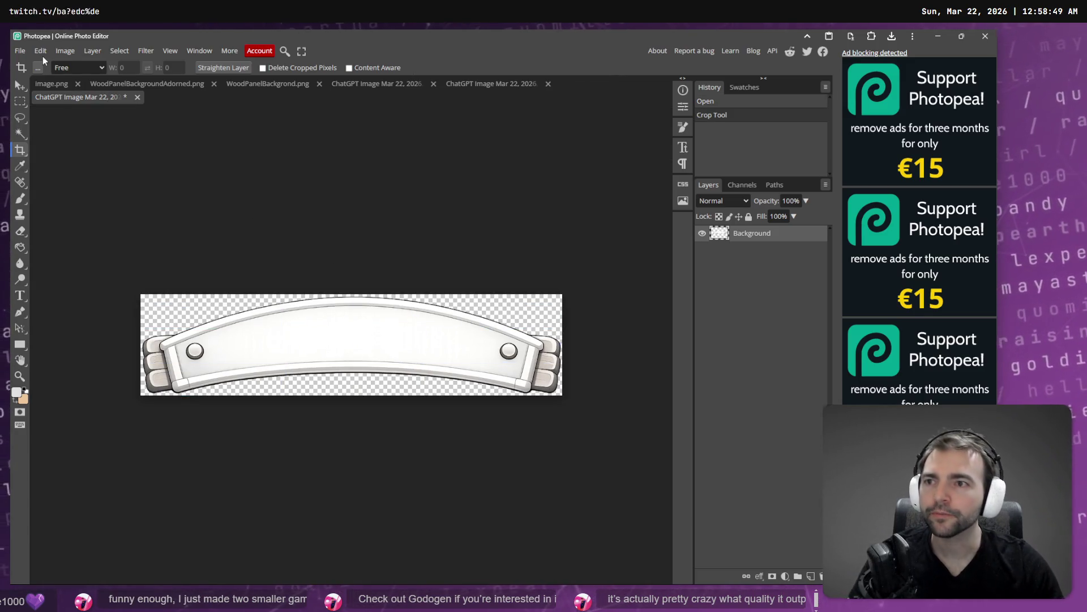
Step: Export the cropped image as BannerLabel.png and drop it into Godot's Elements folder
{"action": "left_click", "coordinate": [21, 51]}
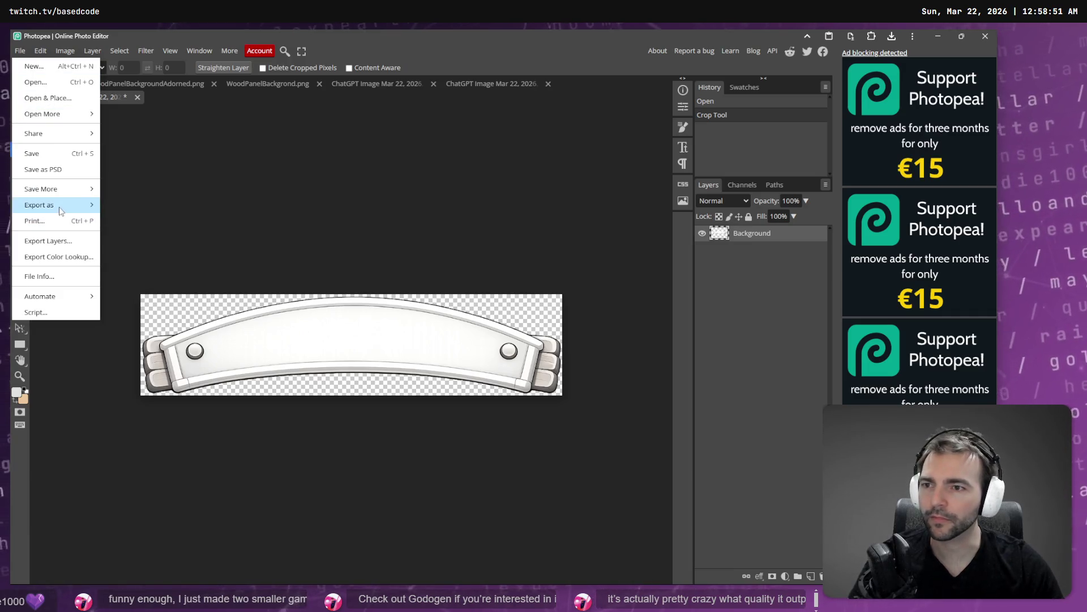
{"action": "mouse_move", "coordinate": [85, 205]}
{"action": "left_click", "coordinate": [131, 205]}
{"action": "left_click", "coordinate": [398, 160]}
{"action": "type", "text": "BannerLabel"}
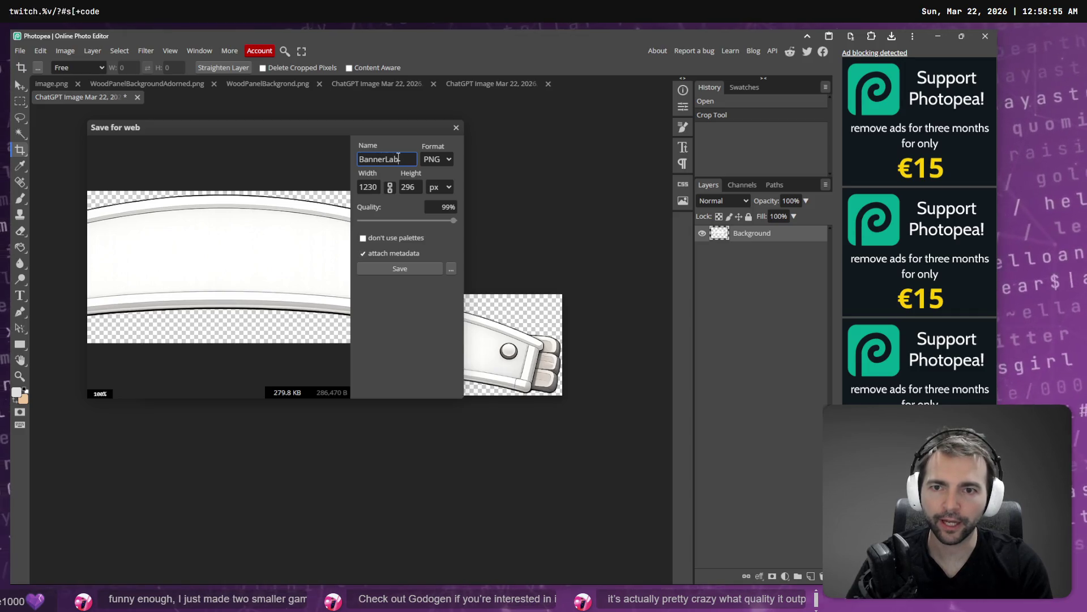
{"action": "left_click", "coordinate": [401, 269]}
{"action": "mouse_move", "coordinate": [776, 58]}
{"action": "left_mouse_down"}
{"action": "mouse_move", "coordinate": [775, 162]}
{"action": "mouse_move", "coordinate": [97, 487]}
{"action": "mouse_move", "coordinate": [73, 508]}
{"action": "left_mouse_up"}
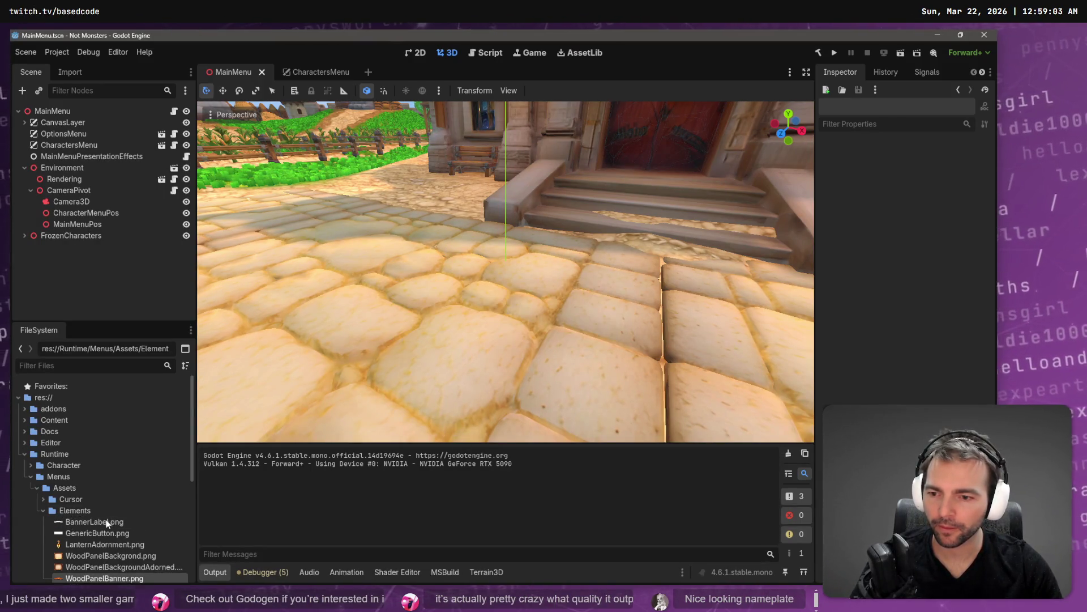
Step: Rename BannerLabel.png in the Elements folder to WoodPanelBannerLabel.png
{"action": "scroll", "coordinate": [125, 556], "scroll_direction": "down", "scroll_amount": 2}
{"action": "key", "text": "F2"}
{"action": "left_click", "coordinate": [97, 473]}
{"action": "key", "text": "F2"}
{"action": "left_click", "coordinate": [92, 472]}
{"action": "key", "text": "shift+Home"}
{"action": "key", "text": "ctrl+v"}
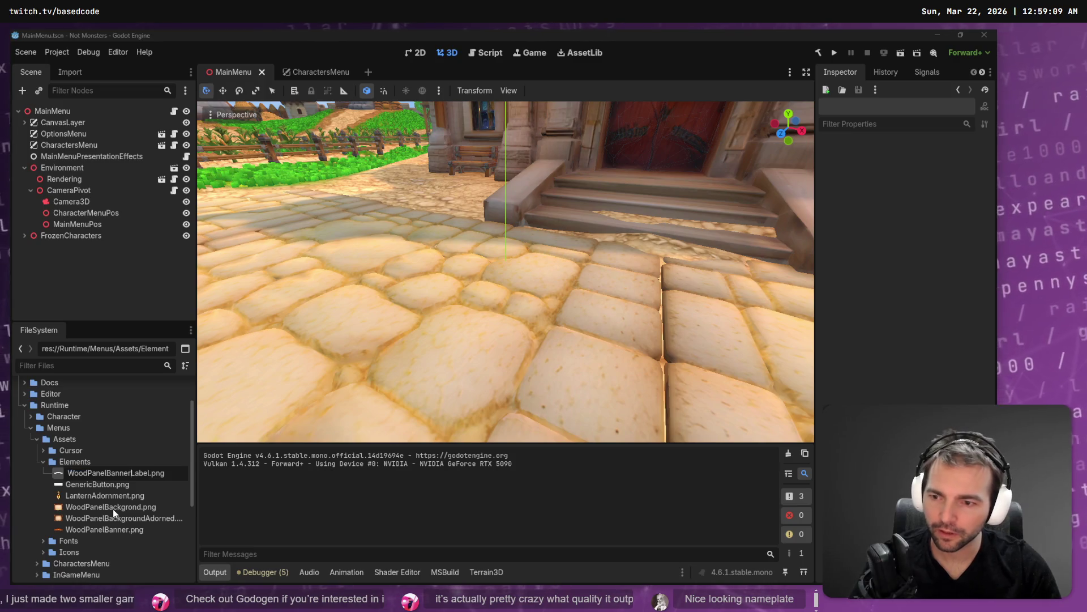
{"action": "key", "text": "Return"}
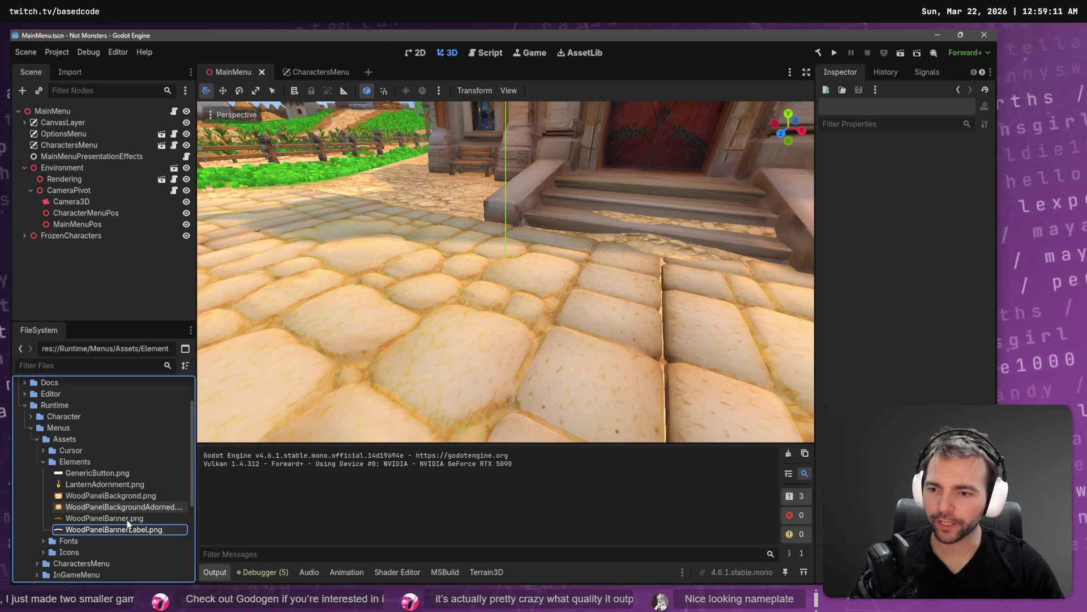
Step: Switch to CharactersMenu, frame both panels and the BACK button, then select WoodPanelBannerLabel.png
{"action": "left_click", "coordinate": [307, 73]}
{"action": "left_click_drag", "start_coordinate": [390, 241], "coordinate": [532, 181]}
{"action": "scroll", "coordinate": [516, 240], "scroll_direction": "up", "scroll_amount": 5}
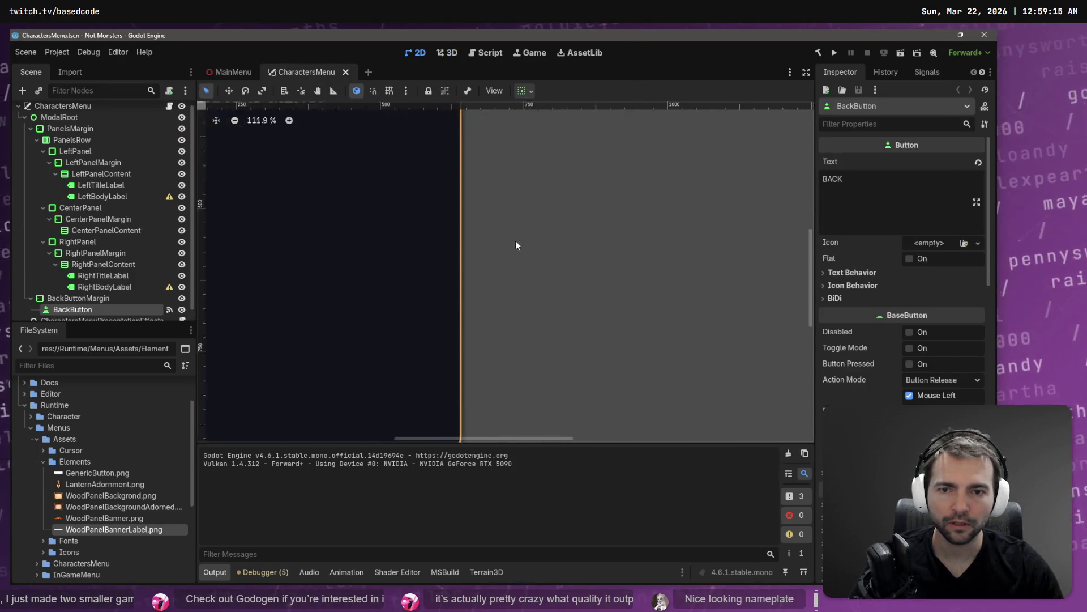
{"action": "scroll", "coordinate": [519, 274], "scroll_direction": "down", "scroll_amount": 2}
{"action": "scroll", "coordinate": [599, 291], "scroll_direction": "down", "scroll_amount": 4}
{"action": "scroll", "coordinate": [606, 283], "scroll_direction": "down", "scroll_amount": 1}
{"action": "left_click_drag", "start_coordinate": [589, 288], "coordinate": [487, 300]}
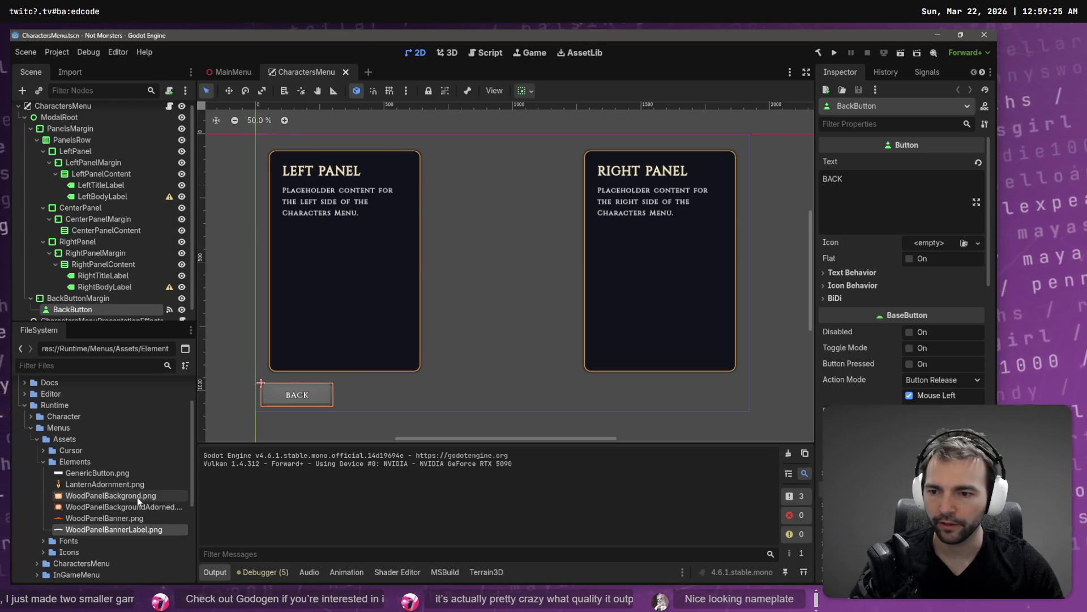
{"action": "mouse_move", "coordinate": [137, 497]}
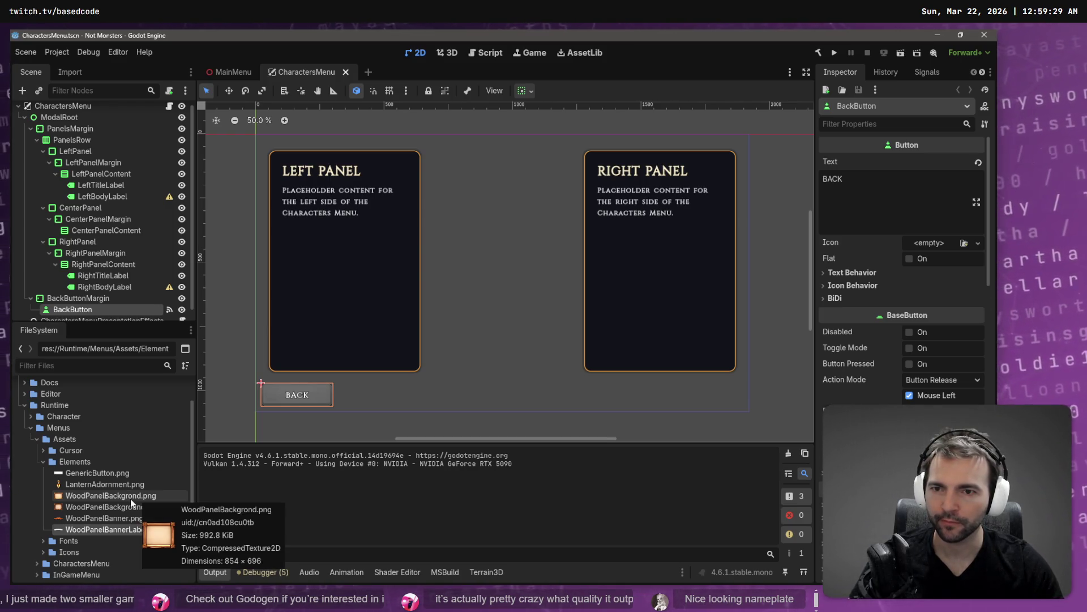
{"action": "left_click", "coordinate": [109, 529]}
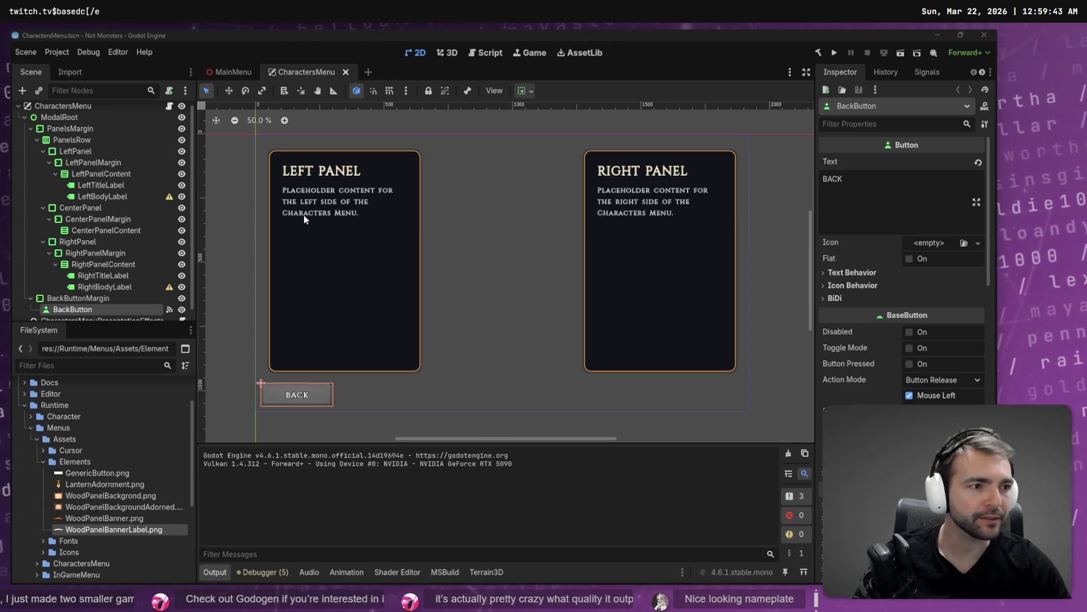
Step: Inspect LeftPanel's child nodes, then reveal its Theme Overrides > Styles > Panel override
{"action": "left_click", "coordinate": [342, 311]}
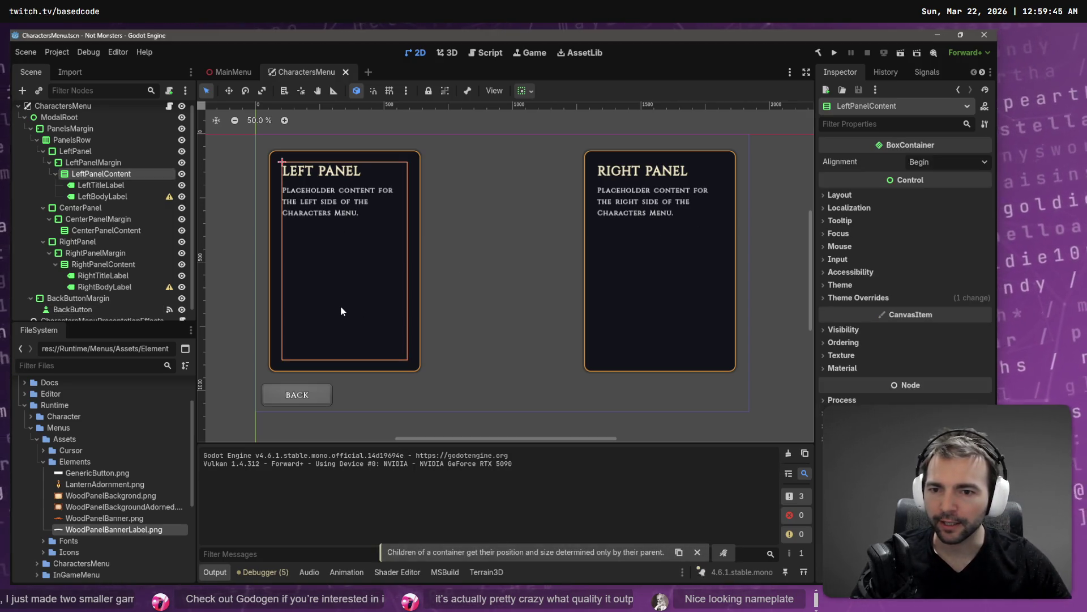
{"action": "left_click", "coordinate": [105, 186]}
{"action": "left_click", "coordinate": [103, 196]}
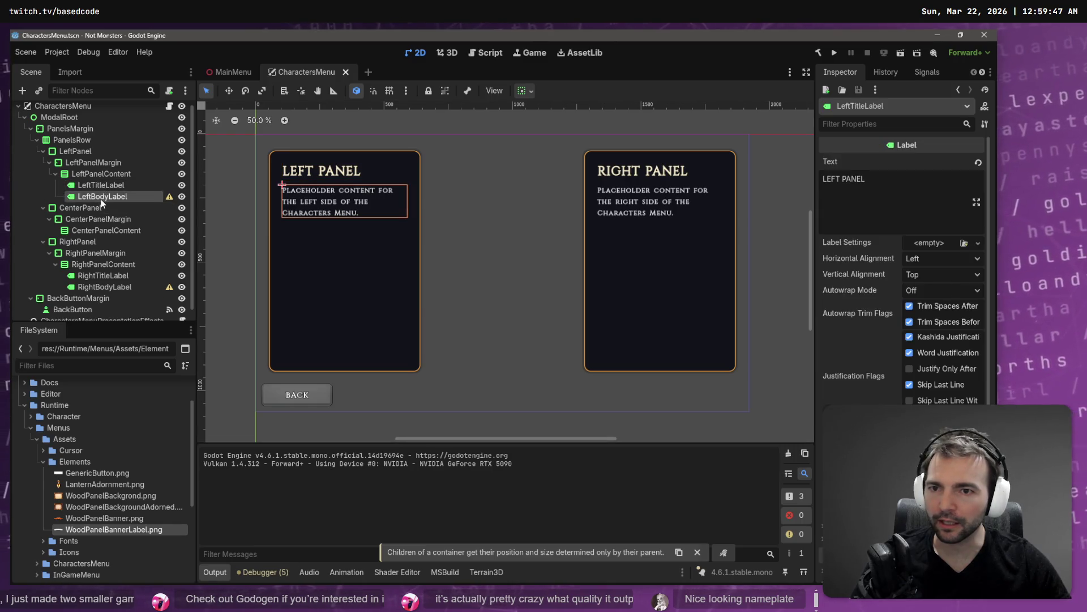
{"action": "left_click", "coordinate": [103, 174]}
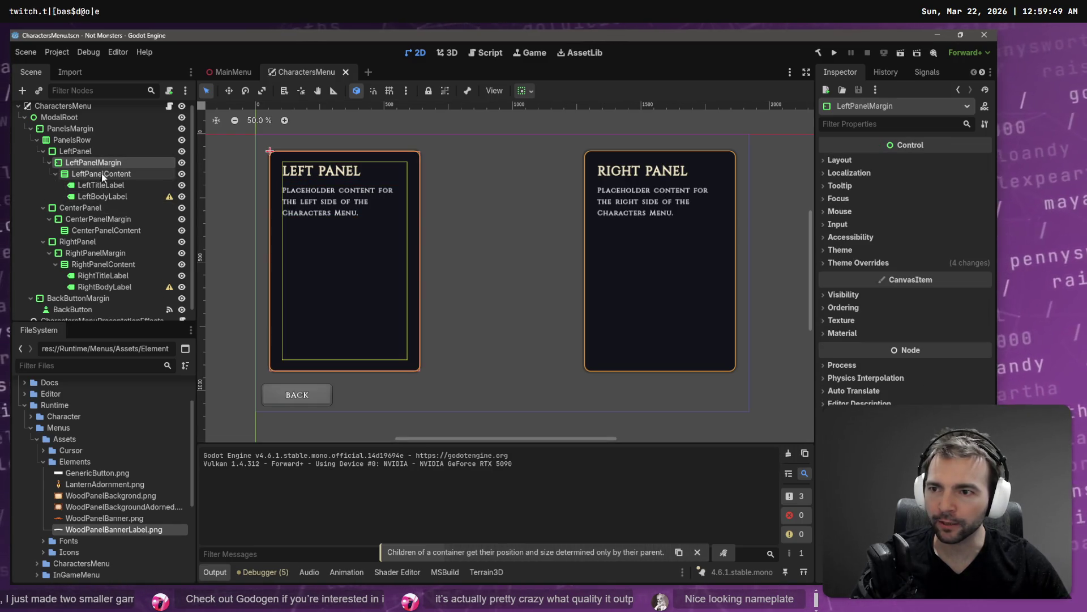
{"action": "left_click", "coordinate": [87, 152]}
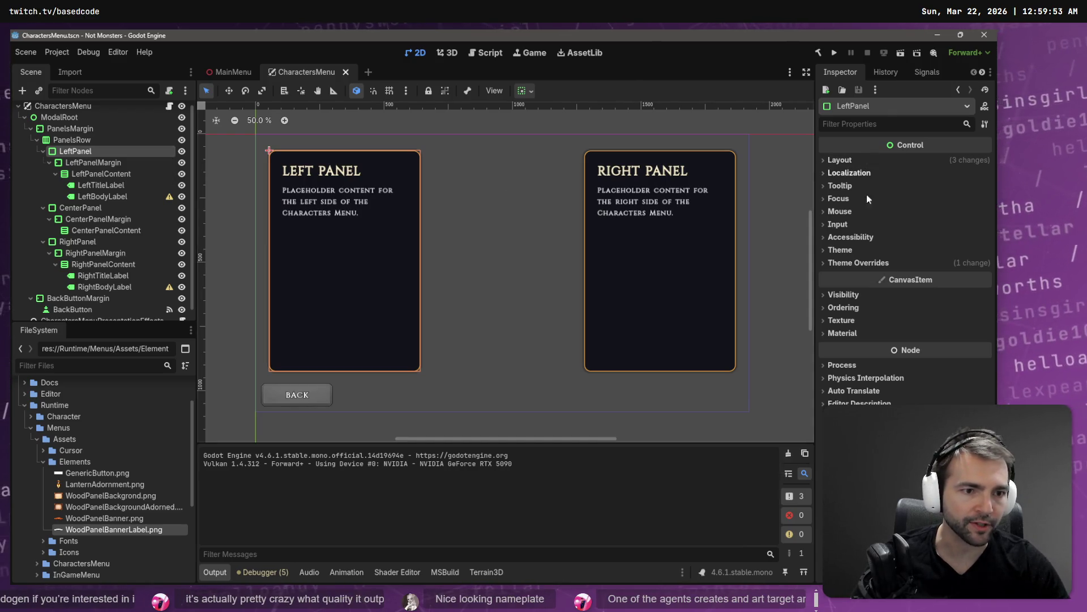
{"action": "left_click", "coordinate": [882, 262]}
{"action": "left_click", "coordinate": [871, 274]}
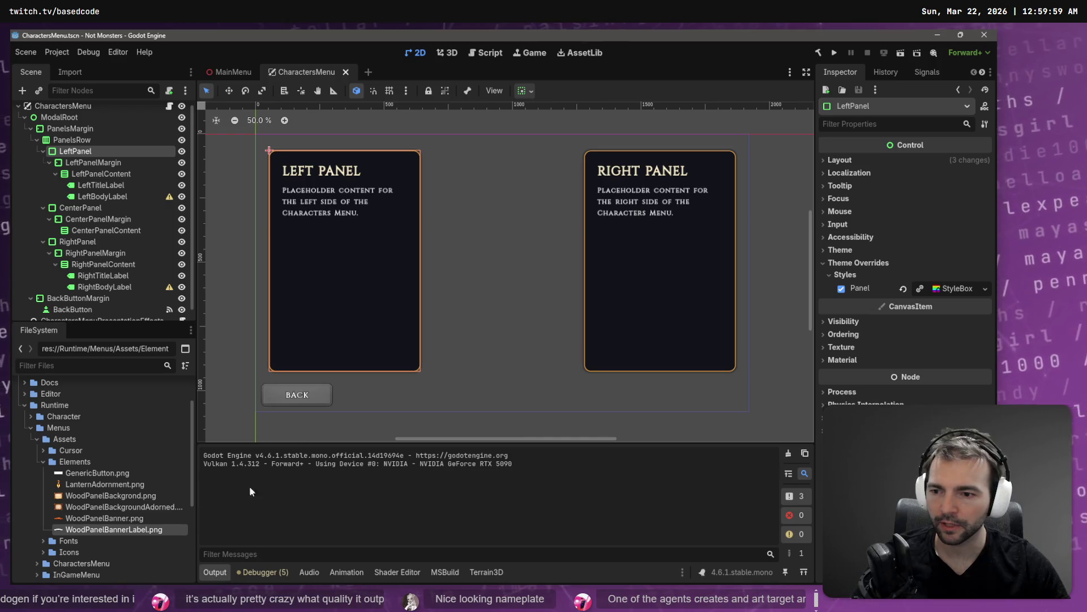
Step: Show the WoodPanelBackgrond.png texture's details and its context actions
{"action": "left_click", "coordinate": [114, 496]}
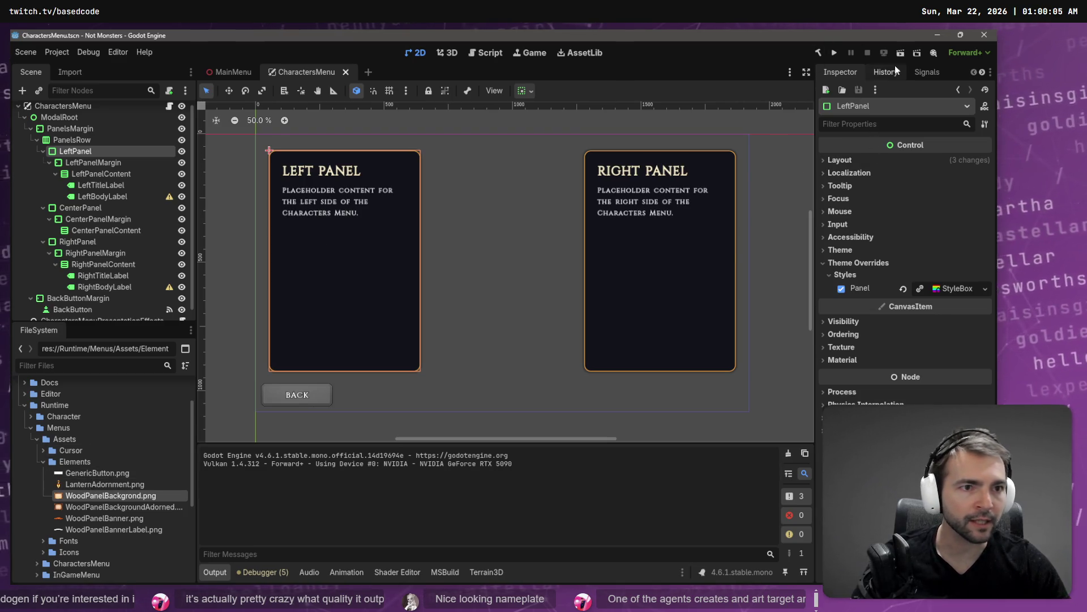
{"action": "left_click", "coordinate": [118, 495]}
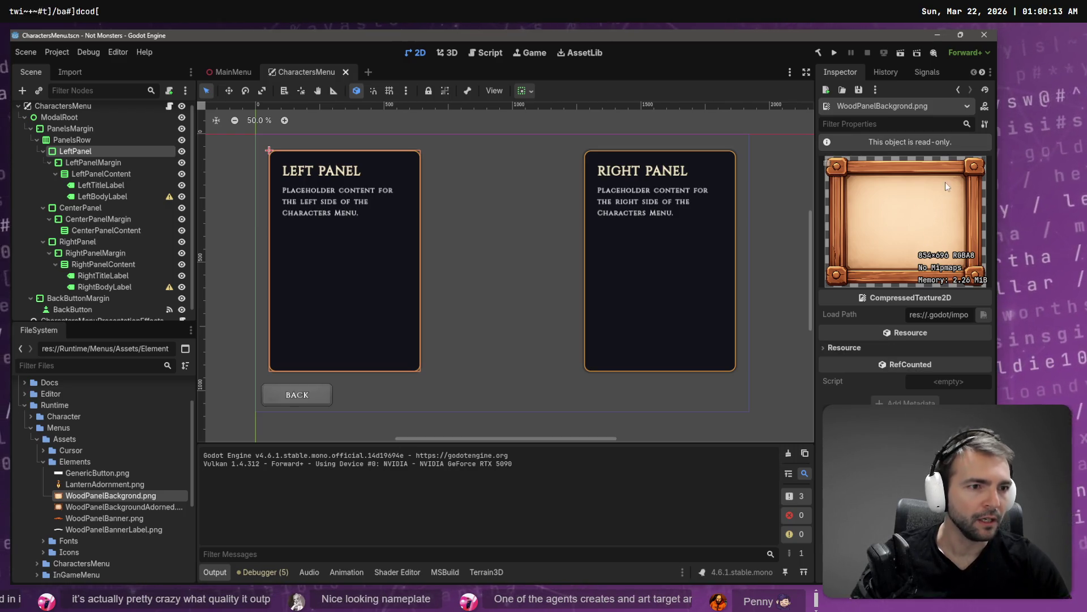
{"action": "right_click", "coordinate": [110, 495]}
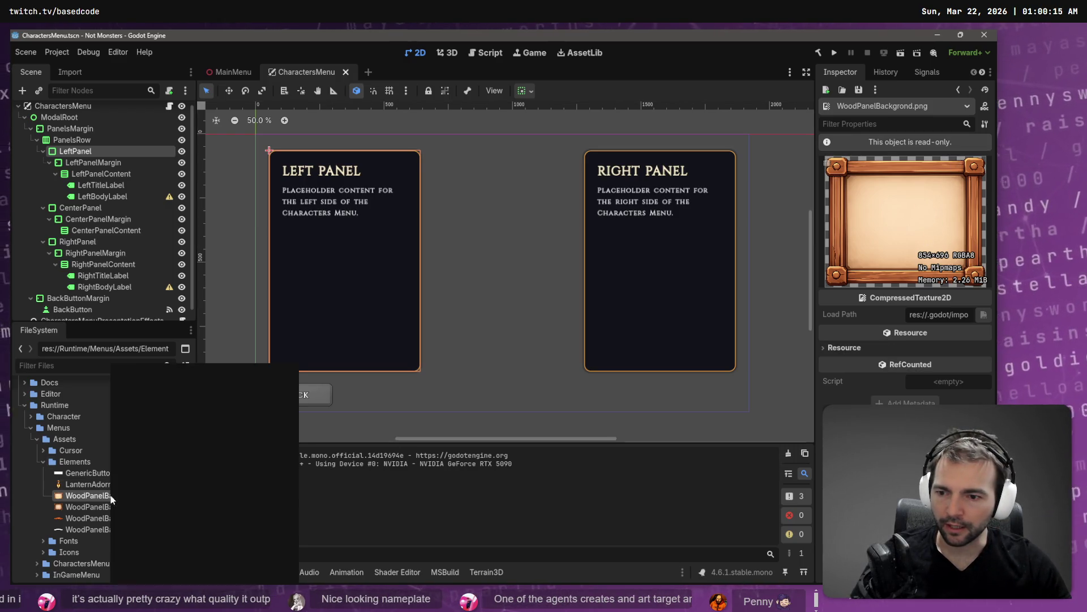
{"action": "left_click", "coordinate": [226, 484]}
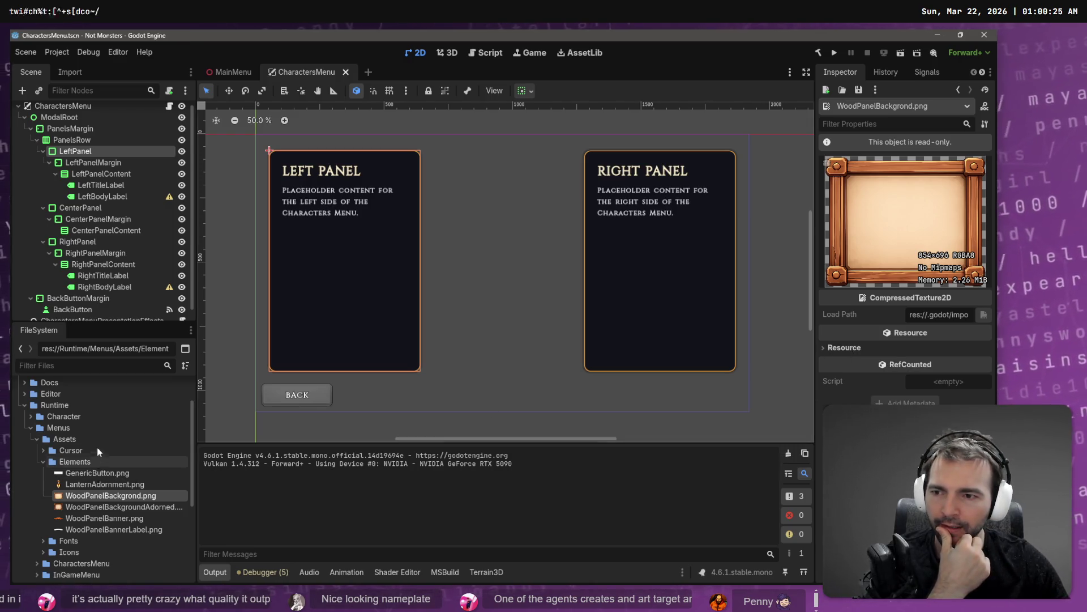
{"action": "right_click", "coordinate": [85, 463]}
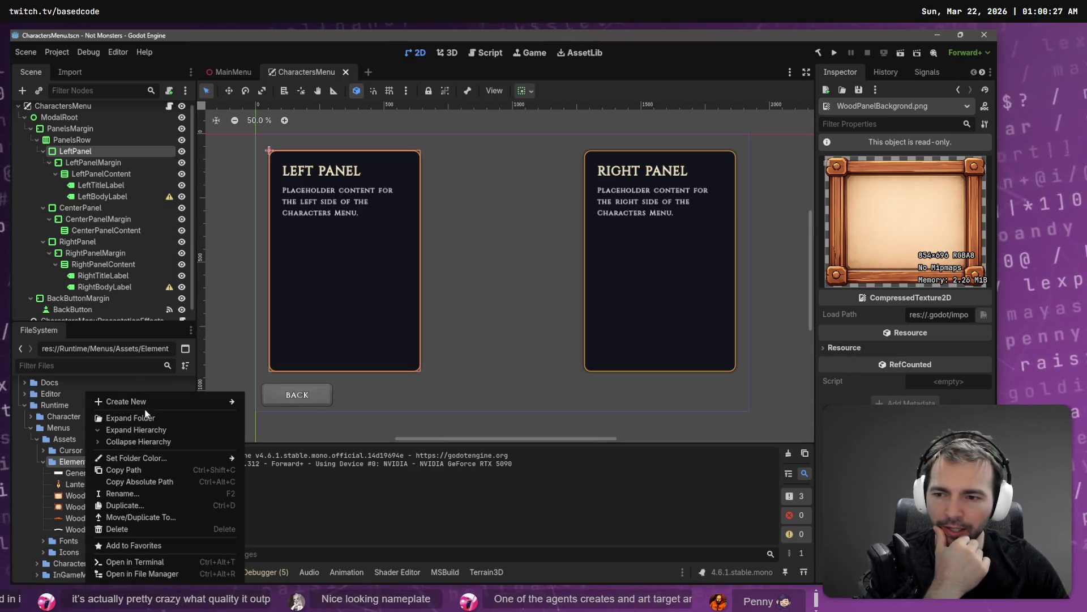
{"action": "mouse_move", "coordinate": [216, 401]}
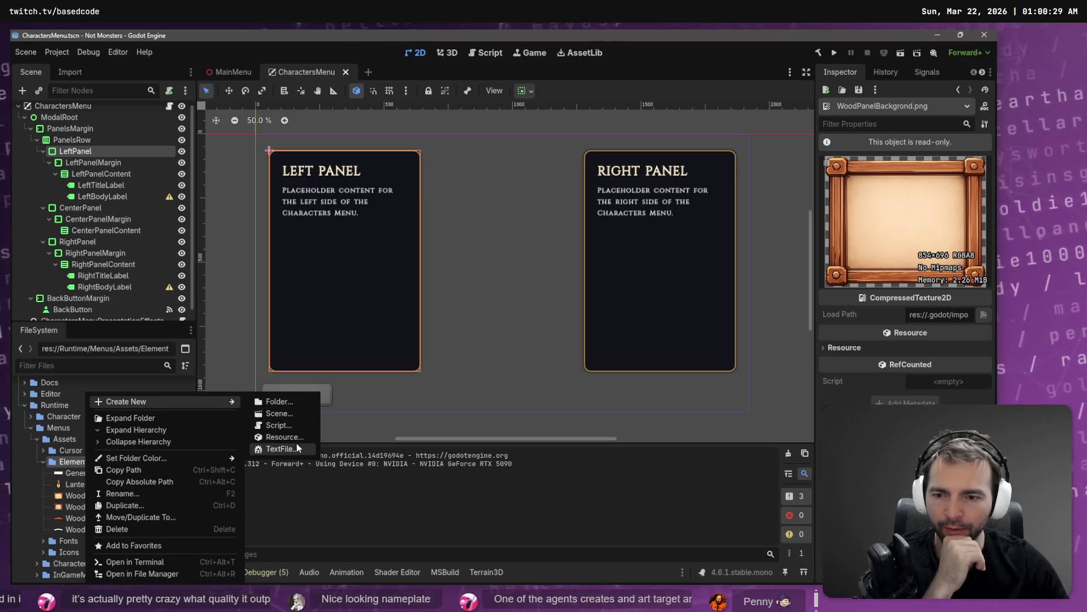
{"action": "left_click", "coordinate": [299, 438]}
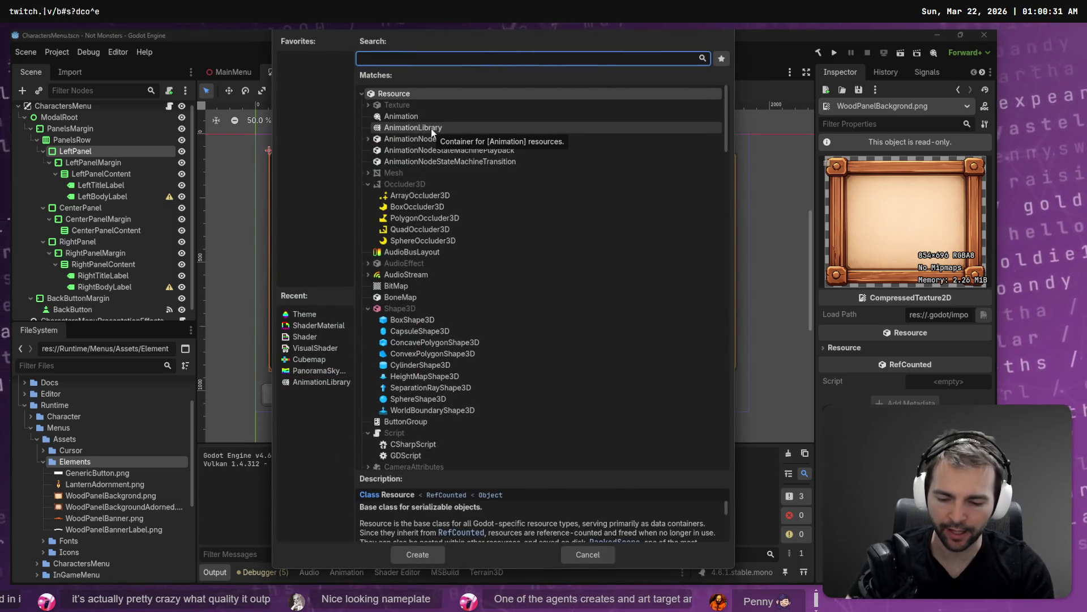
{"action": "type", "text": "Sliced"}
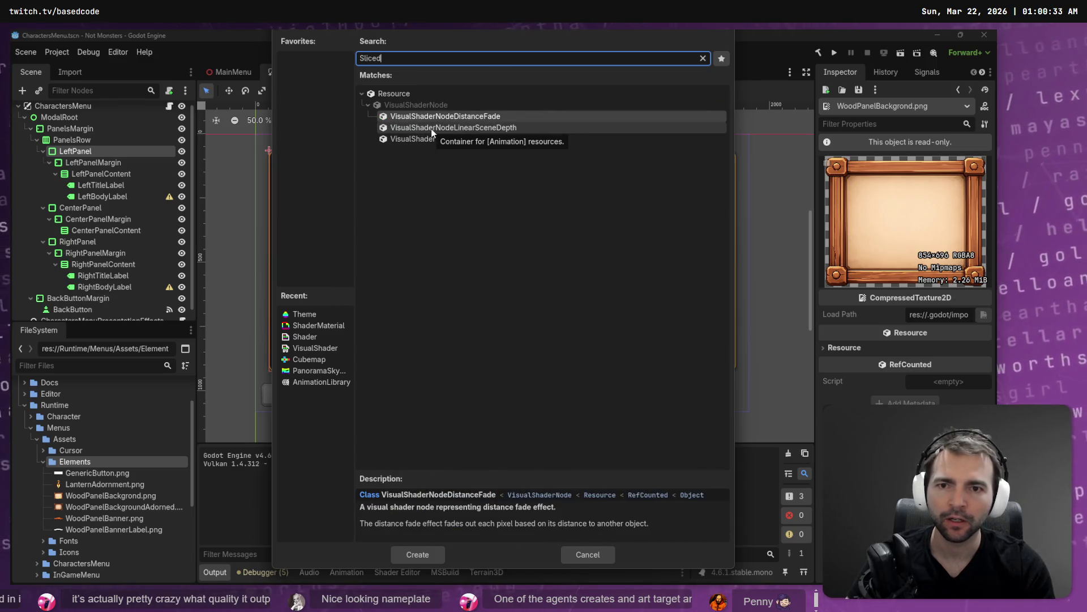
{"action": "key", "text": "BackSpace"}
{"action": "key", "text": "BackSpace"}
{"action": "key", "text": "BackSpace"}
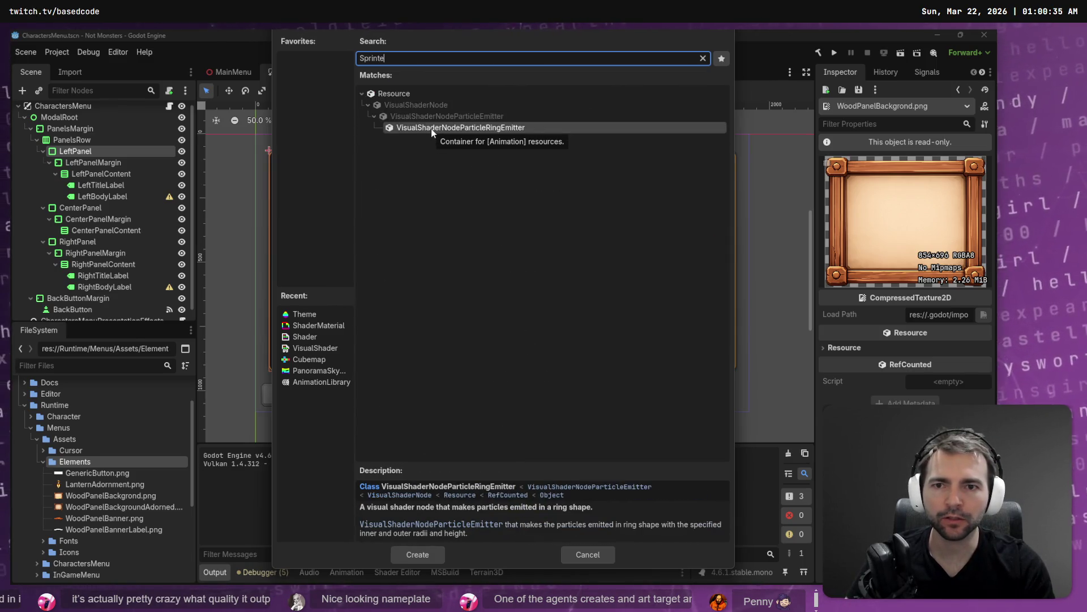
{"action": "type", "text": "prite"}
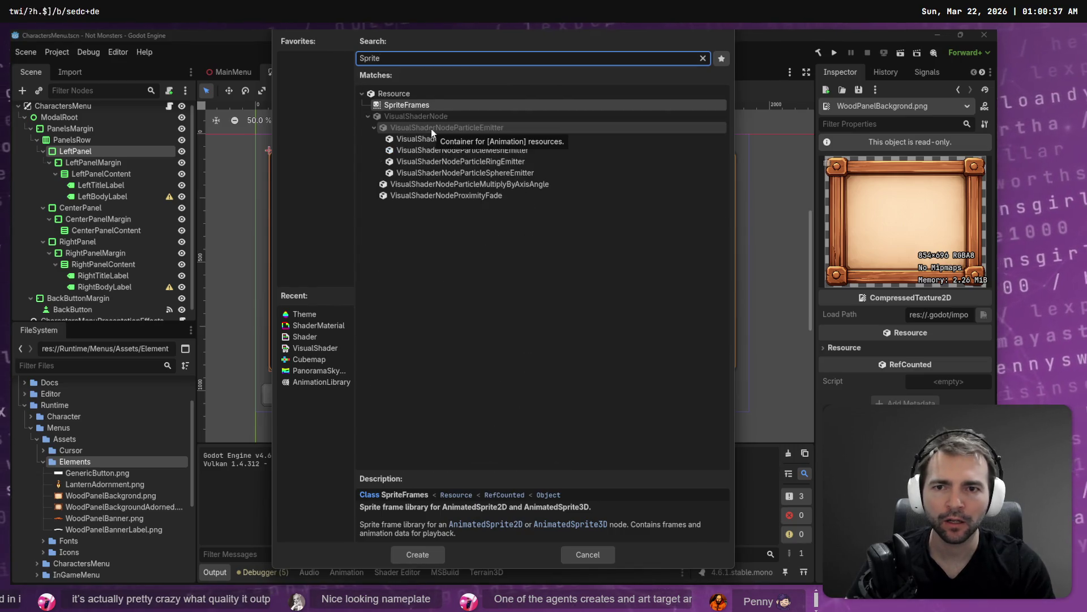
{"action": "key", "text": "BackSpace"}
{"action": "key", "text": "BackSpace"}
{"action": "key", "text": "BackSpace"}
{"action": "scroll", "coordinate": [460, 209], "scroll_direction": "down", "scroll_amount": 10}
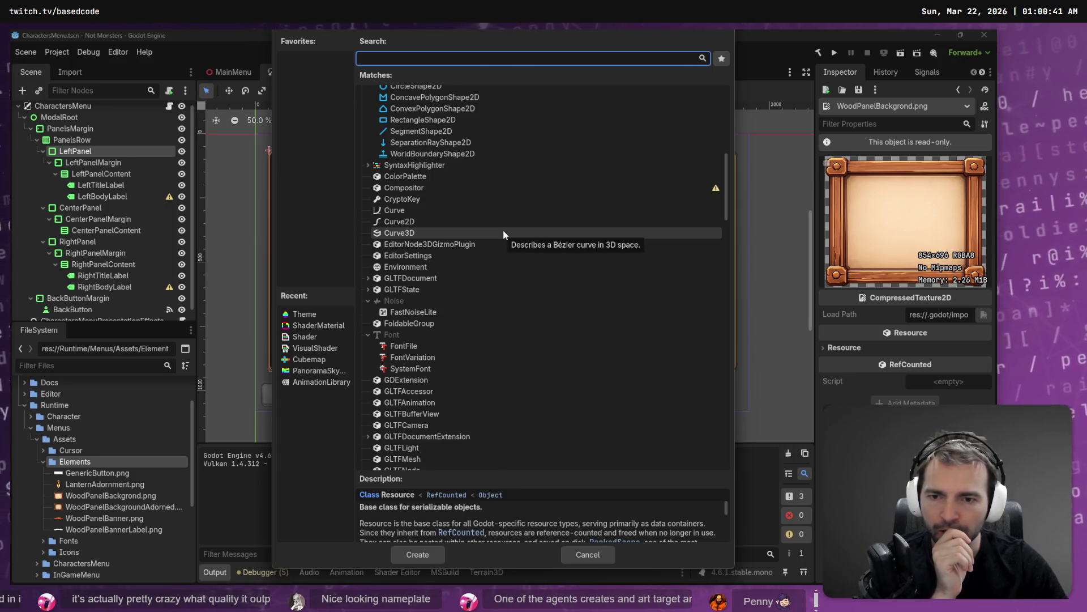
{"action": "scroll", "coordinate": [503, 232], "scroll_direction": "down", "scroll_amount": 5}
{"action": "scroll", "coordinate": [503, 239], "scroll_direction": "down", "scroll_amount": 10}
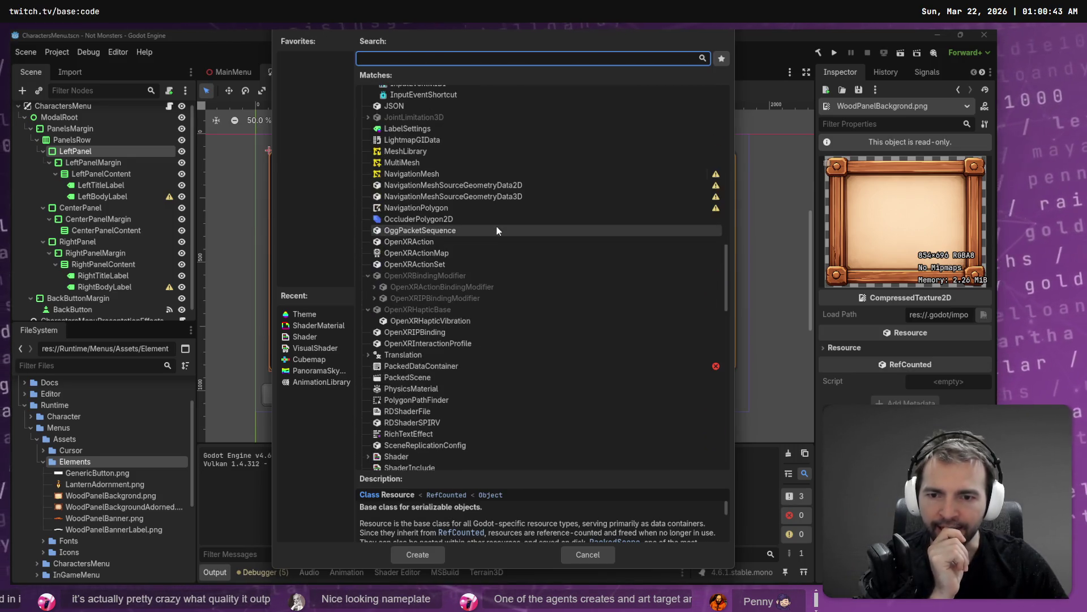
{"action": "scroll", "coordinate": [496, 237], "scroll_direction": "down", "scroll_amount": 3}
{"action": "scroll", "coordinate": [495, 254], "scroll_direction": "down", "scroll_amount": 8}
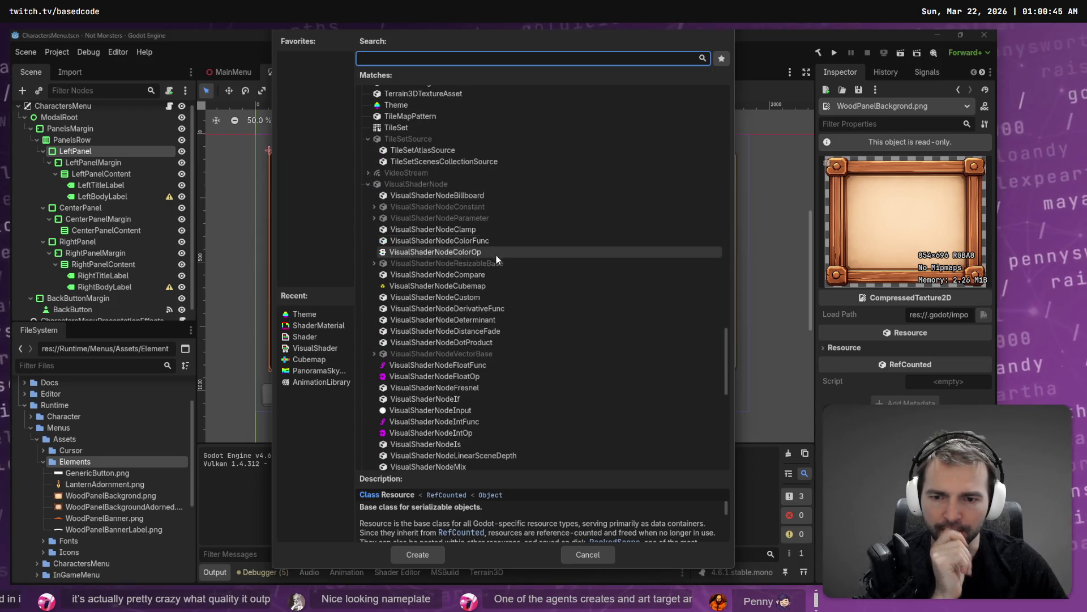
{"action": "key", "text": "Escape"}
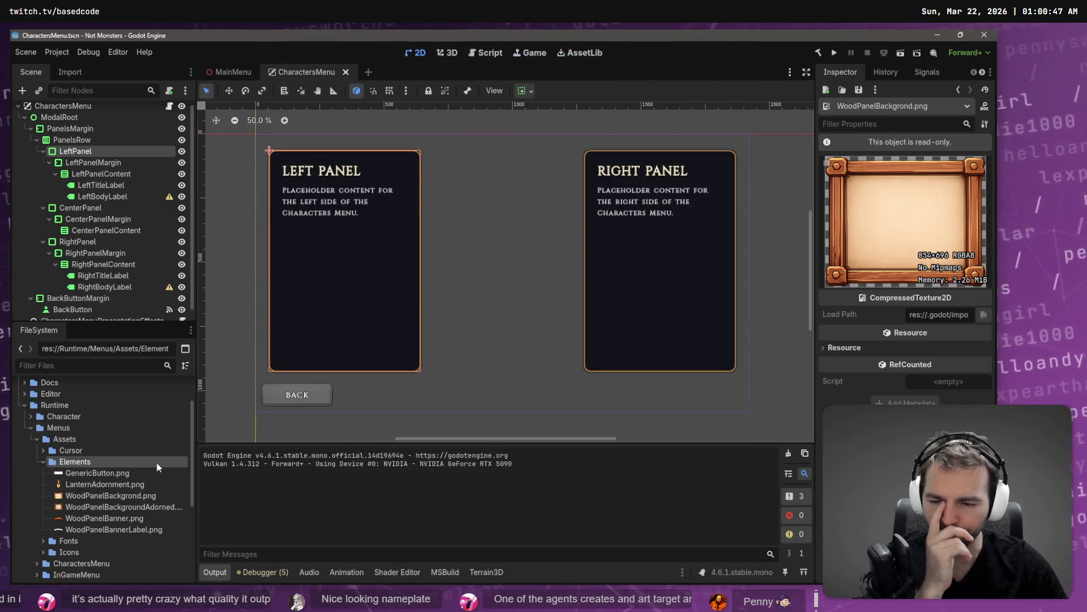
{"action": "scroll", "coordinate": [140, 463], "scroll_direction": "down", "scroll_amount": 1}
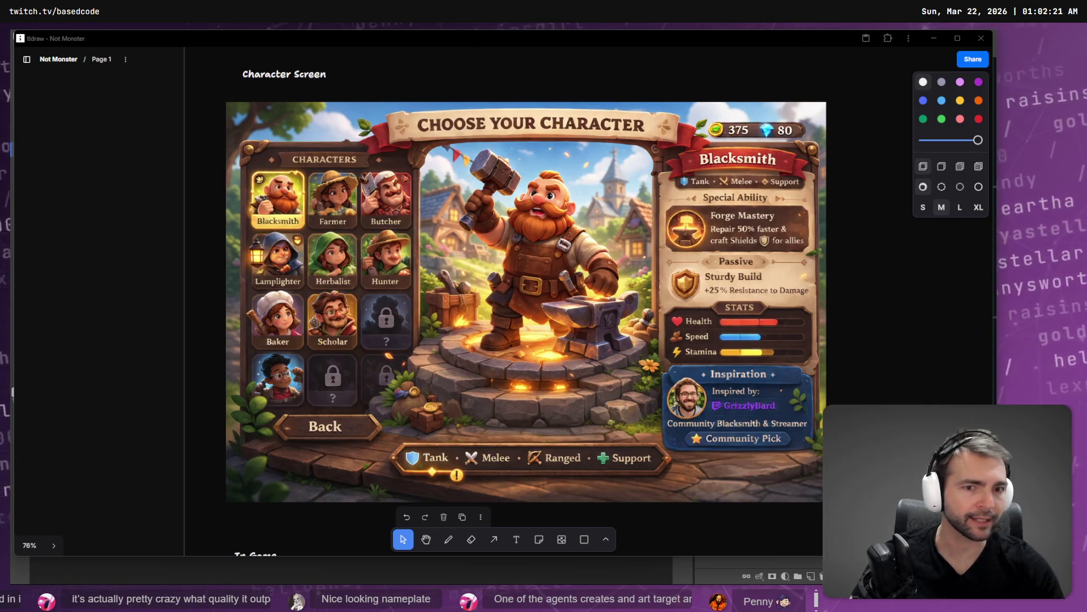
{"action": "key", "text": "alt+Tab"}
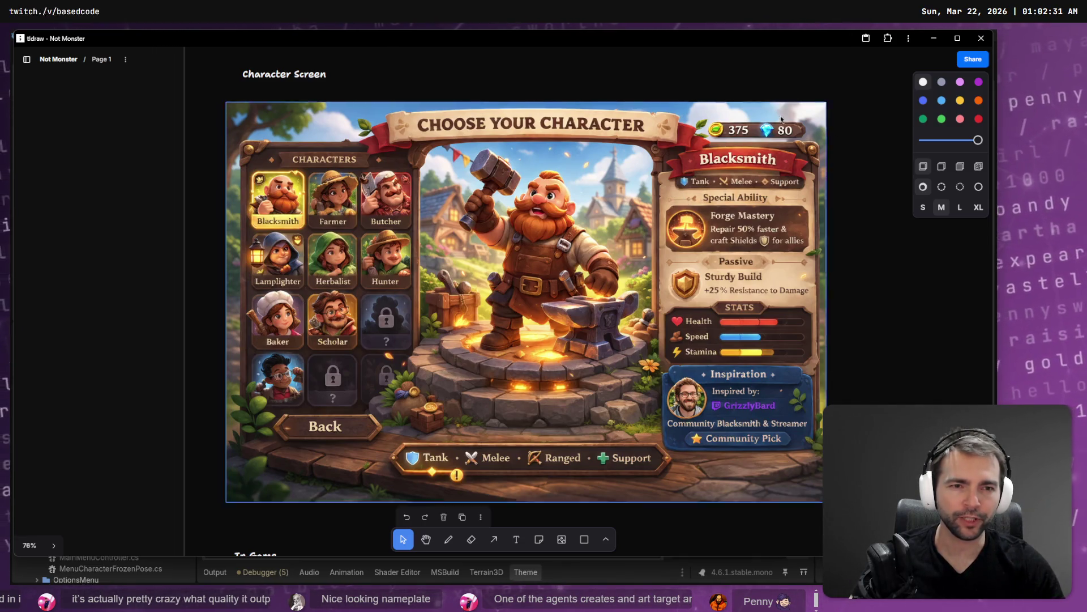
{"action": "key", "text": "alt+Tab"}
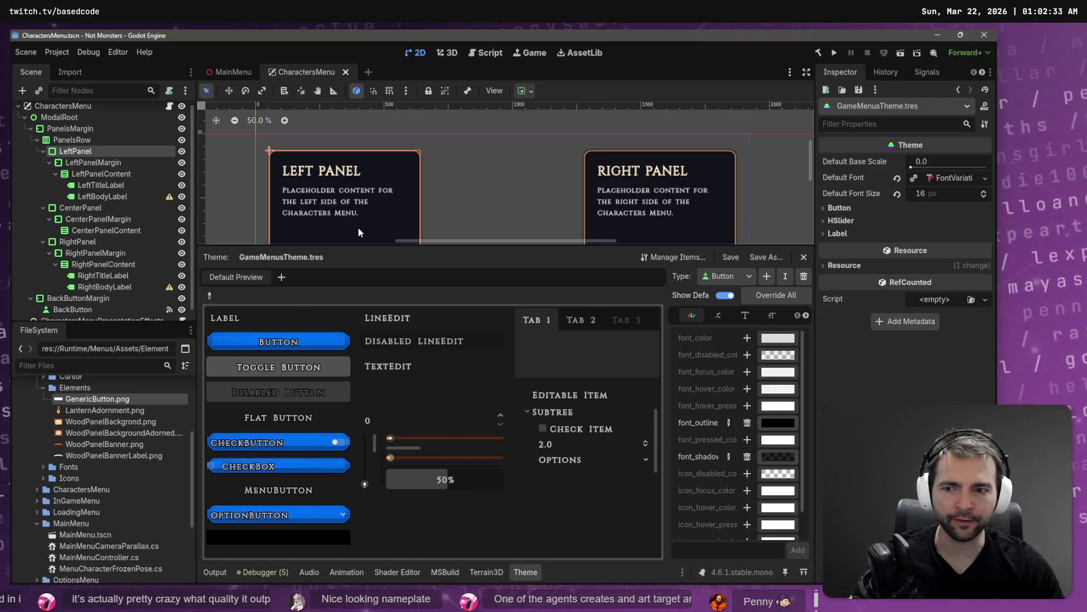
Step: Select WoodPanelBackgrond.png in the FileSystem dock
{"action": "left_click", "coordinate": [90, 421]}
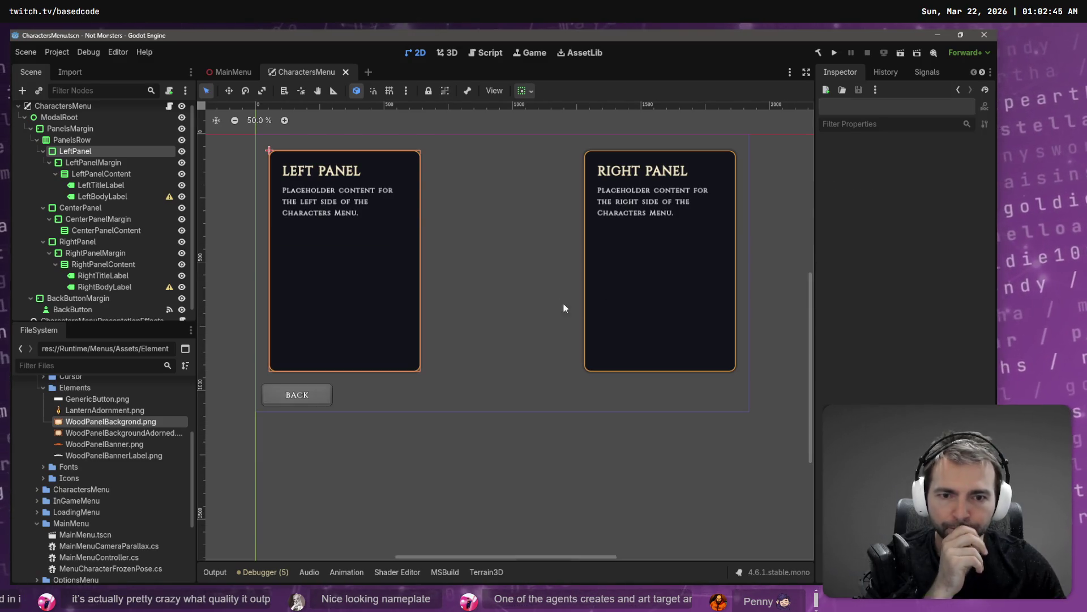
{"action": "left_click", "coordinate": [655, 272]}
{"action": "left_click", "coordinate": [295, 187]}
{"action": "left_click", "coordinate": [302, 160]}
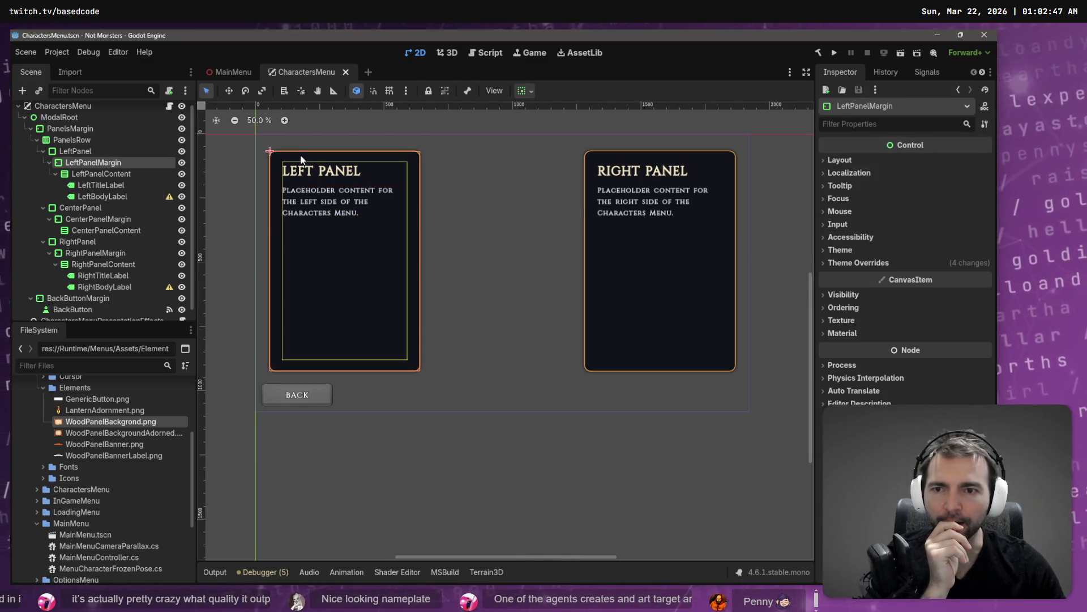
{"action": "left_click", "coordinate": [289, 149]}
{"action": "left_click", "coordinate": [346, 286]}
{"action": "left_click", "coordinate": [330, 215]}
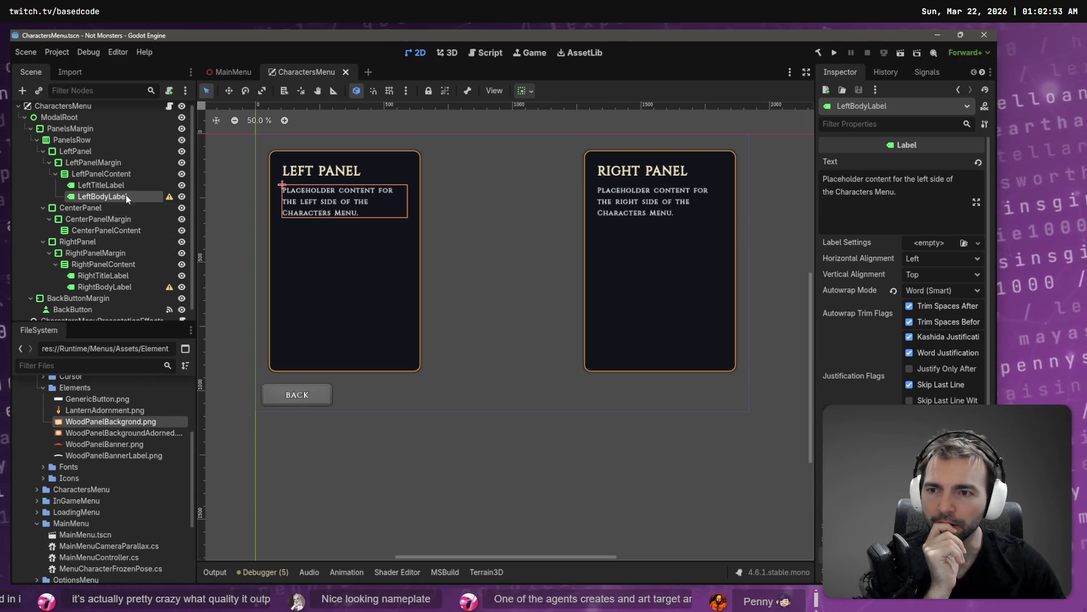
{"action": "mouse_move", "coordinate": [170, 198]}
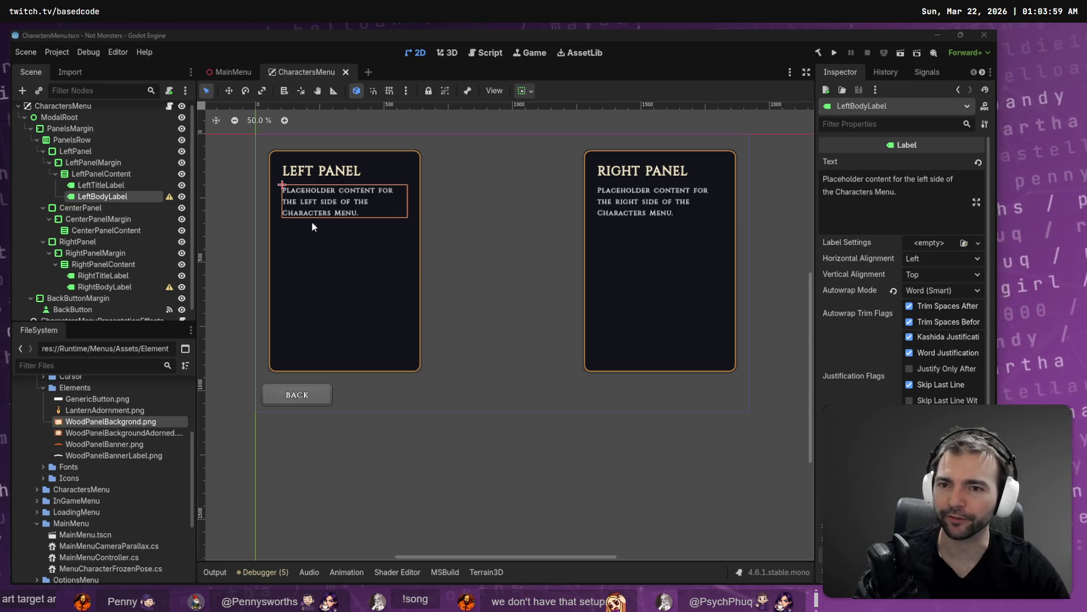
{"action": "scroll", "coordinate": [475, 253], "scroll_direction": "up", "scroll_amount": 2}
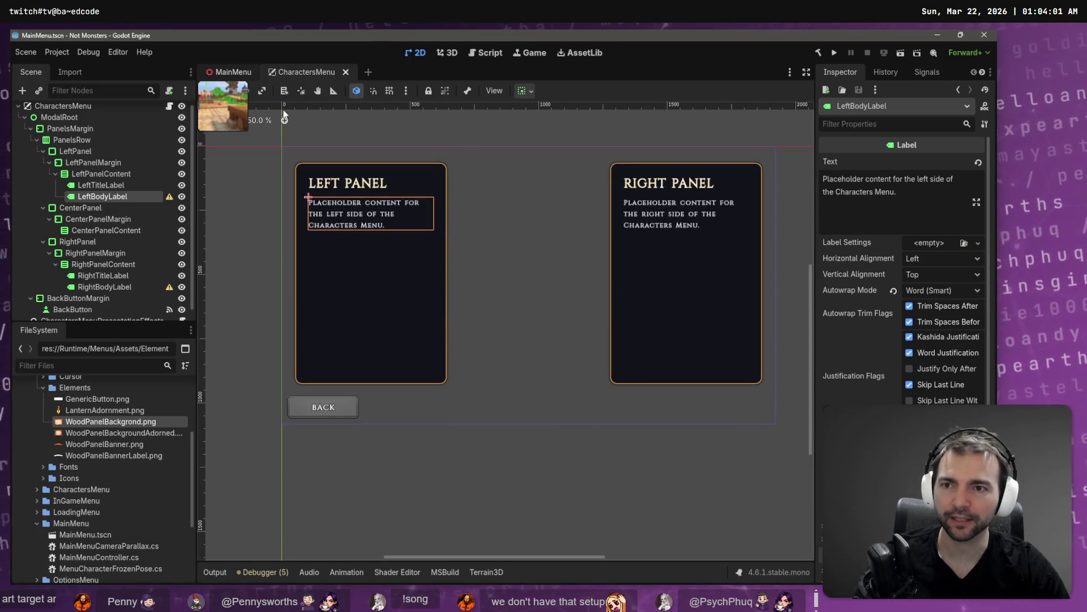
Step: Glance at MainMenu, then back in CharactersMenu inspect LeftPanel's Panel style override before switching to VS Code
{"action": "left_click", "coordinate": [232, 72]}
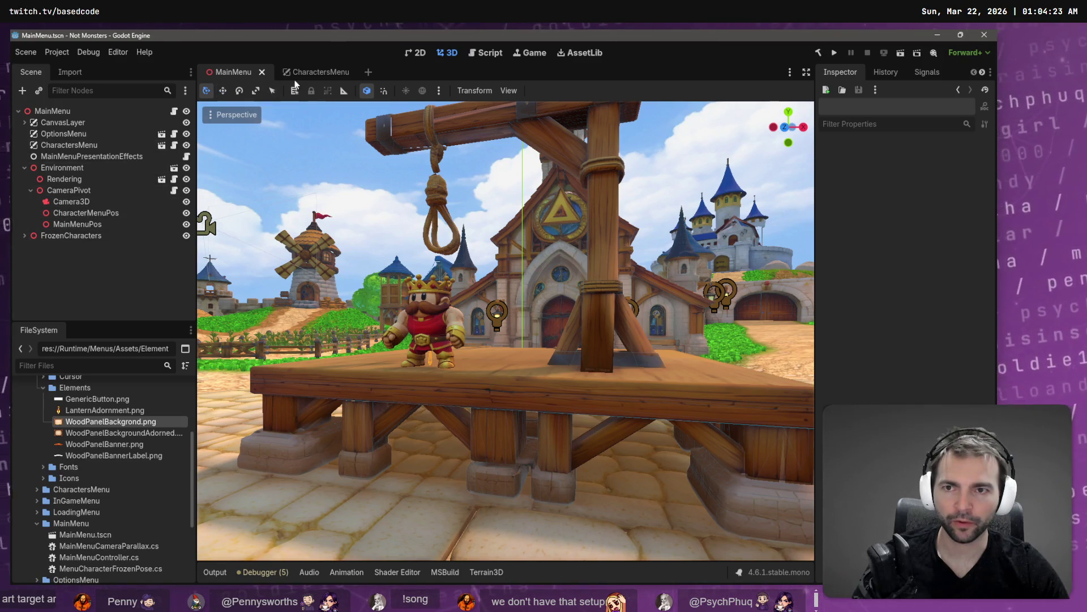
{"action": "left_click", "coordinate": [318, 72]}
{"action": "left_click", "coordinate": [93, 173]}
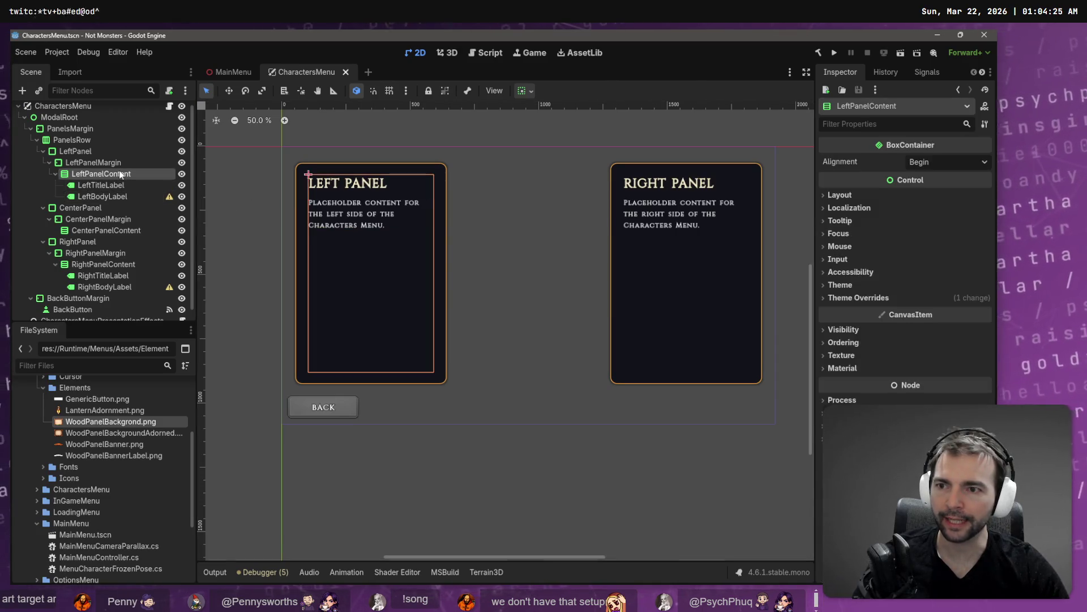
{"action": "left_click", "coordinate": [93, 141]}
{"action": "left_click", "coordinate": [102, 152]}
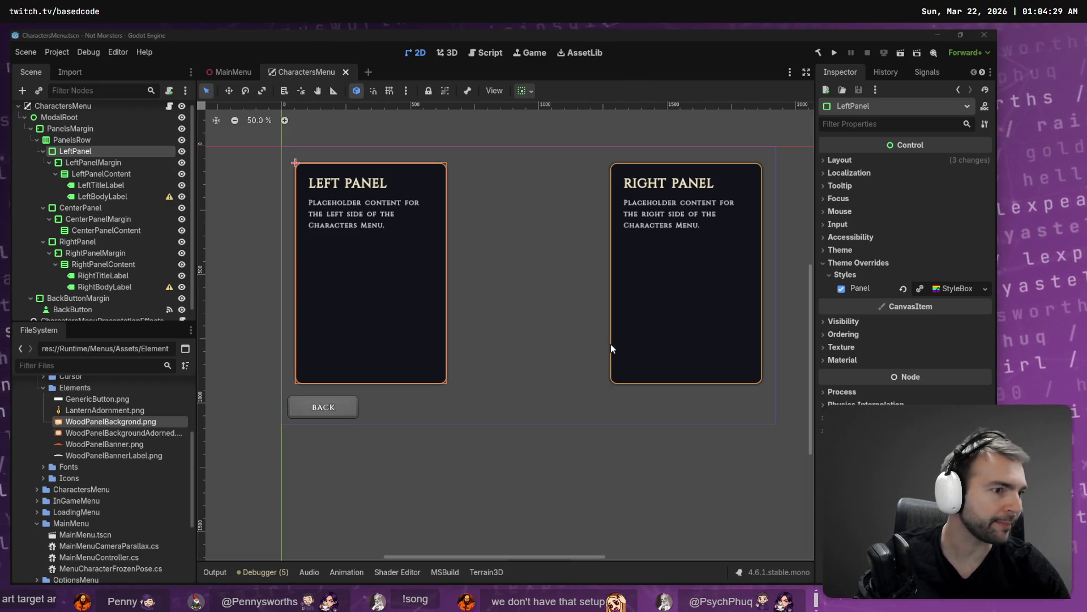
{"action": "key", "text": "alt+Tab"}
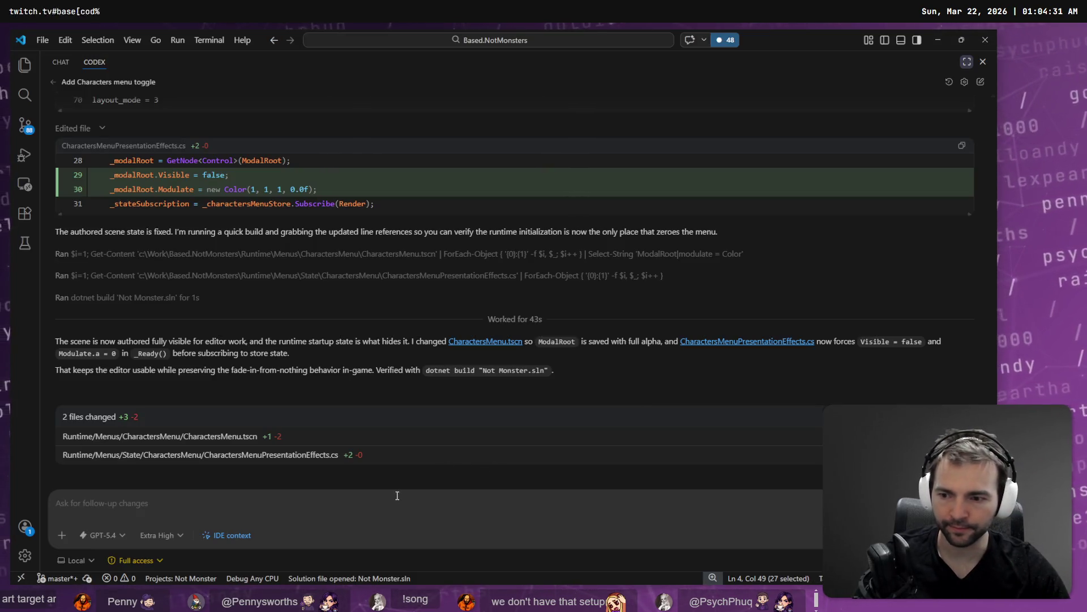
Step: Type 'There's a LeftPanel CentrePanel and RightPanel.' into the Codex chat, then bring Fork forward
{"action": "type", "text": "There's a LeftPanel CentrePanel and RightPanel"}
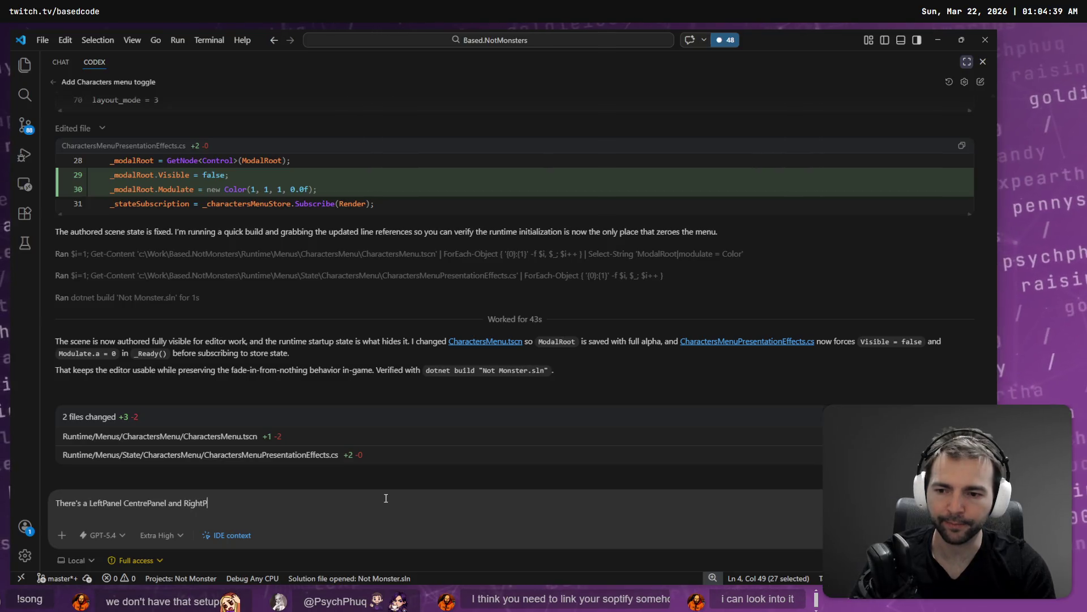
{"action": "type", "text": "."}
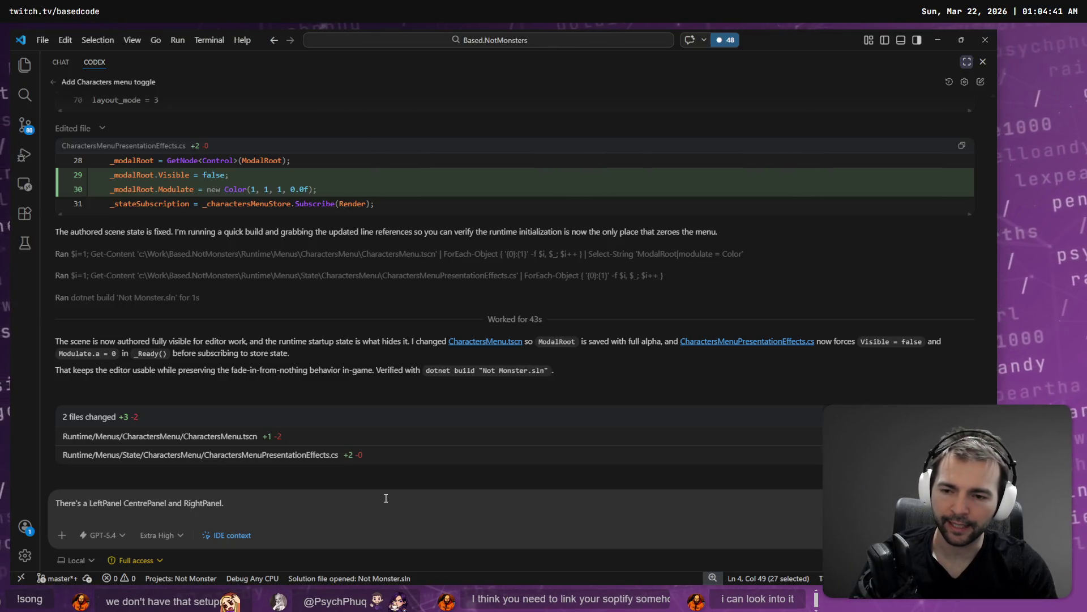
{"action": "key", "text": "alt+Tab"}
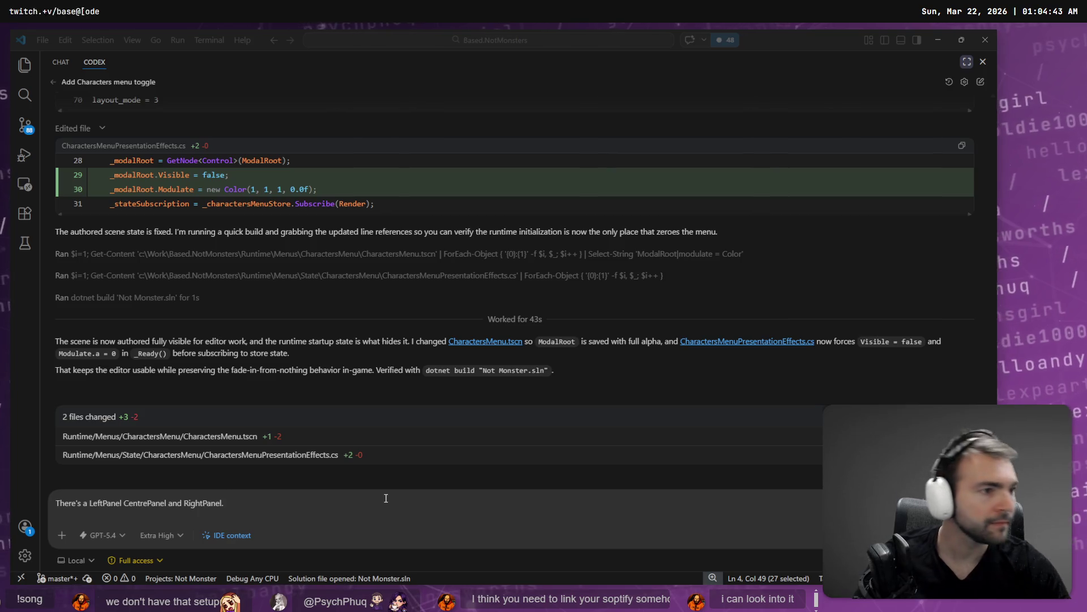
{"action": "key", "text": "alt+Tab"}
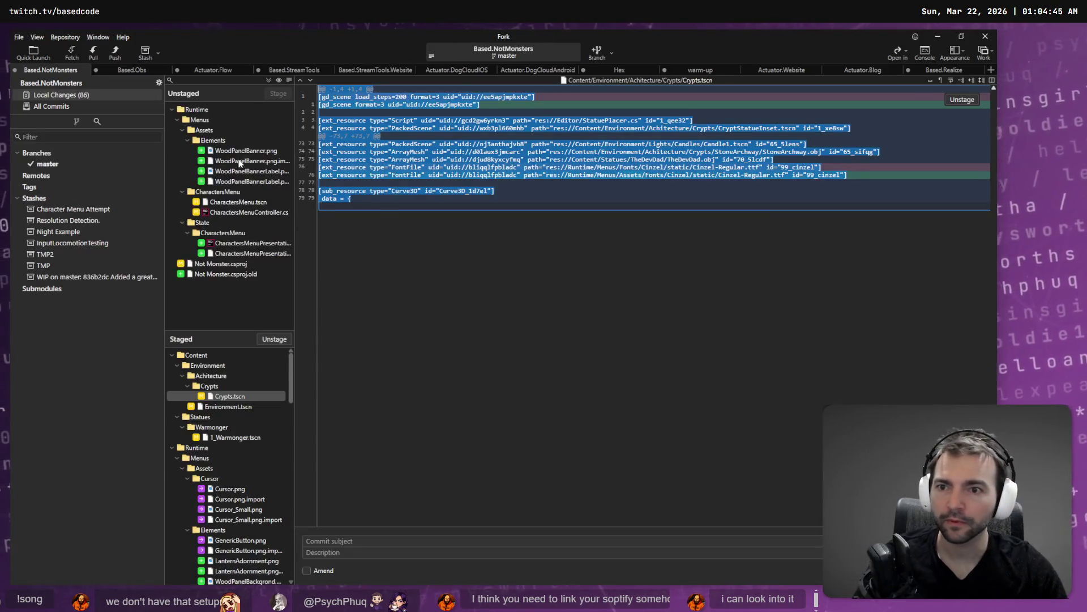
Step: Stage the CharactersMenu, State, Not Monster.csproj and old project file changes
{"action": "left_click", "coordinate": [245, 151]}
{"action": "key", "text": "ctrl+a"}
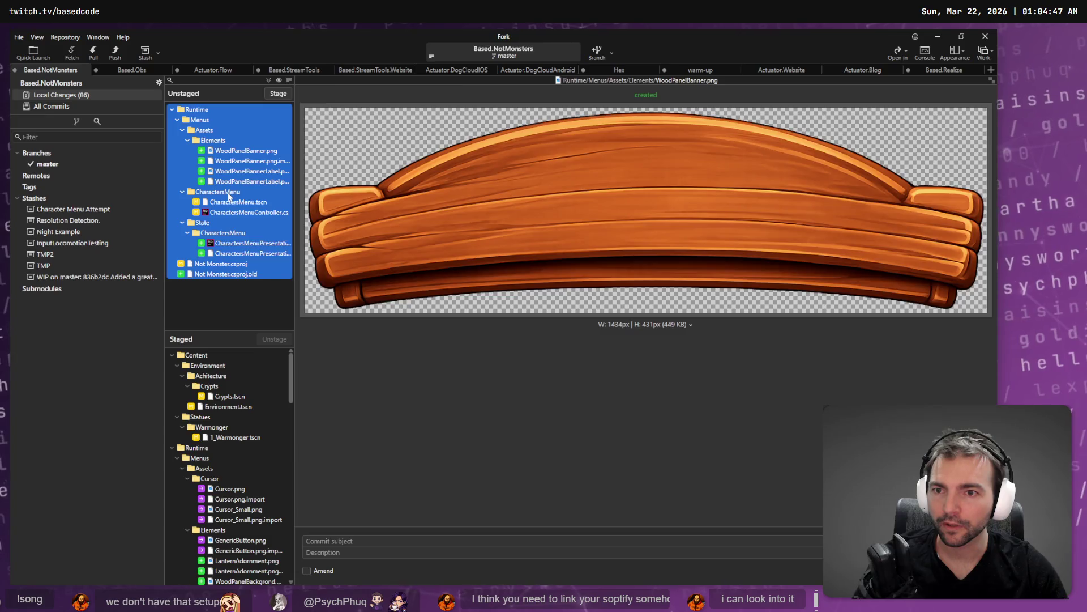
{"action": "left_click", "coordinate": [229, 193]}
{"action": "left_click", "coordinate": [287, 94]}
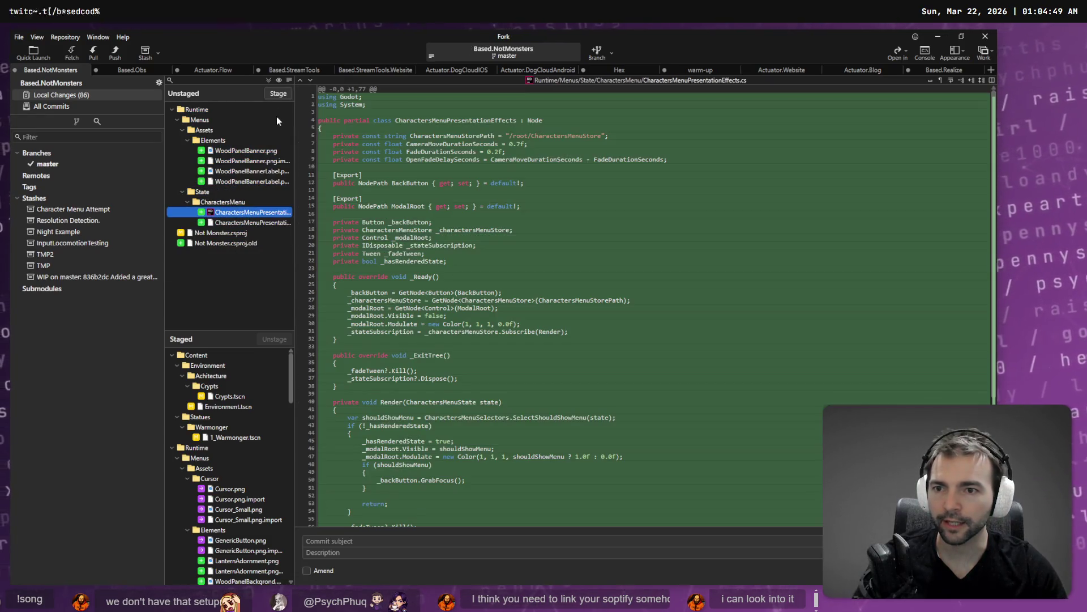
{"action": "left_click", "coordinate": [283, 94]}
{"action": "left_click", "coordinate": [283, 94]}
{"action": "left_click", "coordinate": [283, 94]}
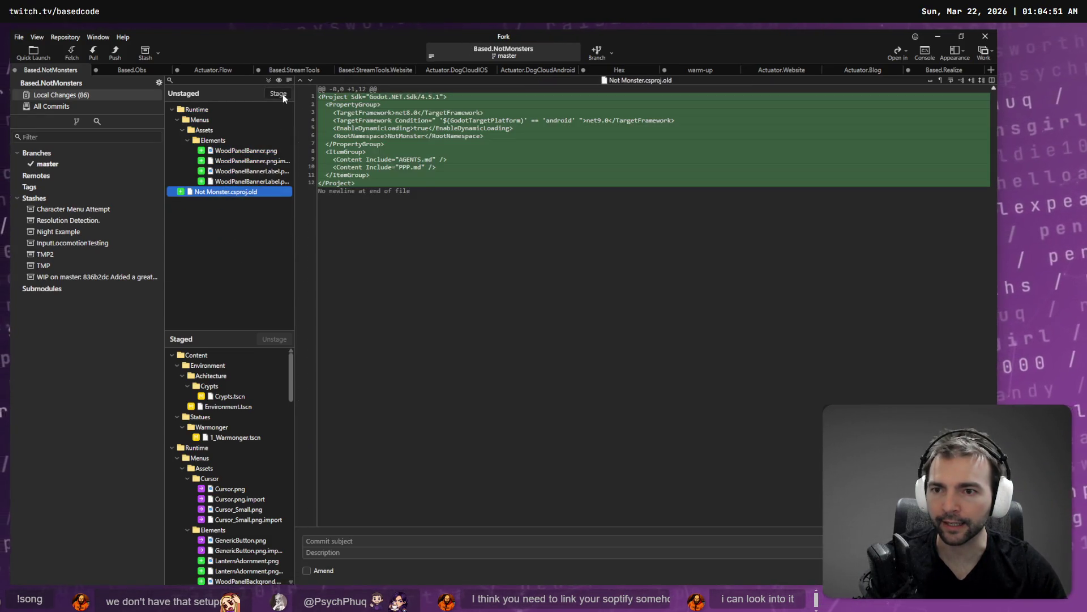
{"action": "left_click", "coordinate": [283, 94]}
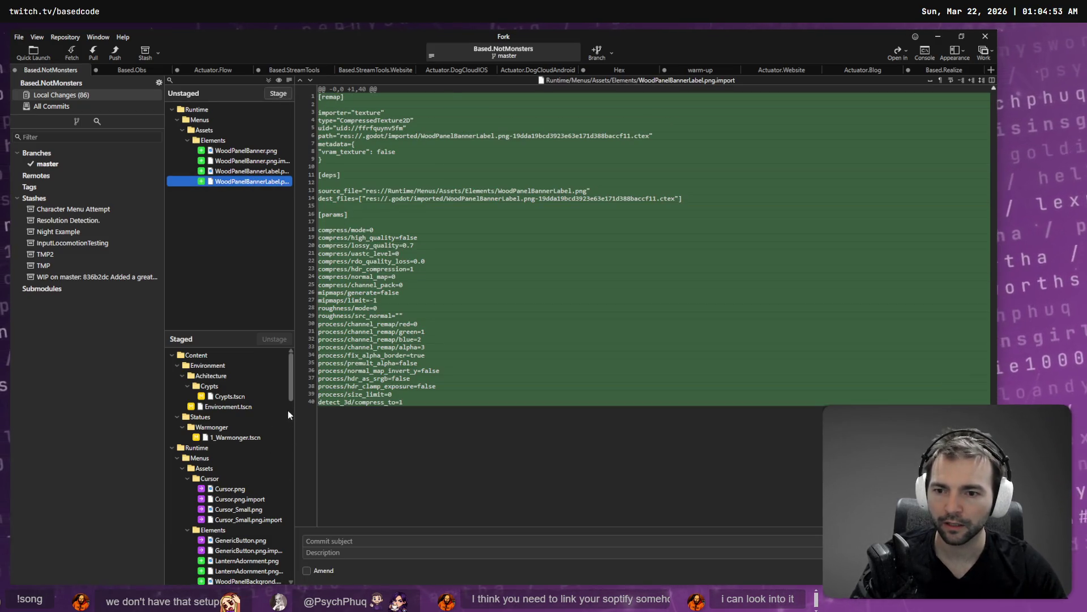
Step: Unstage Not Monster.csproj.old
{"action": "scroll", "coordinate": [289, 416], "scroll_direction": "down", "scroll_amount": 10}
{"action": "left_click", "coordinate": [242, 561]}
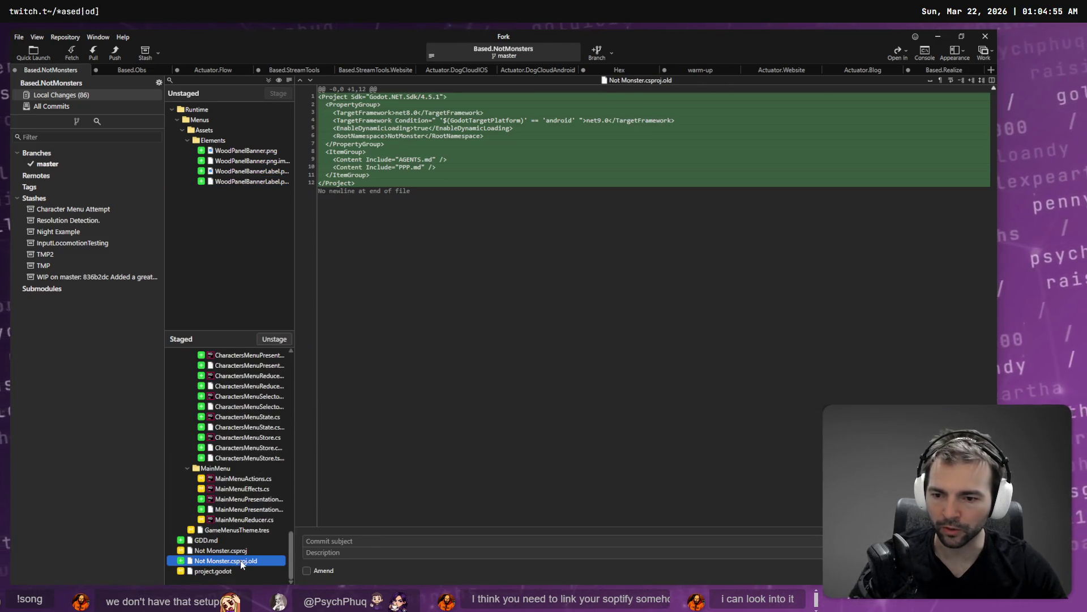
{"action": "right_click", "coordinate": [242, 563]}
{"action": "left_click", "coordinate": [312, 482]}
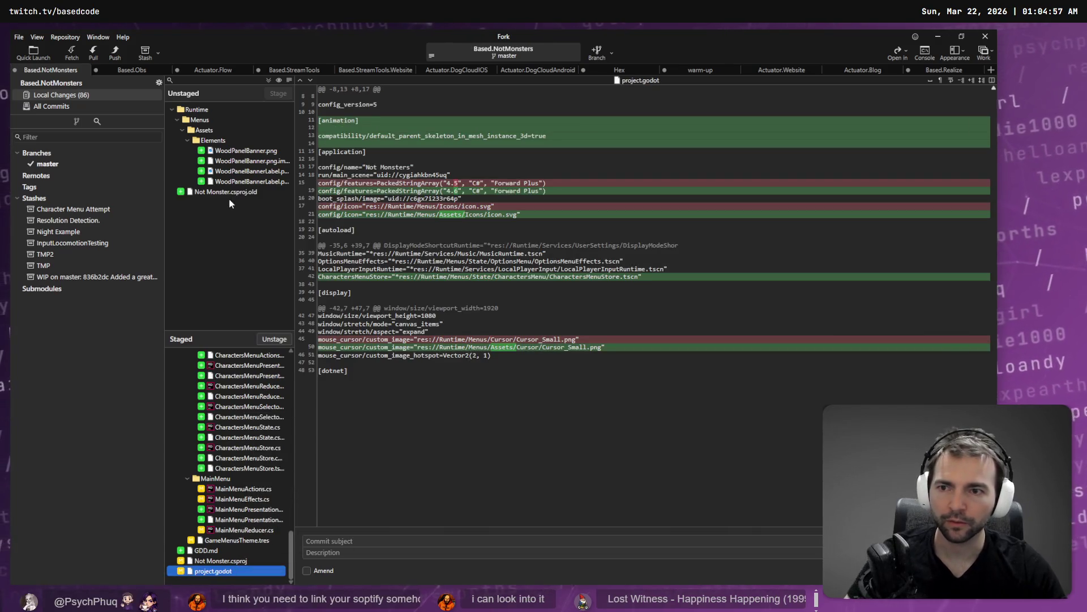
Step: Preview the WoodPanelBanner and WoodPanelBannerLabel image changes, ending on WoodPanelBanner.png
{"action": "left_click", "coordinate": [249, 151]}
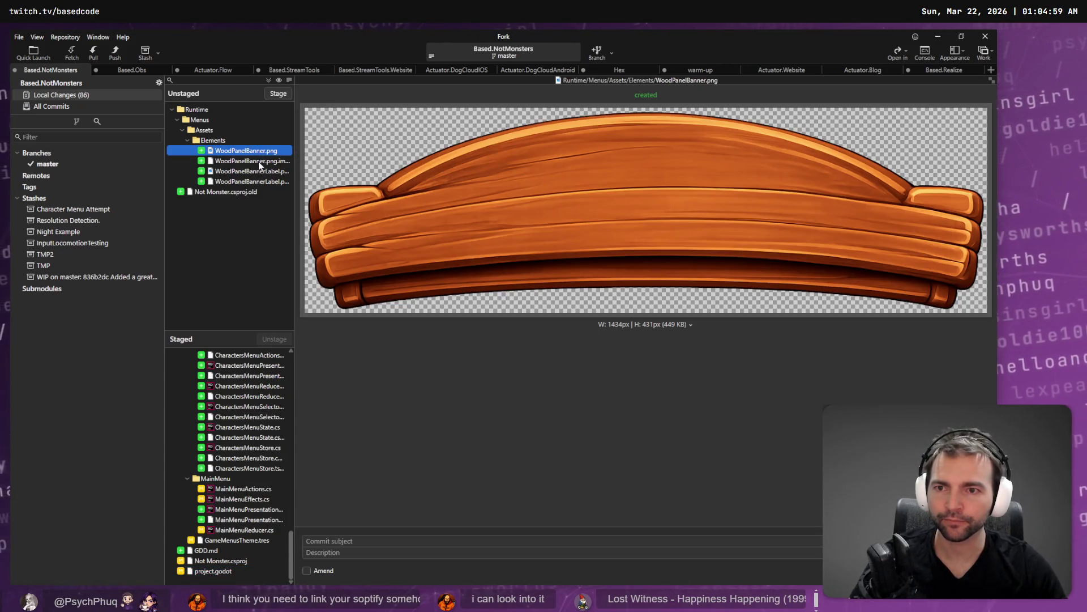
{"action": "left_click", "coordinate": [260, 165]}
{"action": "left_click", "coordinate": [260, 171]}
{"action": "left_click", "coordinate": [262, 181]}
{"action": "left_click", "coordinate": [259, 151]}
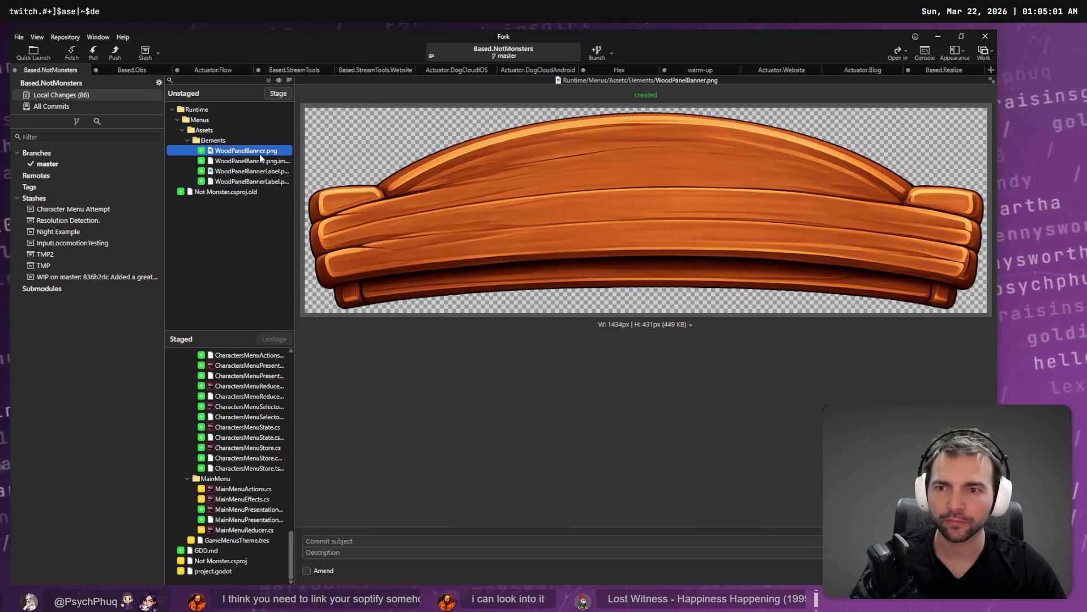
{"action": "key", "text": "alt+Tab"}
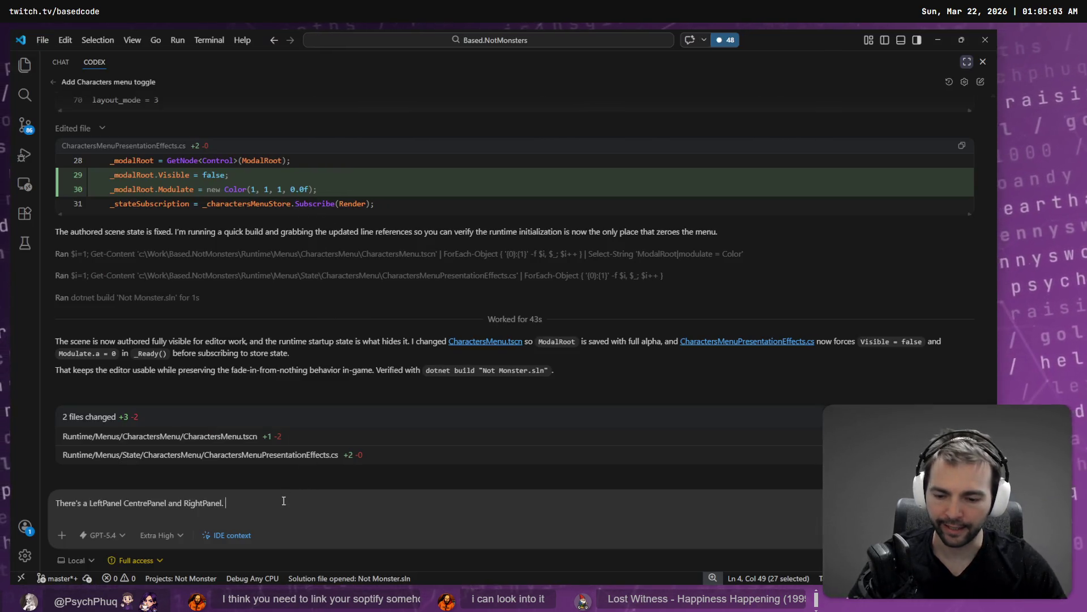
Step: Dictate the panel background request on a new line and copy WoodPanelBanner.png's path from Fork
{"action": "key", "text": "shift+Return"}
{"action": "key", "text": "super+h"}
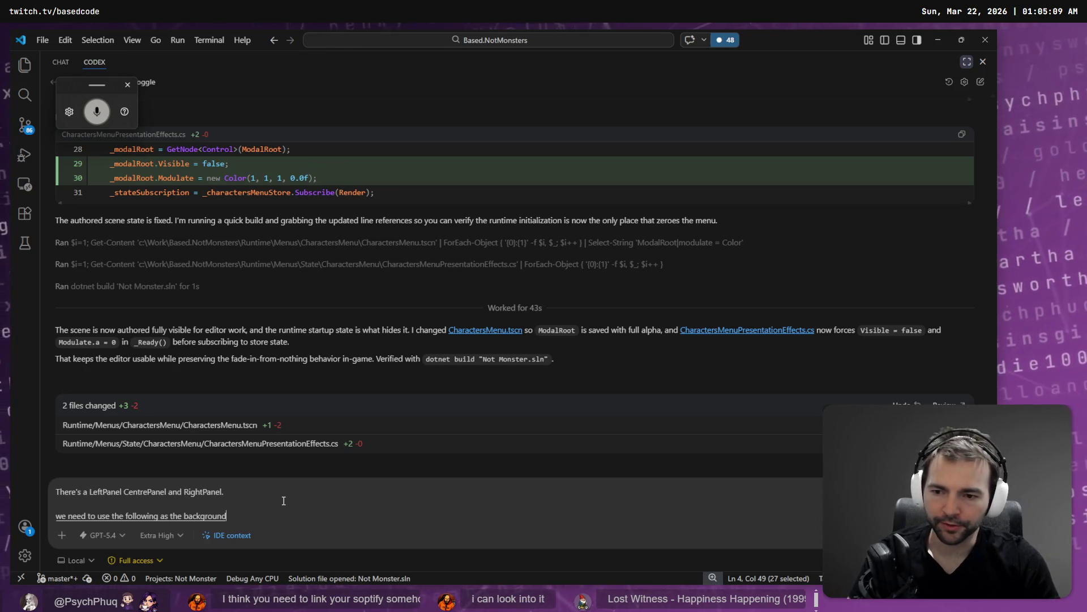
{"action": "key", "text": "alt+Tab"}
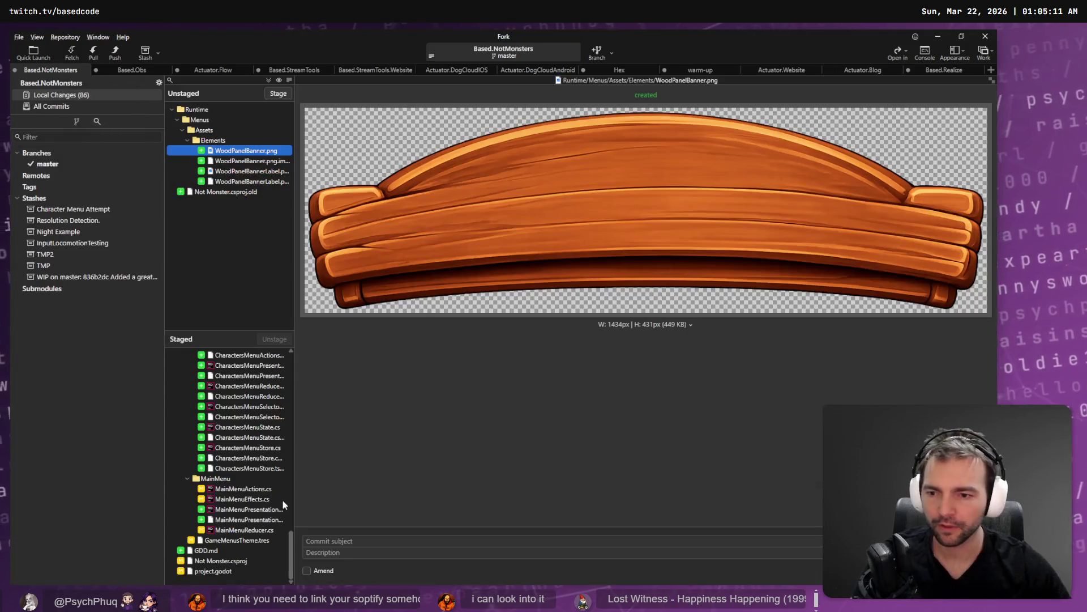
{"action": "right_click", "coordinate": [235, 150]}
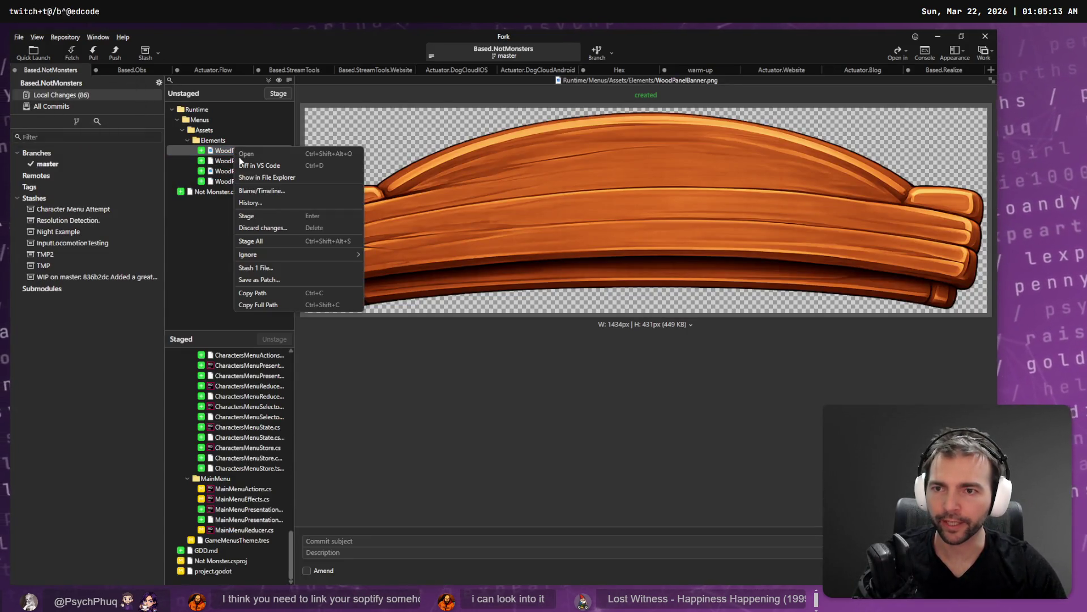
{"action": "left_click", "coordinate": [255, 292]}
{"action": "key", "text": "alt+Tab"}
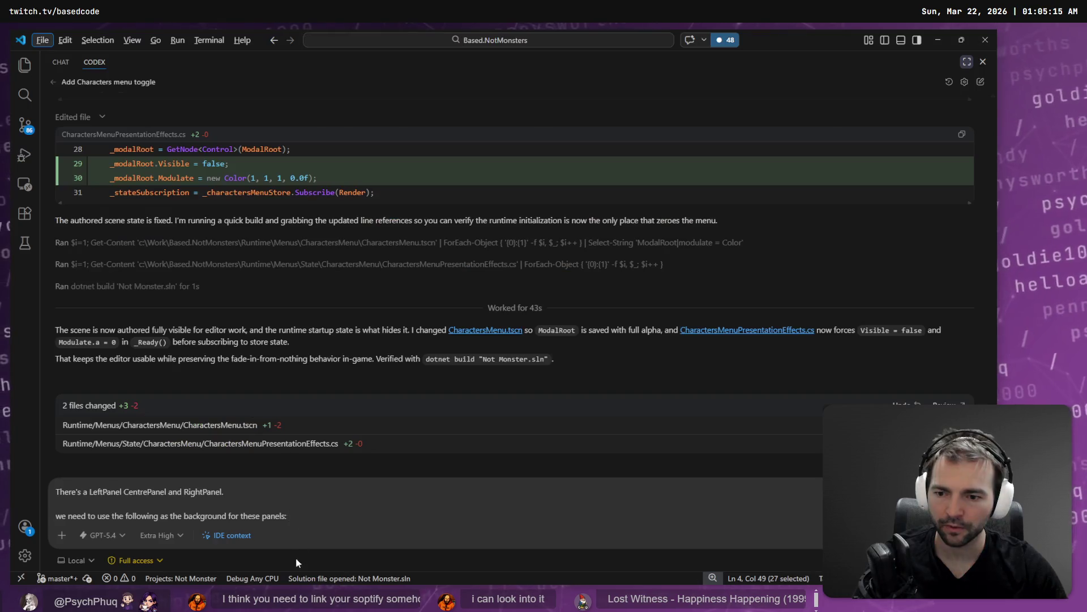
{"action": "key", "text": "BackSpace"}
{"action": "key", "text": "BackSpace"}
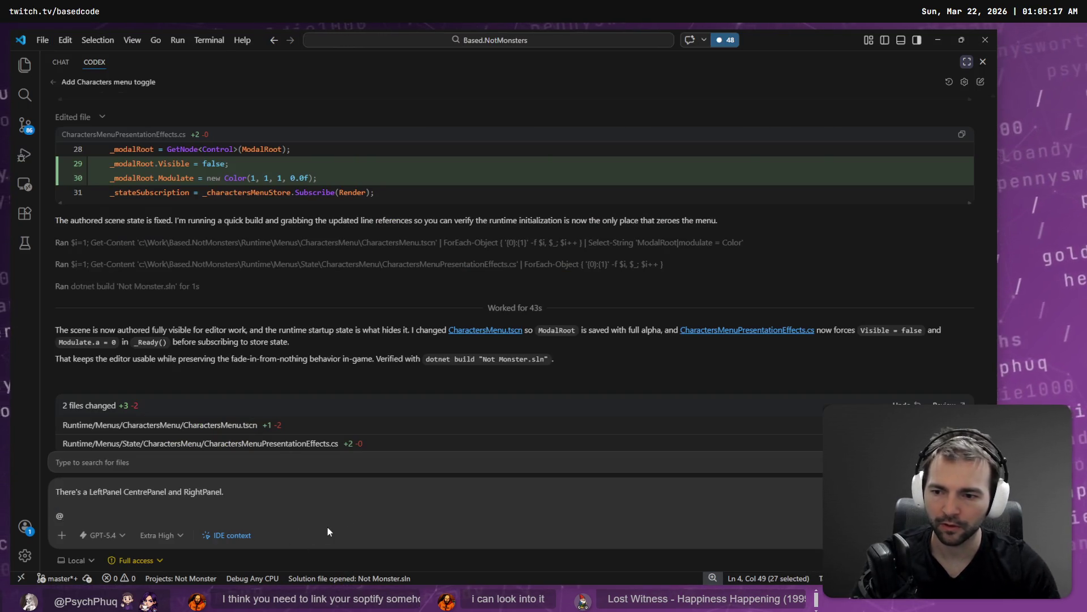
{"action": "type", "text": ": @Wo"}
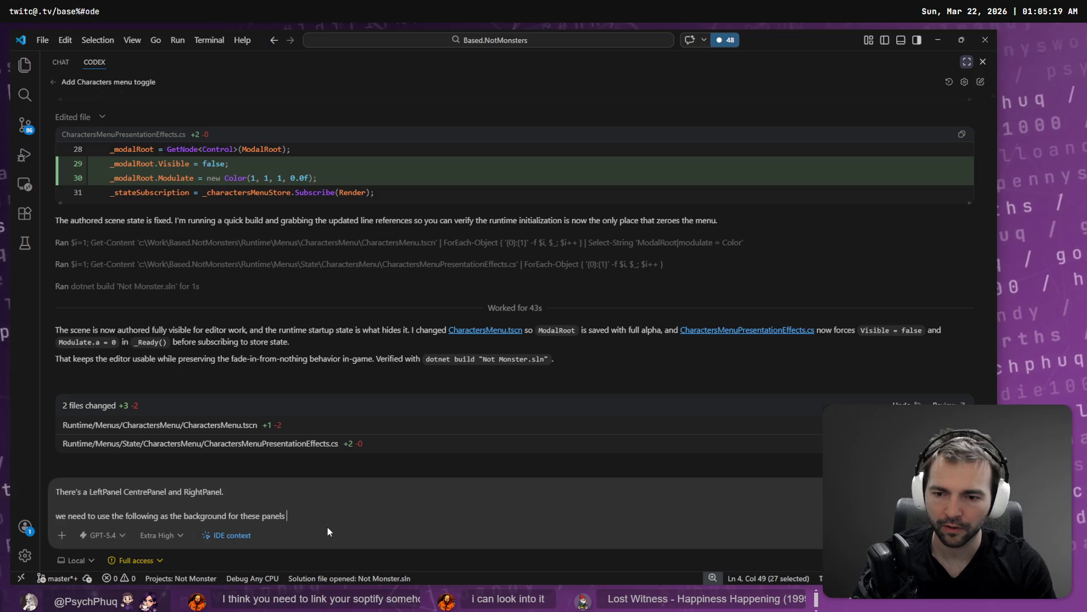
{"action": "type", "text": "odPanelBaner"}
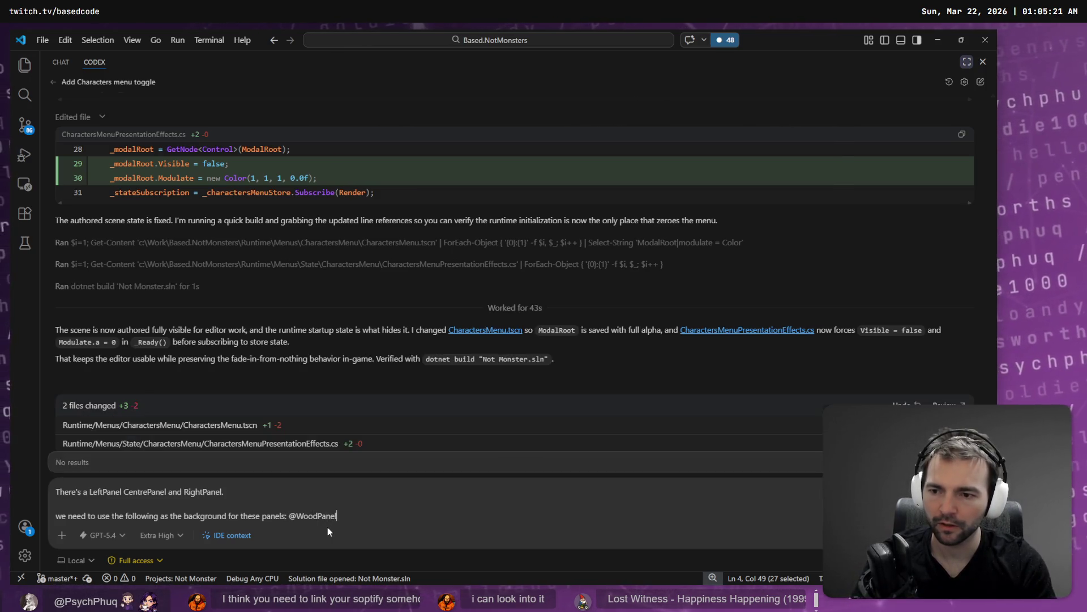
{"action": "key", "text": "BackSpace"}
{"action": "key", "text": "BackSpace"}
{"action": "key", "text": "BackSpace"}
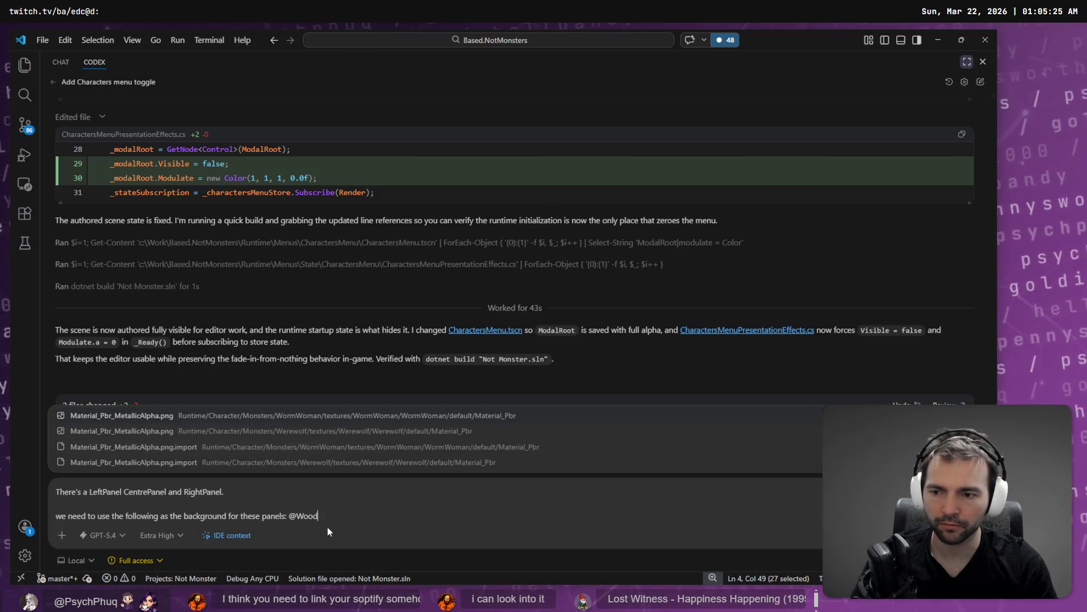
{"action": "type", "text": "Panel"}
{"action": "key", "text": "BackSpace"}
{"action": "key", "text": "BackSpace"}
{"action": "key", "text": "BackSpace"}
{"action": "left_click", "coordinate": [19, 66]}
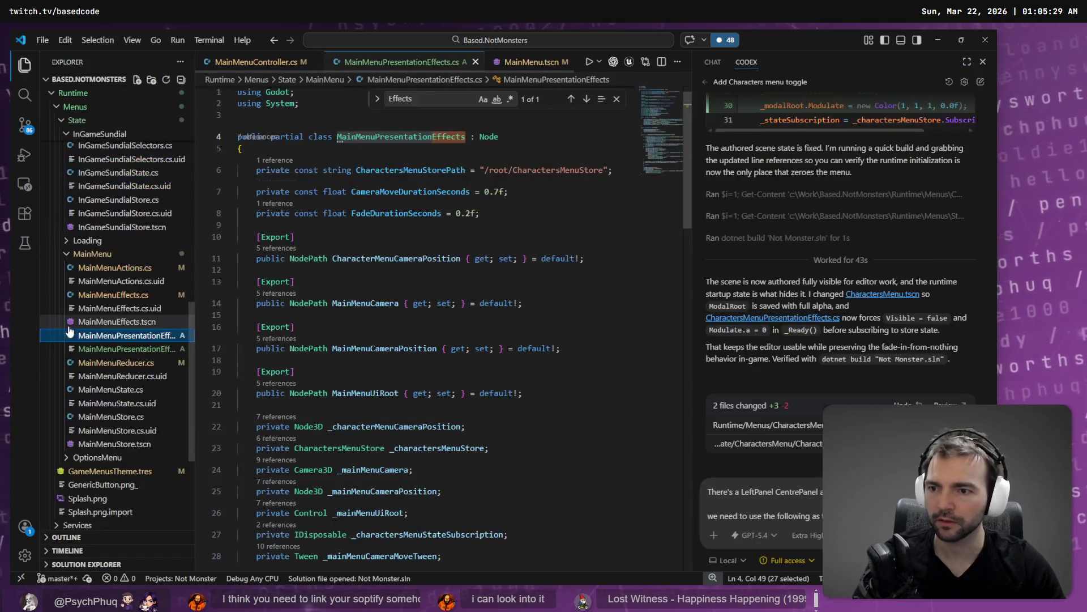
Step: In Explorer, expand Menus/Assets/Elements and copy WoodPanelBackgrond.png's path
{"action": "scroll", "coordinate": [67, 337], "scroll_direction": "up", "scroll_amount": 6}
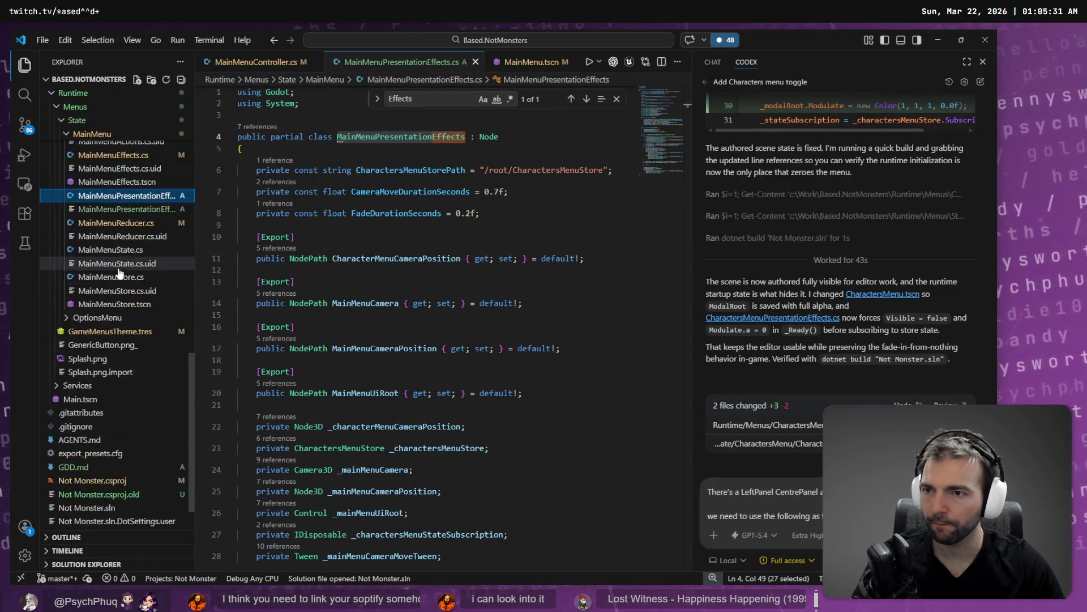
{"action": "scroll", "coordinate": [126, 292], "scroll_direction": "up", "scroll_amount": 4}
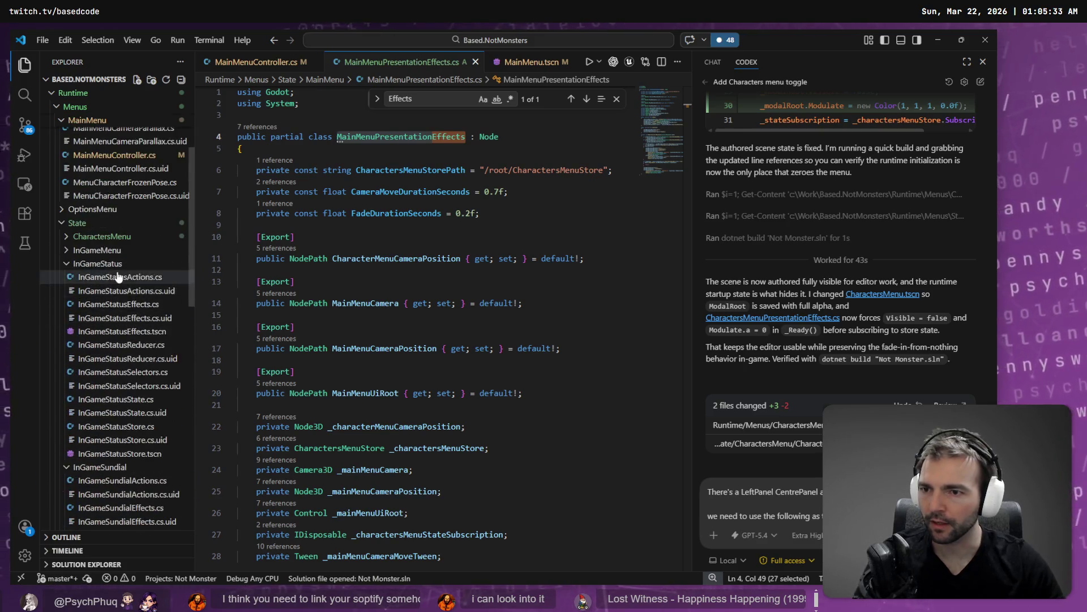
{"action": "left_click", "coordinate": [69, 290]}
{"action": "left_click", "coordinate": [74, 249]}
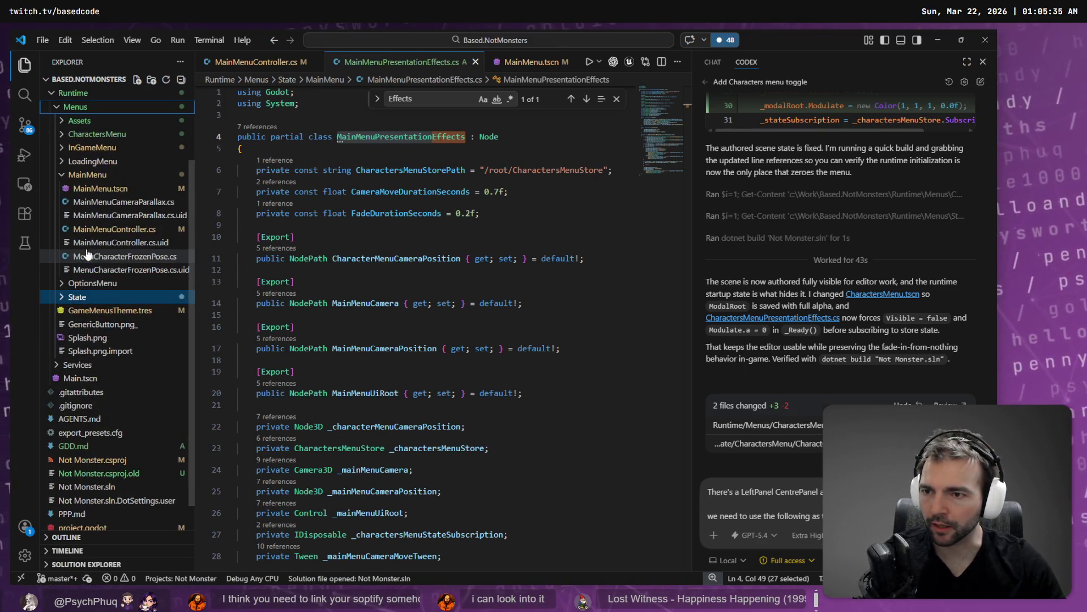
{"action": "left_click", "coordinate": [99, 176]}
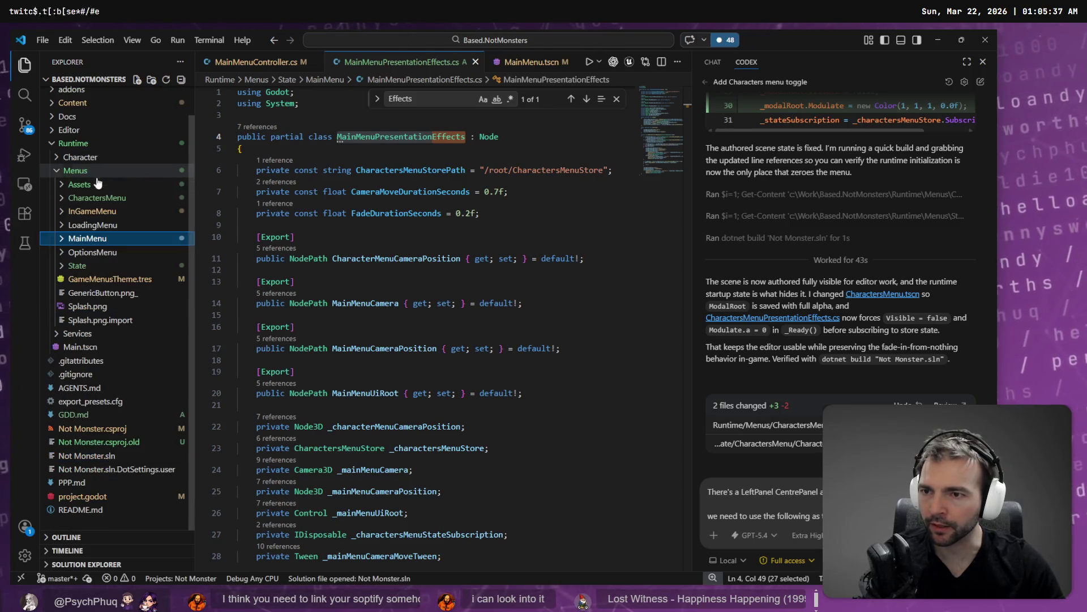
{"action": "left_click", "coordinate": [76, 184]}
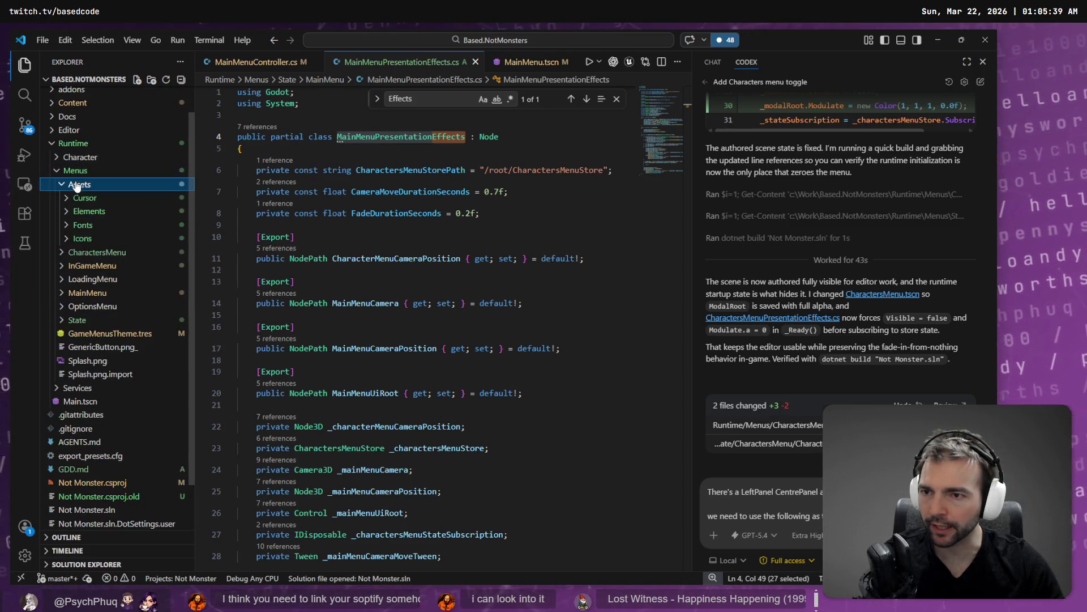
{"action": "left_click", "coordinate": [86, 211]}
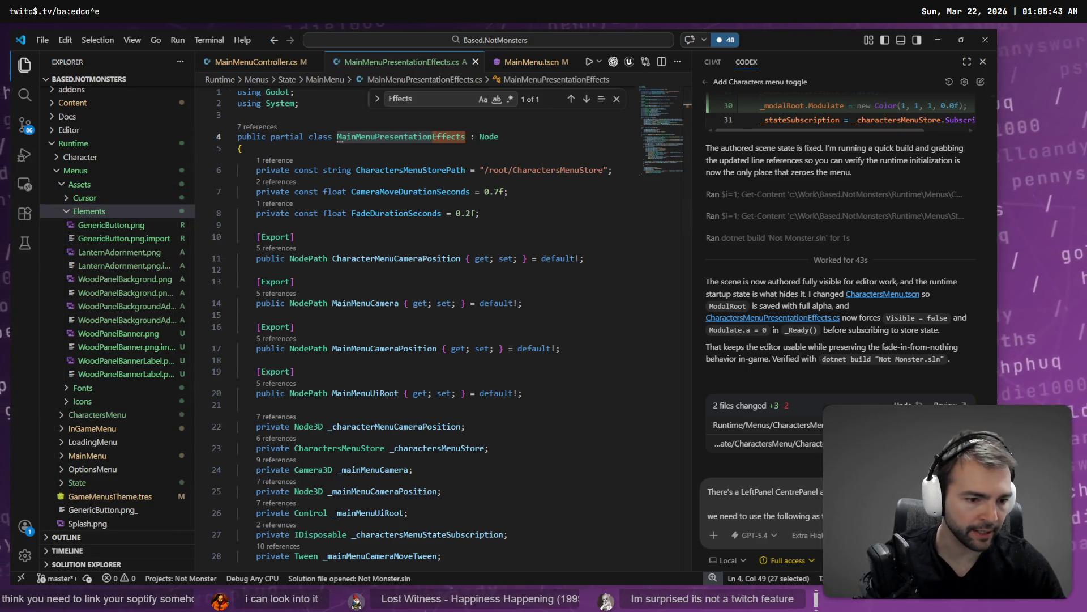
{"action": "left_click_drag", "start_coordinate": [103, 272], "coordinate": [487, 340]}
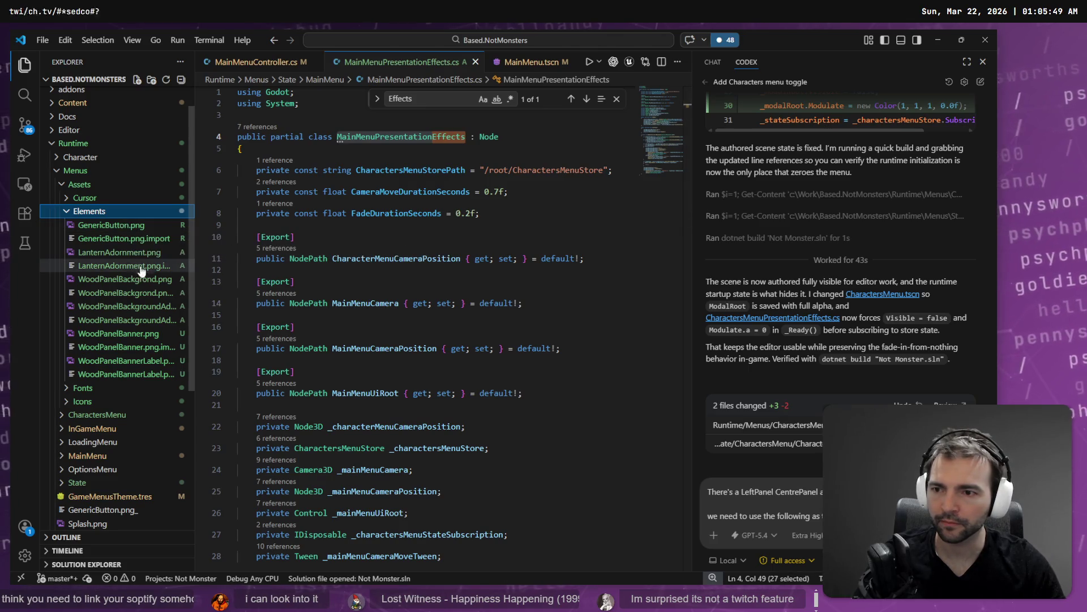
{"action": "right_click", "coordinate": [105, 252]}
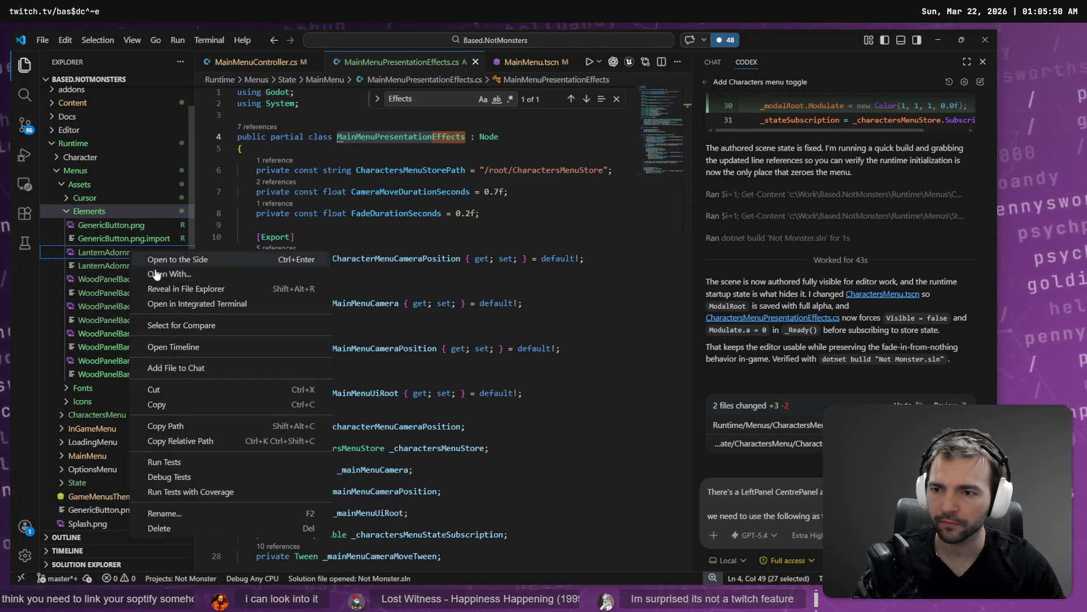
{"action": "left_click", "coordinate": [101, 281]}
Step: Paste the WoodPanelBackgrond.png path after a '>' in the Codex message and send it
{"action": "left_click", "coordinate": [762, 516]}
{"action": "key", "text": "ctrl+v"}
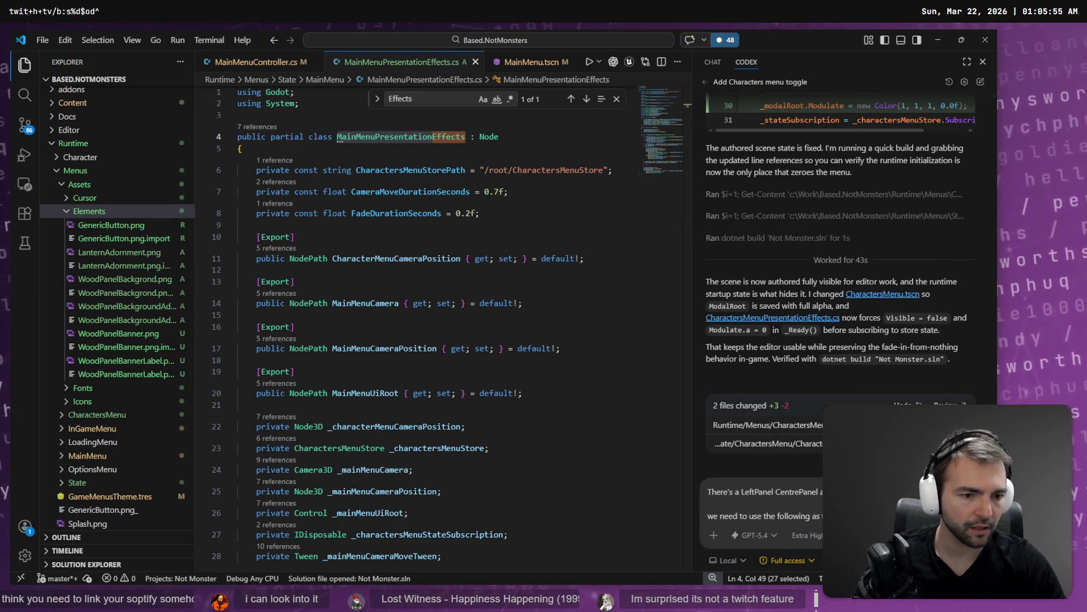
{"action": "key", "text": "ctrl+v"}
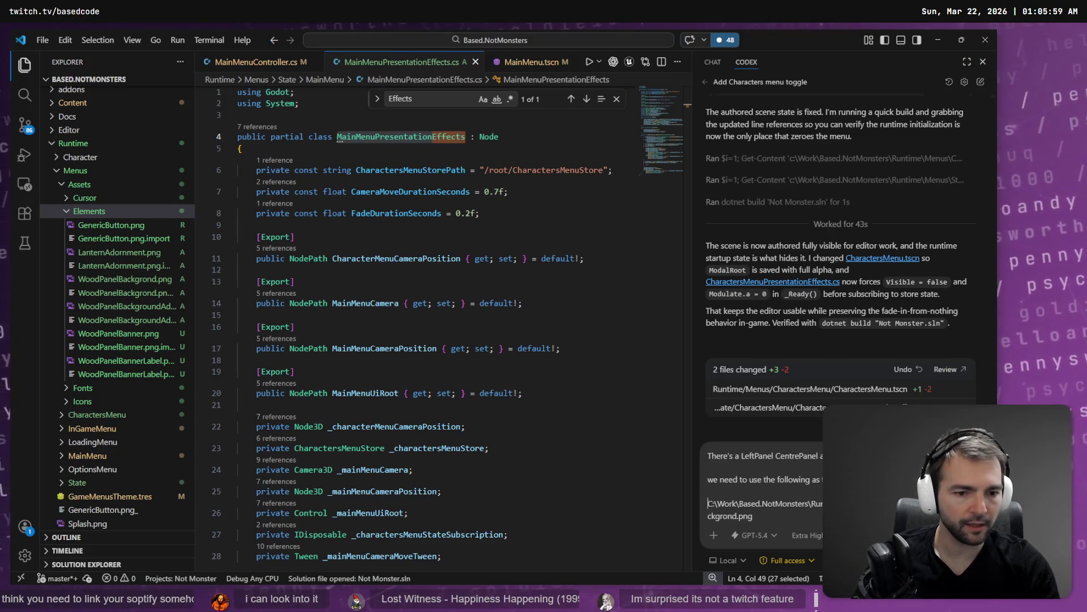
{"action": "type", "text": ">"}
{"action": "key", "text": "shift+Return"}
{"action": "key", "text": "BackSpace"}
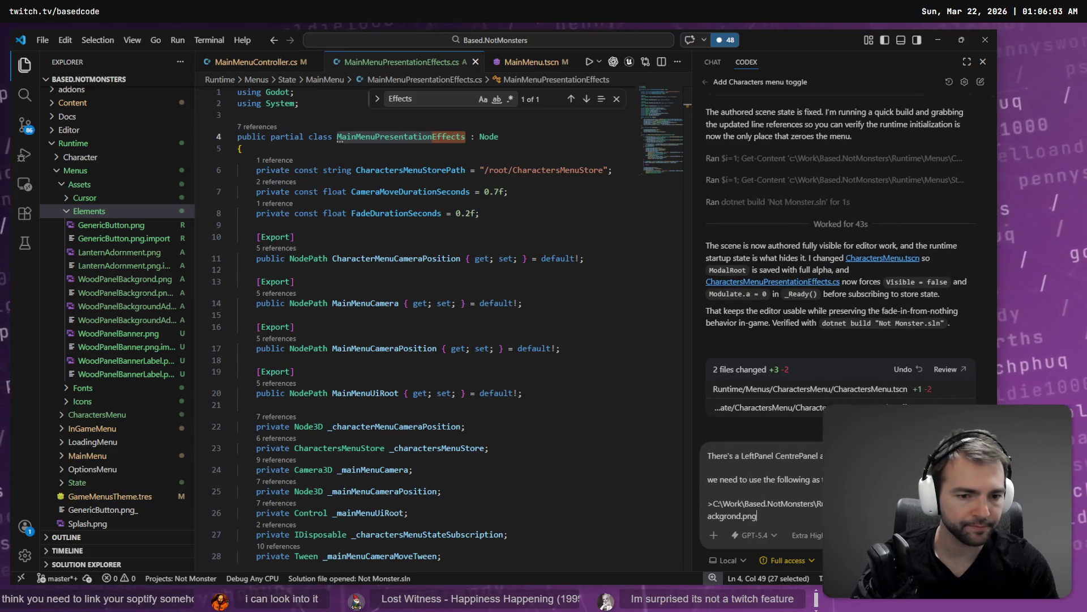
{"action": "key", "text": "Return"}
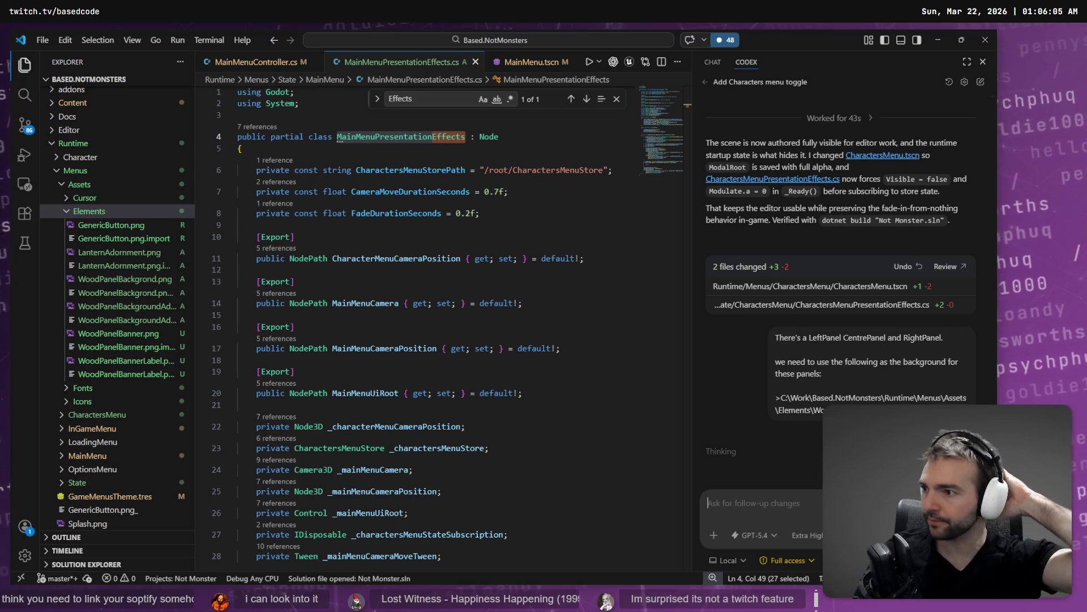
Step: Maximize the Codex chat in VS Code to read its progress, then return to Godot
{"action": "key", "text": "alt+Tab"}
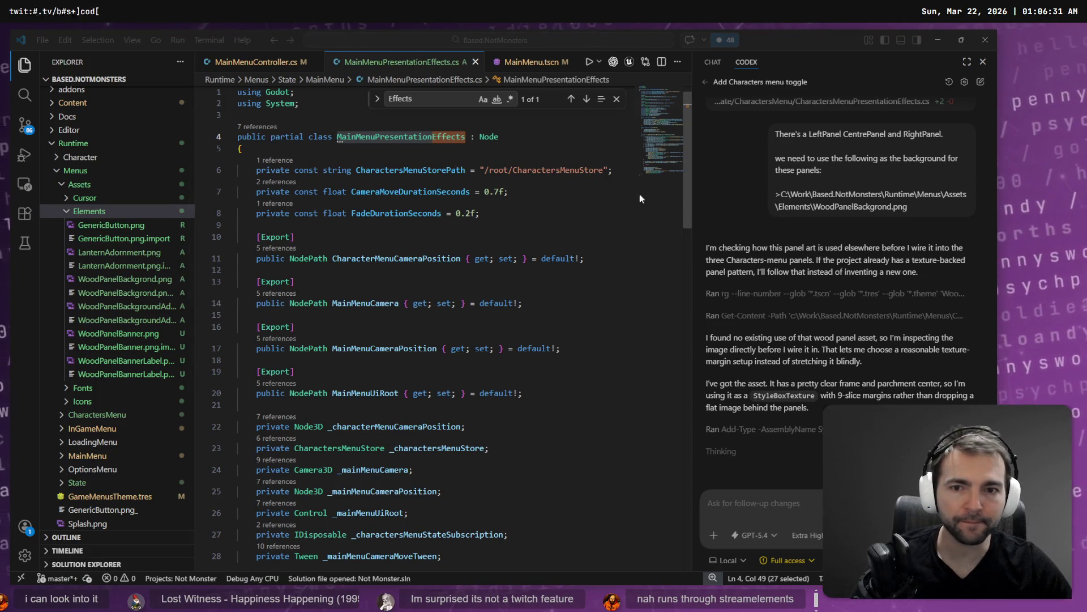
{"action": "left_click", "coordinate": [966, 62]}
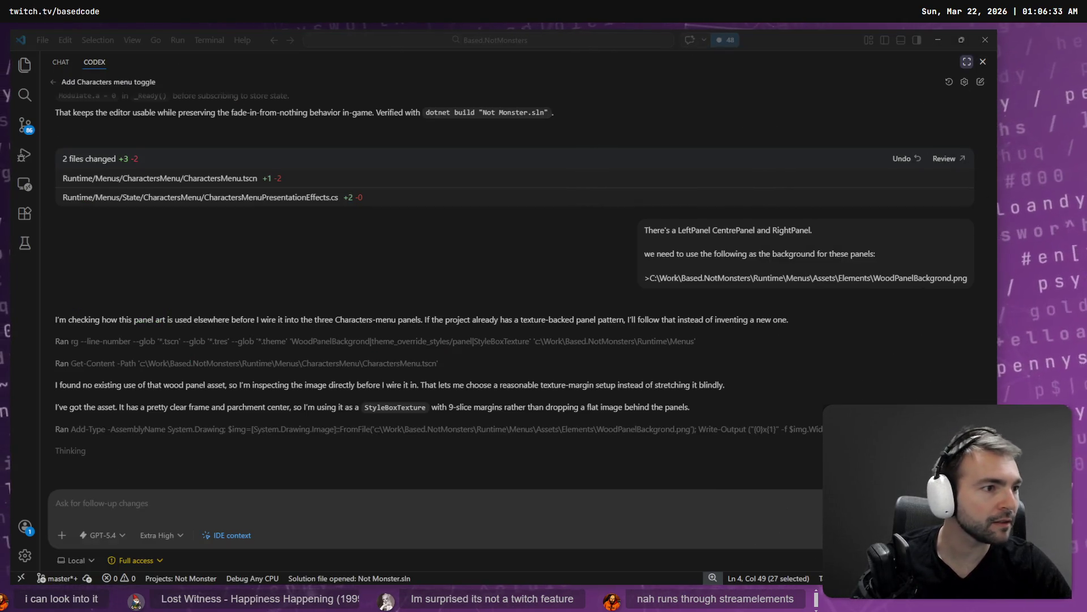
{"action": "key", "text": "alt+Tab"}
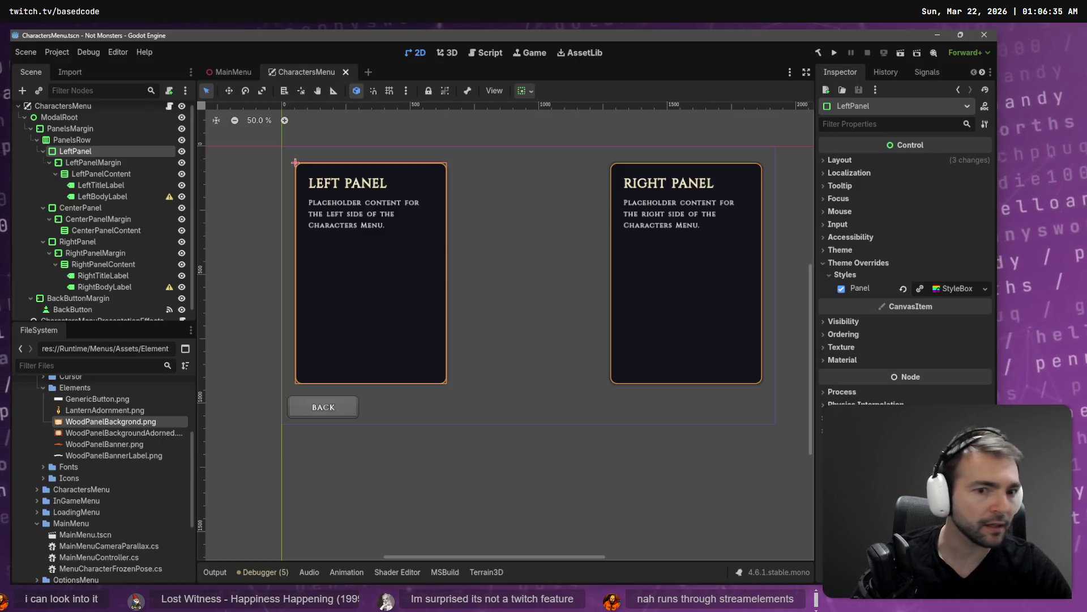
Step: Open the MainMenu scene, move MainMenuPresentationEffects higher in the tree, and deselect it
{"action": "left_click", "coordinate": [226, 69]}
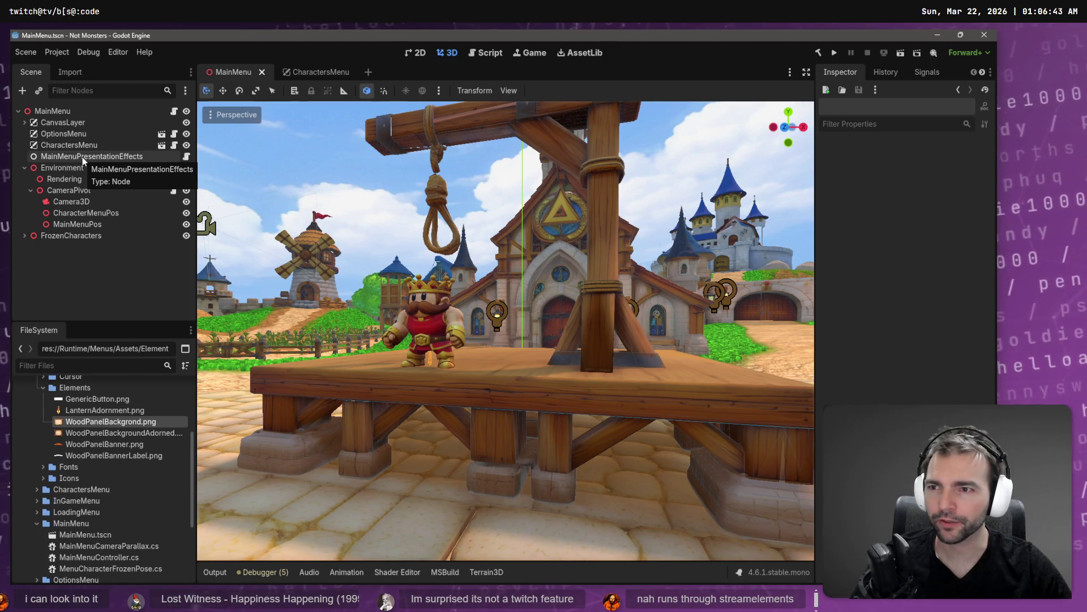
{"action": "left_click_drag", "start_coordinate": [63, 157], "coordinate": [67, 118]}
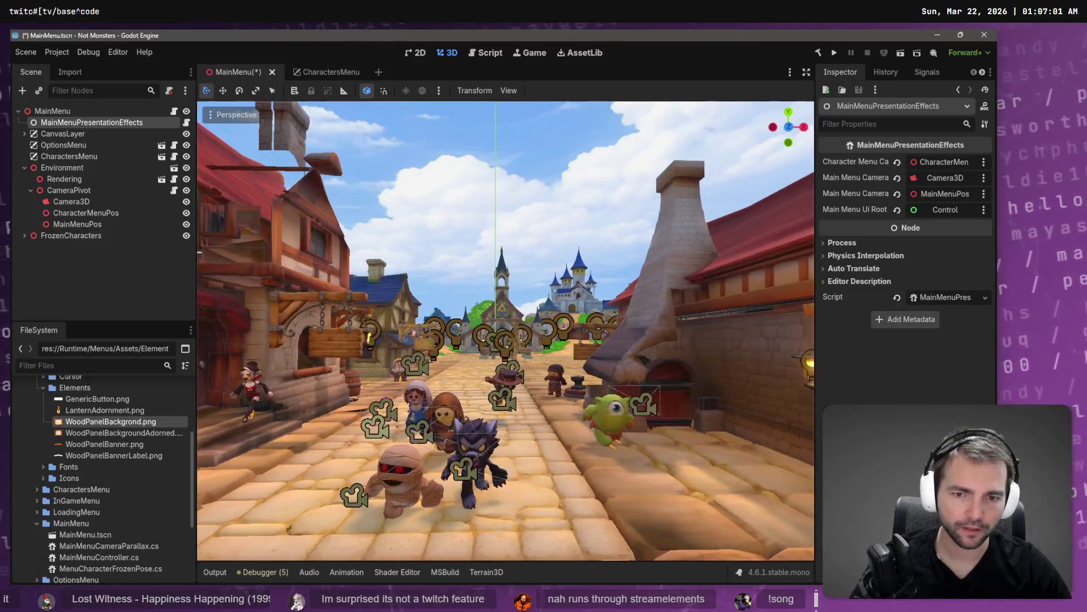
{"action": "left_click", "coordinate": [482, 206]}
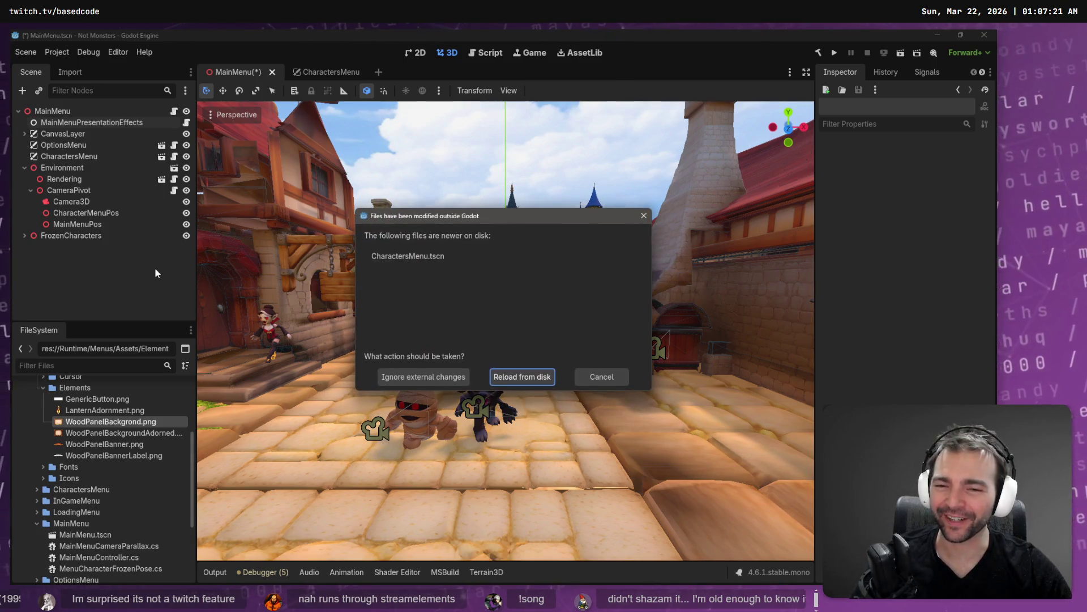
Step: Reload CharactersMenu from disk, close both scenes without saving, and filter to MainMenu.tscn
{"action": "left_click", "coordinate": [524, 376]}
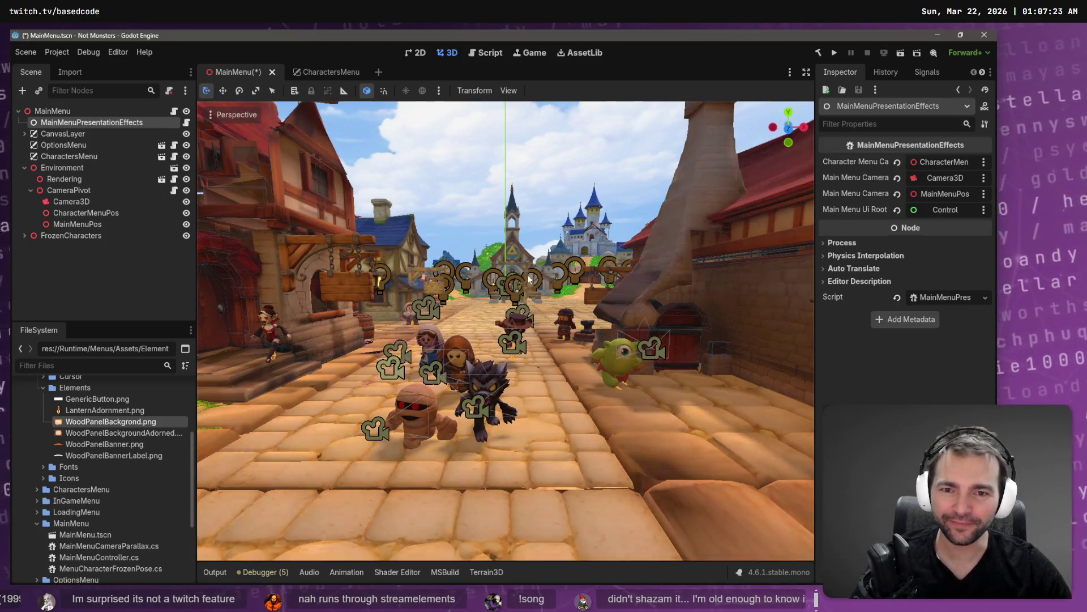
{"action": "left_click", "coordinate": [272, 72]}
{"action": "left_click", "coordinate": [576, 337]}
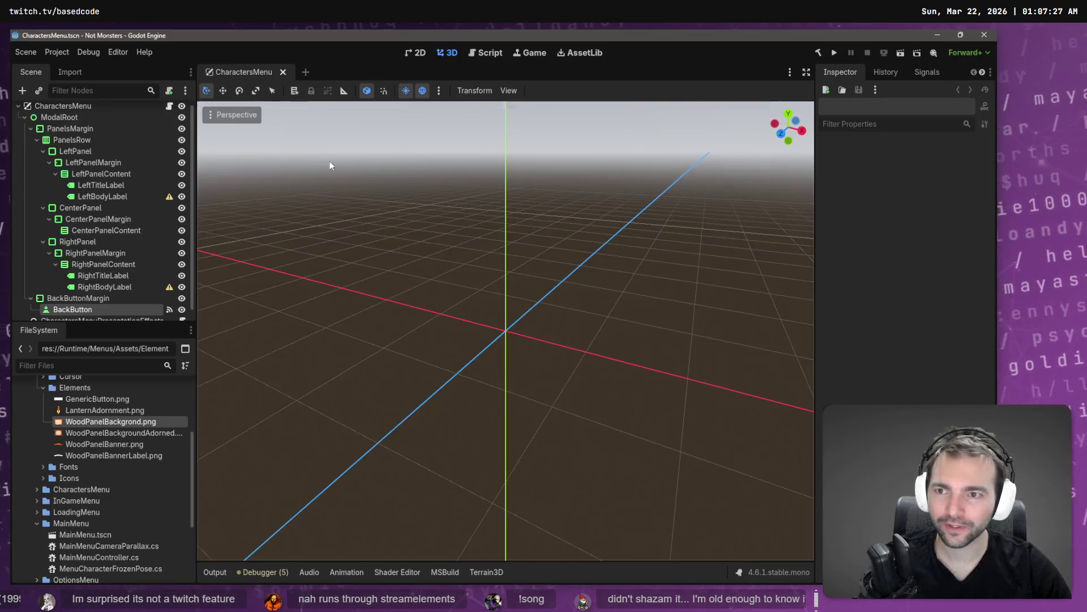
{"action": "middle_click", "coordinate": [243, 72]}
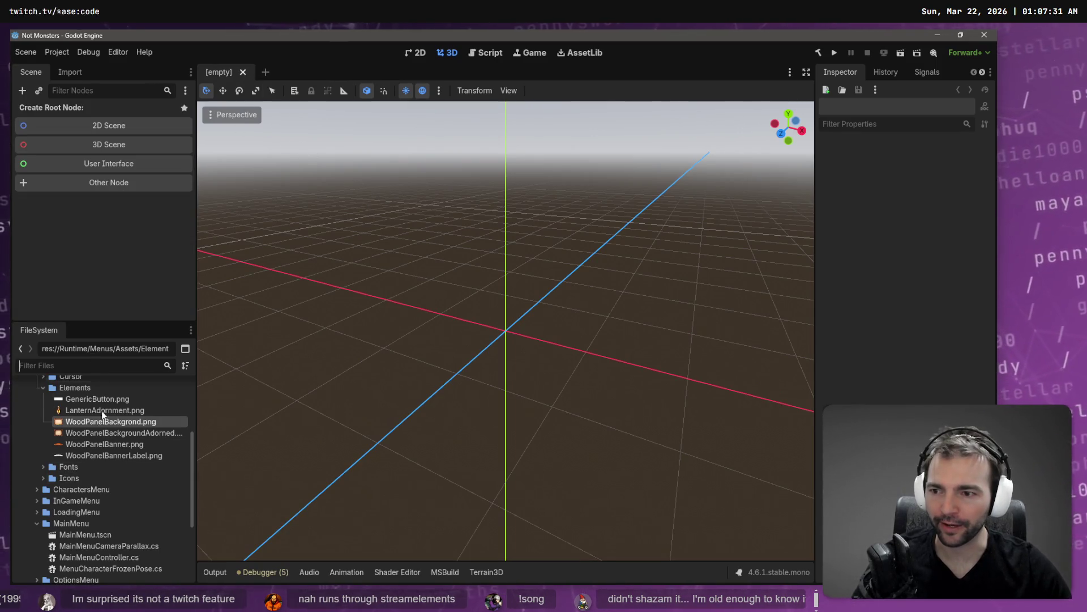
{"action": "type", "text": "MainMenu"}
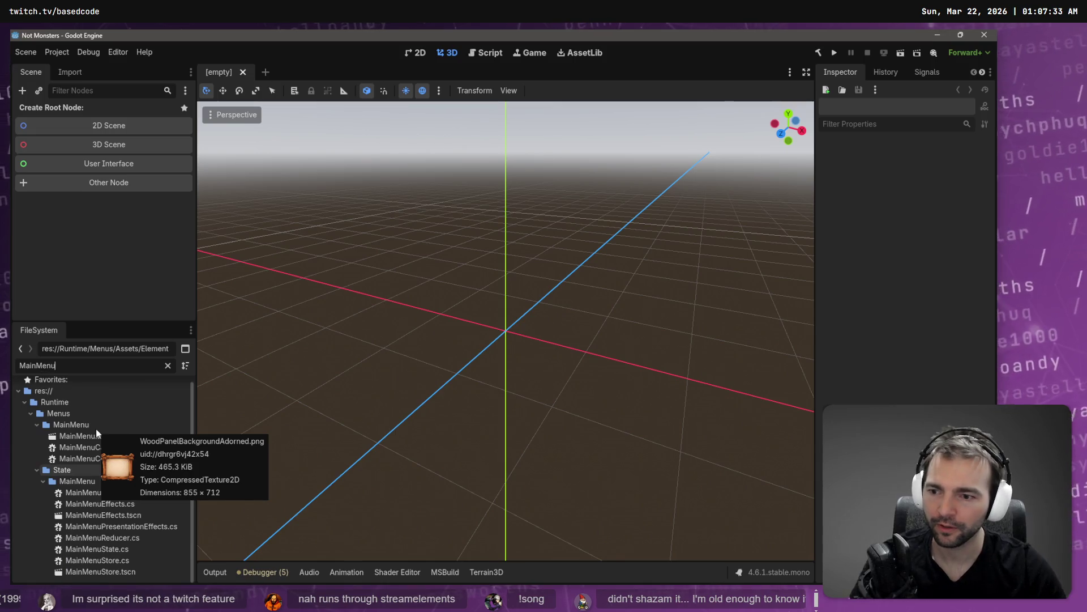
{"action": "left_click", "coordinate": [97, 438]}
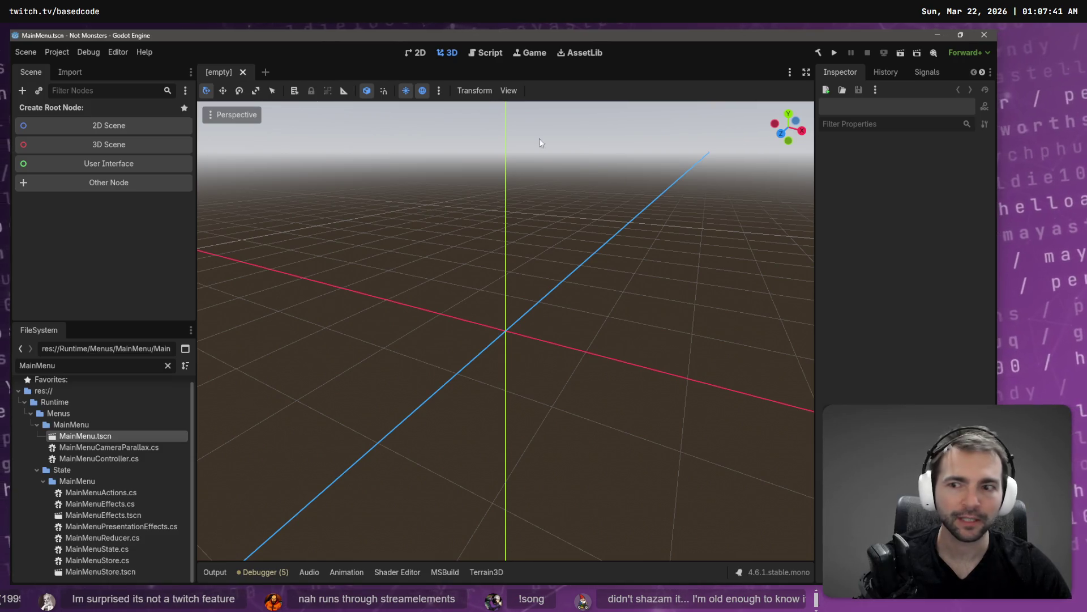
Step: Run the game, visit the Characters screen and go back, then stop, rerun and stop it
{"action": "key", "text": "F5"}
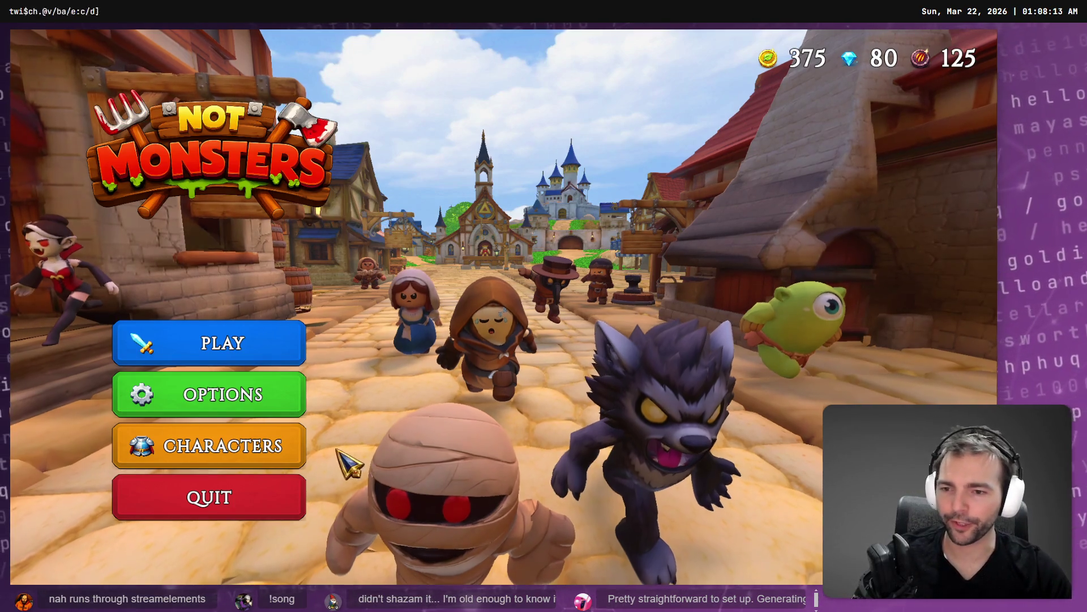
{"action": "left_click", "coordinate": [306, 452]}
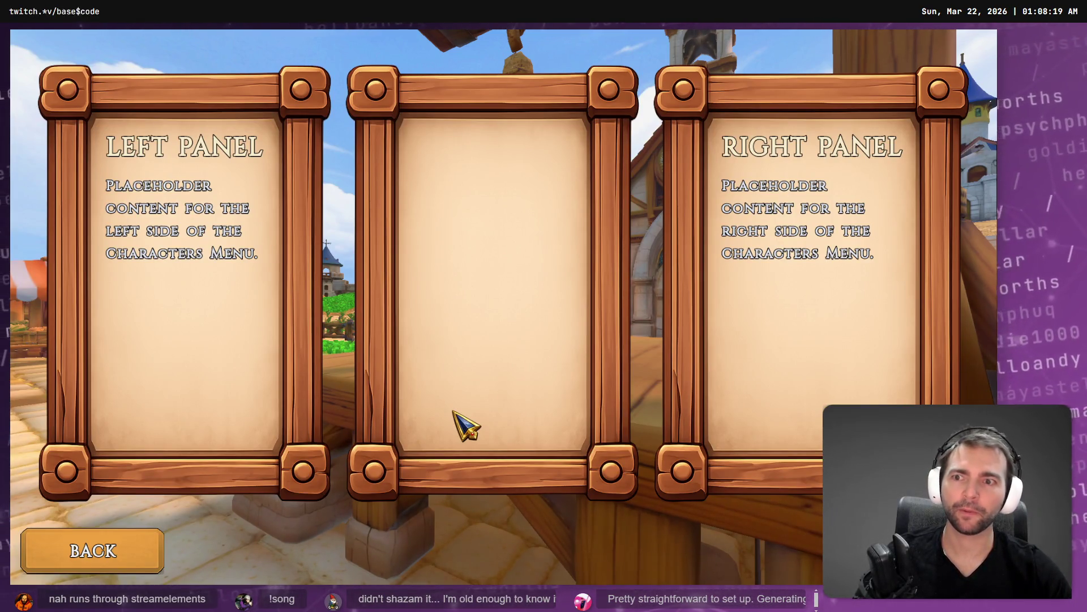
{"action": "left_click", "coordinate": [128, 551]}
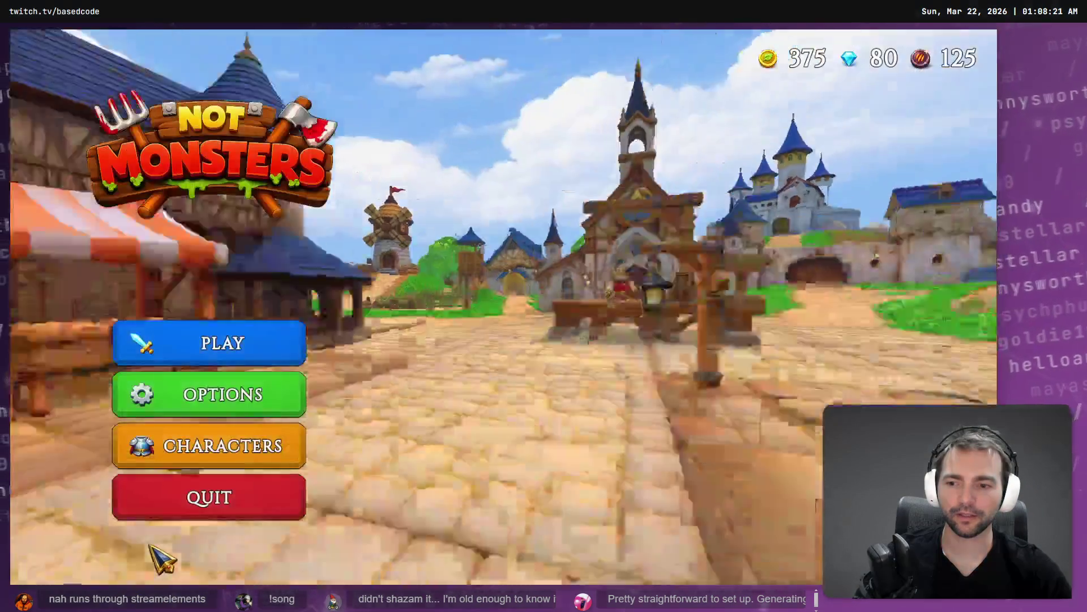
{"action": "key", "text": "F8"}
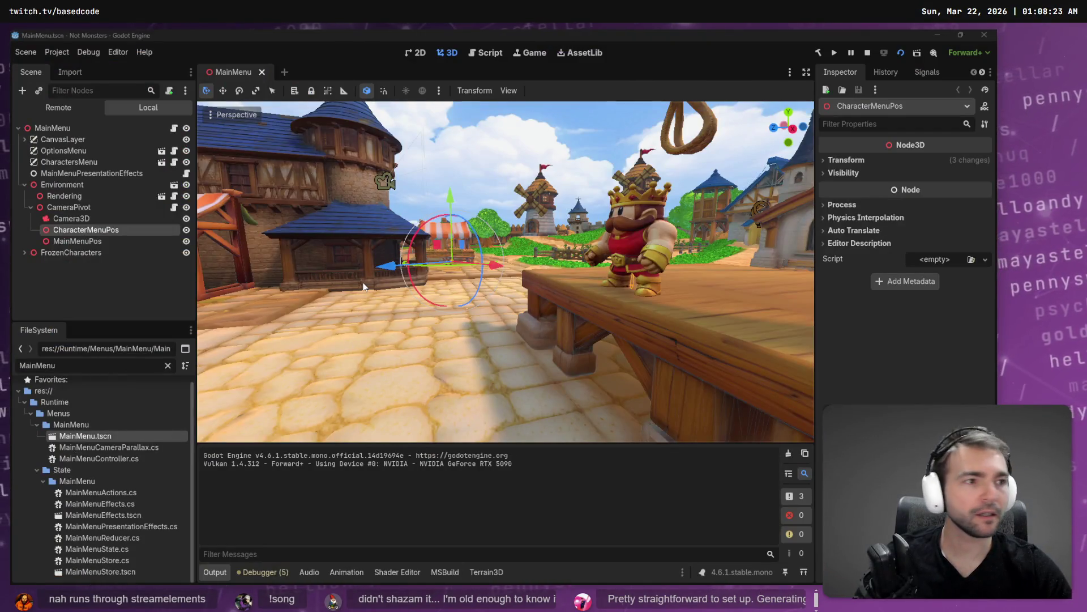
{"action": "key", "text": "F5"}
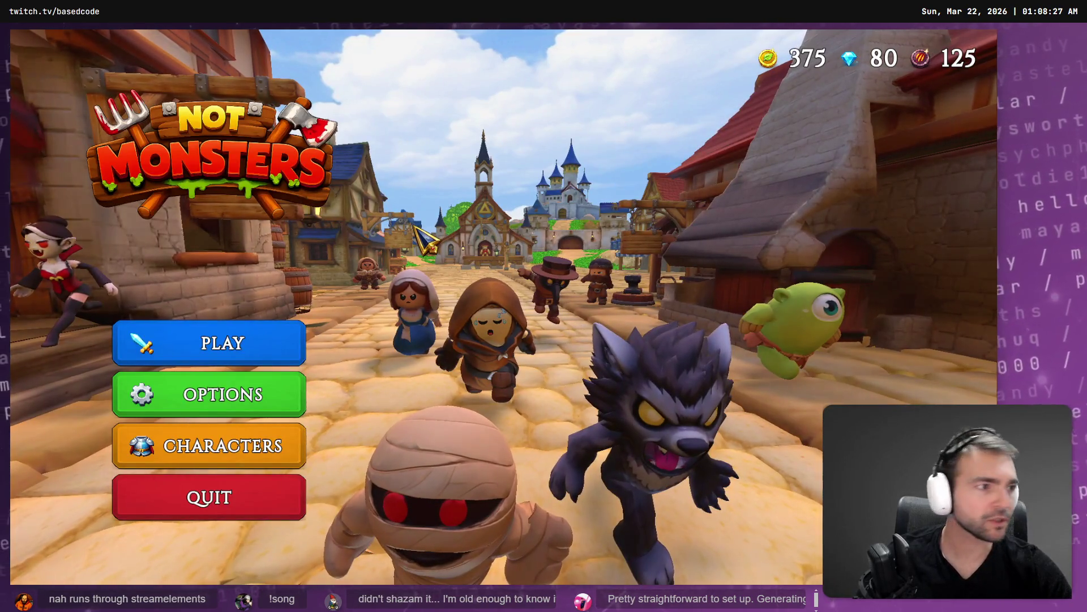
{"action": "key", "text": "F8"}
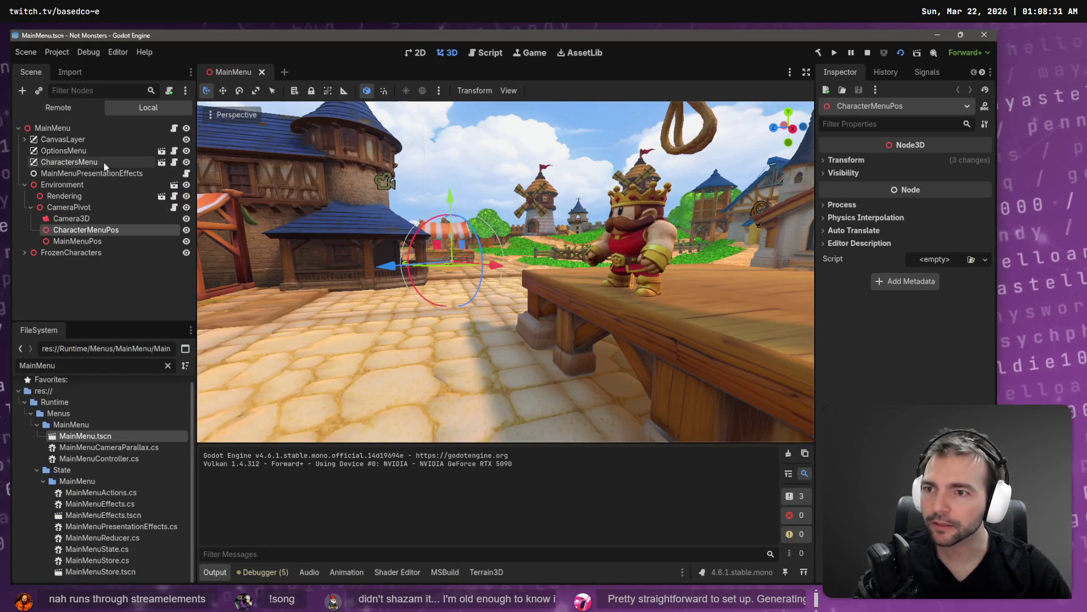
Step: Open CharactersMenu and toggle CenterPanel's Panel style override off and on, inspecting its options
{"action": "left_click", "coordinate": [161, 164]}
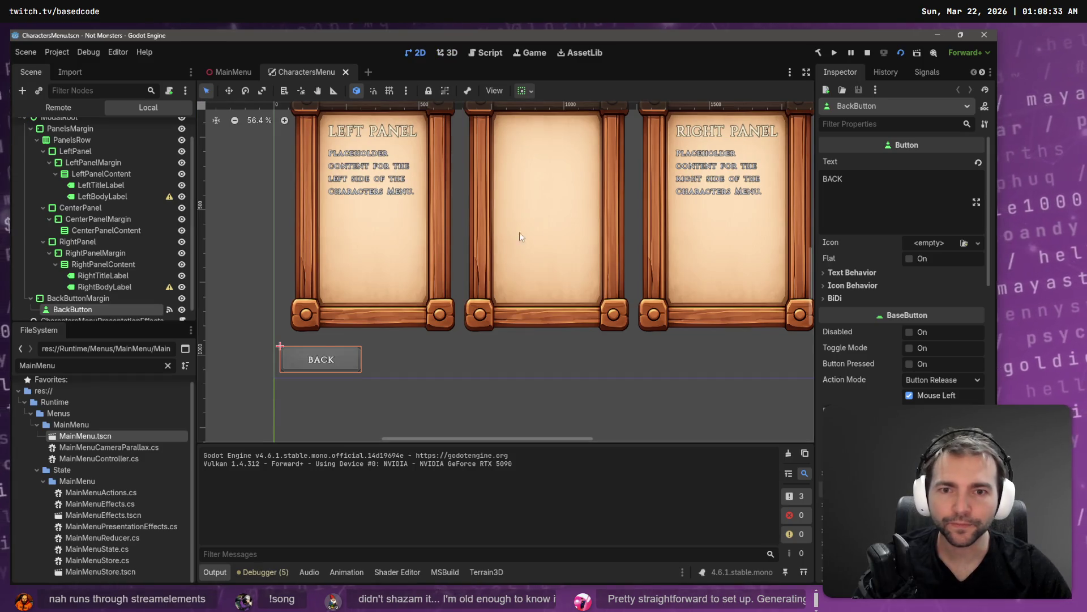
{"action": "left_click", "coordinate": [91, 228]}
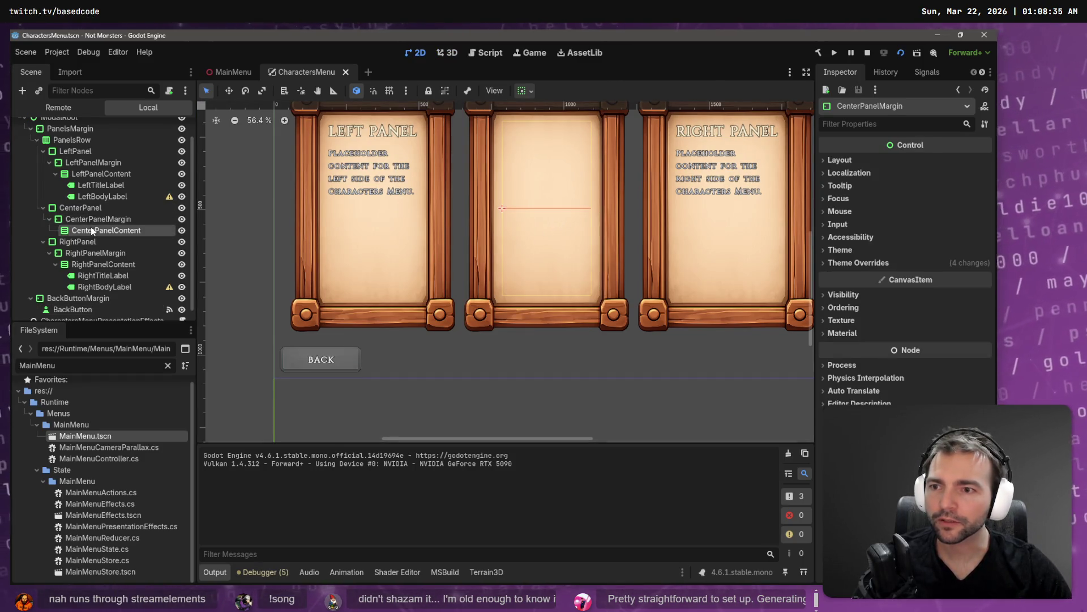
{"action": "left_click", "coordinate": [103, 220]}
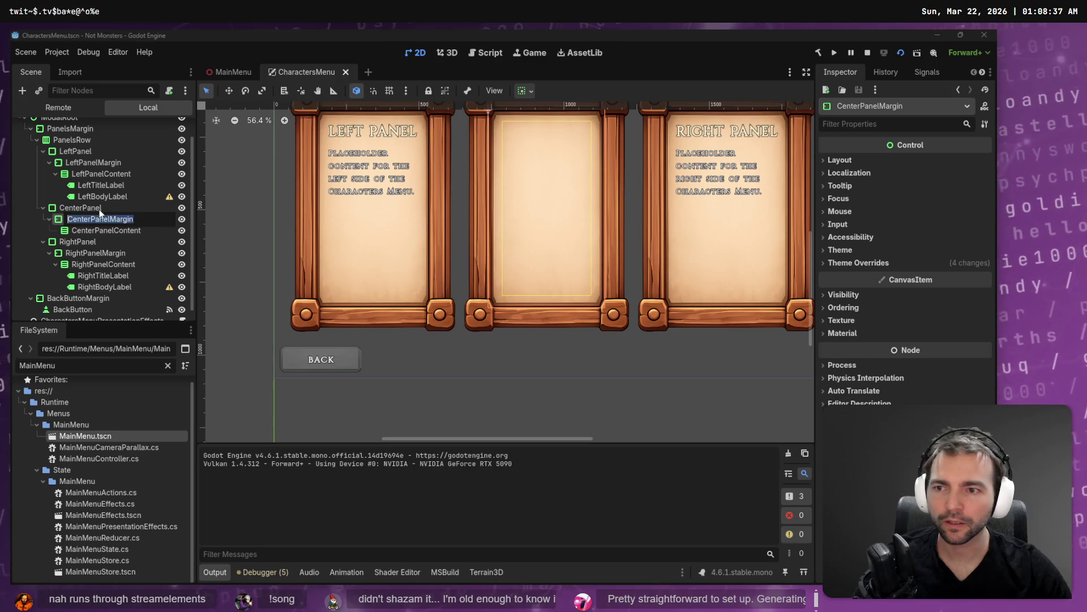
{"action": "left_click", "coordinate": [100, 209]}
{"action": "key", "text": "f"}
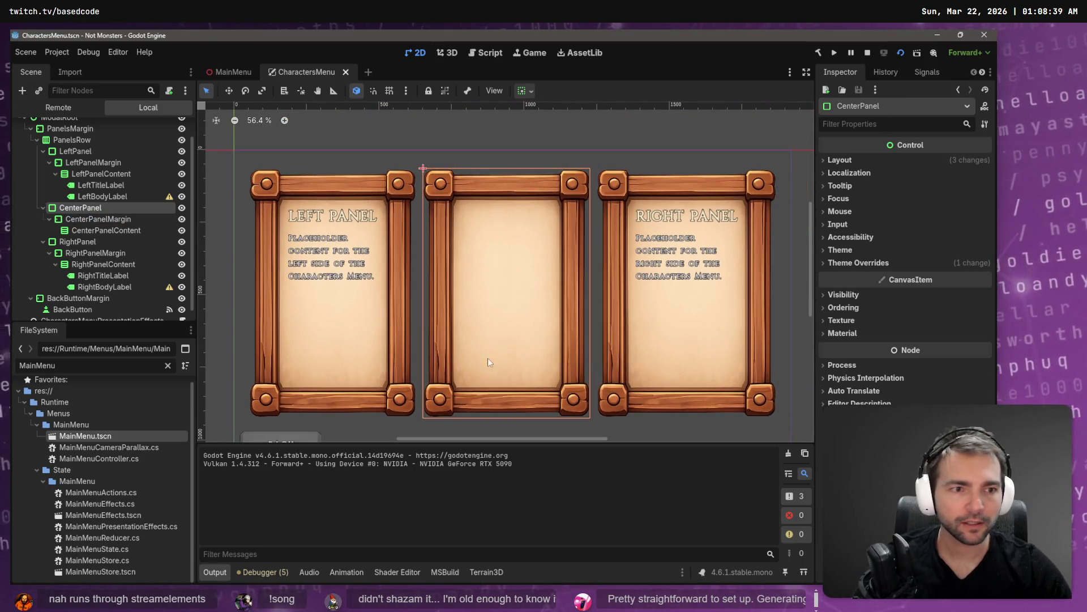
{"action": "left_click", "coordinate": [883, 263]}
{"action": "left_click", "coordinate": [876, 275]}
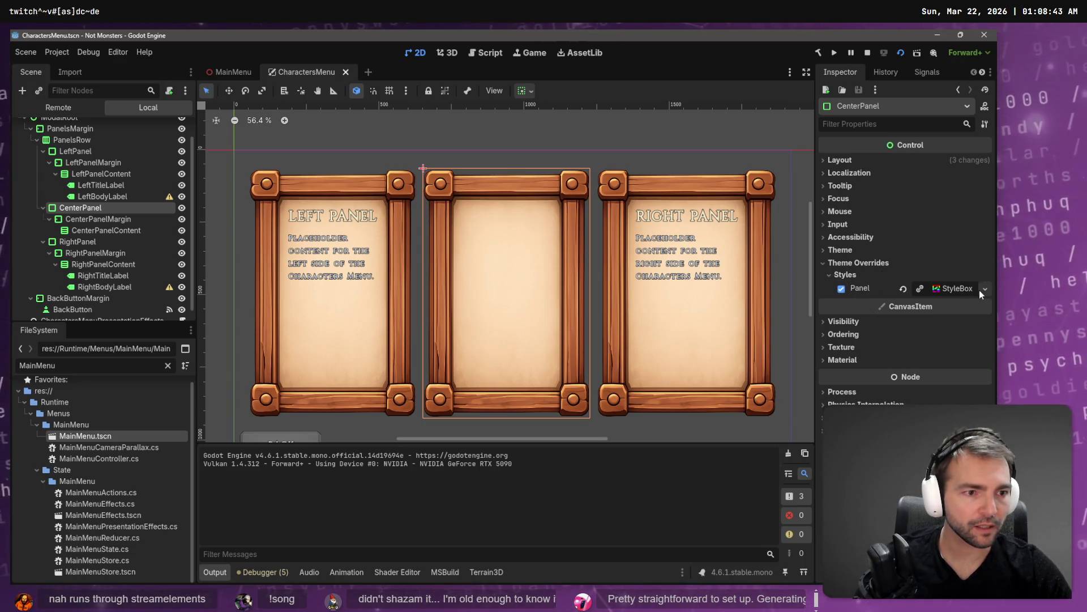
{"action": "left_click", "coordinate": [842, 289]}
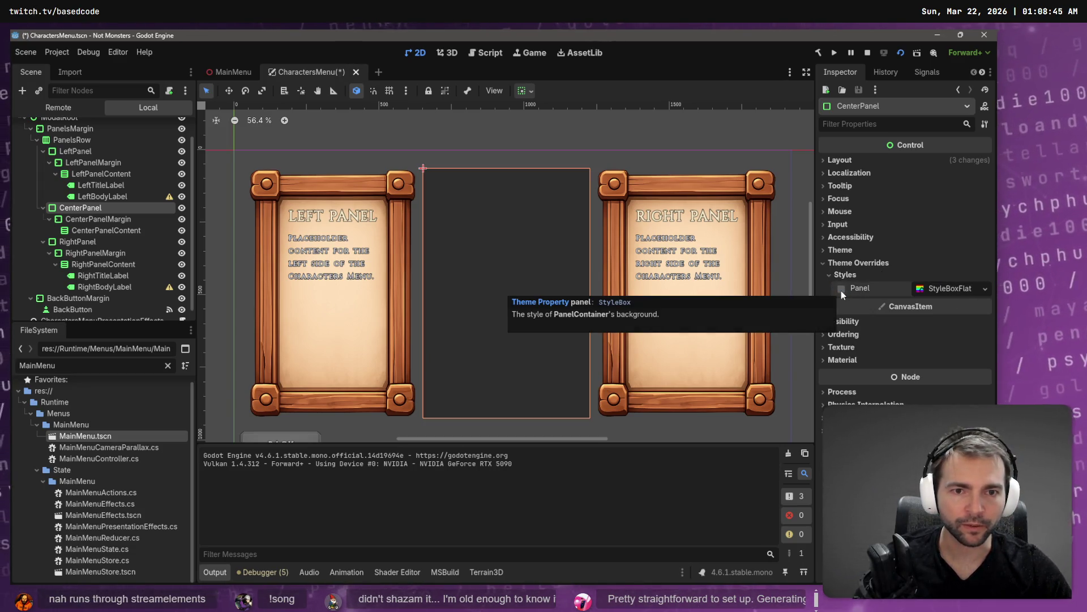
{"action": "left_click", "coordinate": [841, 290]}
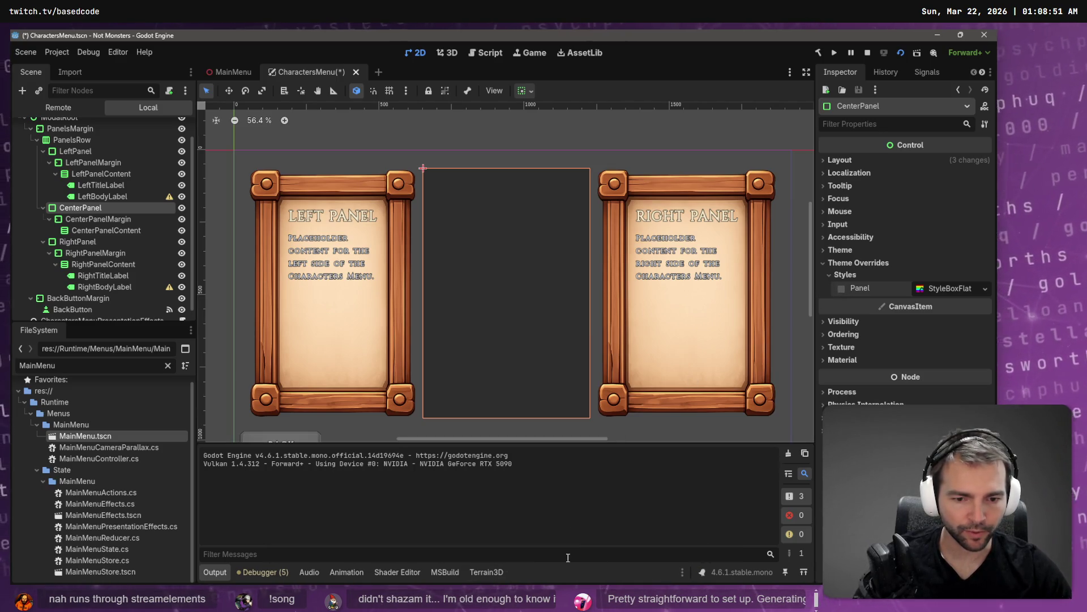
{"action": "left_click", "coordinate": [984, 289]}
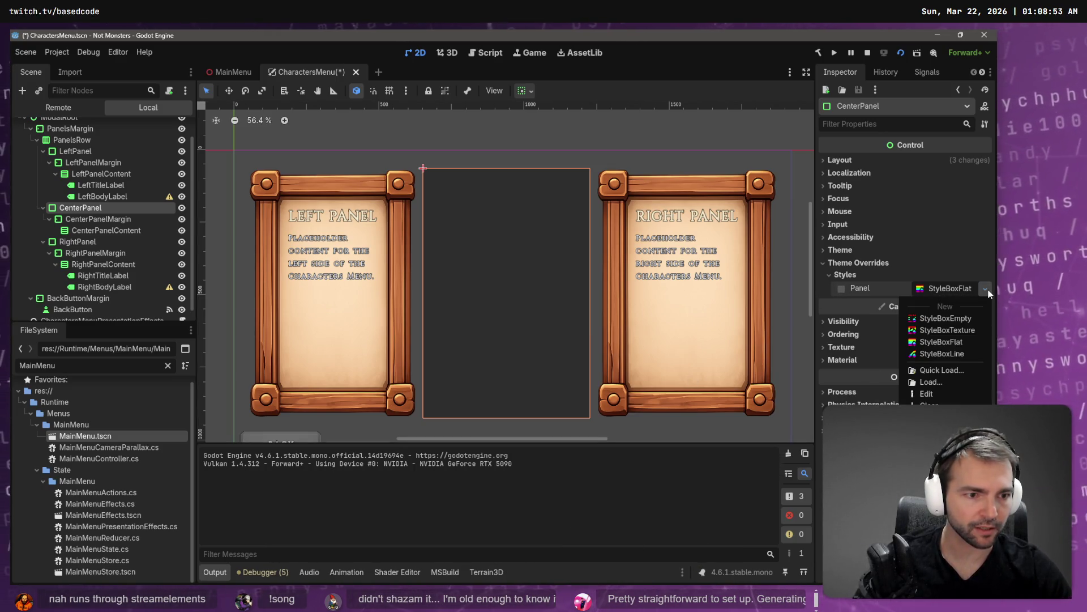
{"action": "key", "text": "Escape"}
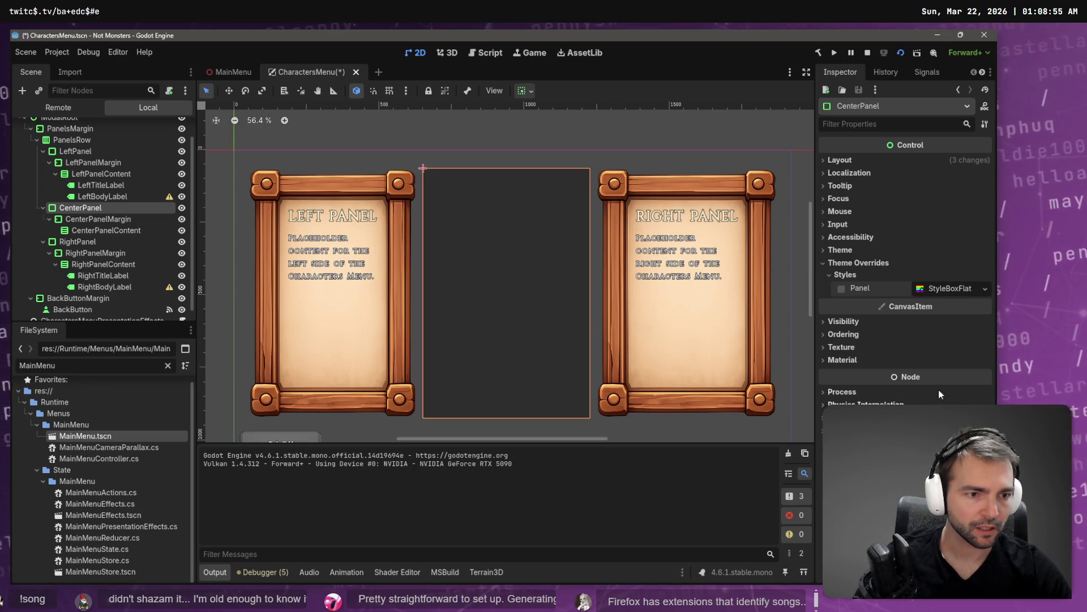
Step: Browse CenterPanelMargin's Theme, material, layout and margin constant overrides without changing them
{"action": "left_click", "coordinate": [519, 186]}
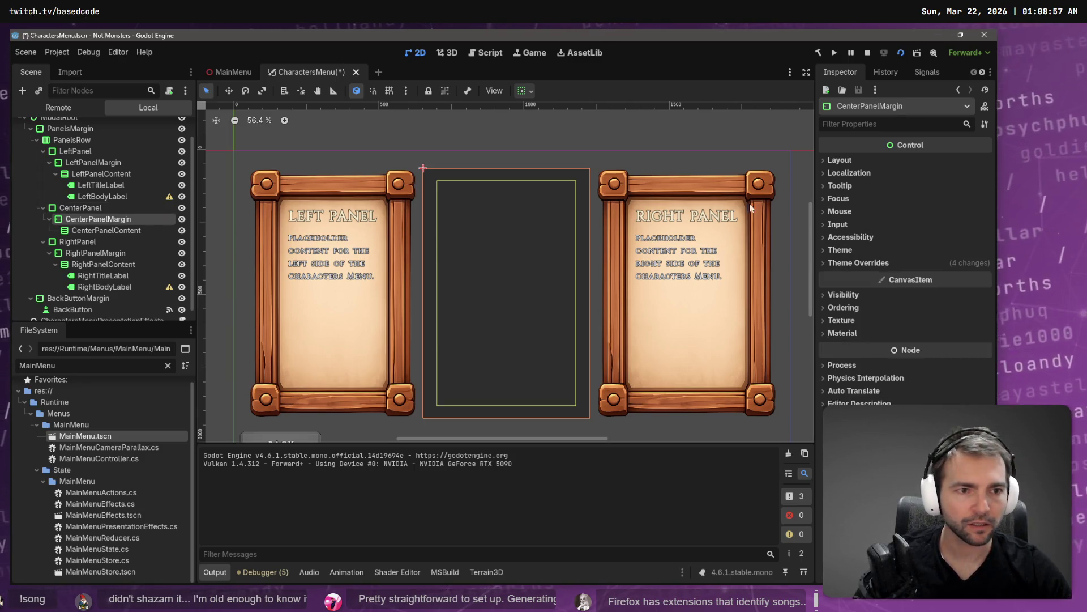
{"action": "left_click", "coordinate": [840, 250]}
{"action": "left_click", "coordinate": [848, 250]}
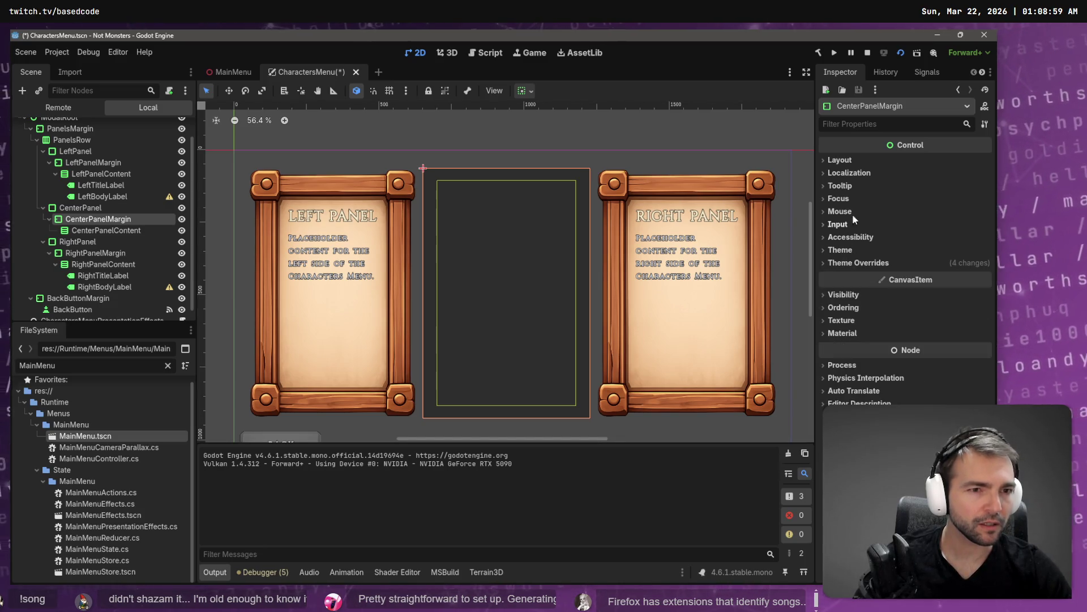
{"action": "left_click", "coordinate": [837, 334]}
{"action": "left_click", "coordinate": [837, 335]}
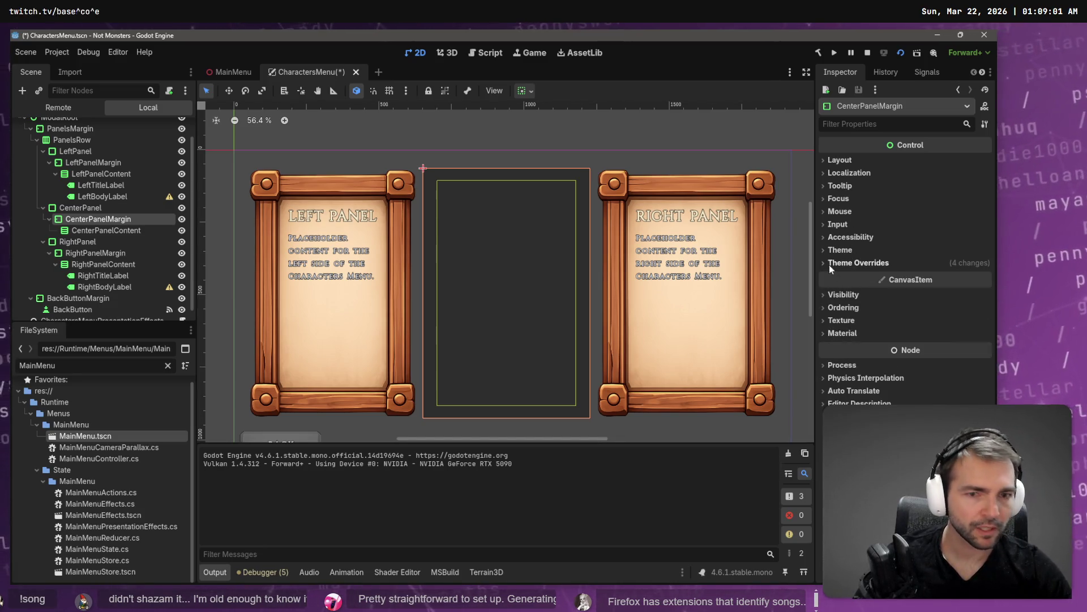
{"action": "left_click", "coordinate": [503, 136]}
{"action": "left_click", "coordinate": [451, 168]}
{"action": "left_click", "coordinate": [450, 198]}
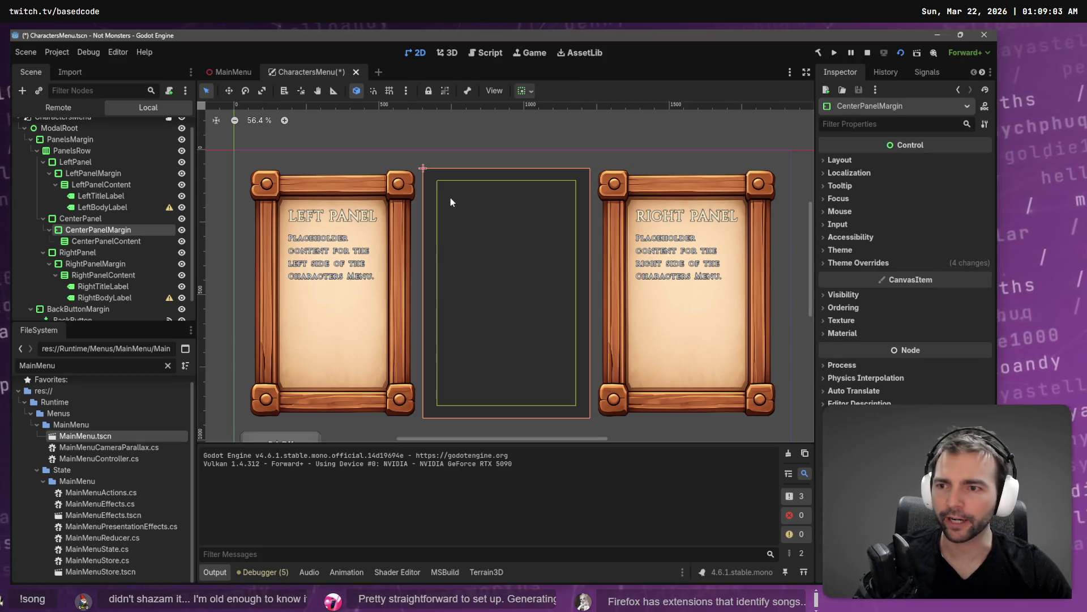
{"action": "left_click", "coordinate": [79, 221]}
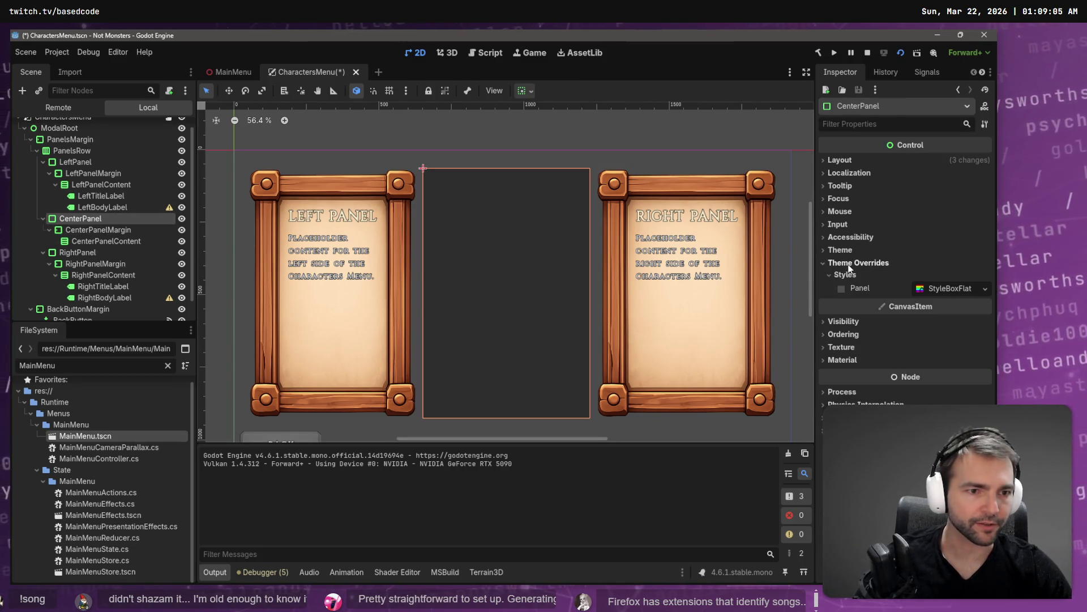
{"action": "left_click", "coordinate": [844, 162]}
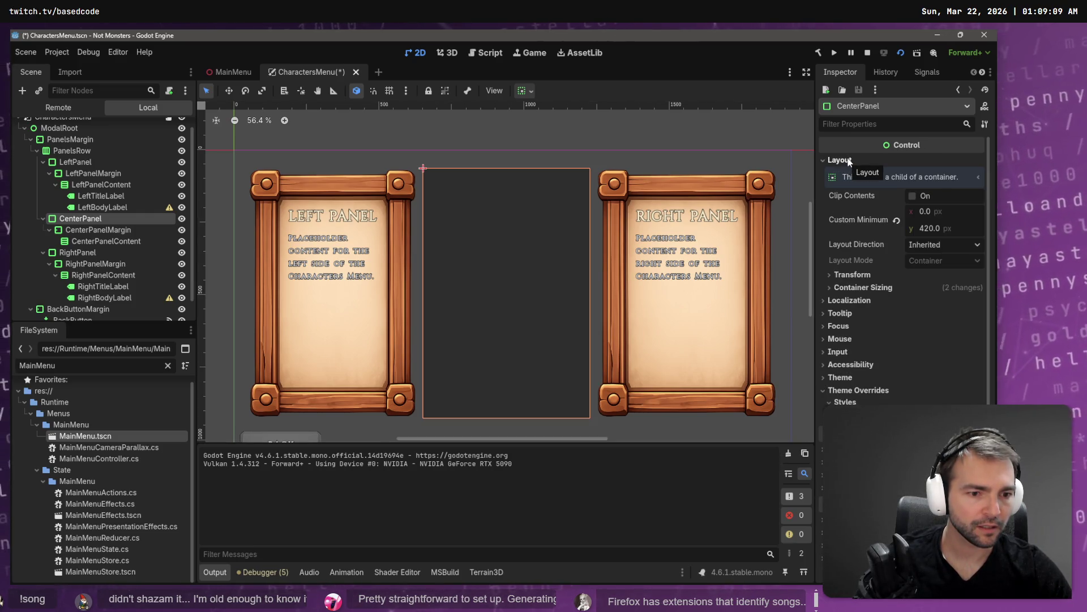
{"action": "left_click", "coordinate": [849, 162]}
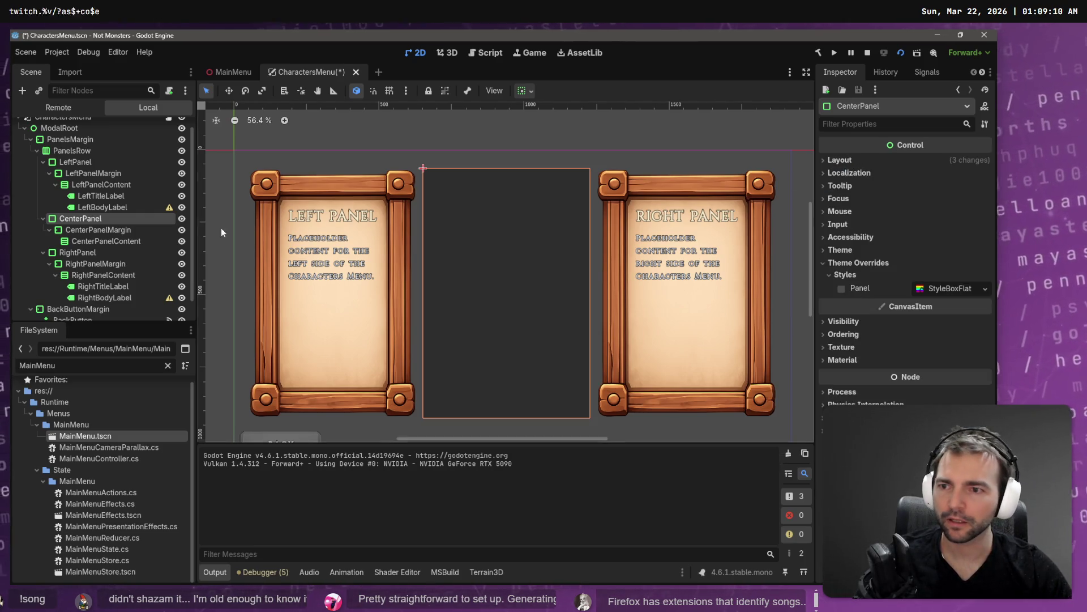
{"action": "left_click", "coordinate": [126, 230]}
{"action": "left_click", "coordinate": [858, 263]}
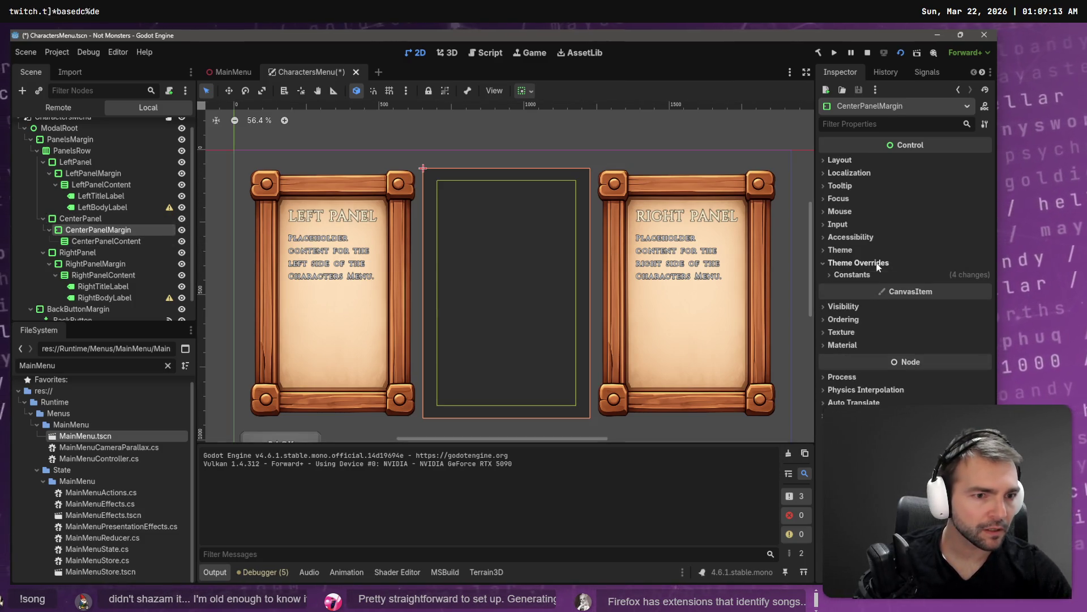
{"action": "left_click", "coordinate": [857, 275]}
{"action": "left_click", "coordinate": [835, 262]}
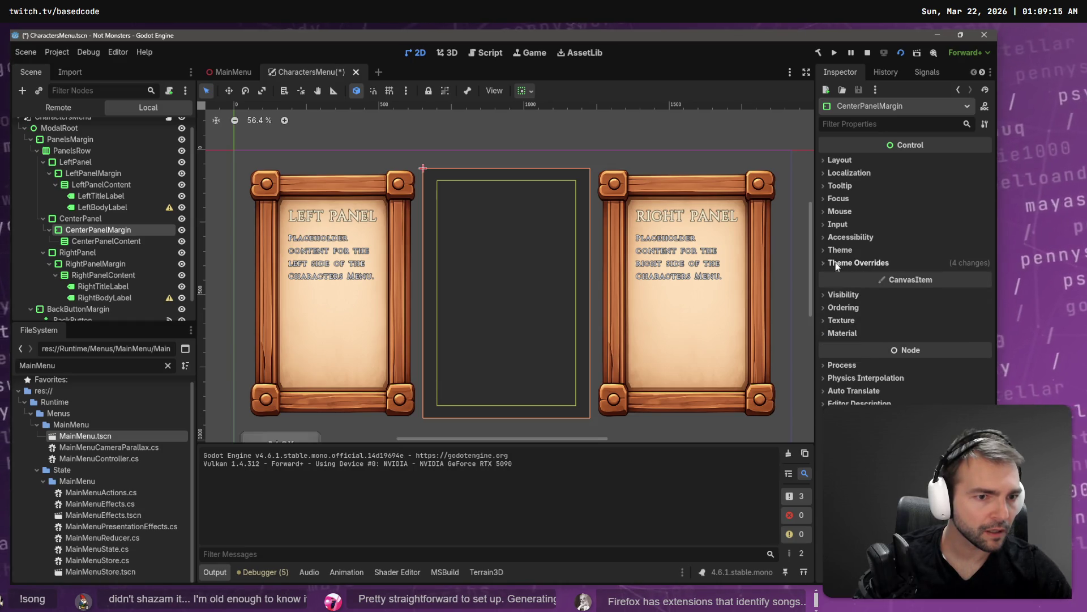
{"action": "left_click", "coordinate": [845, 250]}
{"action": "left_click", "coordinate": [845, 250]}
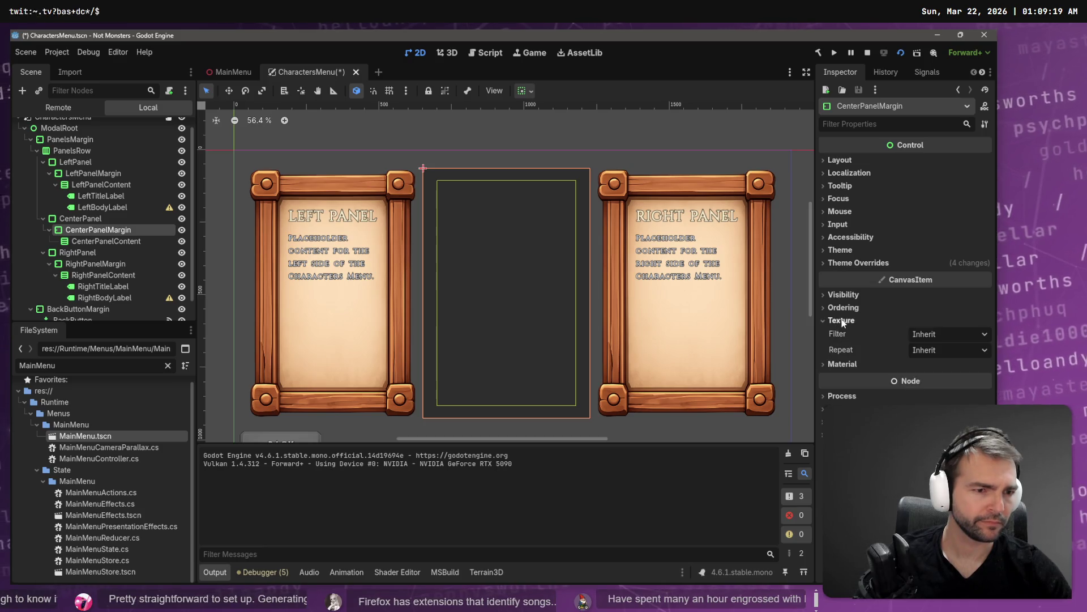
Step: Recheck CenterPanel's panel style options, then close the CharactersMenu scene tab
{"action": "left_click", "coordinate": [92, 222]}
{"action": "left_click", "coordinate": [97, 230]}
{"action": "left_click", "coordinate": [100, 217]}
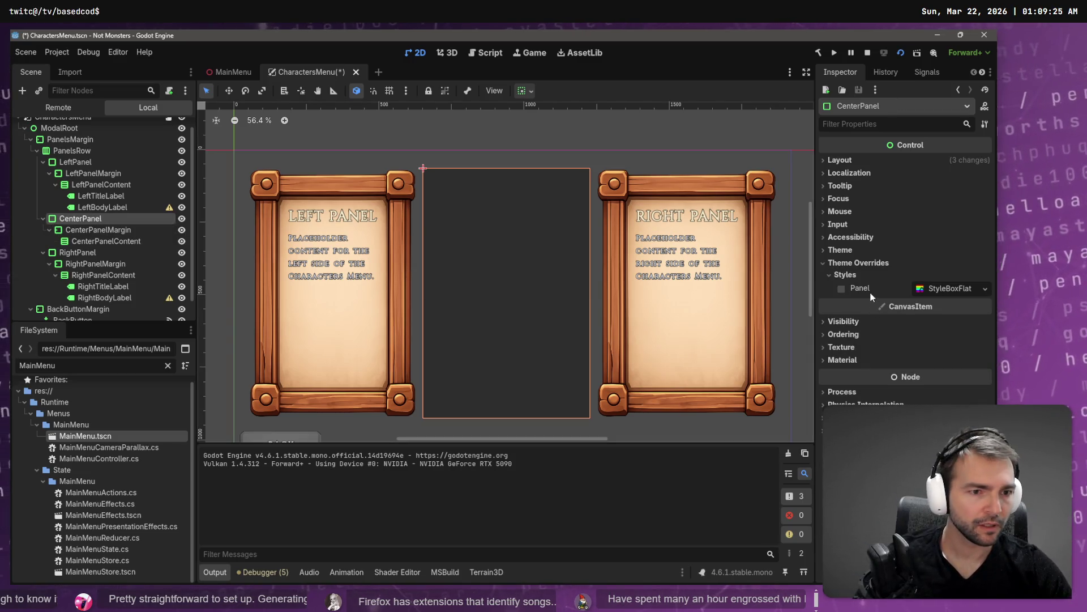
{"action": "left_click", "coordinate": [984, 290]}
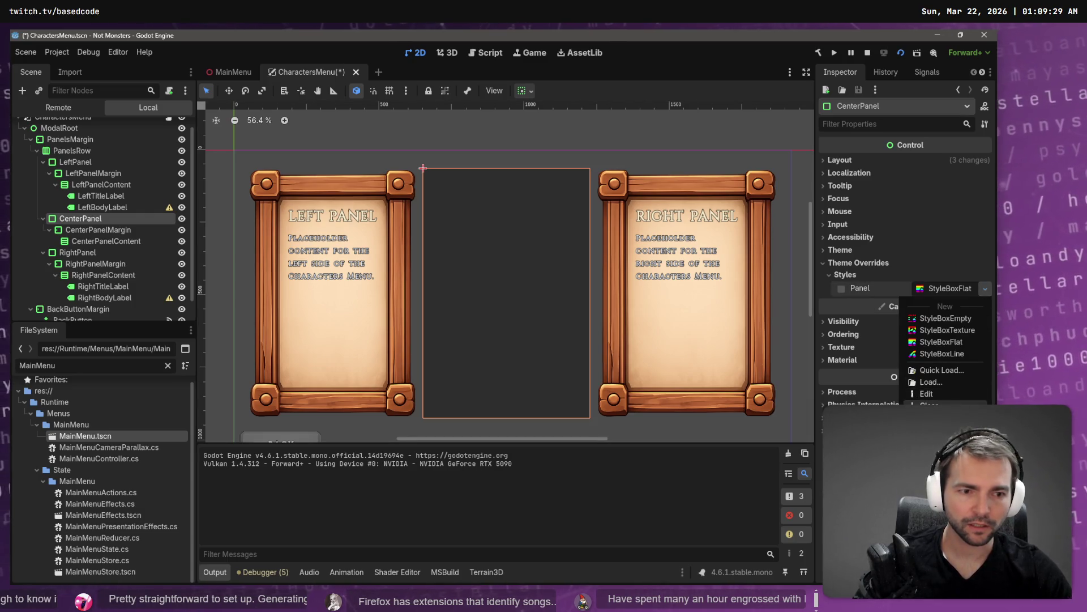
{"action": "key", "text": "Escape"}
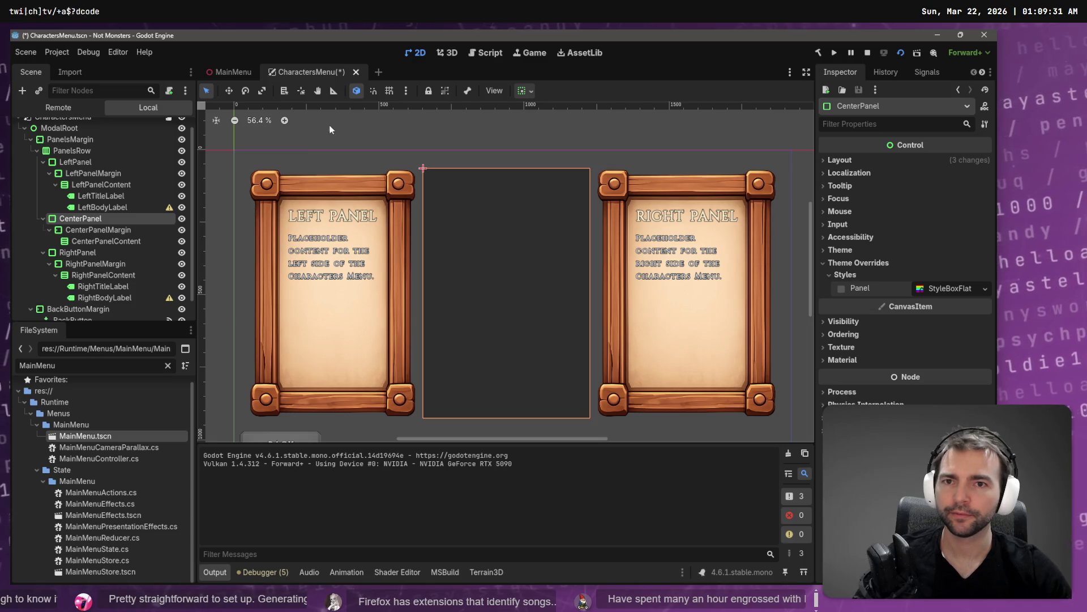
{"action": "middle_click", "coordinate": [304, 71]}
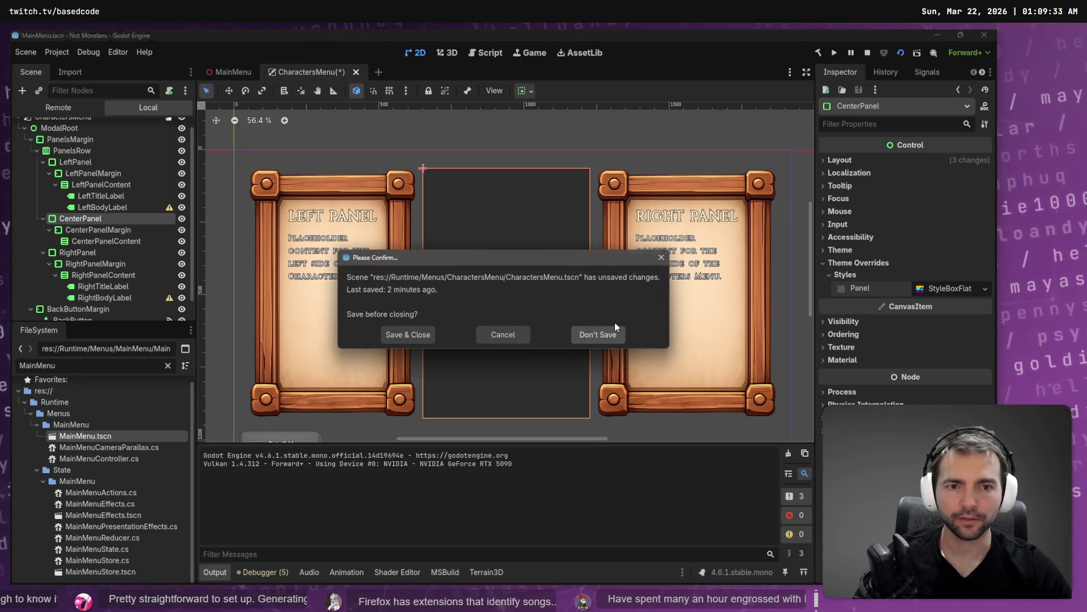
Step: Discard edits, reopen CharactersMenu, and expand LeftPanel's Panel StyleBoxTexture down to its texture margins
{"action": "left_click", "coordinate": [615, 328]}
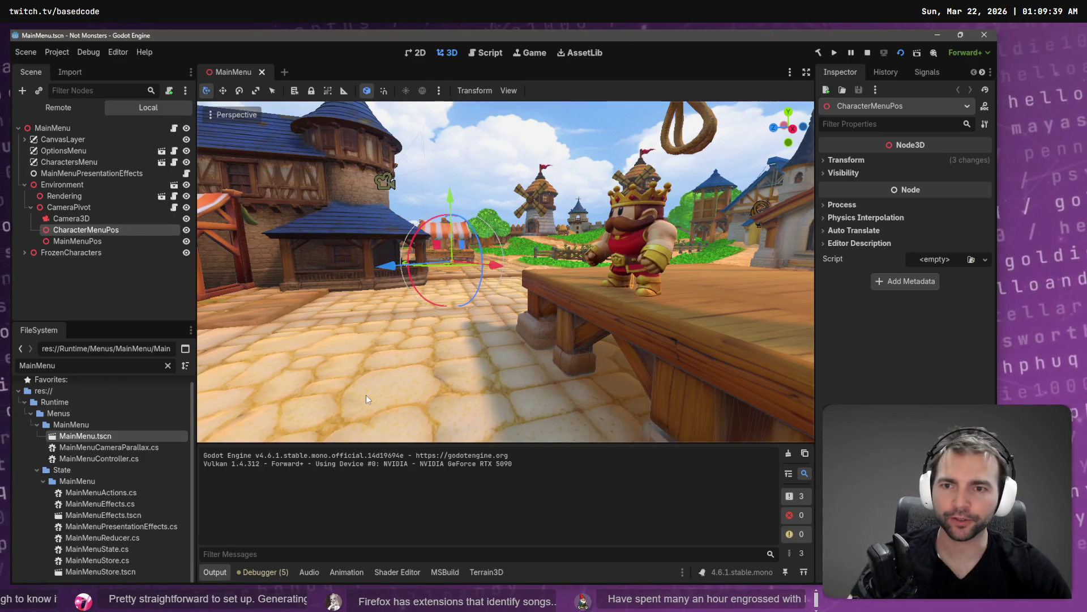
{"action": "left_click", "coordinate": [162, 163]}
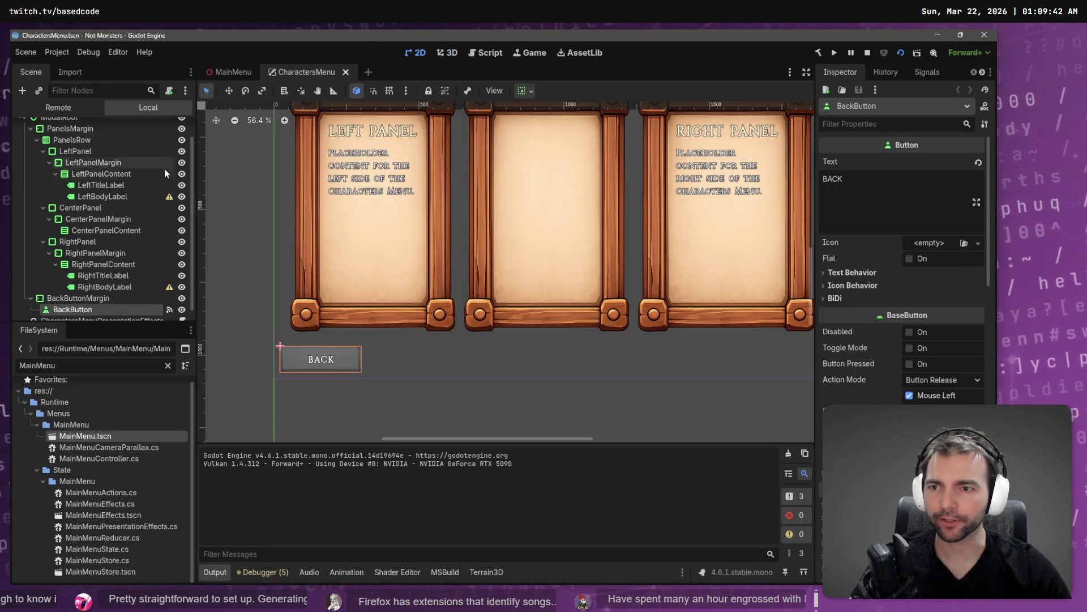
{"action": "left_click", "coordinate": [433, 266]}
{"action": "scroll", "coordinate": [433, 260], "scroll_direction": "up", "scroll_amount": 2}
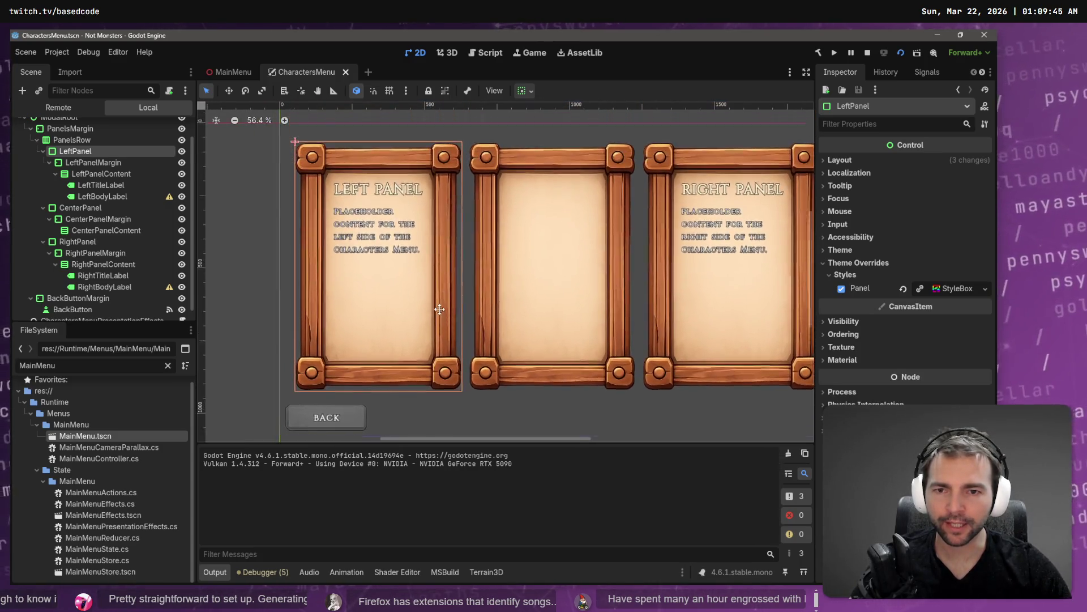
{"action": "scroll", "coordinate": [431, 308], "scroll_direction": "up", "scroll_amount": 2}
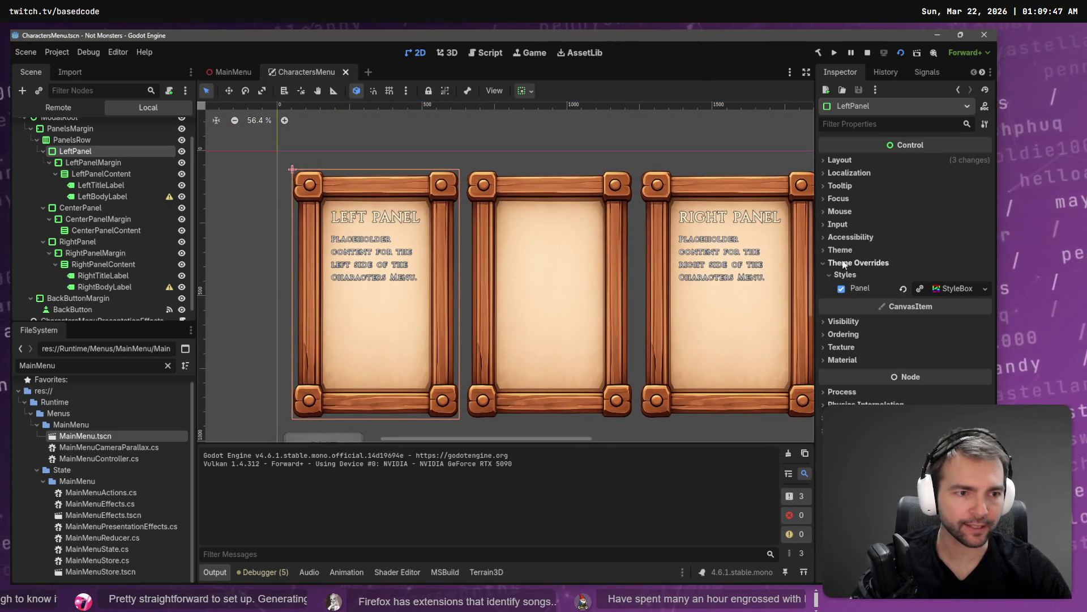
{"action": "left_click", "coordinate": [963, 288]}
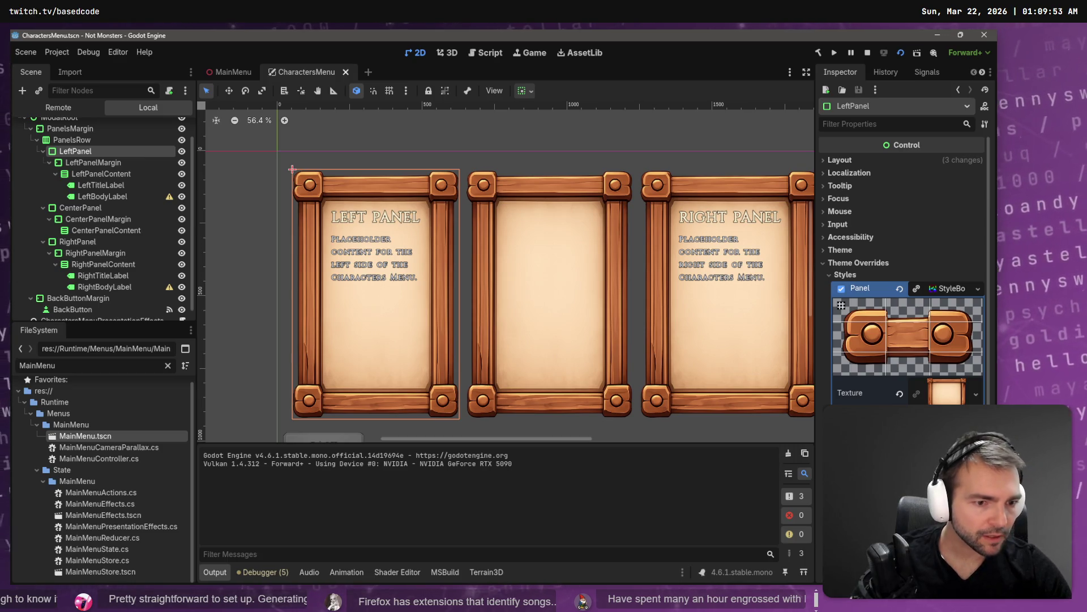
{"action": "scroll", "coordinate": [903, 272], "scroll_direction": "down", "scroll_amount": 3}
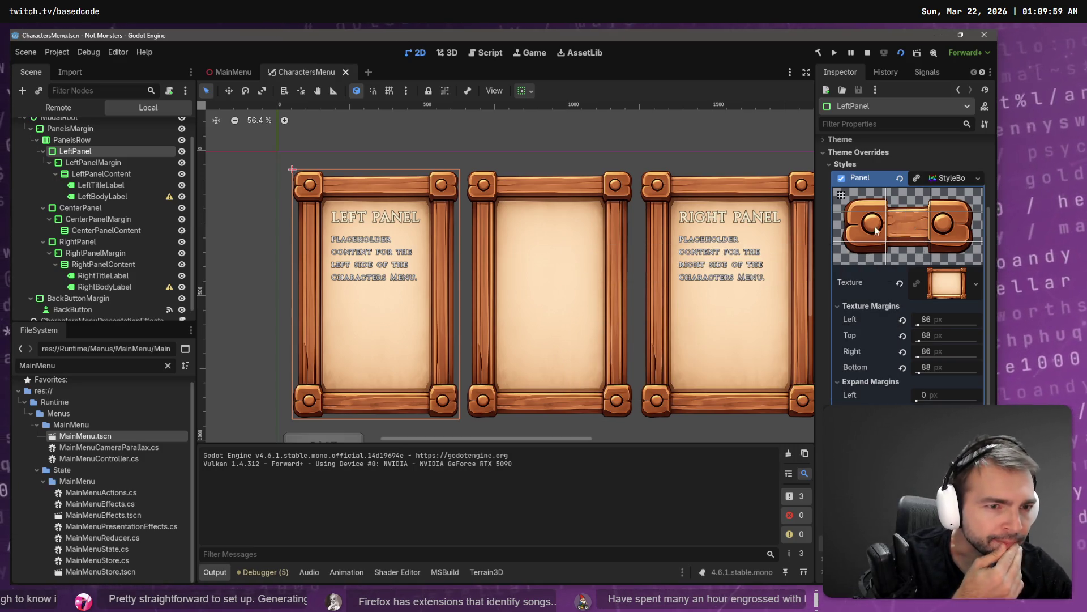
{"action": "left_click", "coordinate": [842, 196]}
Step: Drag LeftPanel's left texture margin from 86 up to 121 px
{"action": "left_click", "coordinate": [842, 197]}
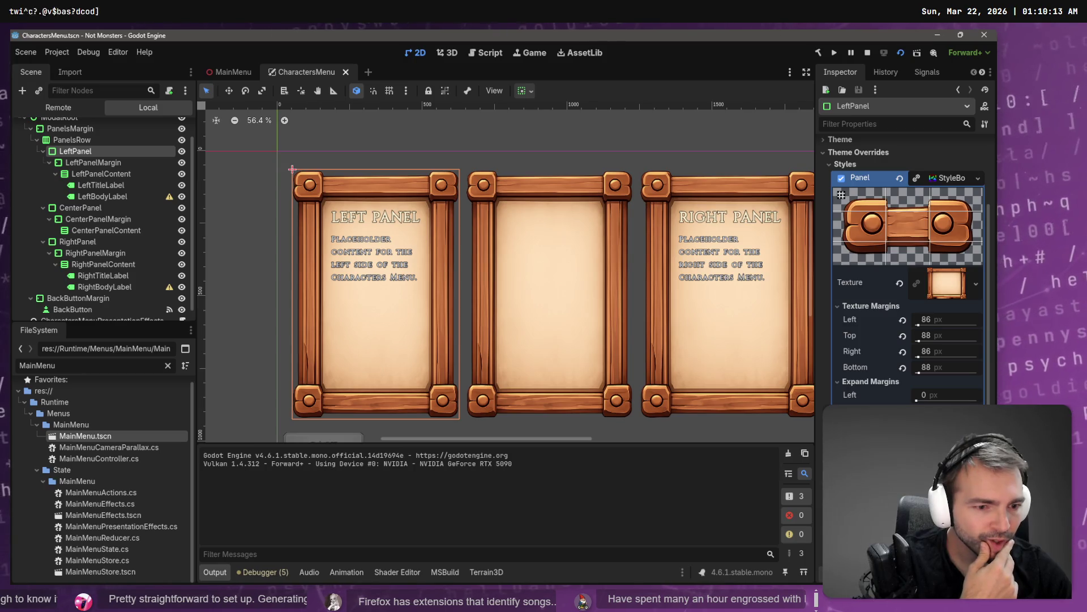
{"action": "scroll", "coordinate": [906, 283], "scroll_direction": "down", "scroll_amount": 2}
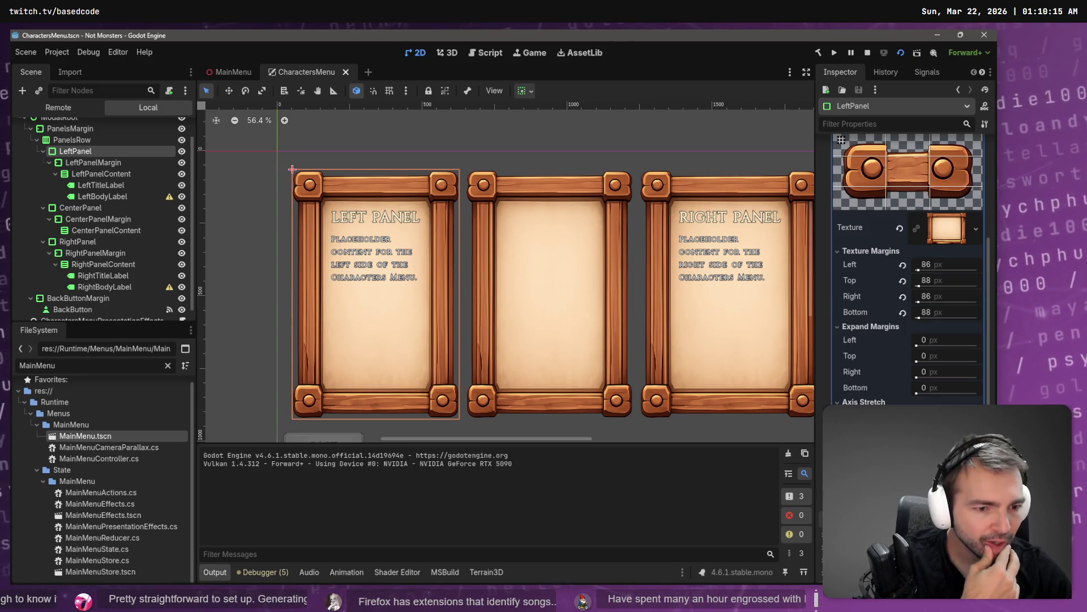
{"action": "scroll", "coordinate": [906, 283], "scroll_direction": "down", "scroll_amount": 2}
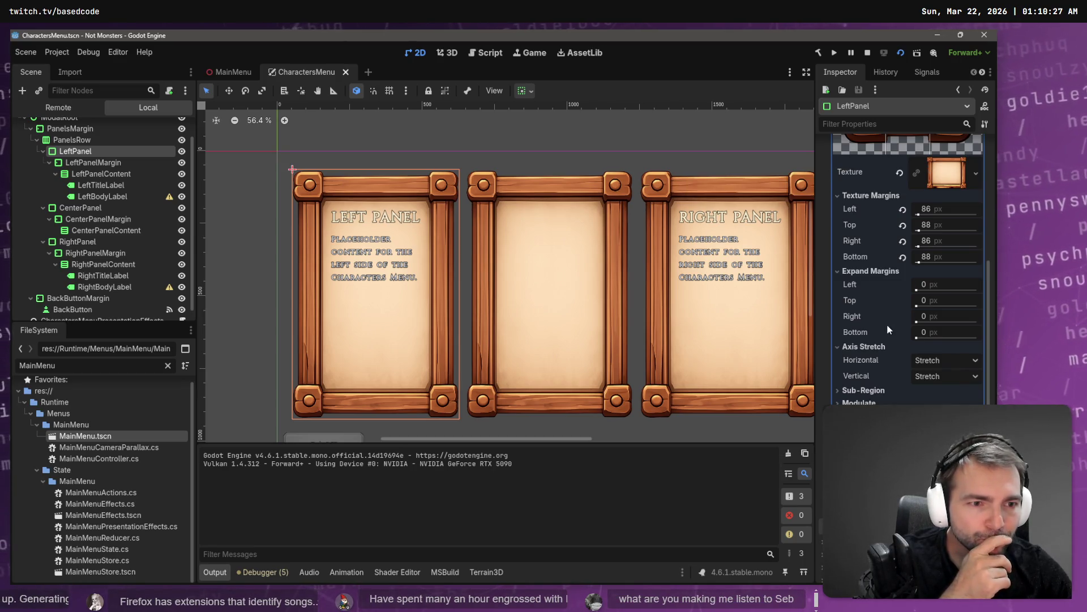
{"action": "scroll", "coordinate": [887, 327], "scroll_direction": "up", "scroll_amount": 2}
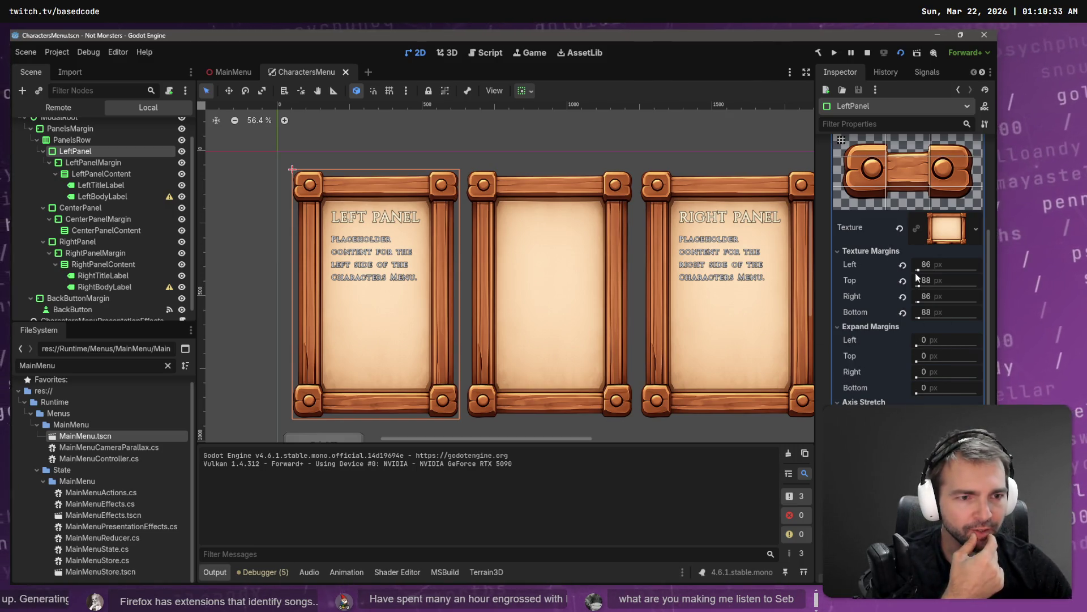
{"action": "mouse_move", "coordinate": [932, 263]}
{"action": "left_mouse_down"}
{"action": "mouse_move", "coordinate": [954, 264]}
{"action": "mouse_move", "coordinate": [933, 264]}
{"action": "left_mouse_up"}
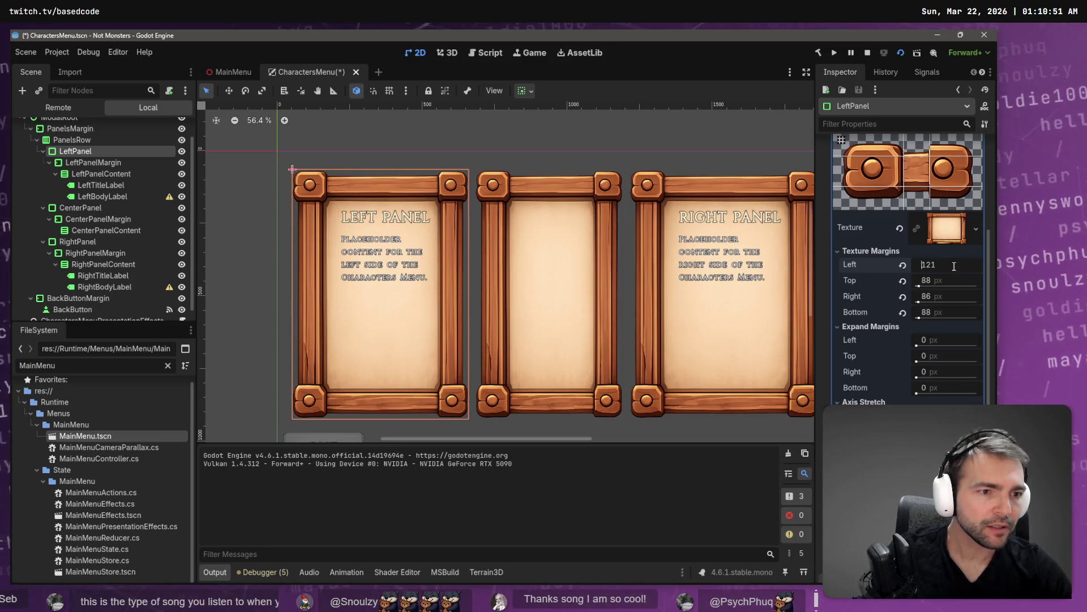
Step: Commit the 121 px left margin and set the right and bottom texture margins to 121
{"action": "left_click", "coordinate": [950, 280]}
{"action": "left_click", "coordinate": [945, 294]}
{"action": "type", "text": "121"}
{"action": "key", "text": "Return"}
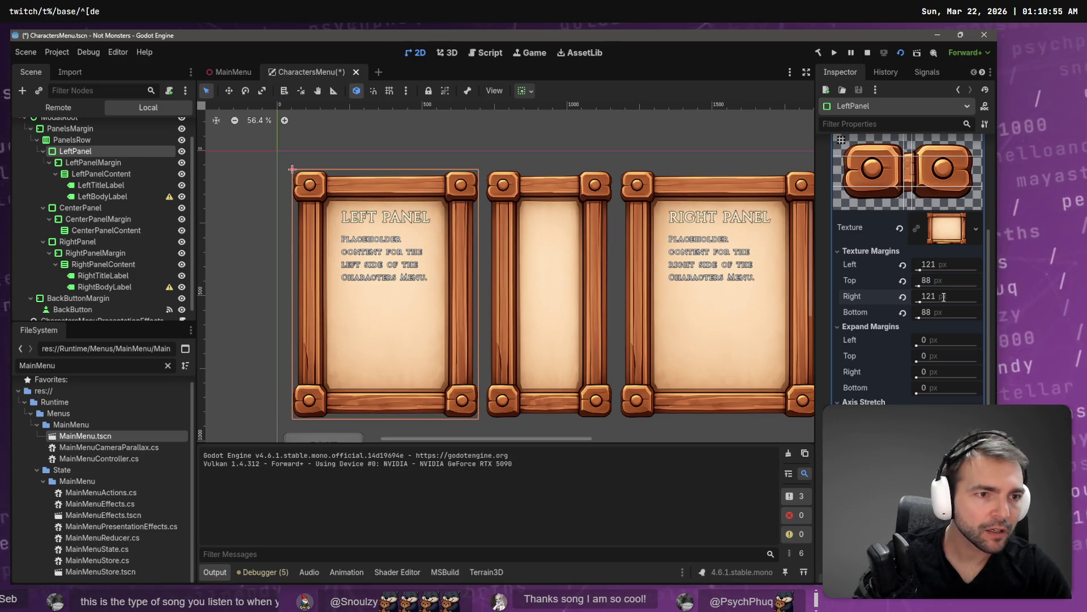
{"action": "left_click", "coordinate": [944, 311]}
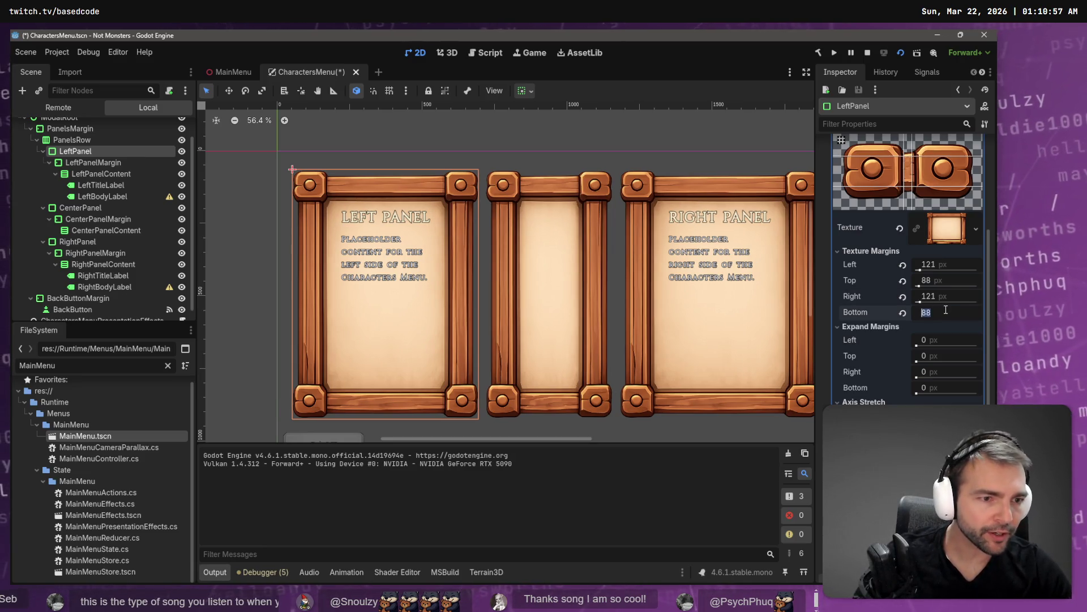
{"action": "type", "text": "121"}
{"action": "key", "text": "Return"}
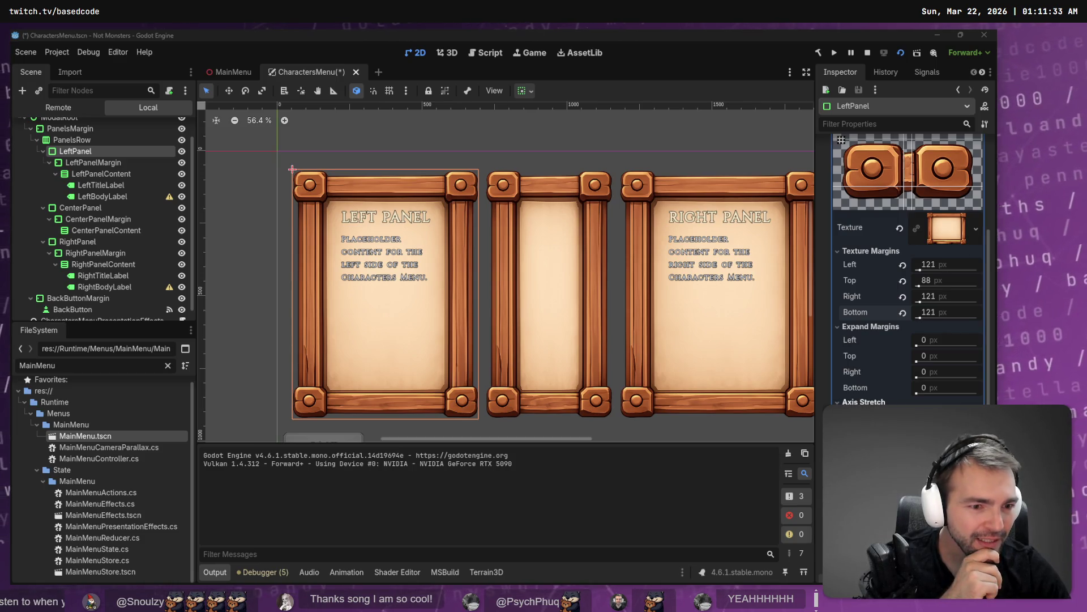
Step: Try several top texture margin values, starting at 121, and settle on 101 px
{"action": "scroll", "coordinate": [874, 380], "scroll_direction": "down", "scroll_amount": 3}
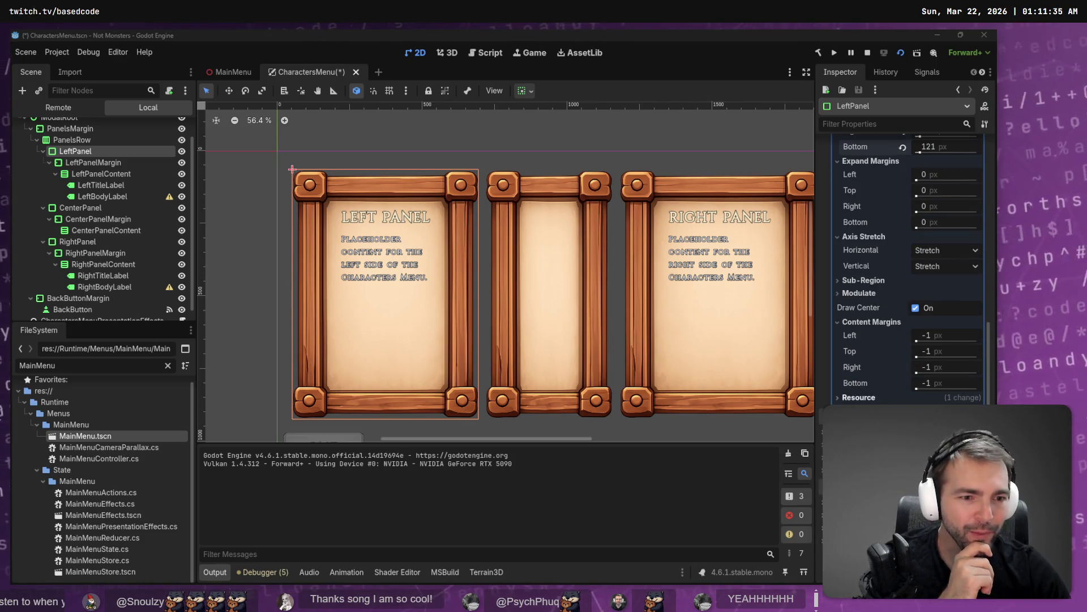
{"action": "scroll", "coordinate": [873, 374], "scroll_direction": "up", "scroll_amount": 3}
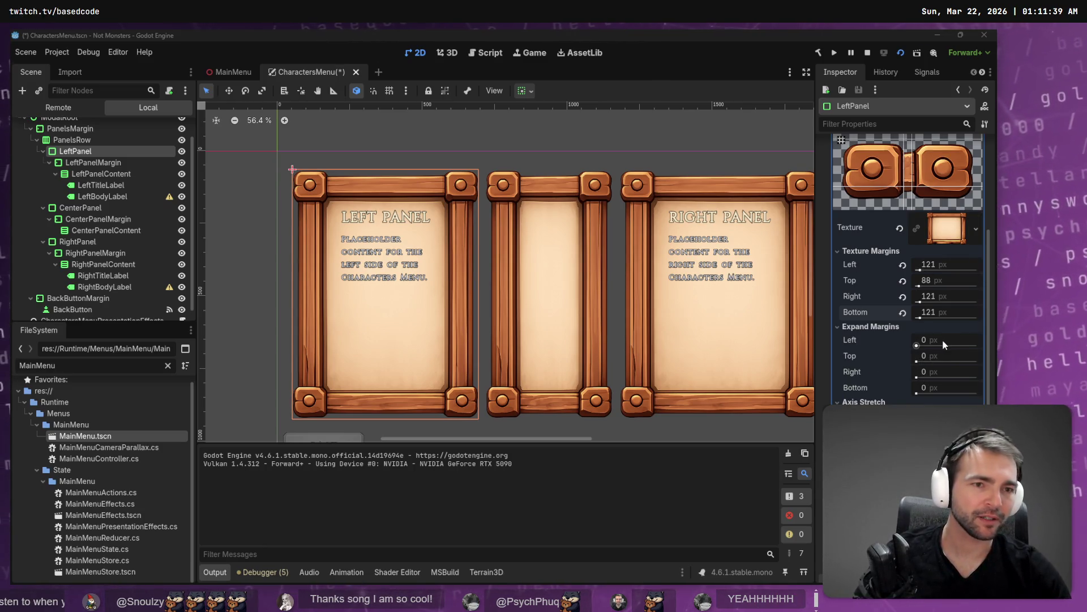
{"action": "left_click", "coordinate": [943, 280]}
{"action": "type", "text": "121"}
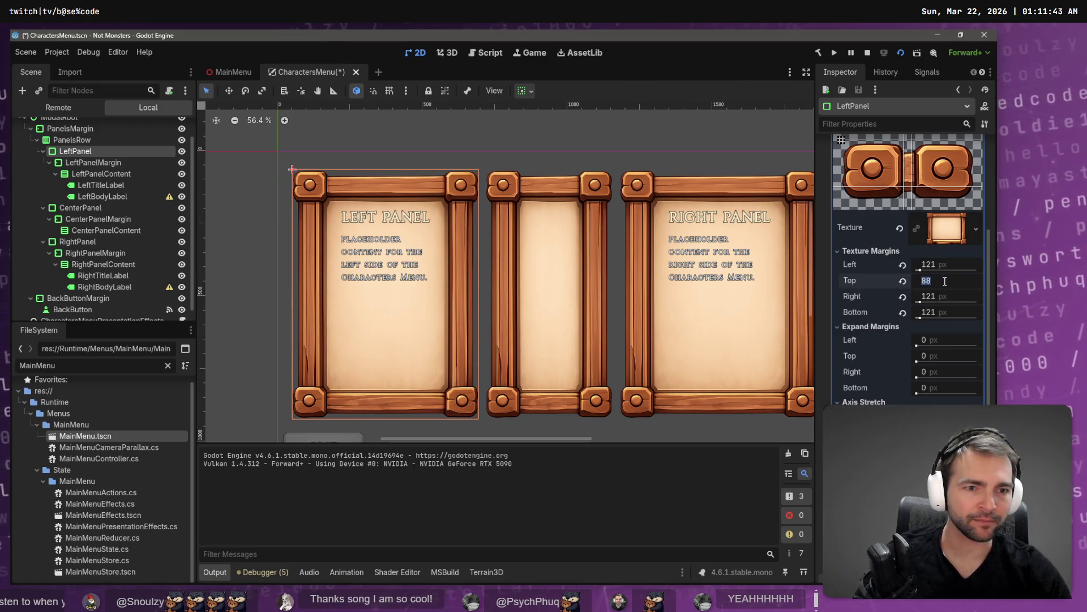
{"action": "key", "text": "Return"}
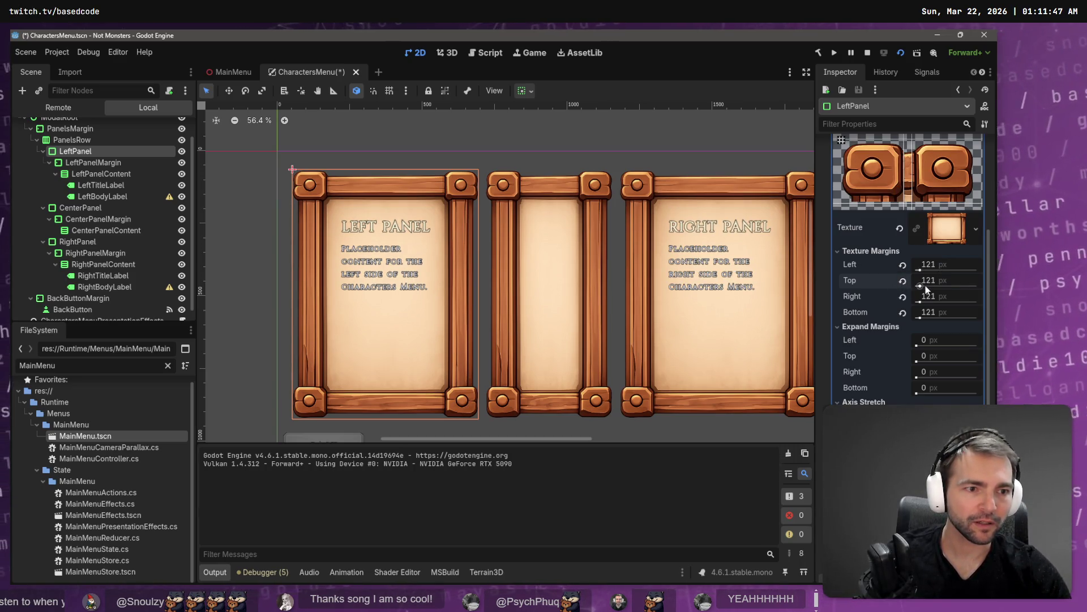
{"action": "left_click", "coordinate": [935, 284]}
{"action": "type", "text": "108"}
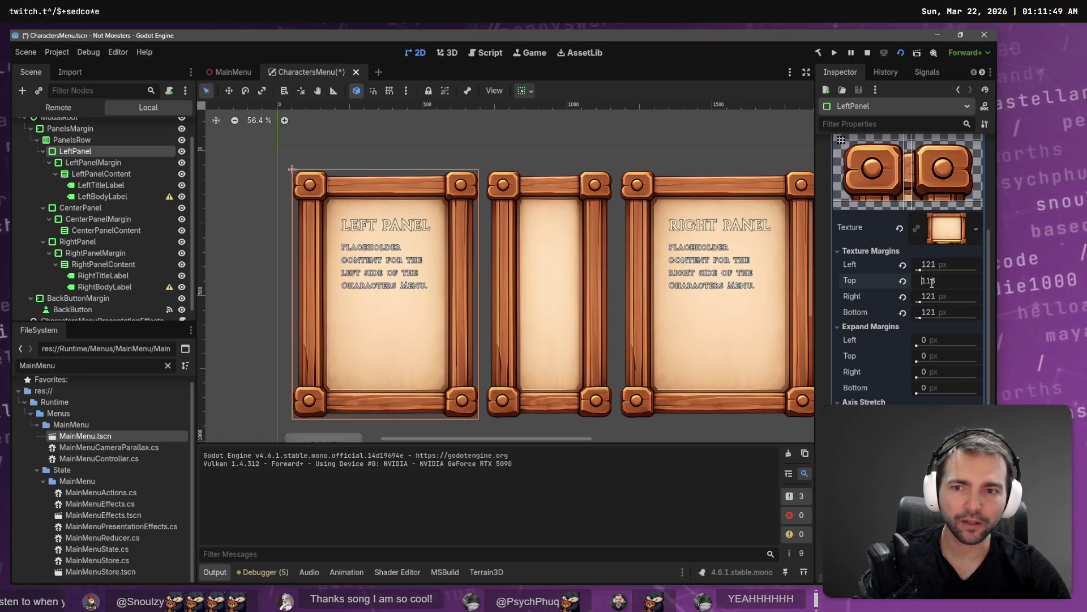
{"action": "key", "text": "BackSpace"}
{"action": "type", "text": "5"}
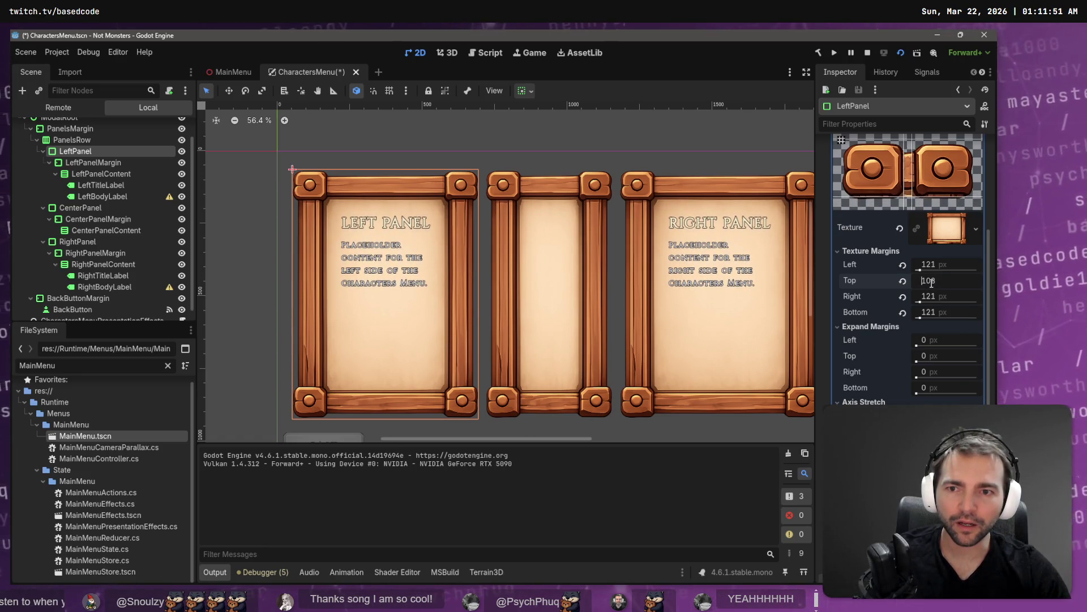
{"action": "key", "text": "BackSpace"}
{"action": "key", "text": "BackSpace"}
{"action": "key", "text": "BackSpace"}
{"action": "type", "text": "95"}
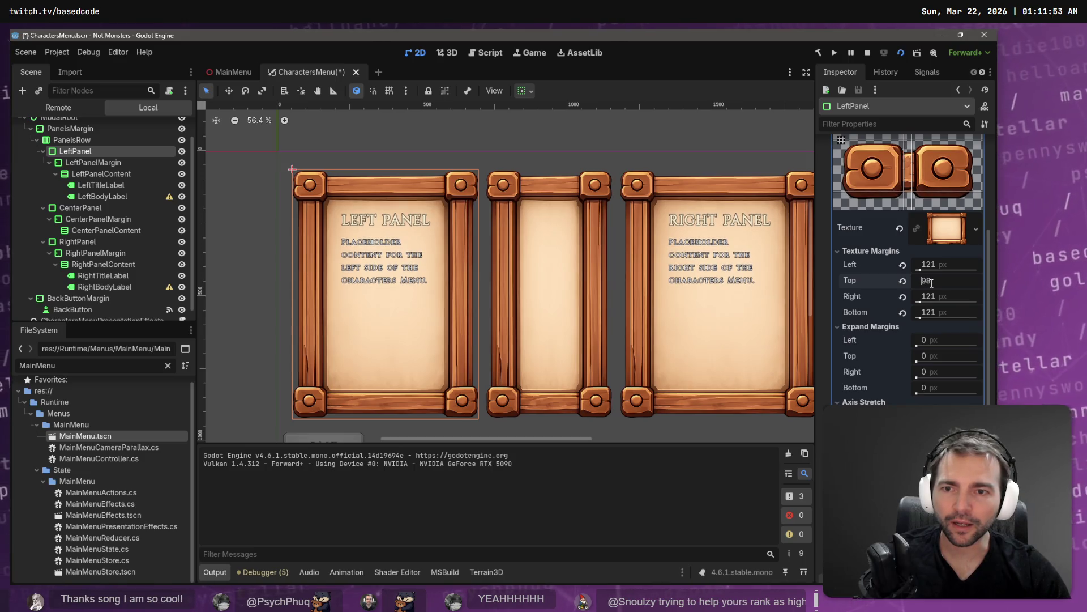
{"action": "key", "text": "BackSpace"}
{"action": "key", "text": "BackSpace"}
{"action": "type", "text": "86"}
{"action": "key", "text": "BackSpace"}
{"action": "key", "text": "BackSpace"}
{"action": "type", "text": "101"}
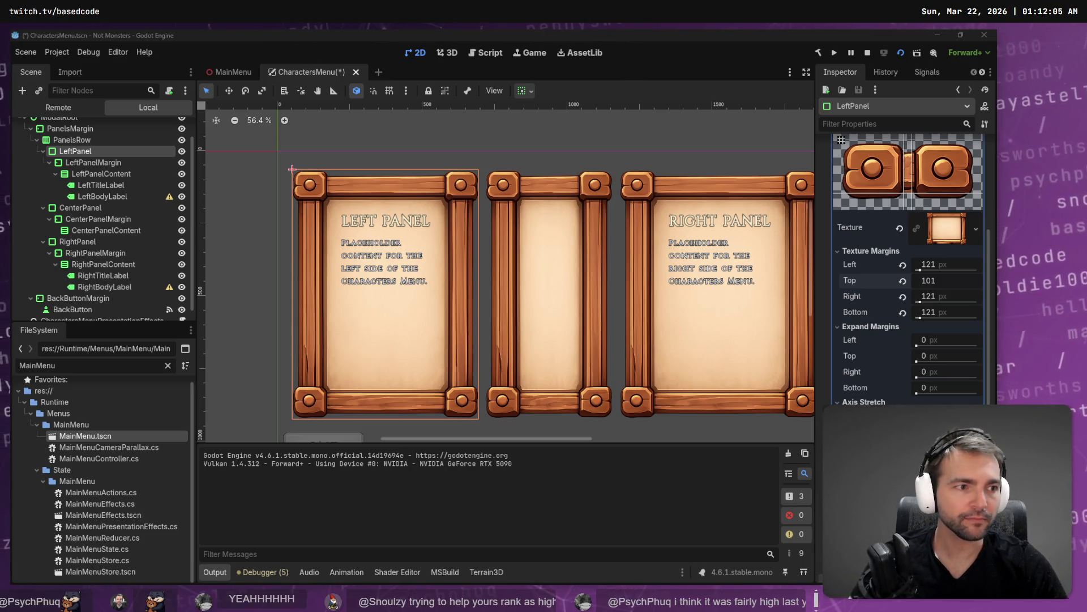
{"action": "key", "text": "alt+Tab"}
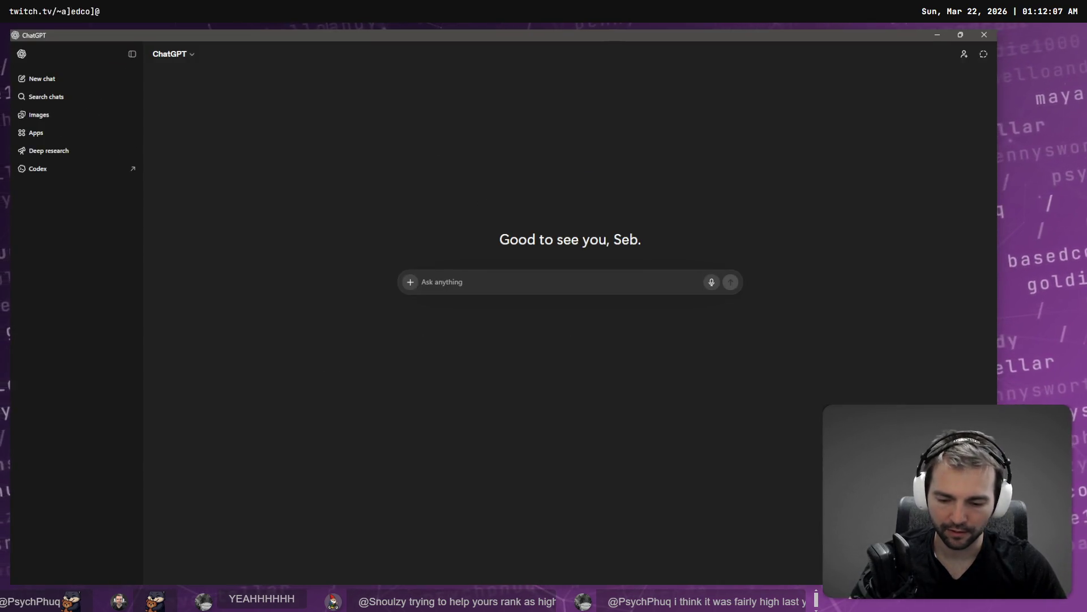
Step: Snip the frame texture and margin settings from Godot and paste it into ChatGPT
{"action": "key", "text": "alt+Tab"}
{"action": "key", "text": "super+shift+s"}
{"action": "mouse_move", "coordinate": [833, 131]}
{"action": "left_mouse_down"}
{"action": "mouse_move", "coordinate": [893, 329]}
{"action": "mouse_move", "coordinate": [967, 403]}
{"action": "left_mouse_up"}
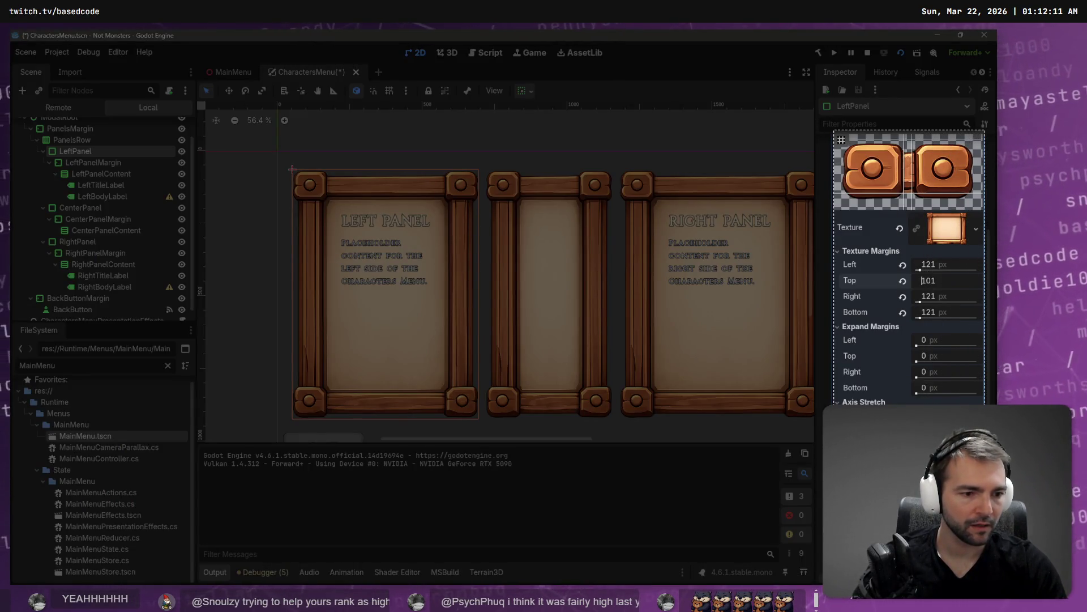
{"action": "key", "text": "alt+Tab"}
{"action": "key", "text": "ctrl+v"}
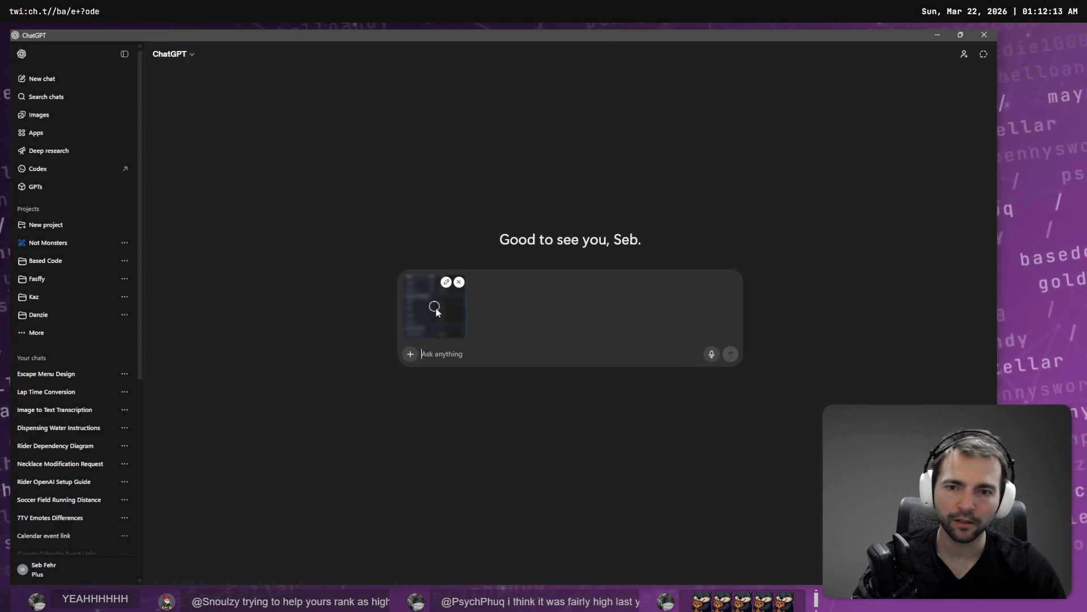
Step: Open WoodPanelBackgrond.png, snip its texture preview into ChatGPT, and begin dictating the question
{"action": "key", "text": "alt+Tab"}
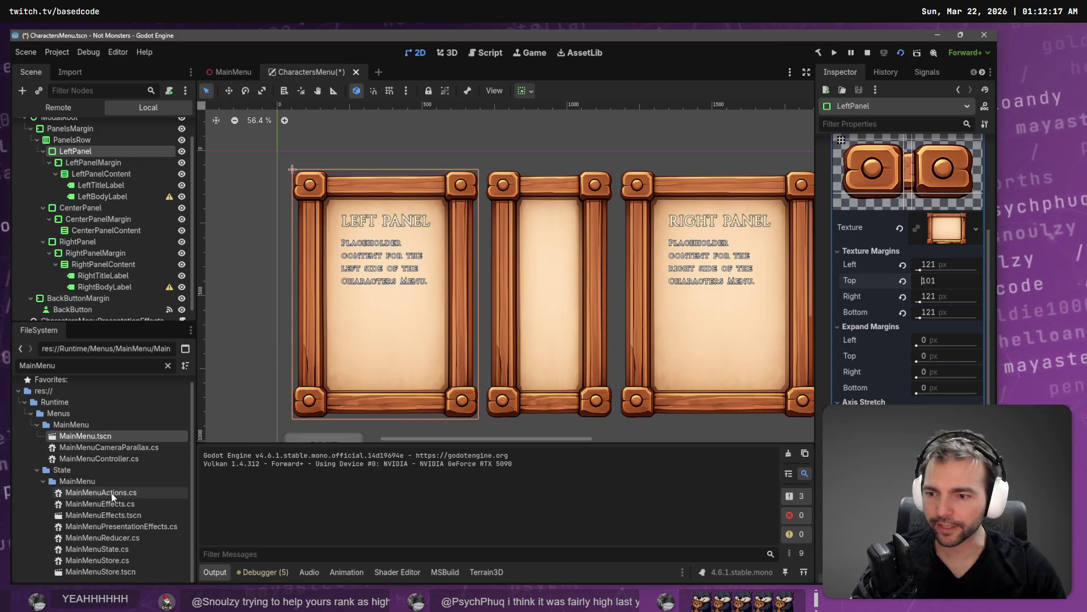
{"action": "left_click", "coordinate": [168, 363]}
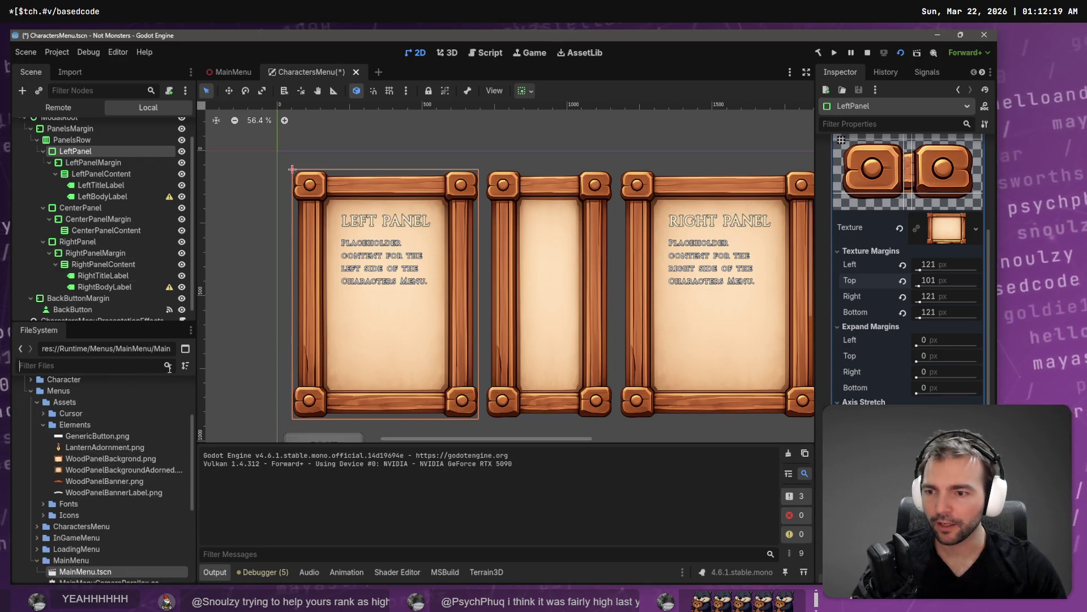
{"action": "left_click", "coordinate": [114, 460]}
{"action": "double_click", "coordinate": [114, 460]}
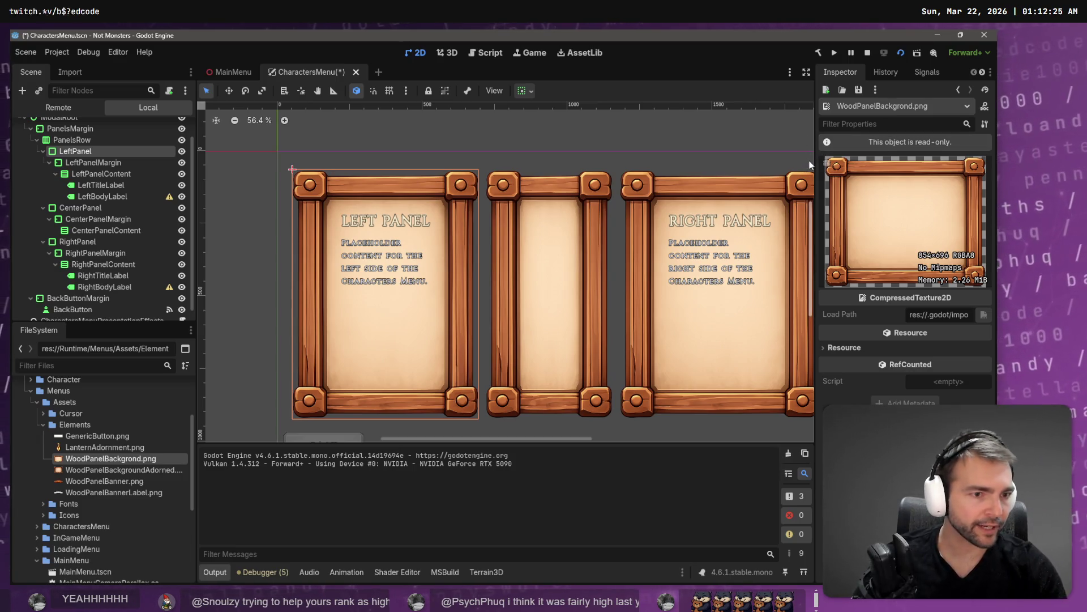
{"action": "key", "text": "super+shift+s"}
{"action": "left_click_drag", "start_coordinate": [823, 152], "coordinate": [992, 295]}
{"action": "key", "text": "alt+Tab"}
{"action": "key", "text": "ctrl+v"}
{"action": "key", "text": "super+h"}
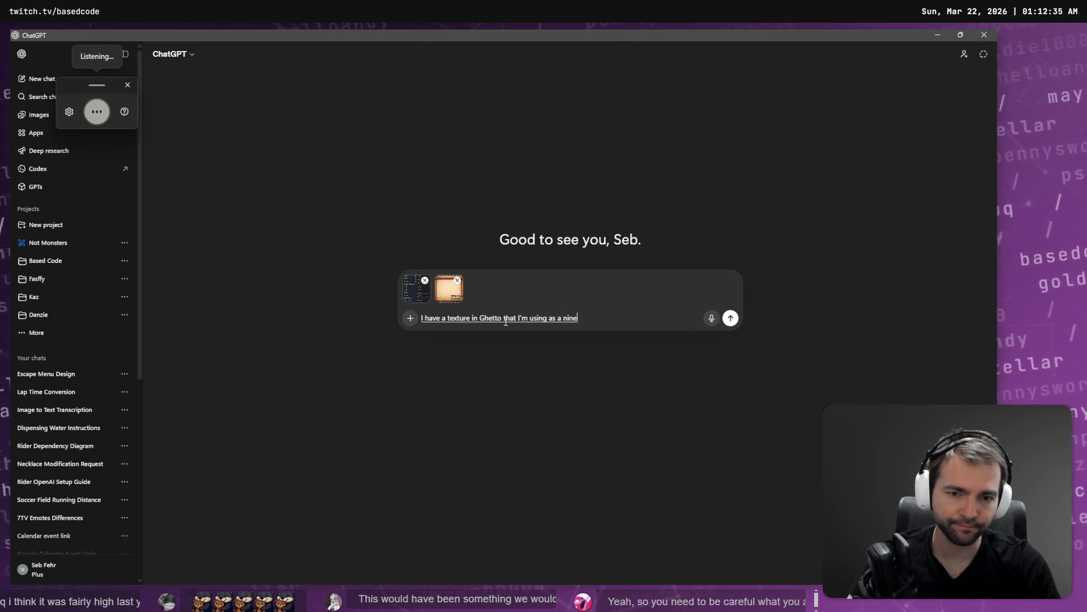
{"action": "key", "text": "shift+Return"}
Step: Snip the left wood panel in the editor and paste it into the ChatGPT prompt
{"action": "key", "text": "alt+Tab"}
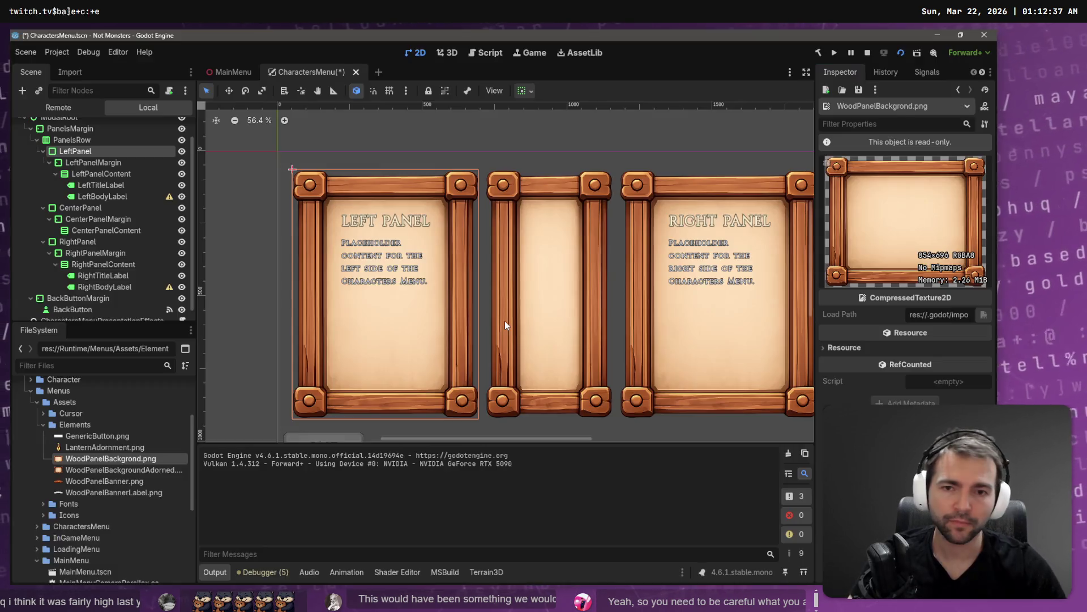
{"action": "key", "text": "super+shift+s"}
{"action": "mouse_move", "coordinate": [285, 160]}
{"action": "left_mouse_down"}
{"action": "mouse_move", "coordinate": [417, 282]}
{"action": "mouse_move", "coordinate": [484, 429]}
{"action": "left_mouse_up"}
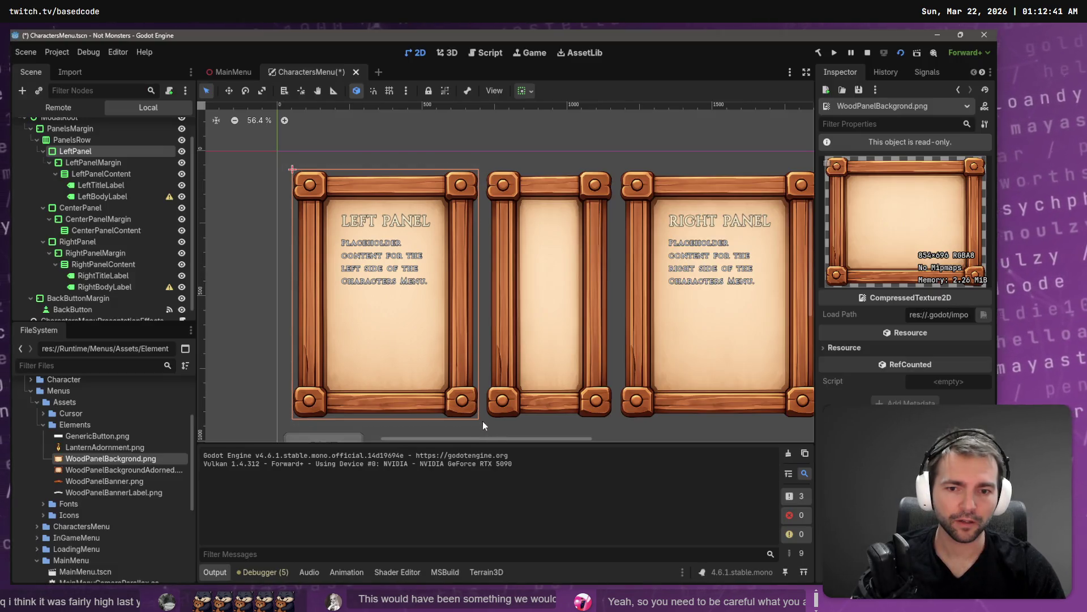
{"action": "key", "text": "alt+Tab"}
{"action": "key", "text": "ctrl+v"}
{"action": "key", "text": "ctrl+v"}
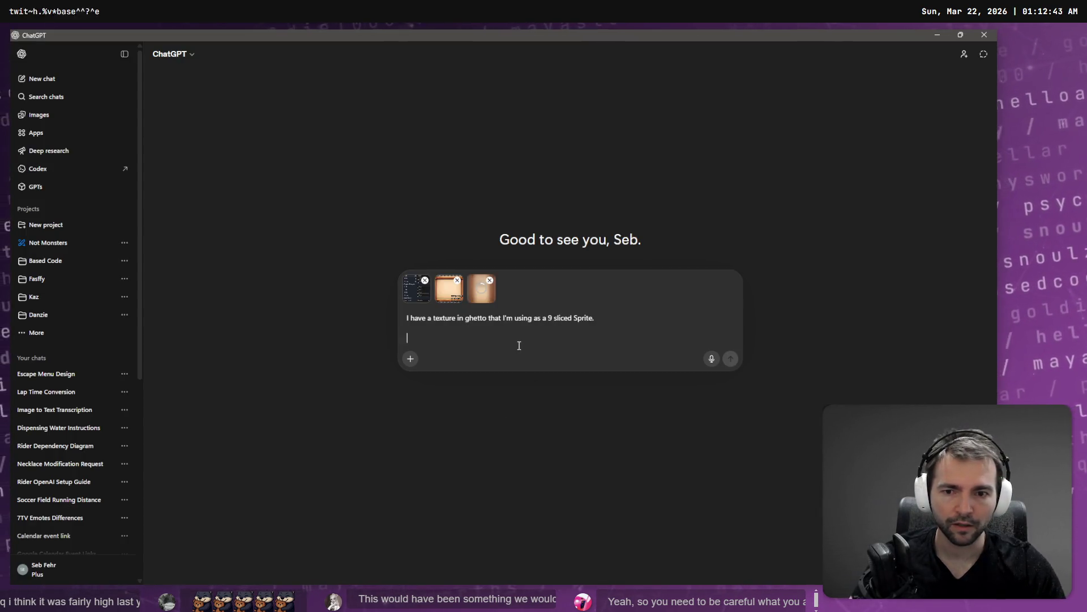
Step: Dictate that the border is too large and ask for a Godot setting to scale it down
{"action": "key", "text": "super+h"}
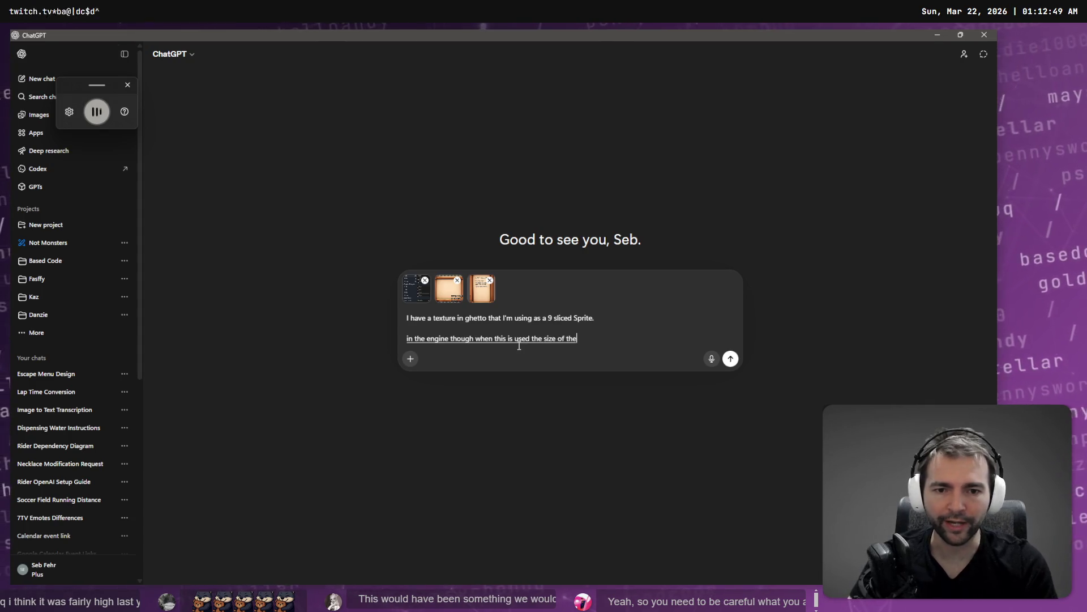
{"action": "type", "text": "large and I need to shrink this."}
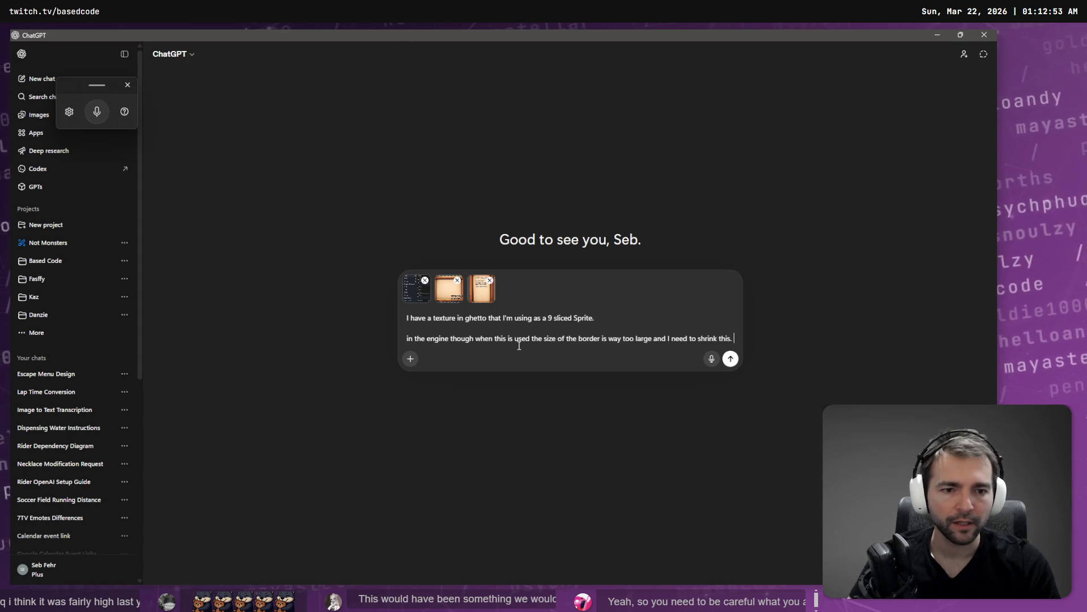
{"action": "key", "text": "super+h"}
{"action": "type", "text": "is there some kind of setting in Ghidorah that I can use"}
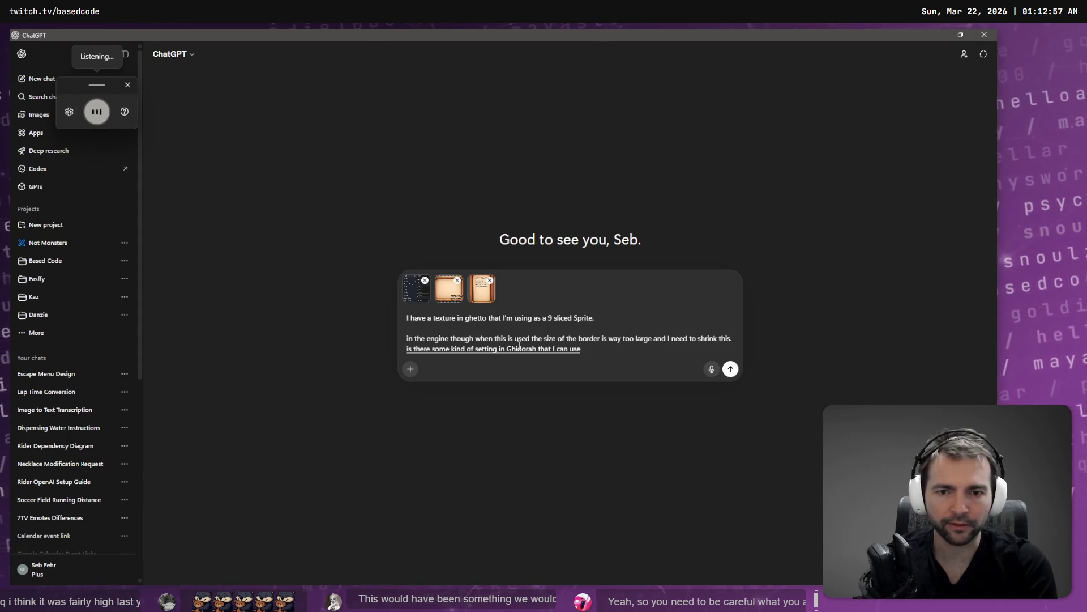
{"action": "type", "text": " to scale down the size of the border even though"}
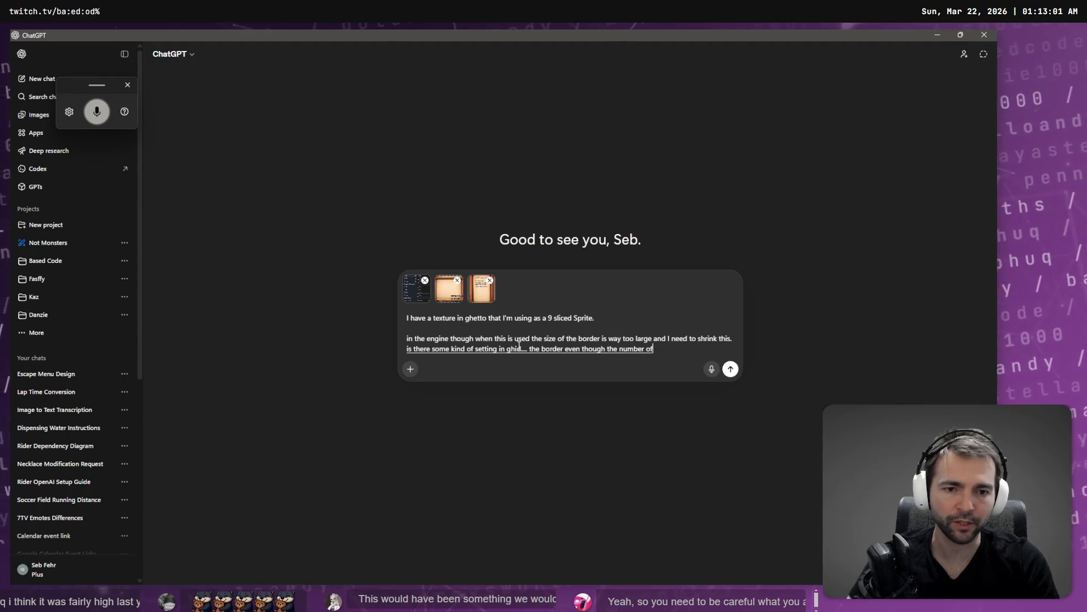
{"action": "key", "text": "alt+Tab"}
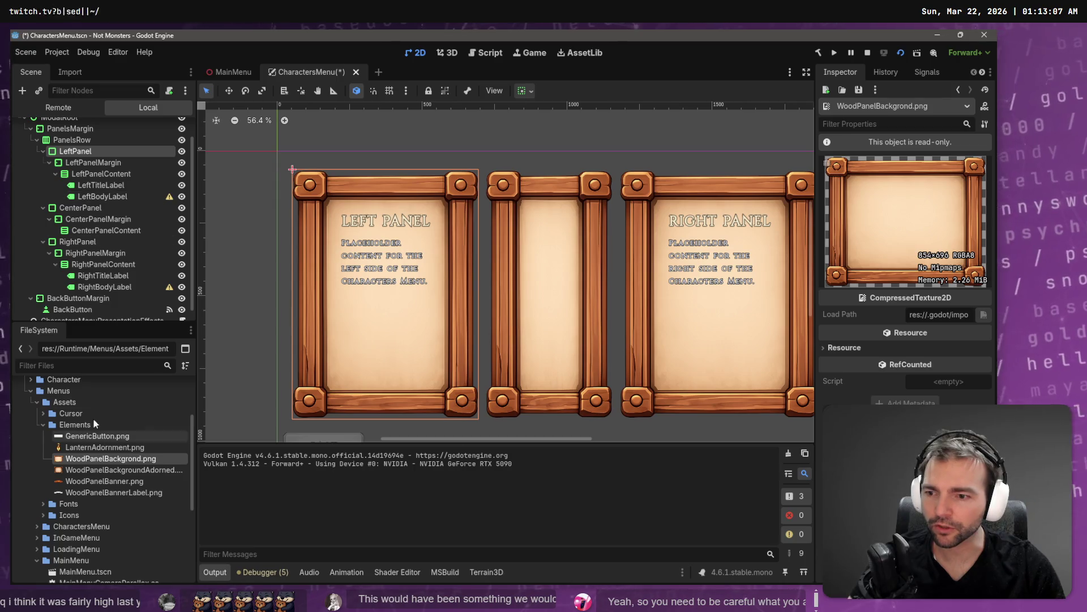
{"action": "left_click", "coordinate": [72, 140]}
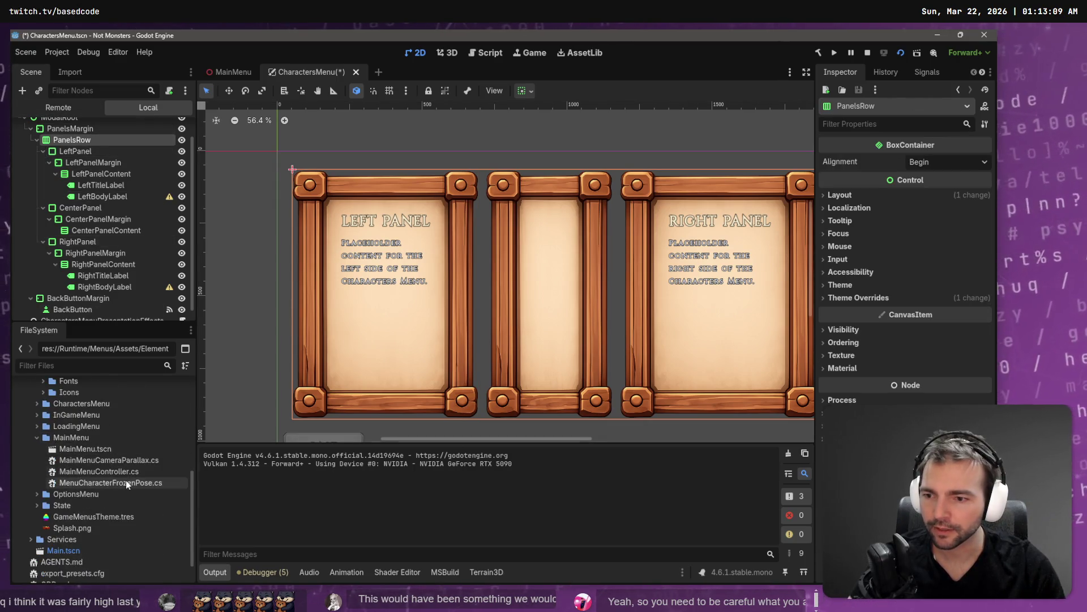
Step: Inspect PanelsRow's Separation constant override and layout properties
{"action": "scroll", "coordinate": [99, 535], "scroll_direction": "down", "scroll_amount": 3}
{"action": "scroll", "coordinate": [101, 512], "scroll_direction": "up", "scroll_amount": 5}
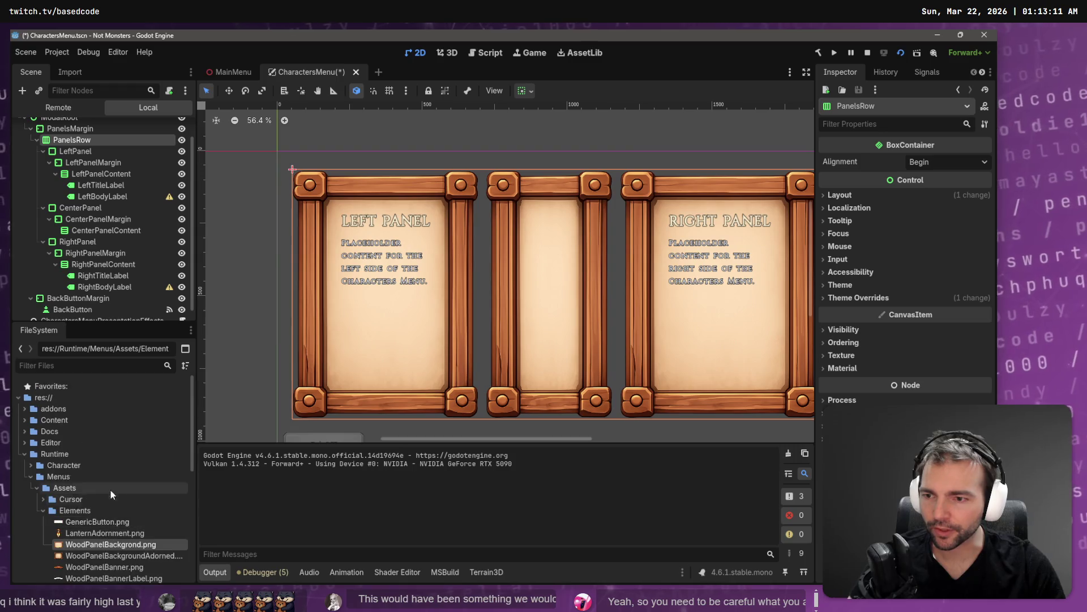
{"action": "left_click", "coordinate": [887, 298]}
{"action": "left_click", "coordinate": [858, 310]}
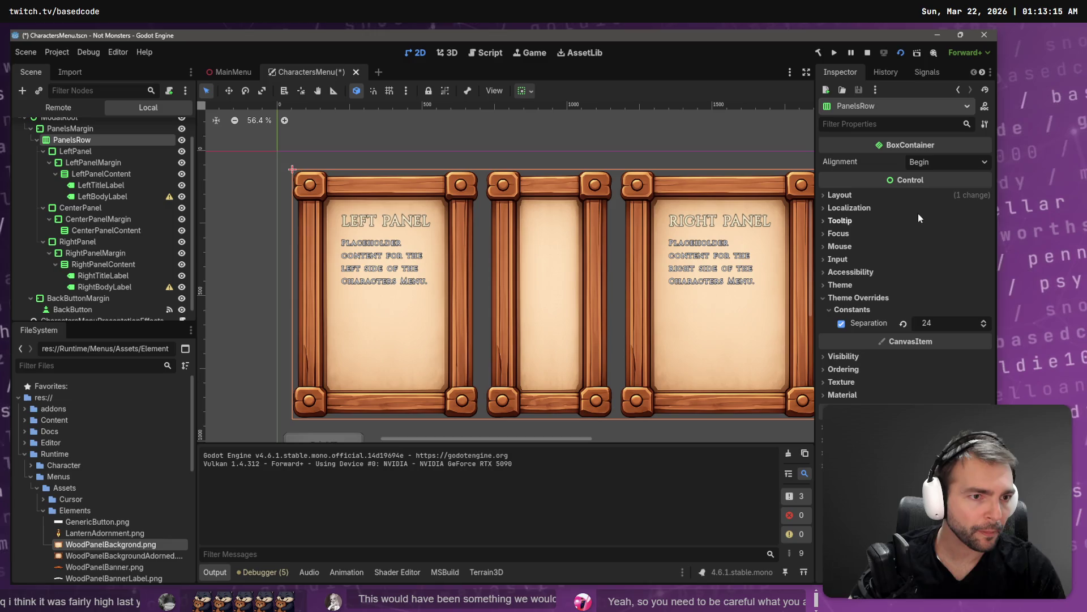
{"action": "left_click", "coordinate": [874, 196]}
Step: Review LeftPanel's StyleBoxTexture margins, then add 'the right texture margins?' to the ChatGPT draft
{"action": "left_click", "coordinate": [123, 163]}
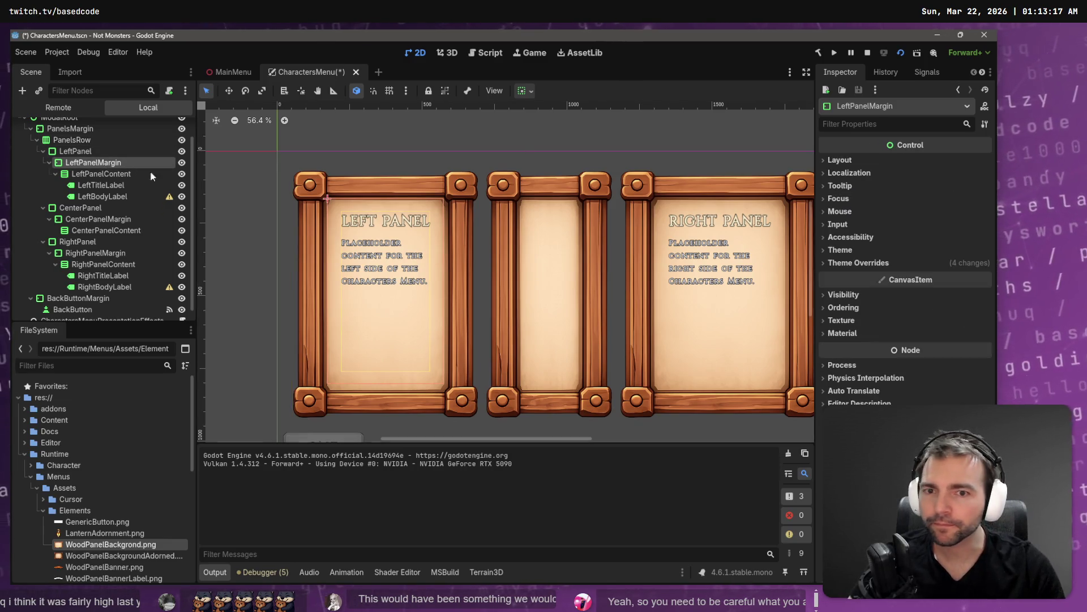
{"action": "left_click", "coordinate": [70, 150]}
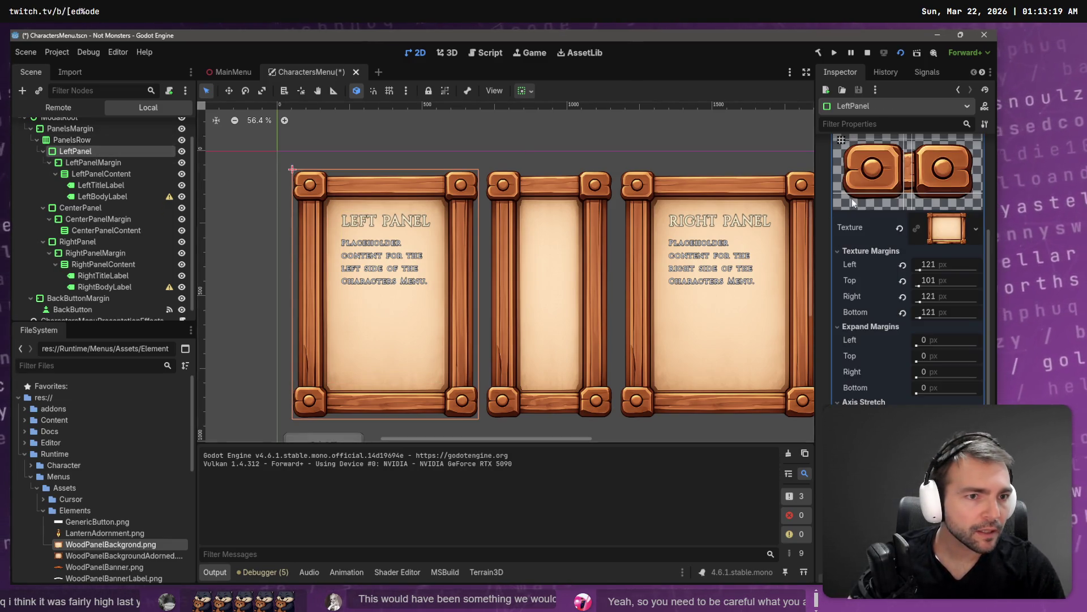
{"action": "scroll", "coordinate": [879, 241], "scroll_direction": "up", "scroll_amount": 5}
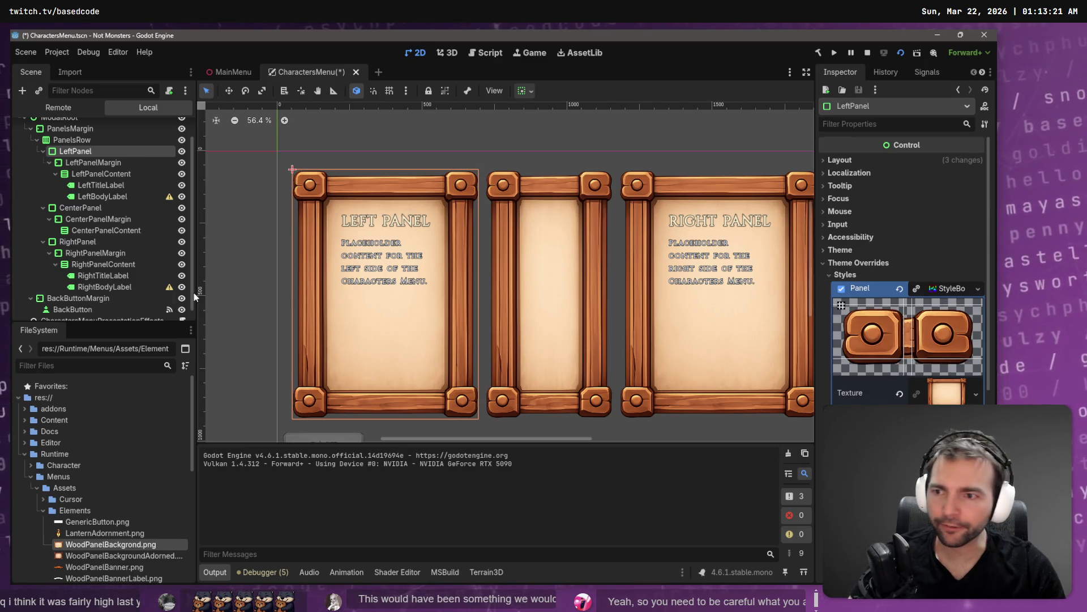
{"action": "left_click", "coordinate": [957, 288]}
{"action": "left_click", "coordinate": [940, 288]}
{"action": "right_click", "coordinate": [941, 287]}
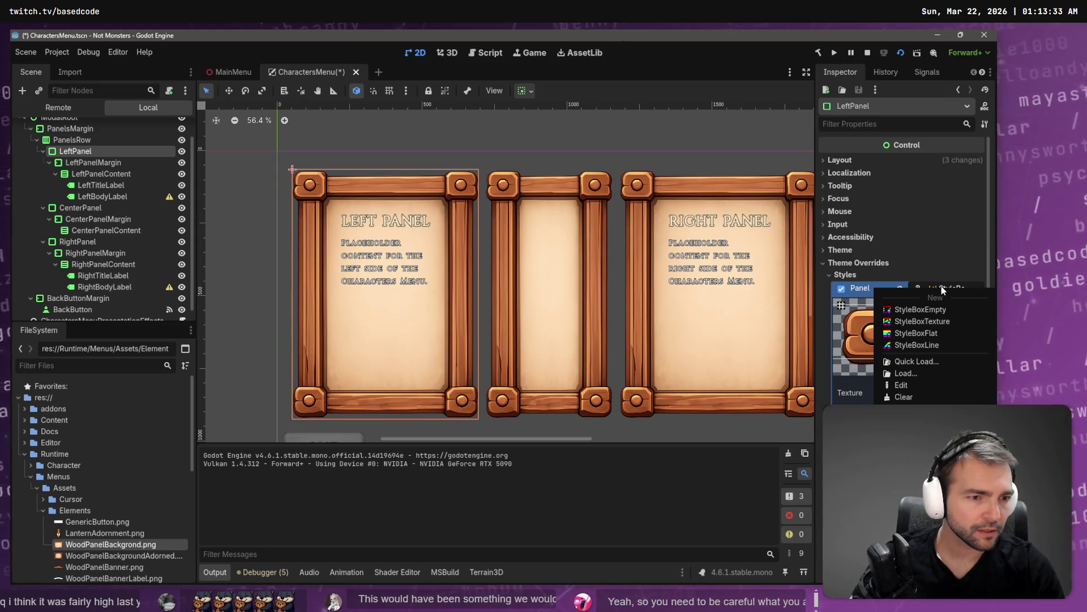
{"action": "left_click", "coordinate": [942, 290]}
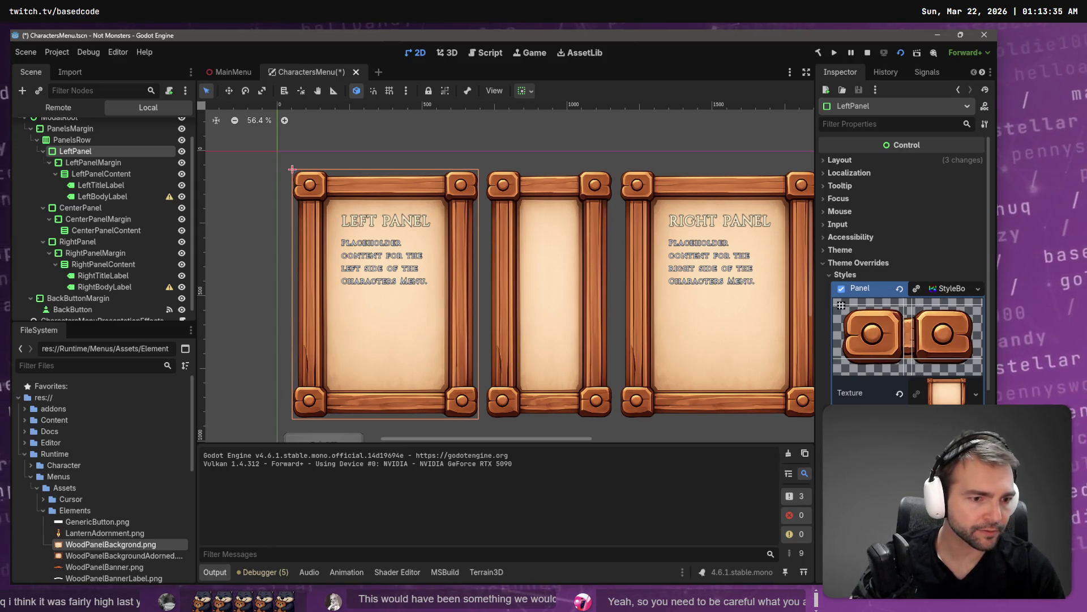
{"action": "scroll", "coordinate": [952, 381], "scroll_direction": "down", "scroll_amount": 4}
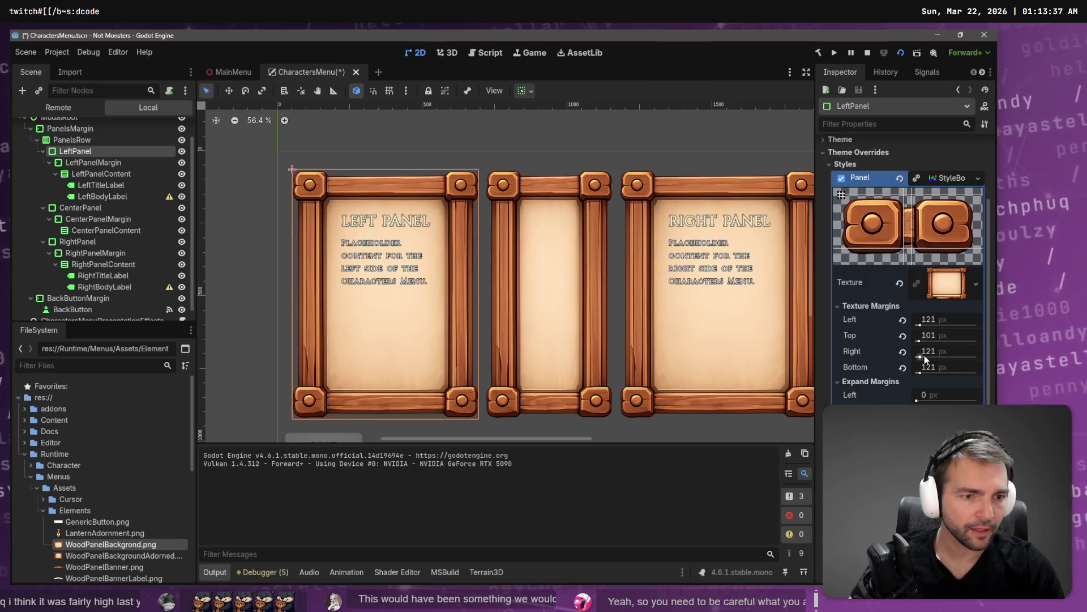
{"action": "key", "text": "alt+Tab"}
{"action": "type", "text": "the rig"}
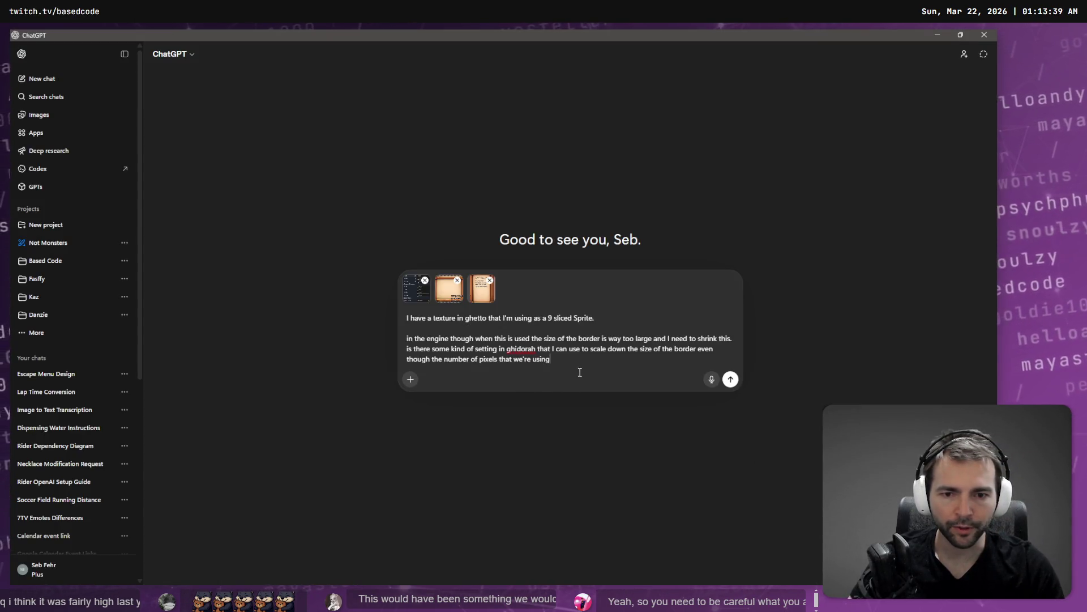
{"action": "type", "text": "ht te"}
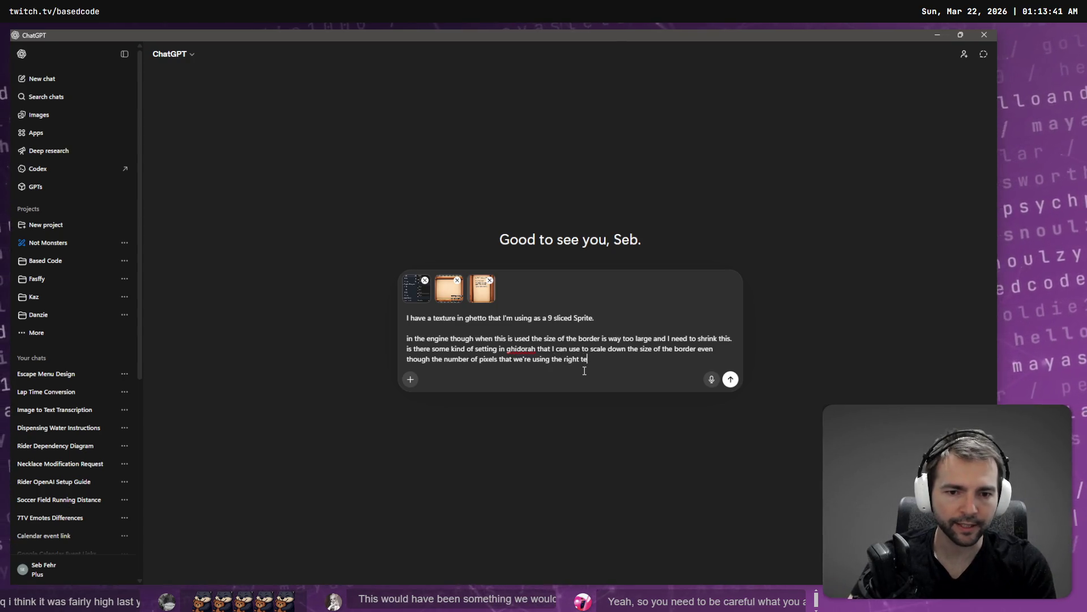
{"action": "type", "text": "xture margins?"}
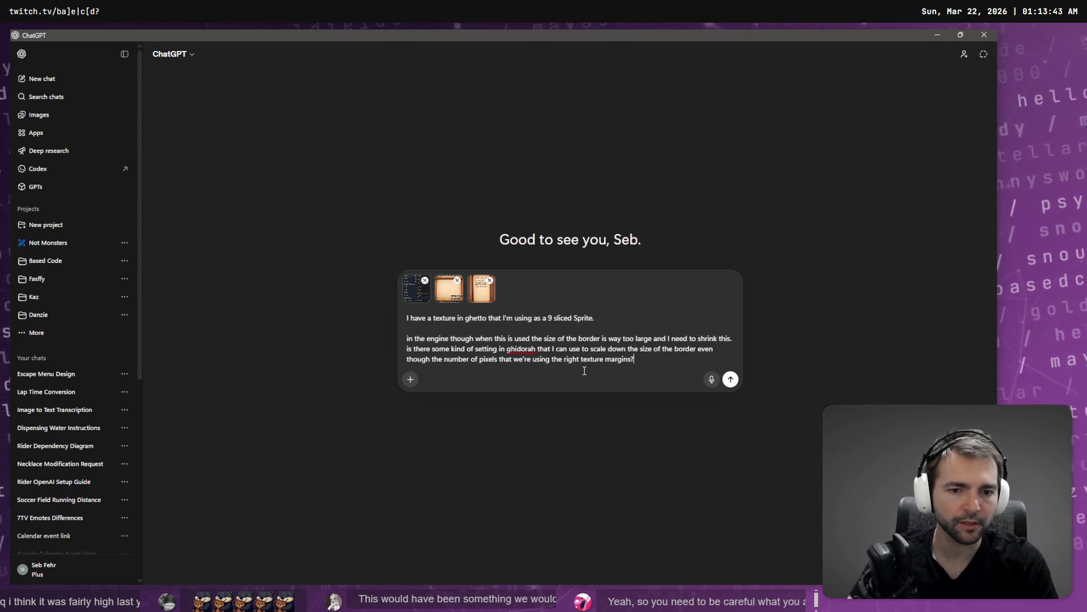
Step: Send the texture-margin question and review ChatGPT's reply recommending shrinking the frame or downscaling 50%
{"action": "key", "text": "Return"}
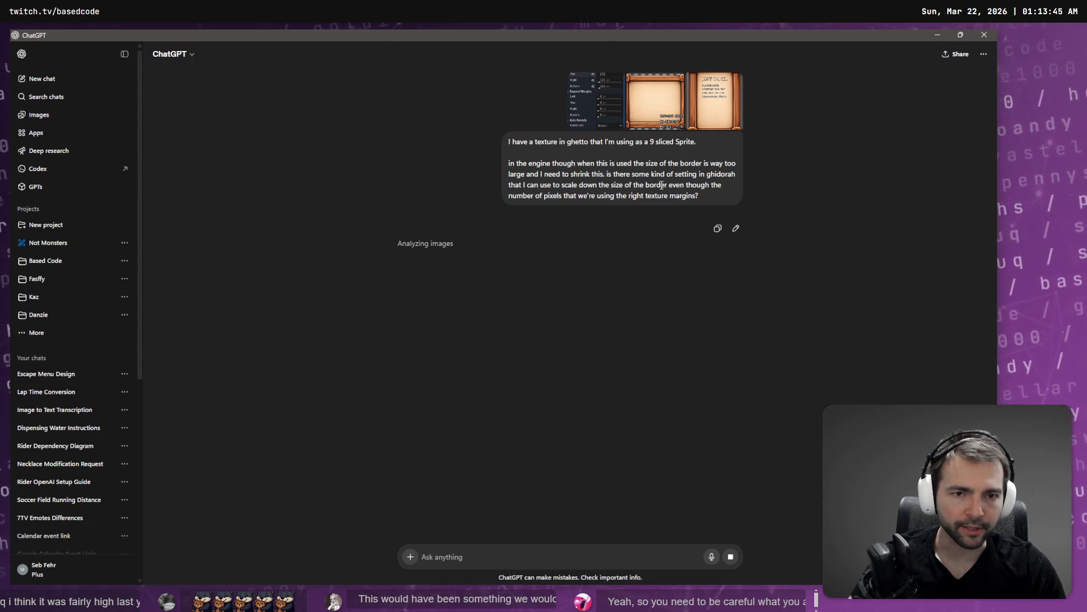
{"action": "double_click", "coordinate": [721, 174]}
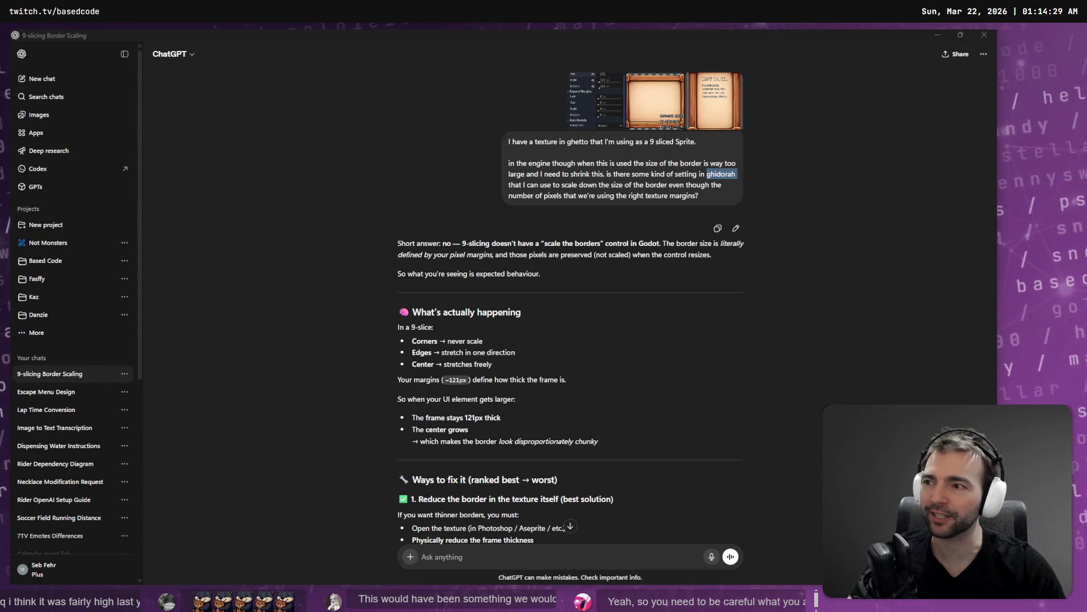
{"action": "scroll", "coordinate": [677, 325], "scroll_direction": "down", "scroll_amount": 15}
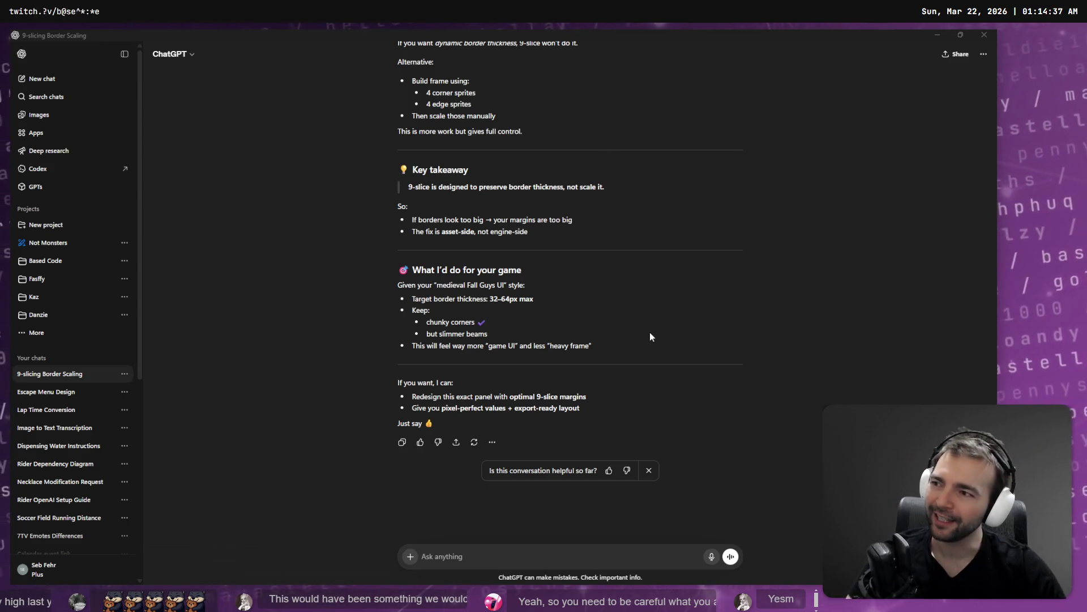
{"action": "scroll", "coordinate": [606, 256], "scroll_direction": "up", "scroll_amount": 1}
{"action": "scroll", "coordinate": [606, 256], "scroll_direction": "up", "scroll_amount": 15}
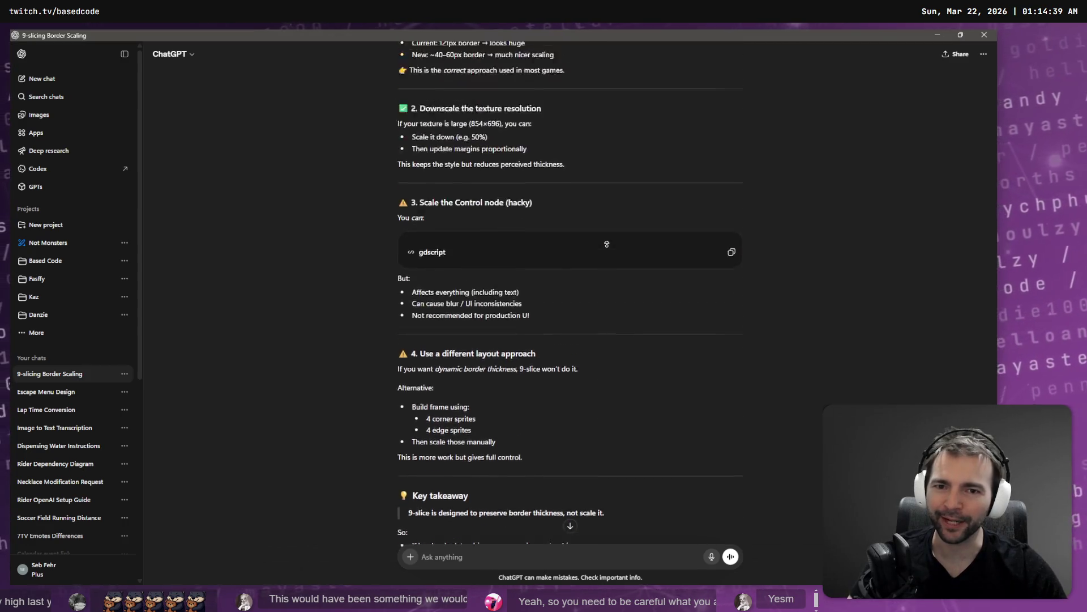
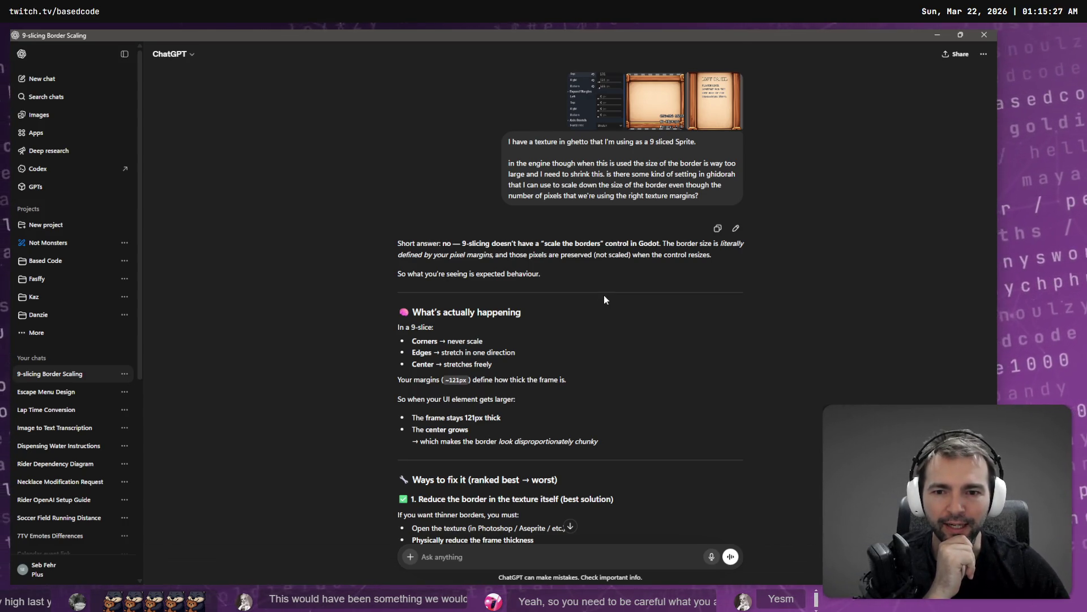
Step: Read ChatGPT's 9-slice advice recommending 32–64px maximum border thickness, then return to Godot
{"action": "scroll", "coordinate": [603, 294], "scroll_direction": "down", "scroll_amount": 2}
{"action": "scroll", "coordinate": [613, 317], "scroll_direction": "down", "scroll_amount": 4}
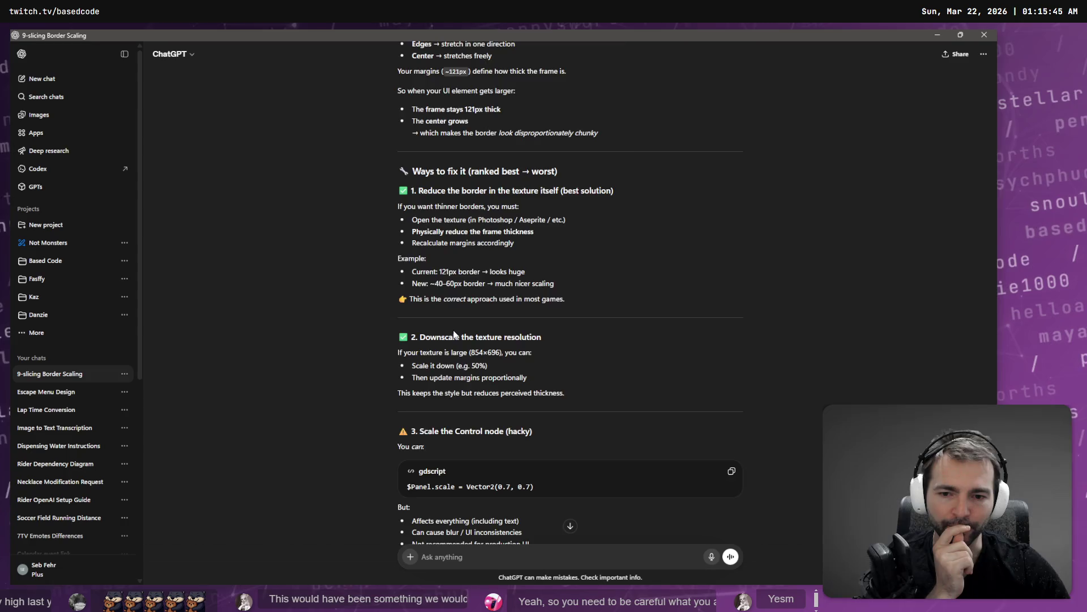
{"action": "scroll", "coordinate": [454, 329], "scroll_direction": "down", "scroll_amount": 1}
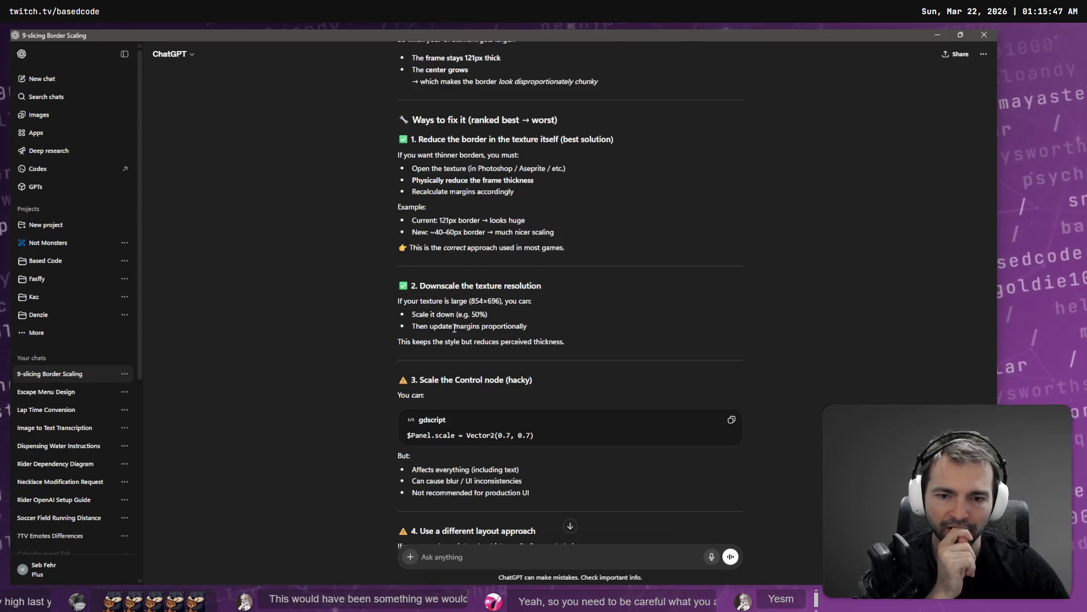
{"action": "scroll", "coordinate": [454, 326], "scroll_direction": "down", "scroll_amount": 2}
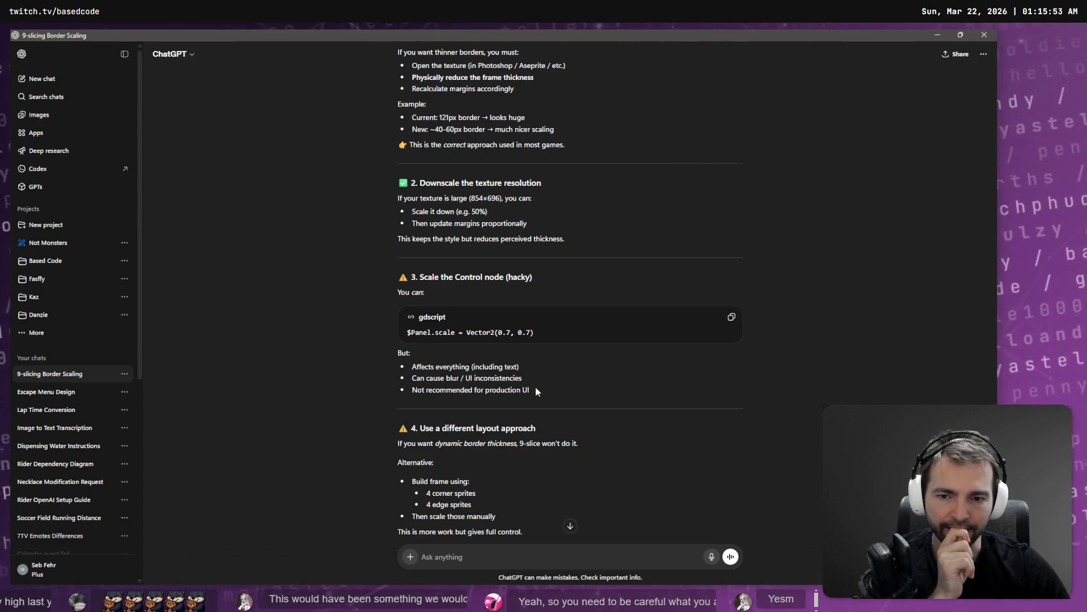
{"action": "scroll", "coordinate": [538, 388], "scroll_direction": "down", "scroll_amount": 1}
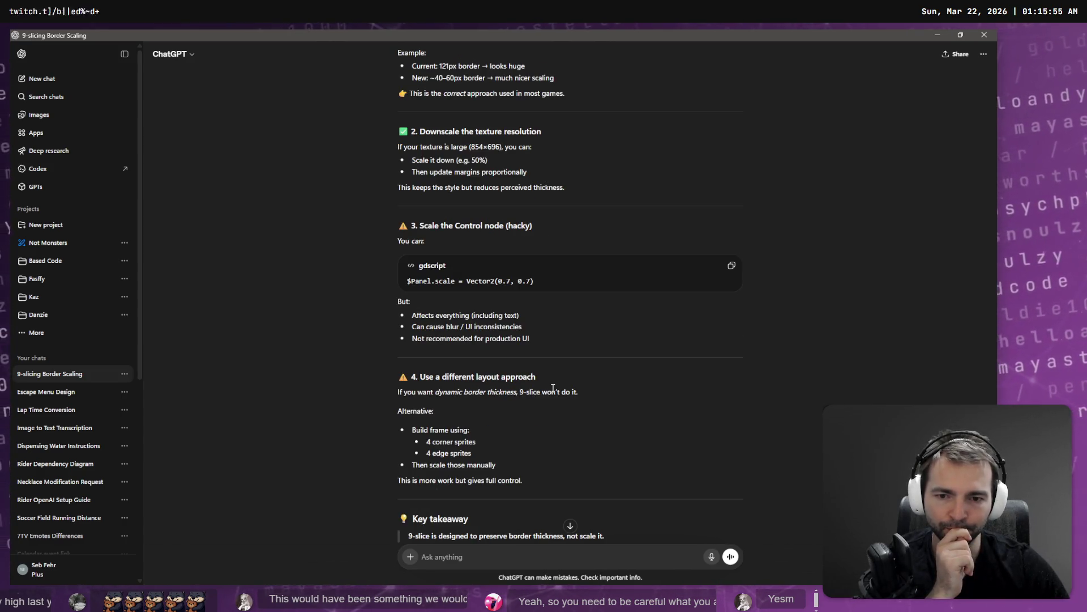
{"action": "scroll", "coordinate": [553, 389], "scroll_direction": "down", "scroll_amount": 2}
{"action": "scroll", "coordinate": [553, 390], "scroll_direction": "down", "scroll_amount": 1}
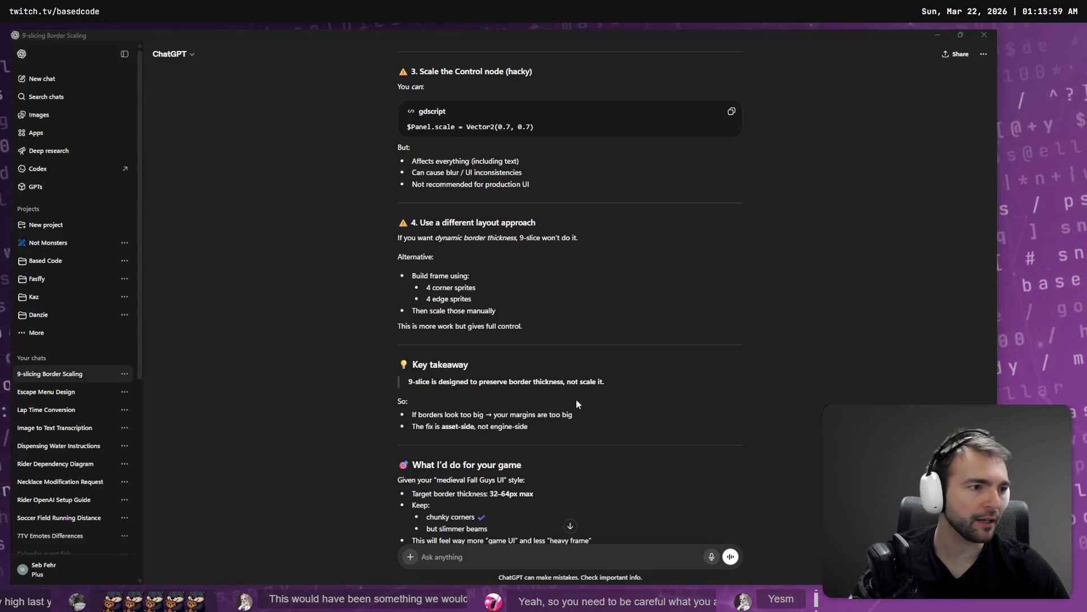
{"action": "key", "text": "alt+Tab"}
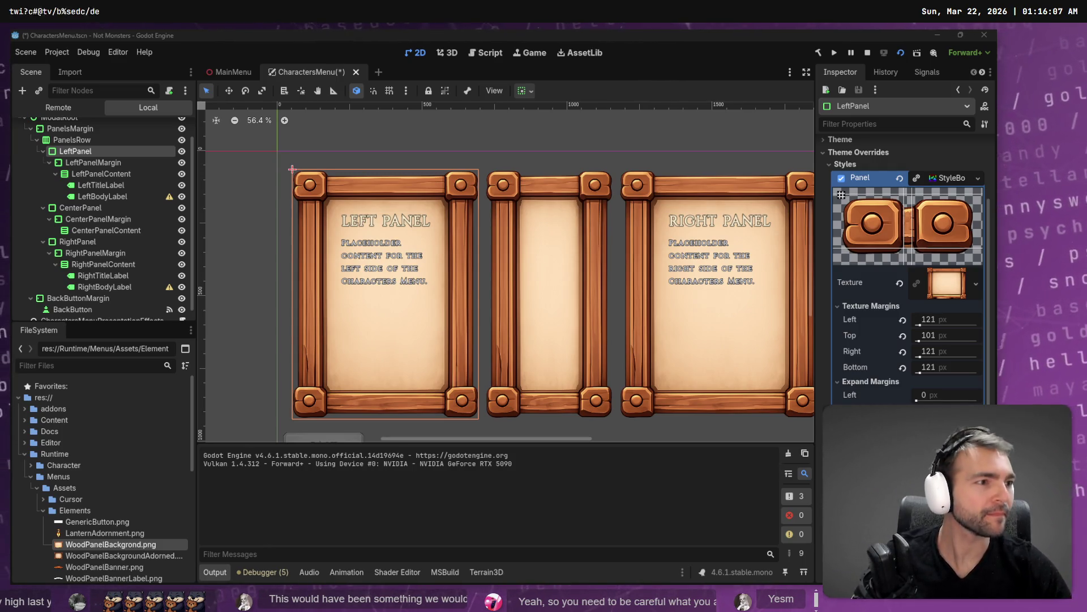
Step: In Photopea, dismiss the ad-blocker notice and bring up the WoodPanelBackgrond.png document
{"action": "key", "text": "alt+Tab"}
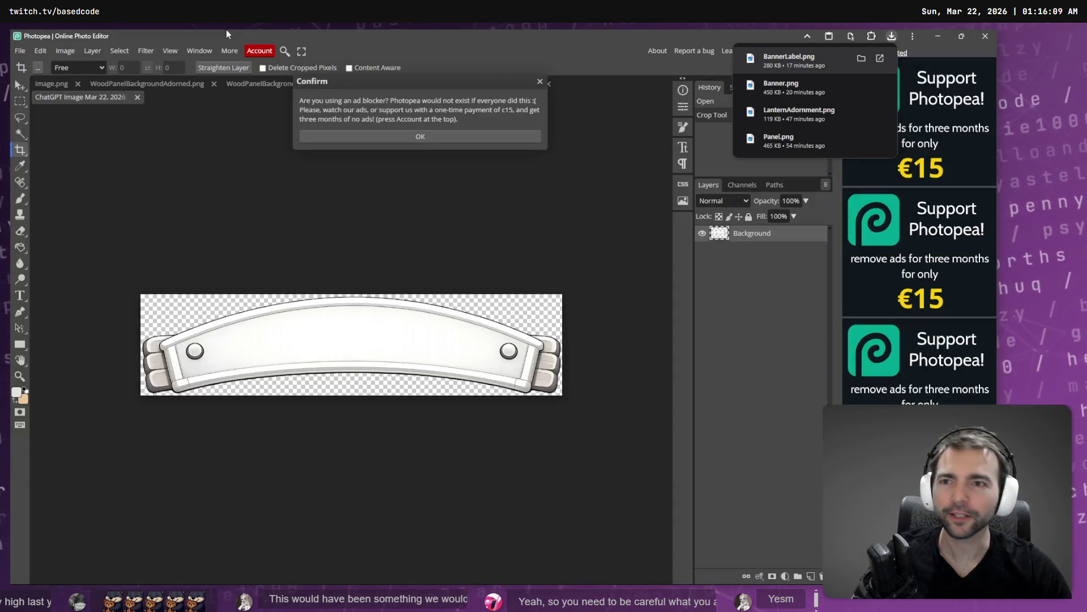
{"action": "left_click", "coordinate": [541, 84]}
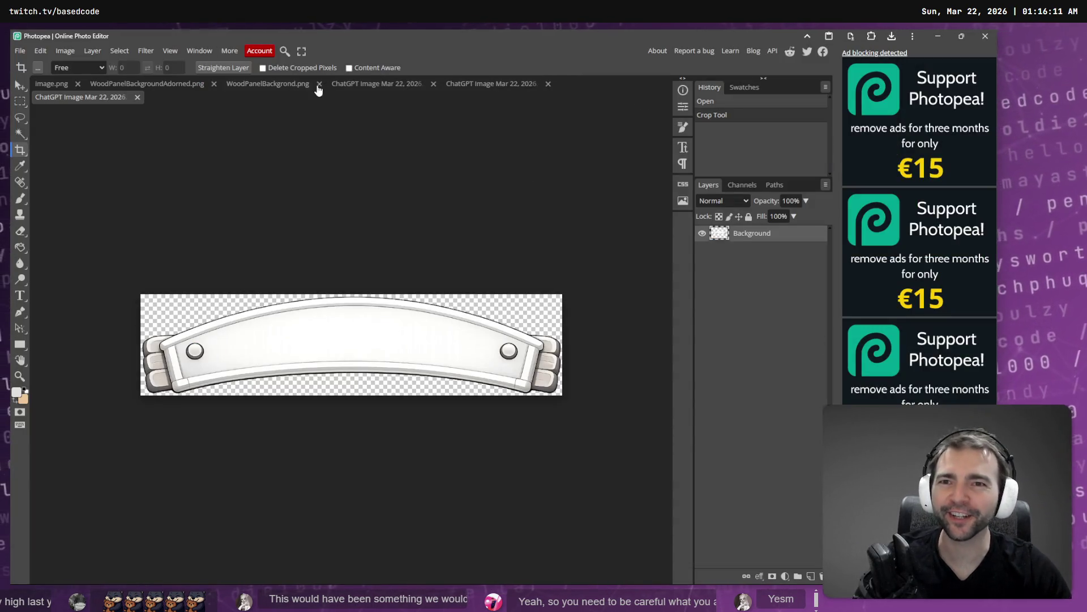
{"action": "left_click", "coordinate": [485, 91]}
{"action": "left_click", "coordinate": [356, 85]}
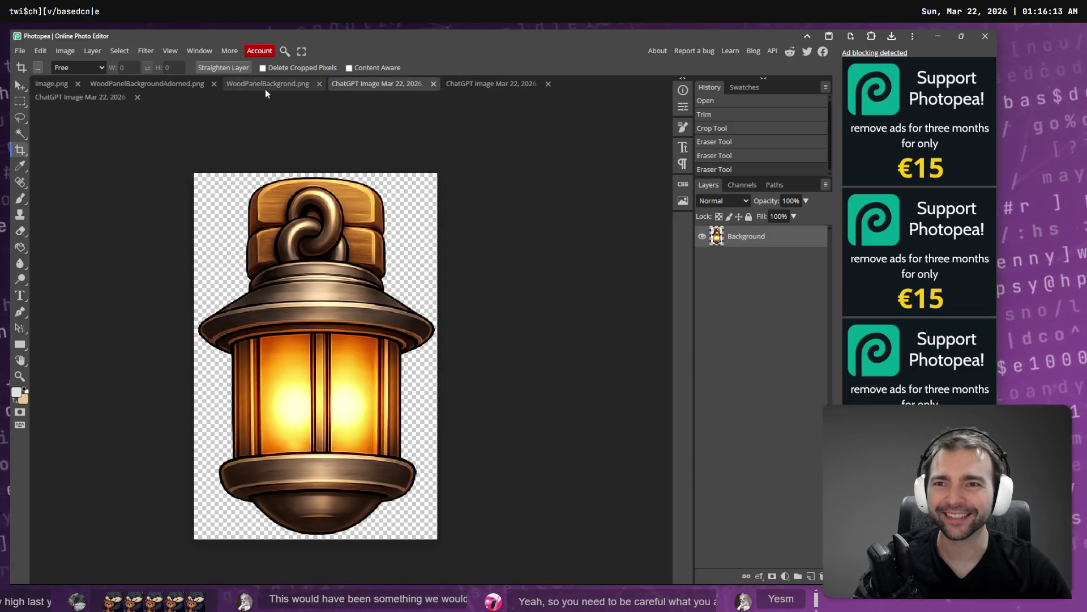
{"action": "left_click", "coordinate": [265, 87]}
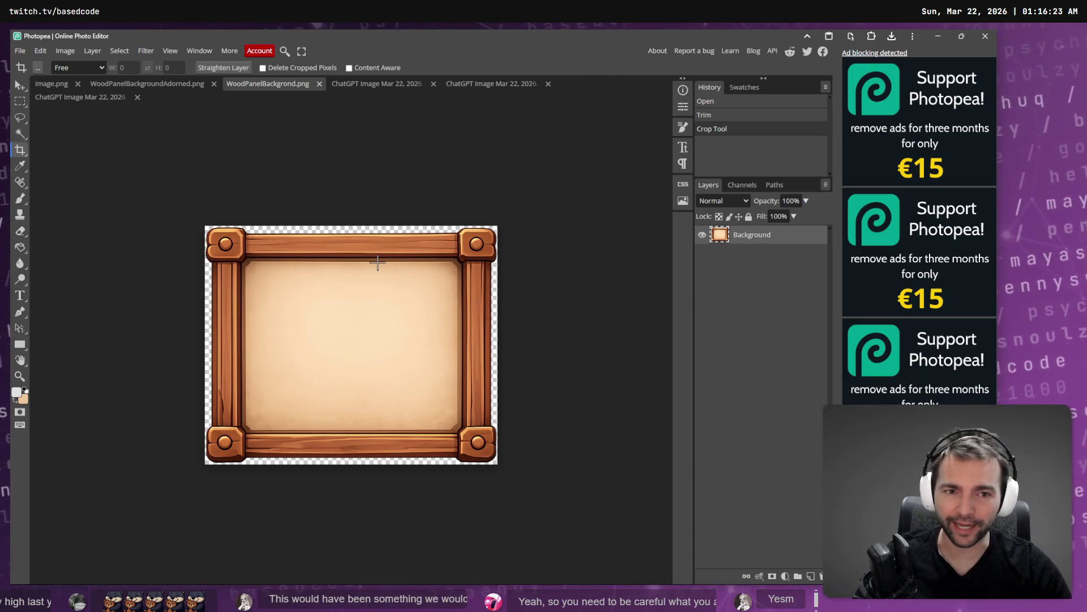
Step: Resize the image to 50 percent, giving 427×348 px
{"action": "left_click", "coordinate": [66, 51]}
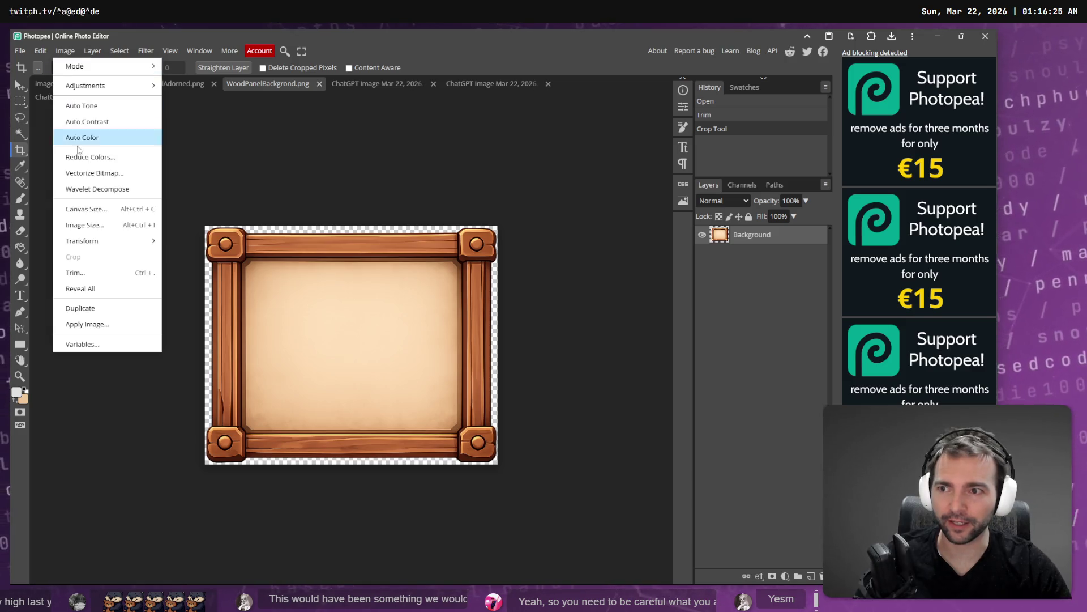
{"action": "left_click", "coordinate": [116, 232]}
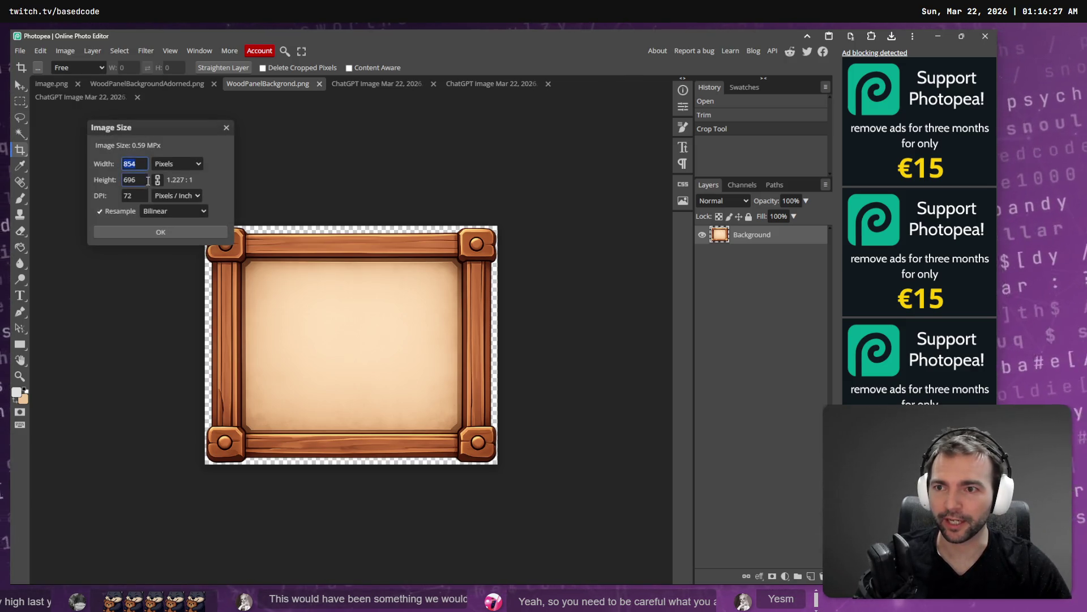
{"action": "left_click", "coordinate": [171, 164]}
{"action": "left_click", "coordinate": [185, 188]}
{"action": "left_click", "coordinate": [142, 164]}
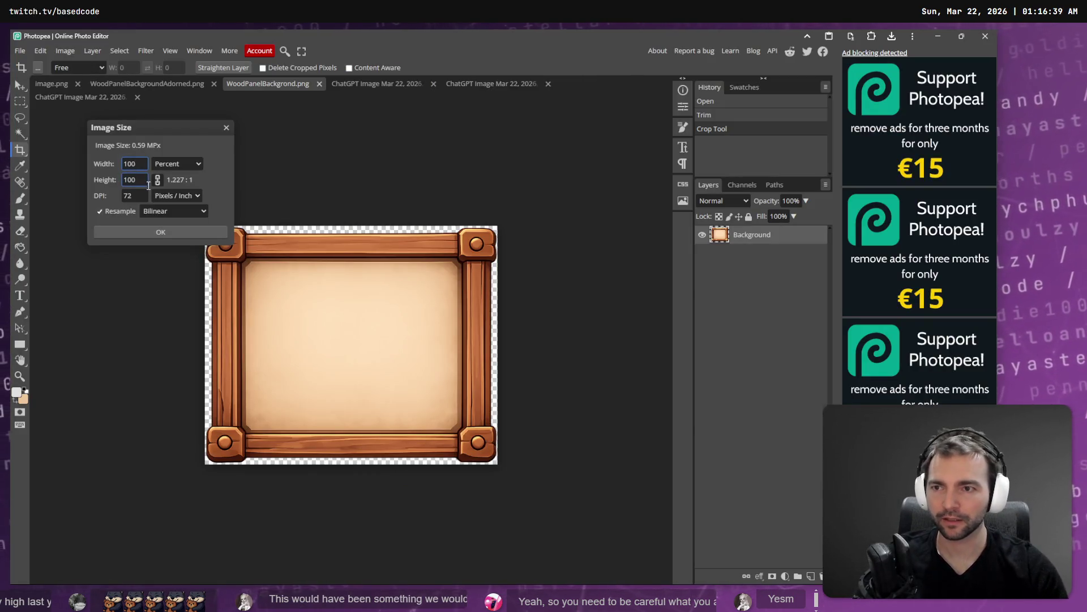
{"action": "type", "text": "0"}
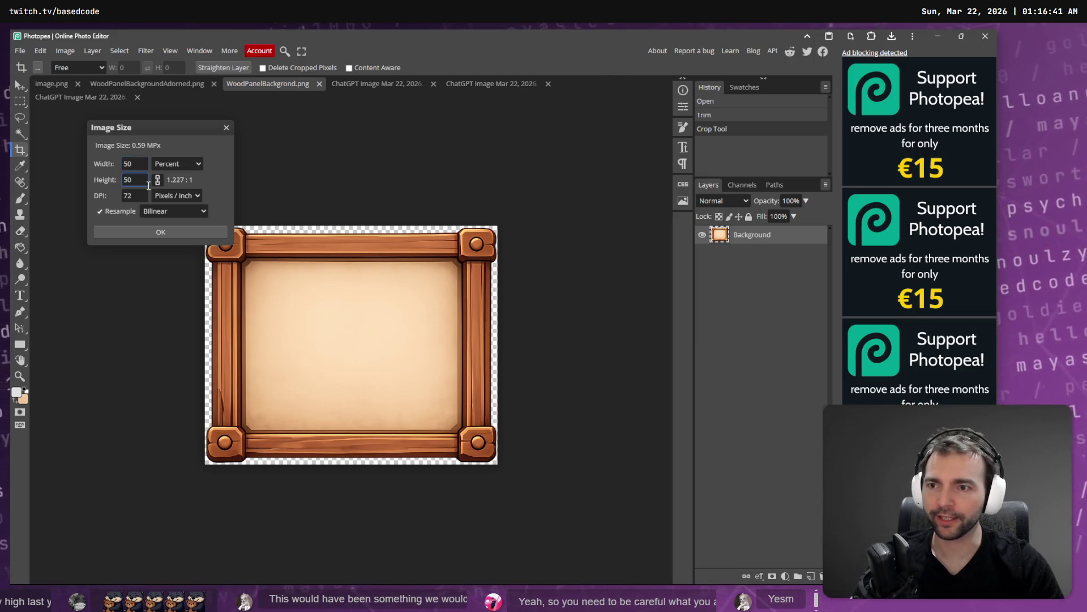
{"action": "left_click", "coordinate": [164, 234]}
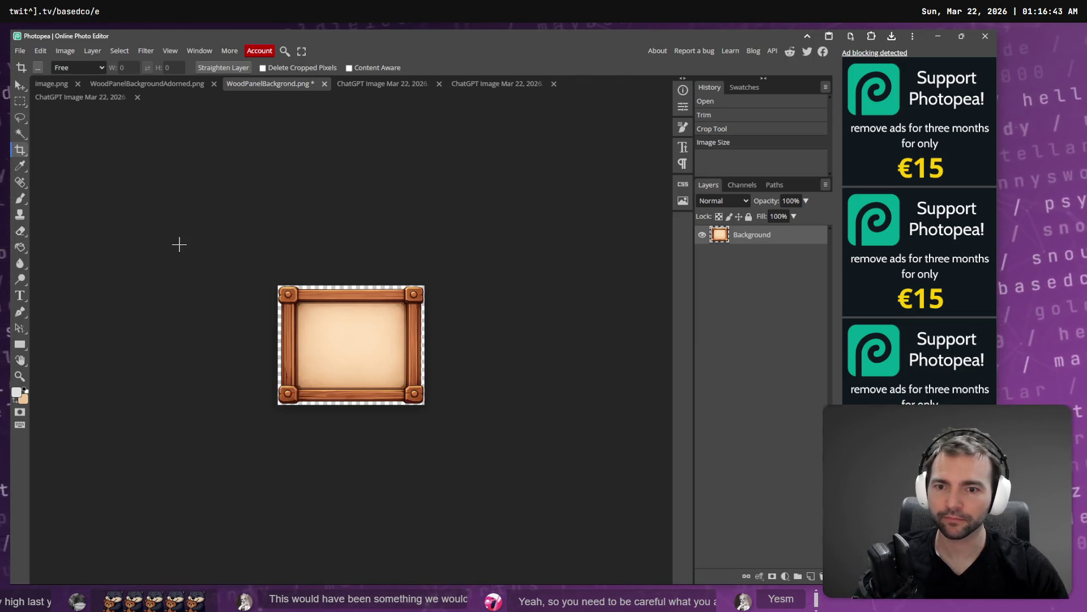
Step: Export the resized wood frame as a PNG download
{"action": "left_click", "coordinate": [21, 51]}
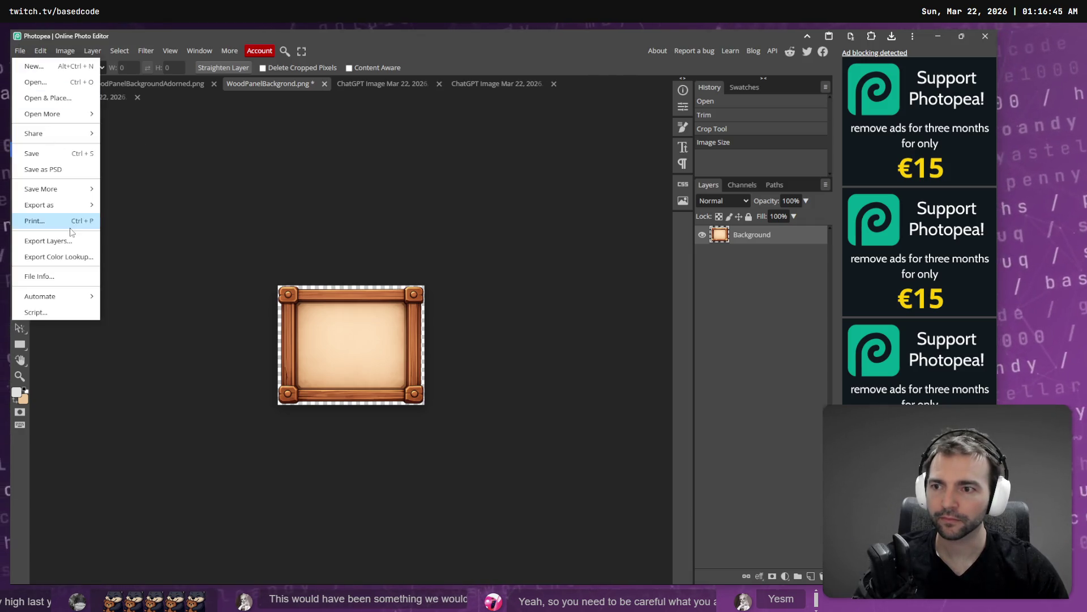
{"action": "mouse_move", "coordinate": [56, 205]}
{"action": "left_click", "coordinate": [121, 205]}
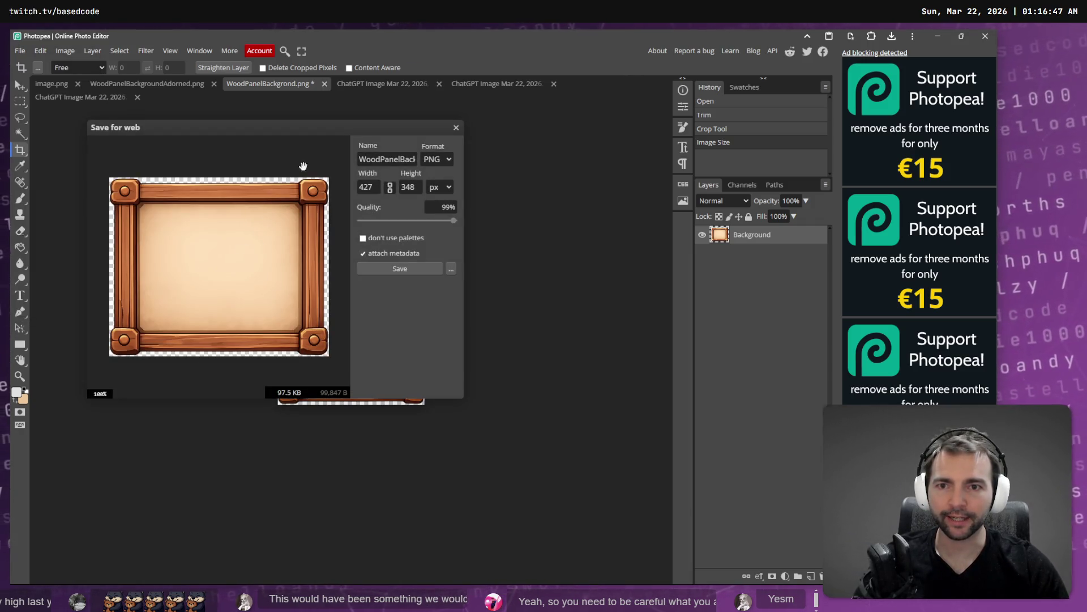
{"action": "left_click", "coordinate": [415, 270]}
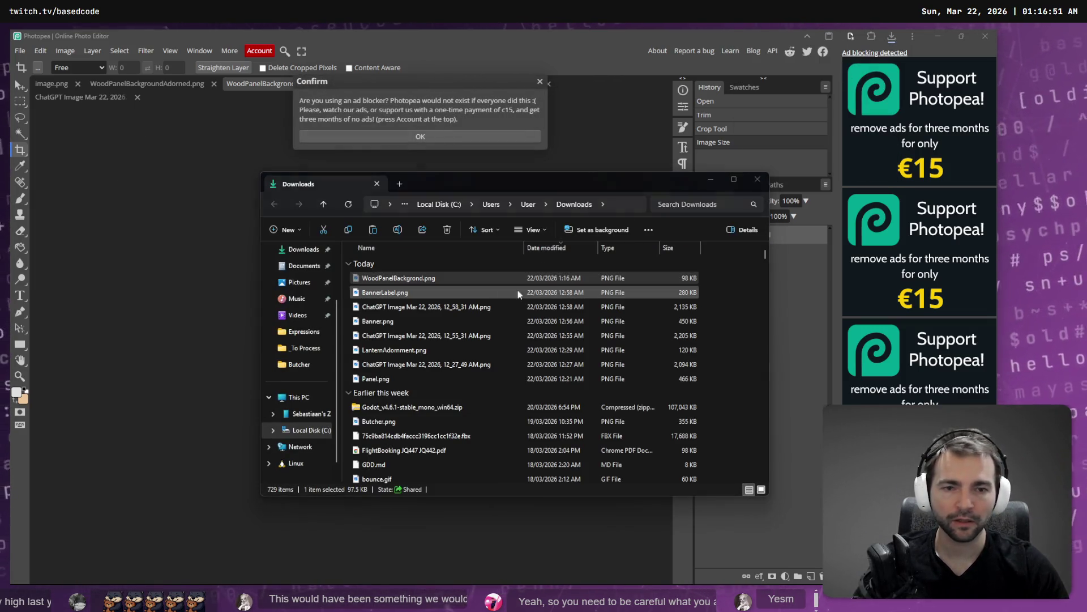
Step: Replace WoodPanelBackgrond.png in the Elements folder with the downloaded PNG and save the scene
{"action": "key", "text": "alt+Tab"}
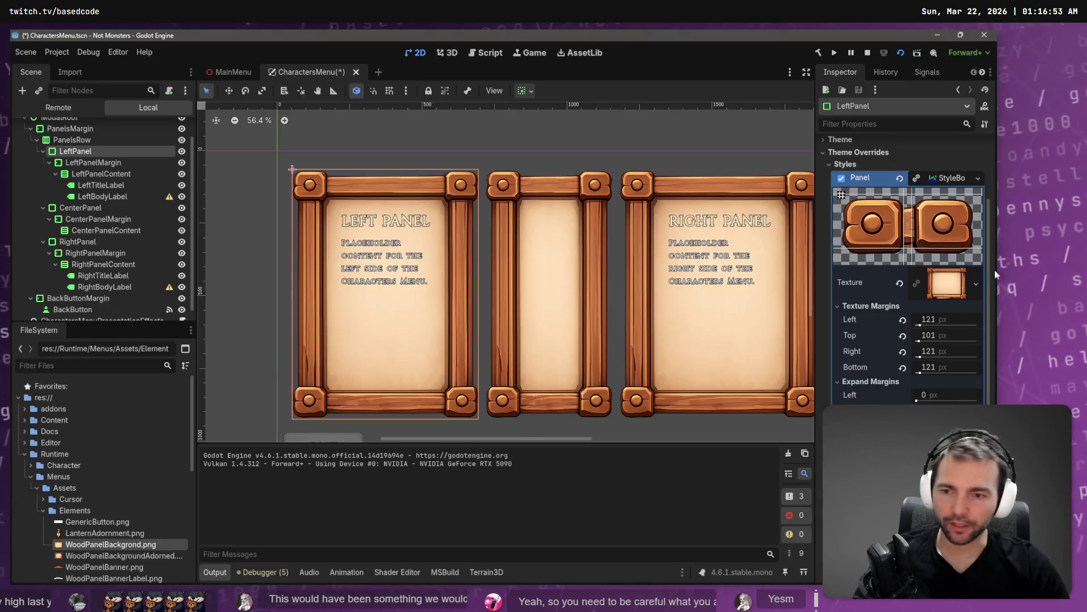
{"action": "right_click", "coordinate": [88, 510]}
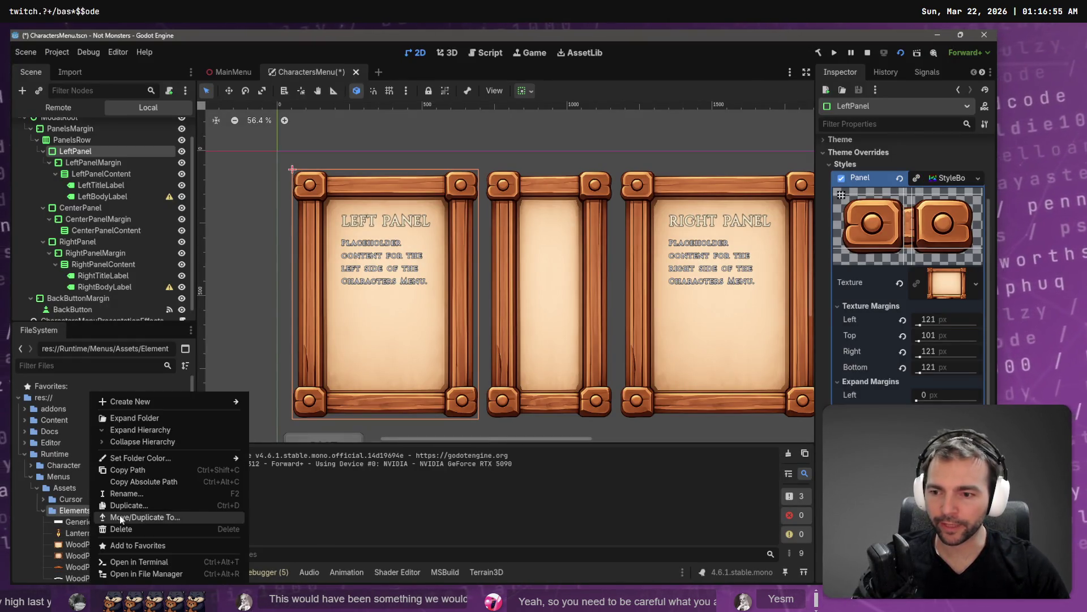
{"action": "left_click", "coordinate": [158, 575]}
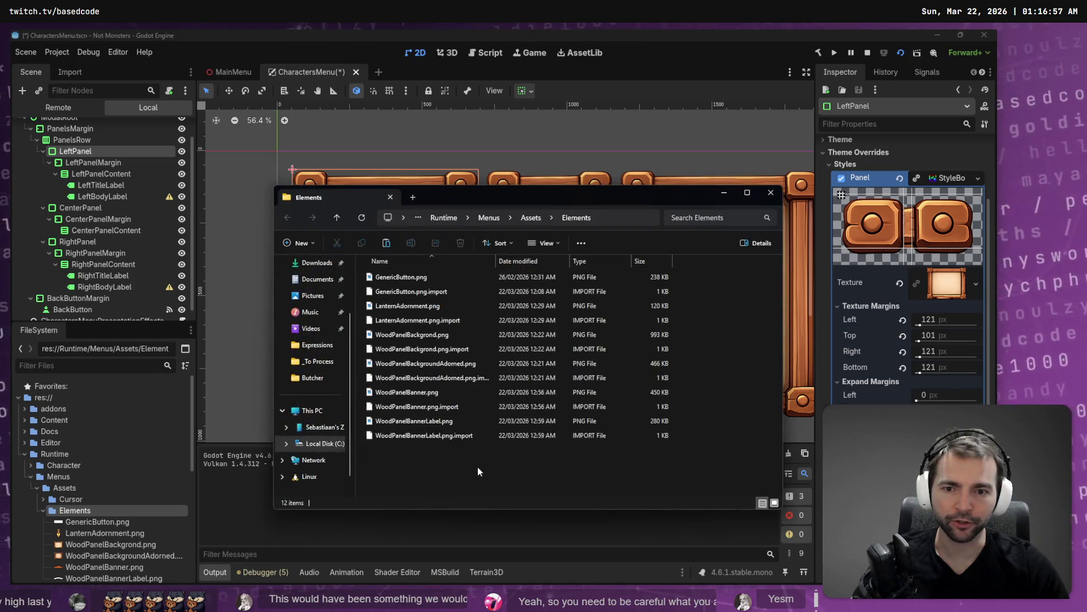
{"action": "key", "text": "ctrl+v"}
{"action": "left_click", "coordinate": [451, 252]}
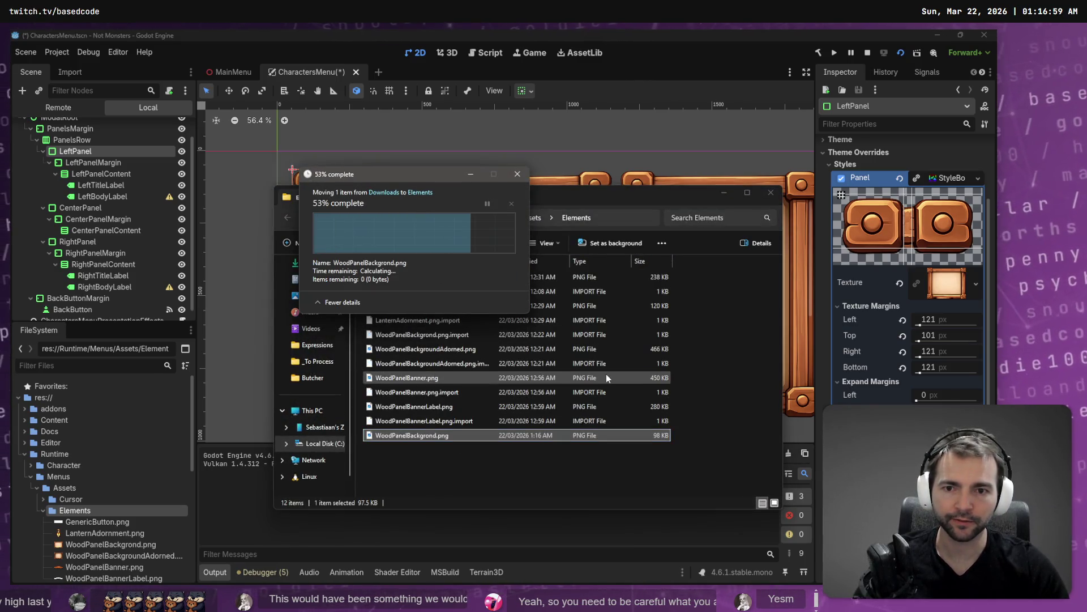
{"action": "left_click", "coordinate": [762, 58]}
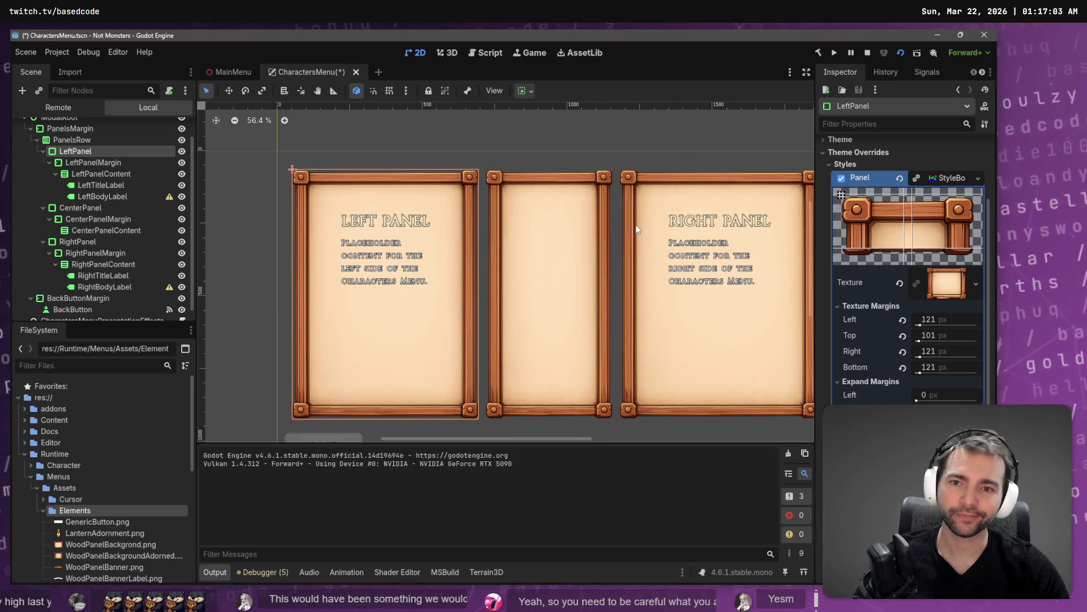
{"action": "key", "text": "ctrl+s"}
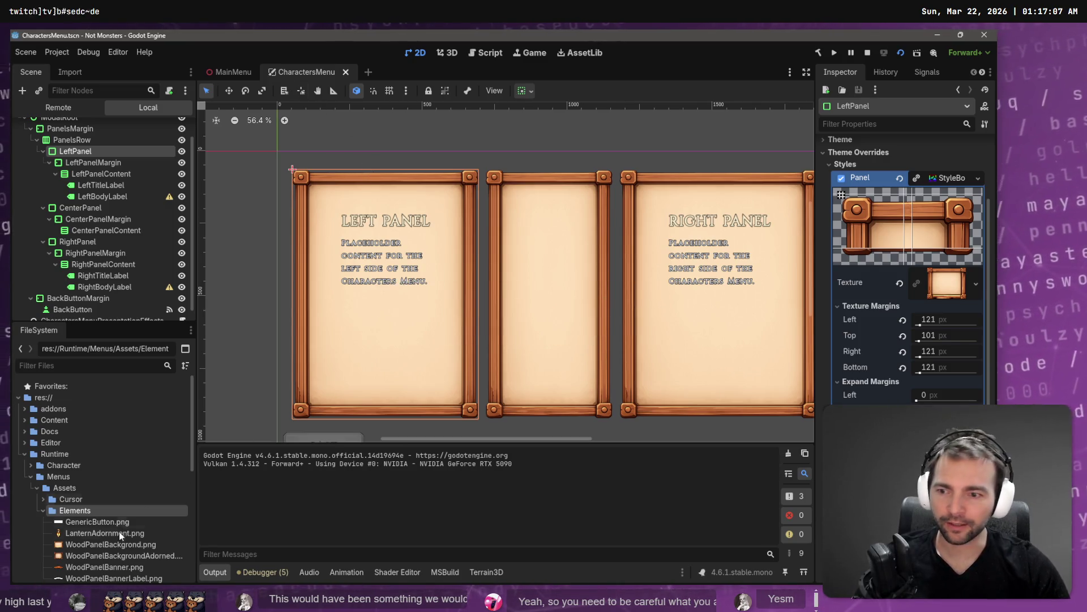
Step: Glance at the Elements folder and Photopea, dismissing the ad-blocker notice, then return to Godot
{"action": "key", "text": "alt+Tab"}
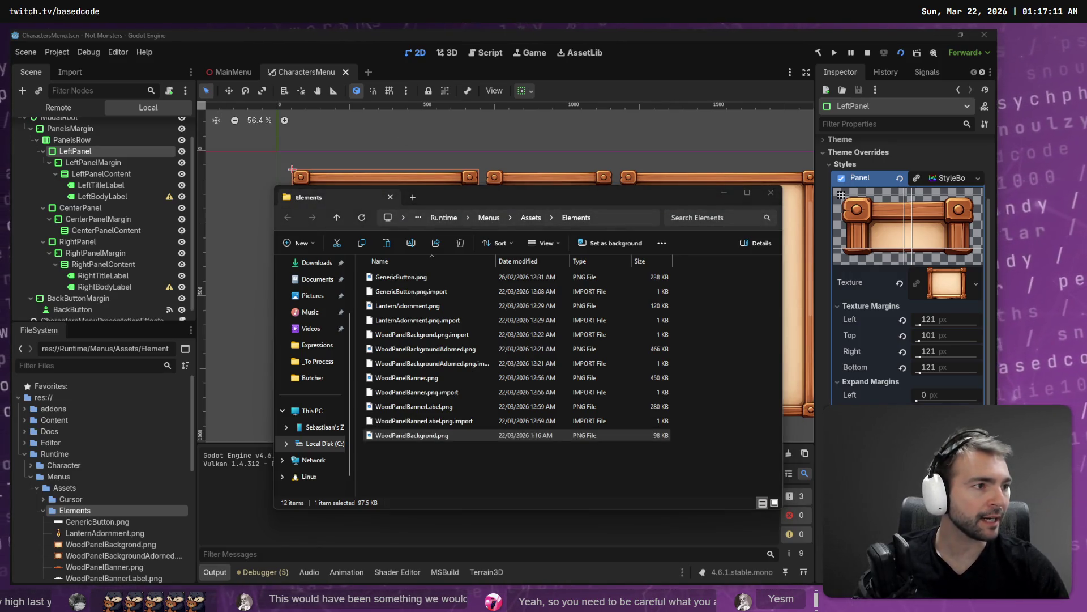
{"action": "key", "text": "alt+Tab"}
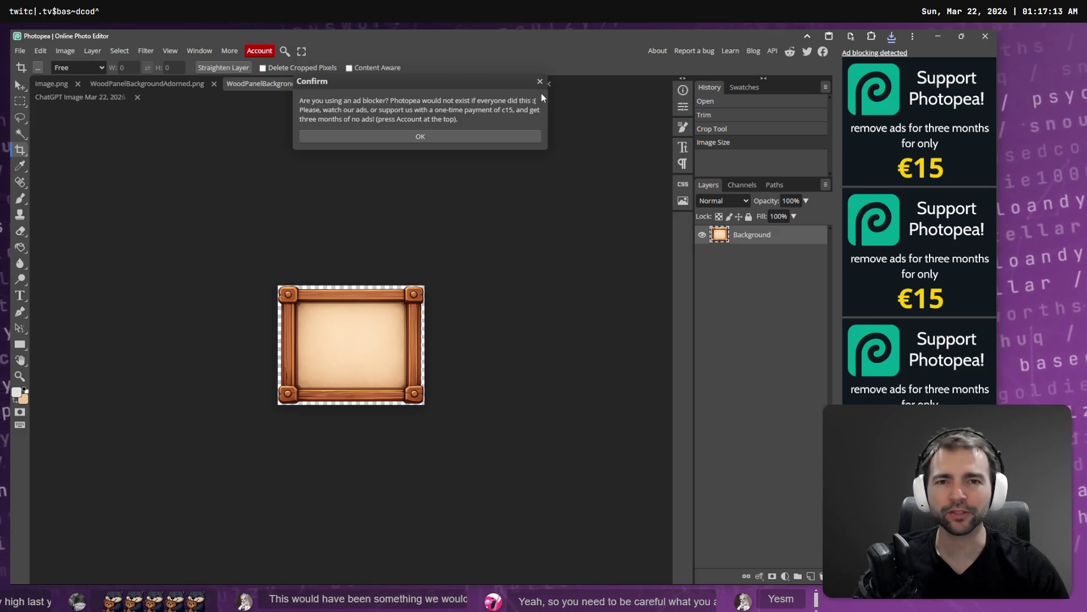
{"action": "left_click", "coordinate": [540, 82]}
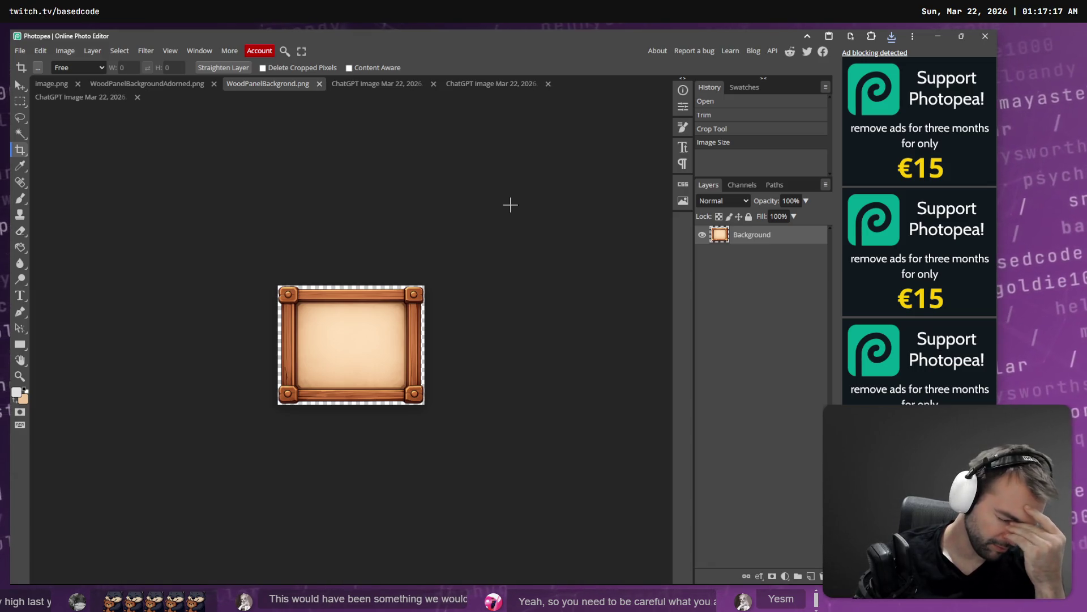
{"action": "key", "text": "alt+Tab"}
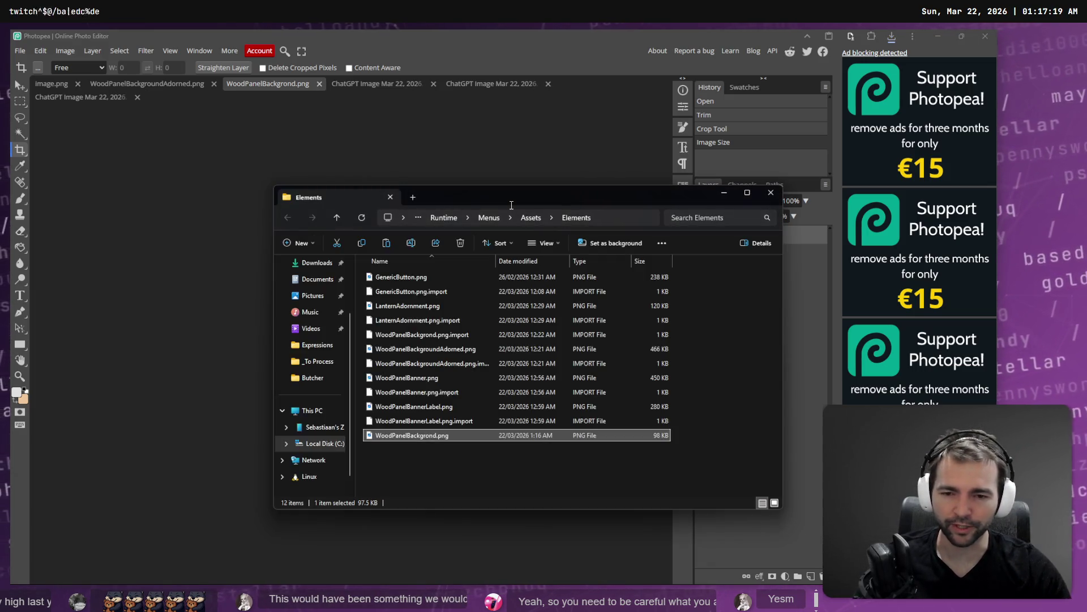
{"action": "key", "text": "alt+Tab"}
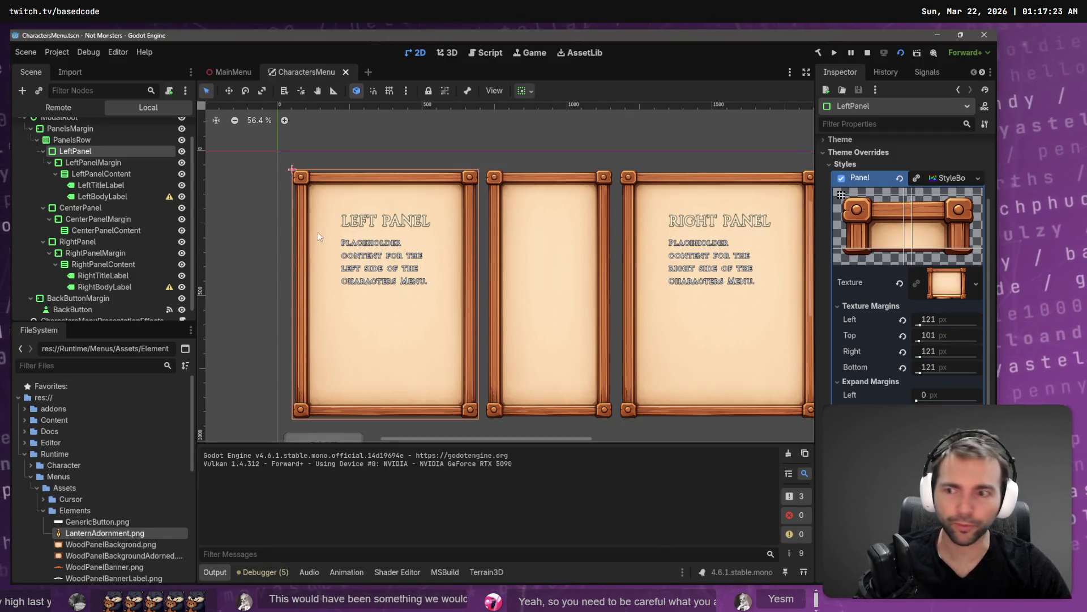
Step: View the import settings of LanternAdornment.png, then WoodPanelBackgrond.png
{"action": "left_click", "coordinate": [76, 73]}
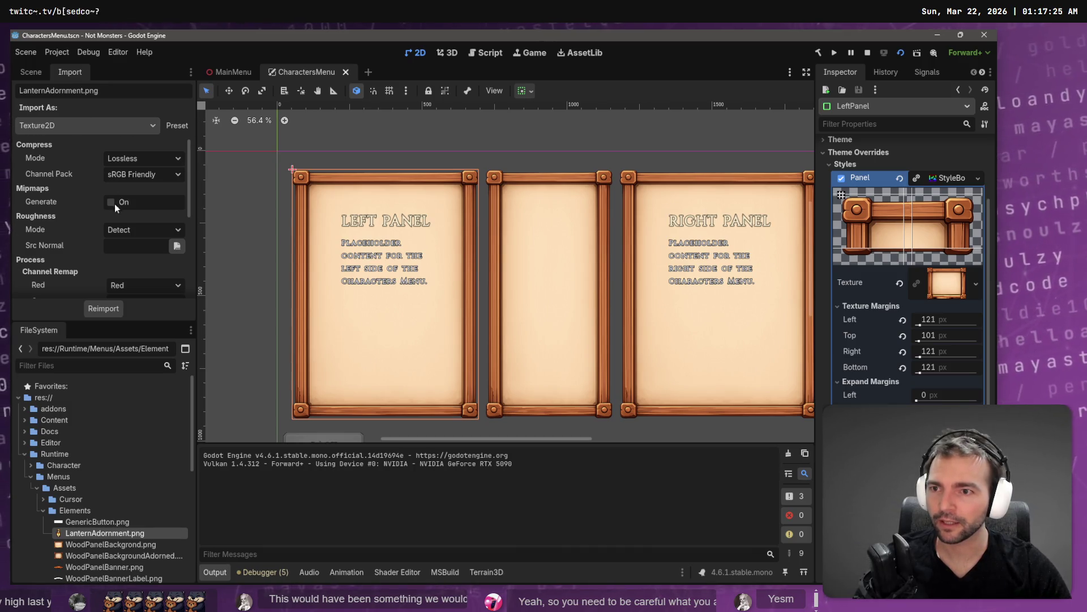
{"action": "scroll", "coordinate": [121, 210], "scroll_direction": "down", "scroll_amount": 5}
{"action": "scroll", "coordinate": [128, 220], "scroll_direction": "down", "scroll_amount": 2}
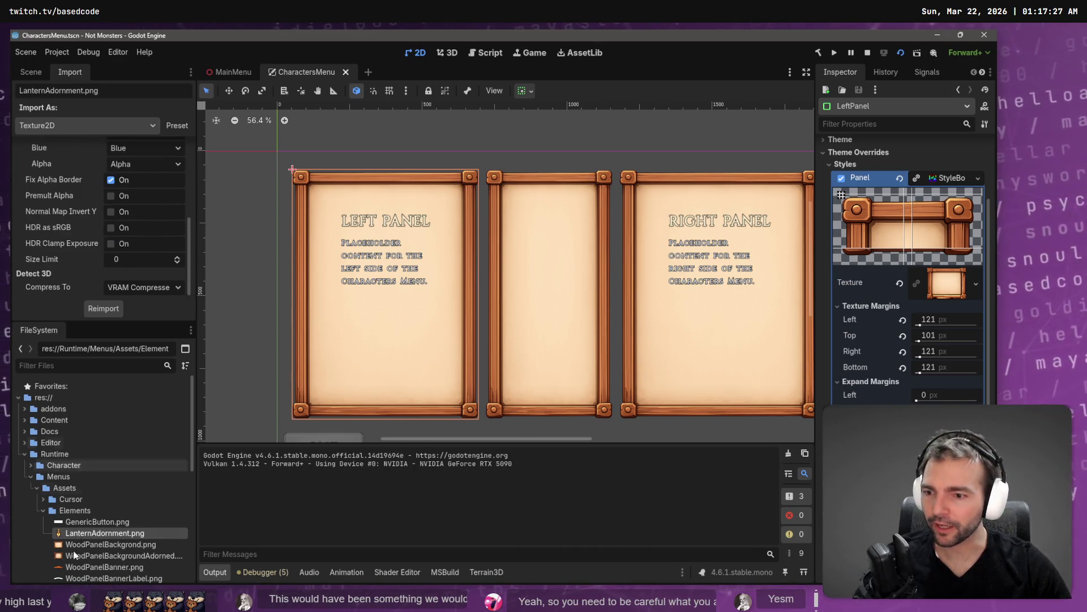
{"action": "left_click", "coordinate": [101, 544]}
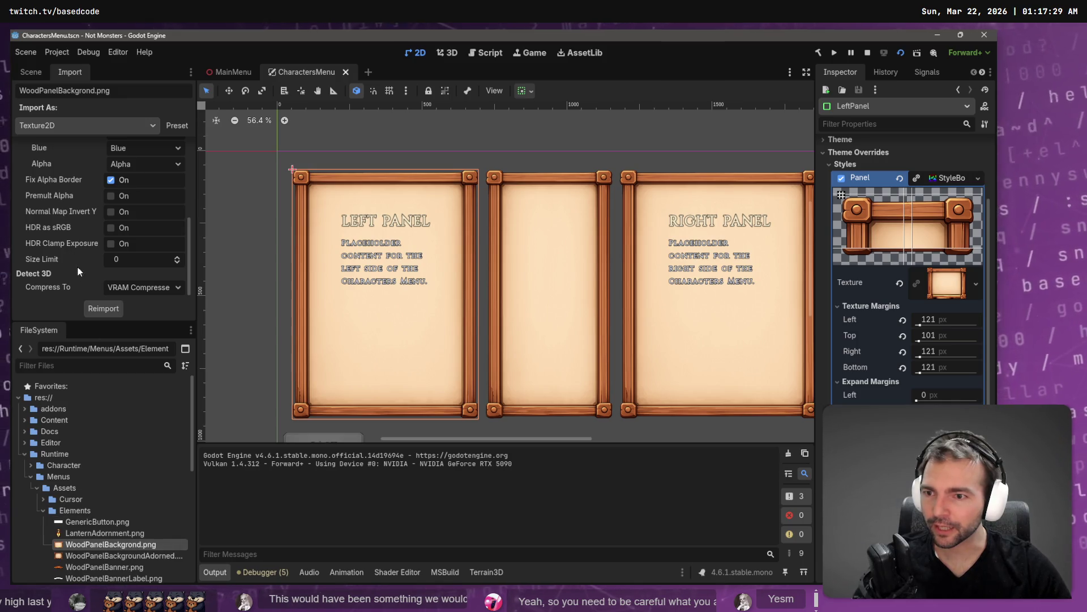
{"action": "scroll", "coordinate": [120, 269], "scroll_direction": "up", "scroll_amount": 6}
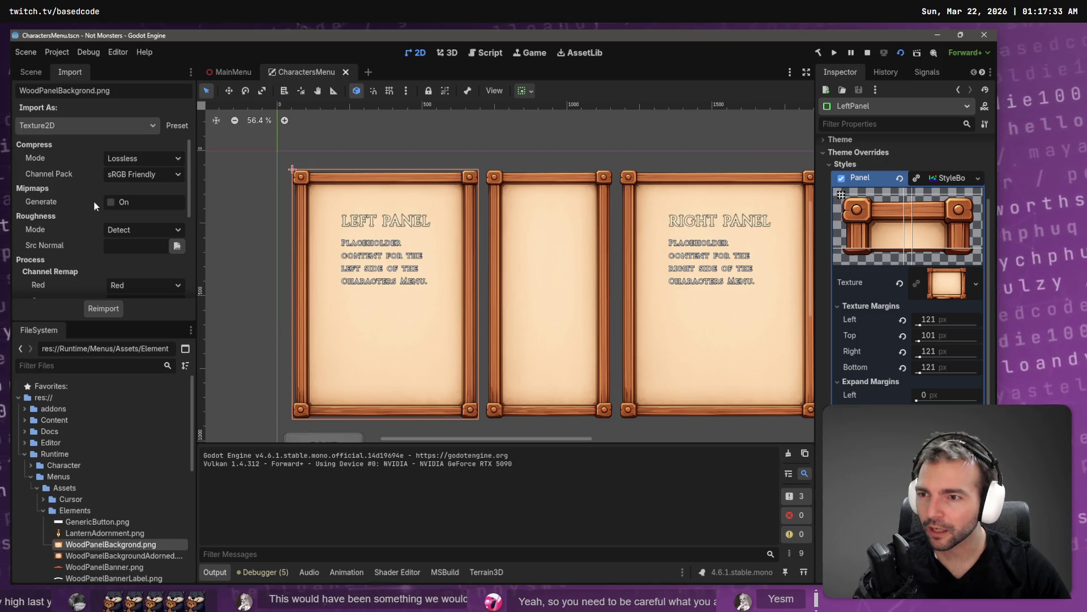
Step: Try Mipmaps and Import As Image on the panel texture, then restore Texture2D with Detect roughness
{"action": "left_click", "coordinate": [116, 202]}
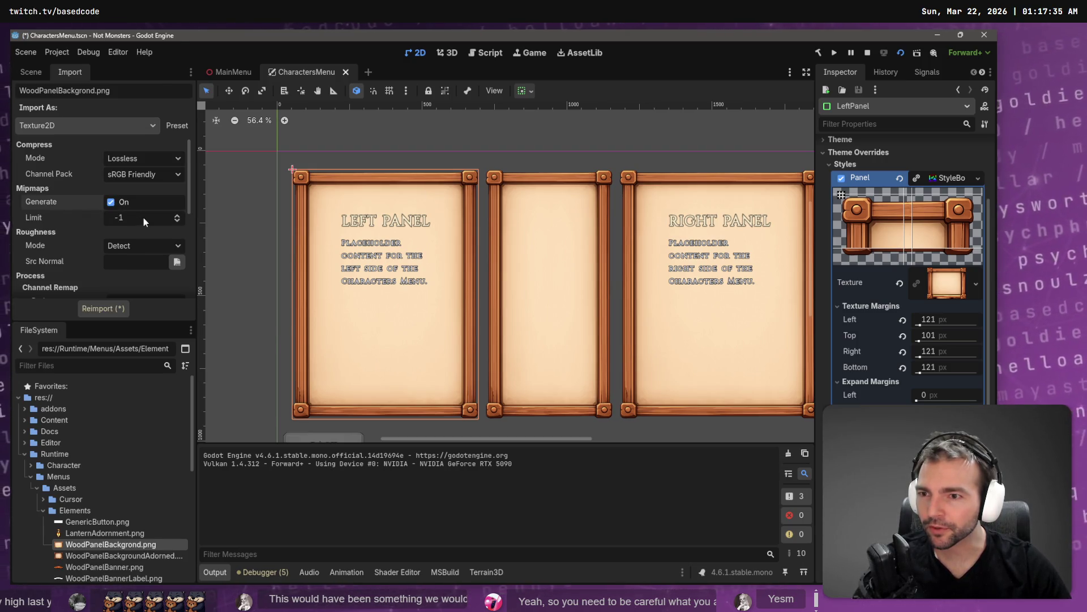
{"action": "left_click", "coordinate": [137, 125]}
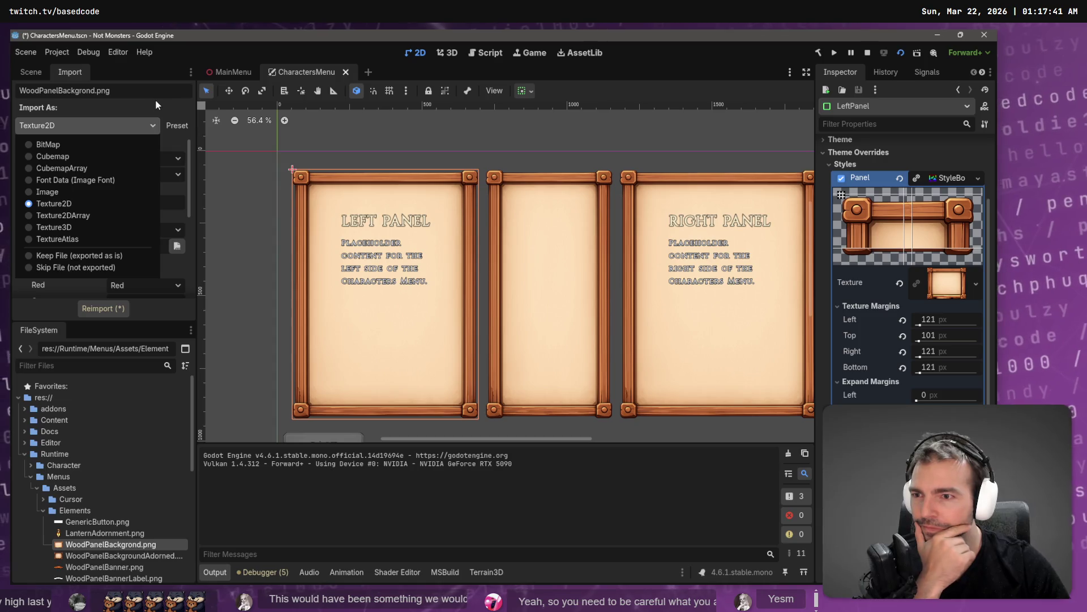
{"action": "left_click", "coordinate": [73, 192]}
{"action": "left_click", "coordinate": [132, 123]}
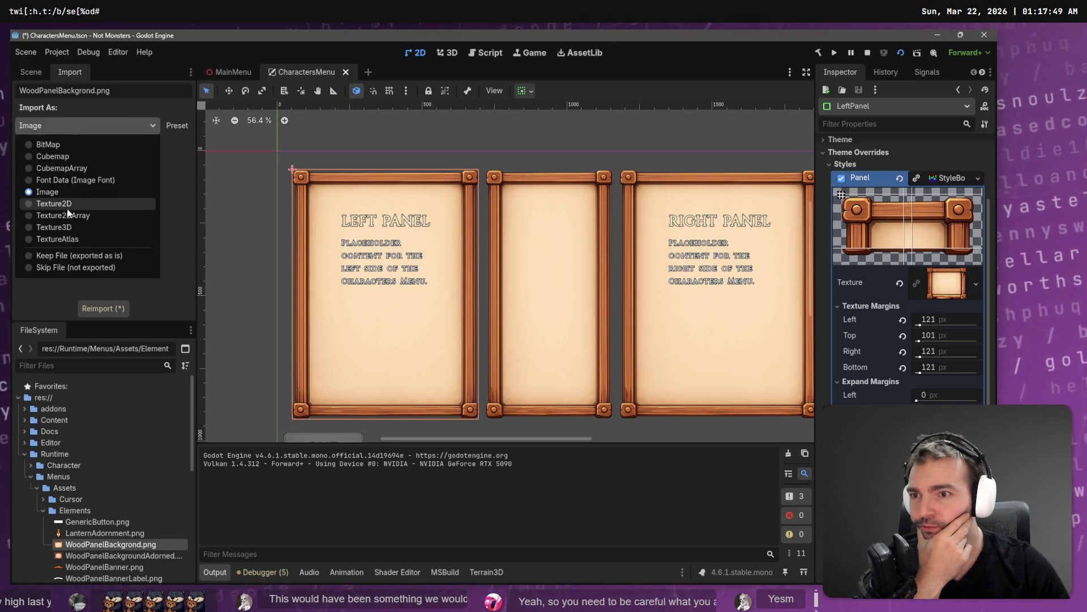
{"action": "left_click", "coordinate": [139, 205]}
{"action": "scroll", "coordinate": [121, 186], "scroll_direction": "down", "scroll_amount": 2}
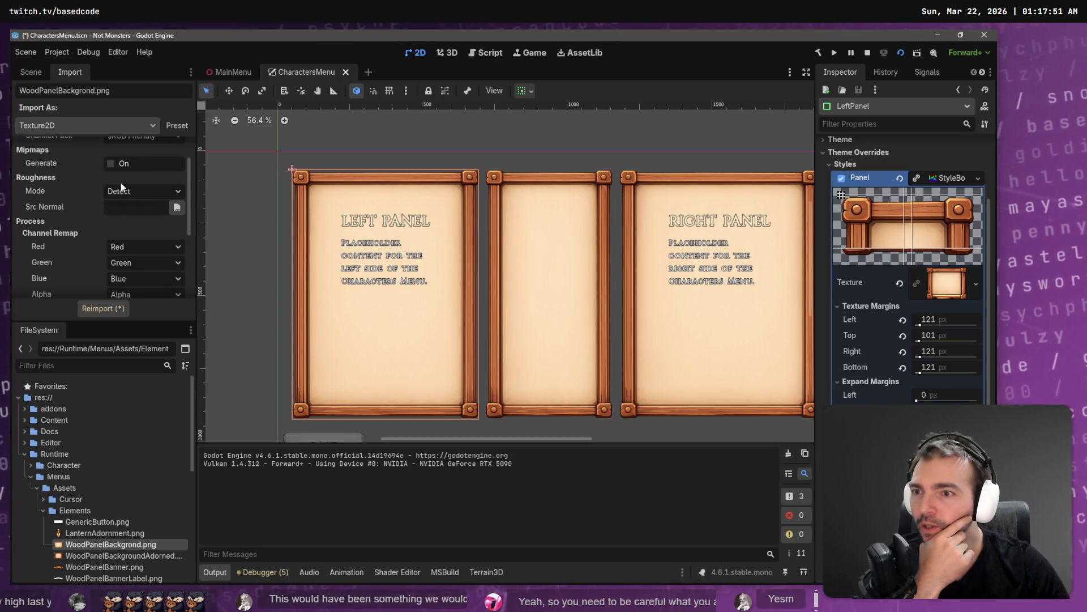
{"action": "left_click", "coordinate": [160, 190]}
{"action": "left_click", "coordinate": [73, 191]}
{"action": "scroll", "coordinate": [74, 191], "scroll_direction": "down", "scroll_amount": 2}
{"action": "scroll", "coordinate": [118, 200], "scroll_direction": "down", "scroll_amount": 5}
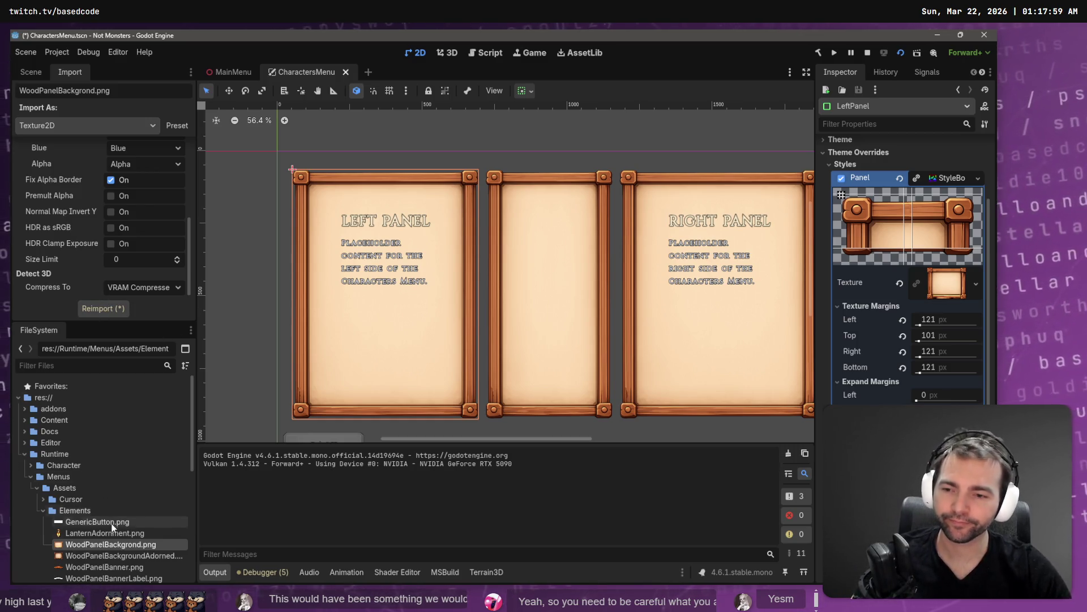
Step: Reveal WoodPanelBackgrond.png in File Explorer and switch to Photopea
{"action": "right_click", "coordinate": [110, 544]}
{"action": "left_click", "coordinate": [147, 465]}
{"action": "key", "text": "alt+Tab"}
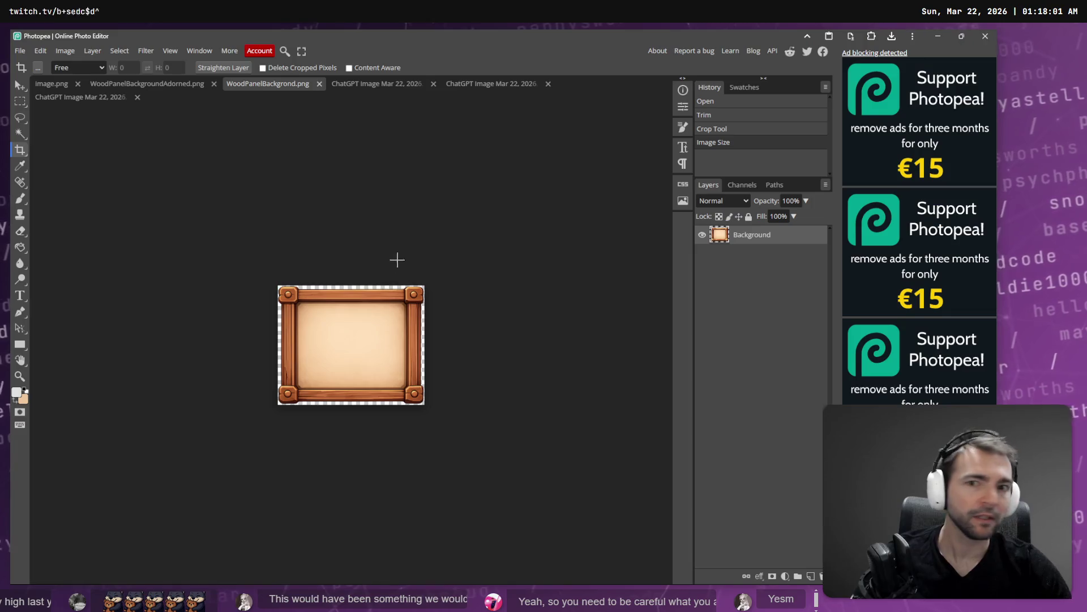
Step: Switch to the WoodPanelBackgroundAdorned.png document and bring up its Image Size settings
{"action": "left_click", "coordinate": [358, 85]}
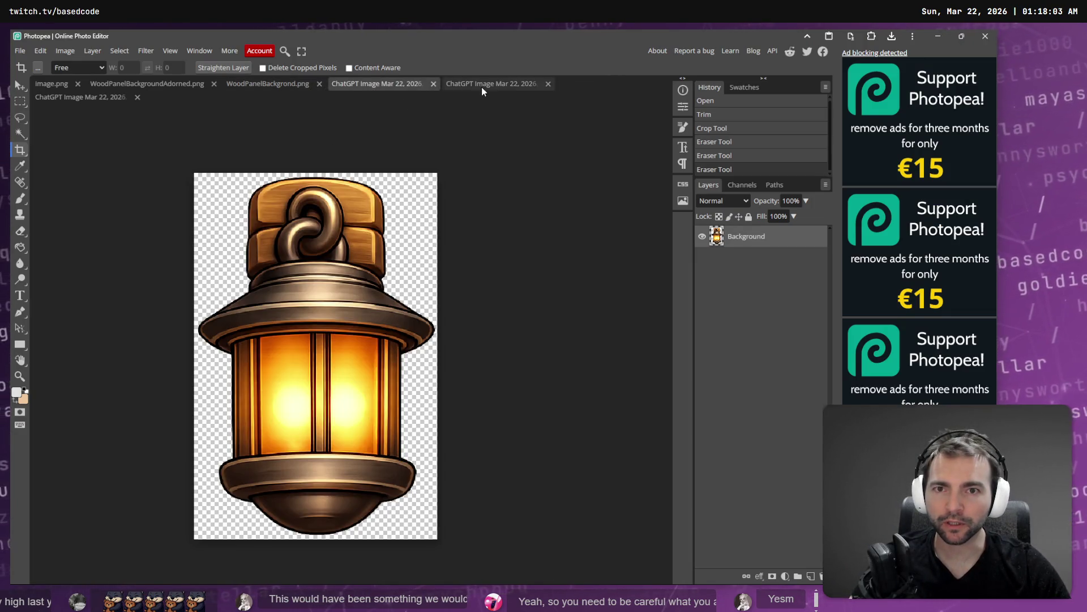
{"action": "left_click", "coordinate": [74, 52]}
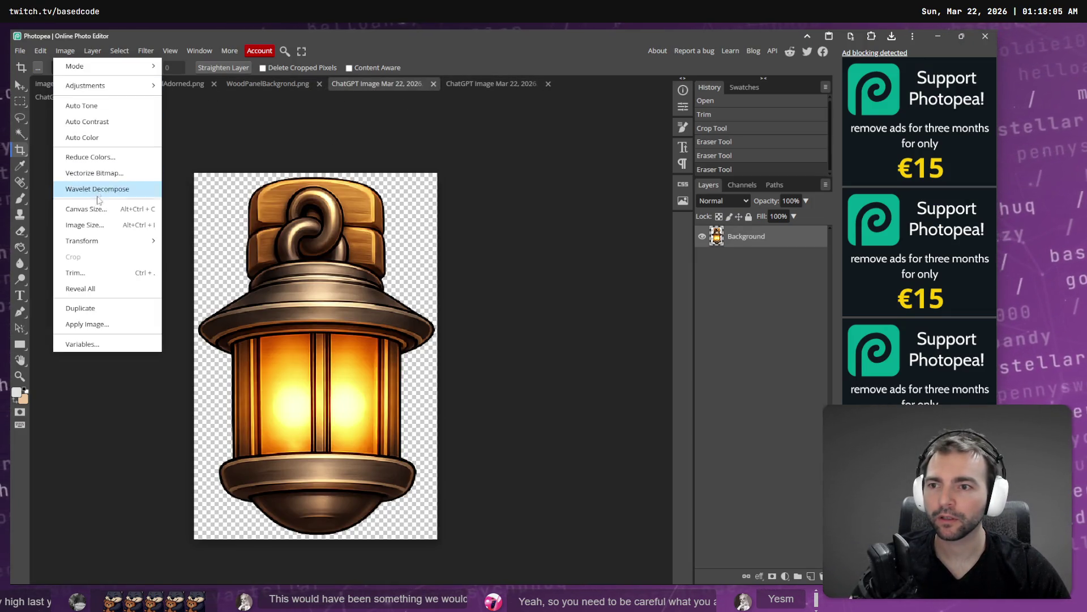
{"action": "mouse_move", "coordinate": [108, 244]}
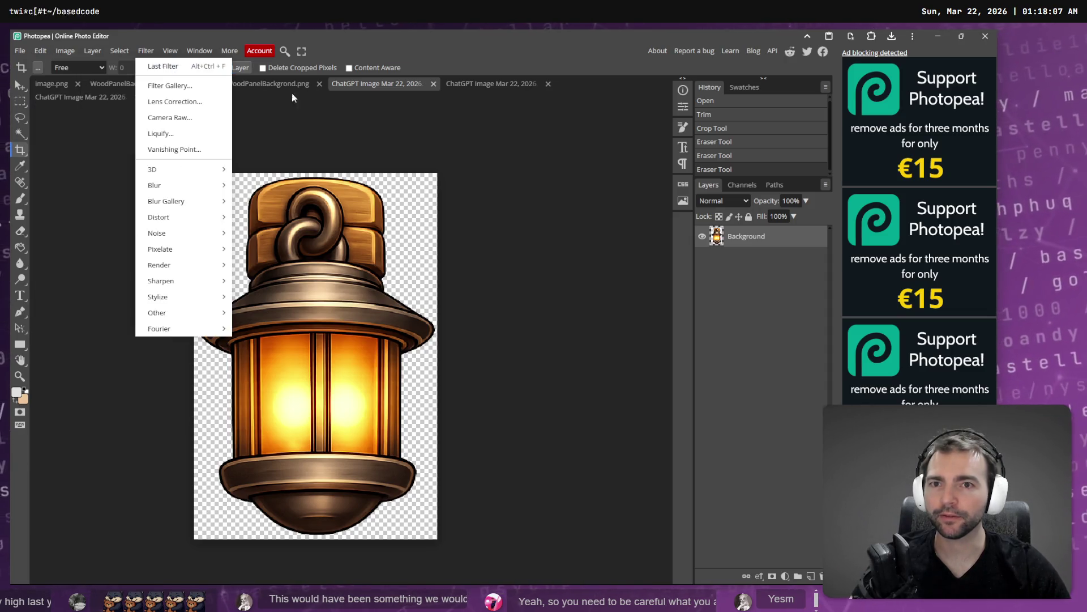
{"action": "left_click", "coordinate": [477, 83]}
{"action": "left_click", "coordinate": [147, 84]}
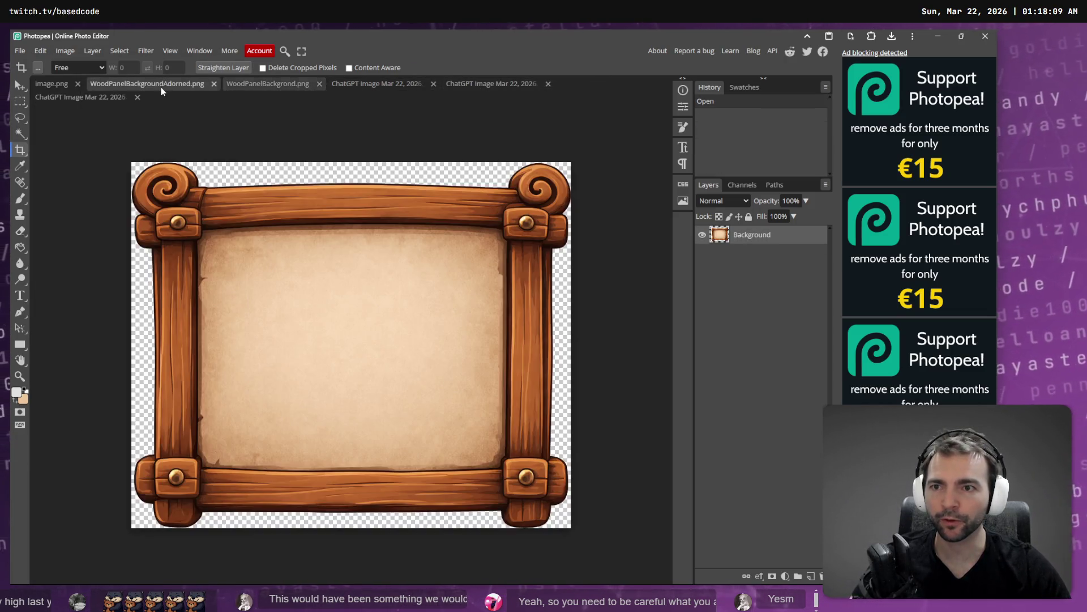
{"action": "left_click", "coordinate": [19, 51]}
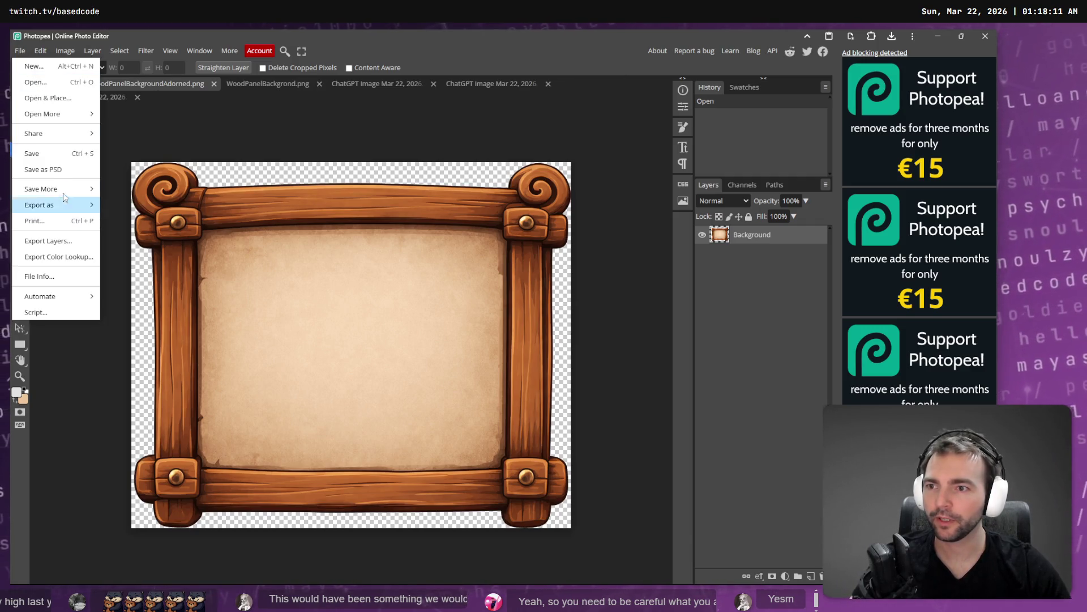
{"action": "left_click", "coordinate": [65, 50]}
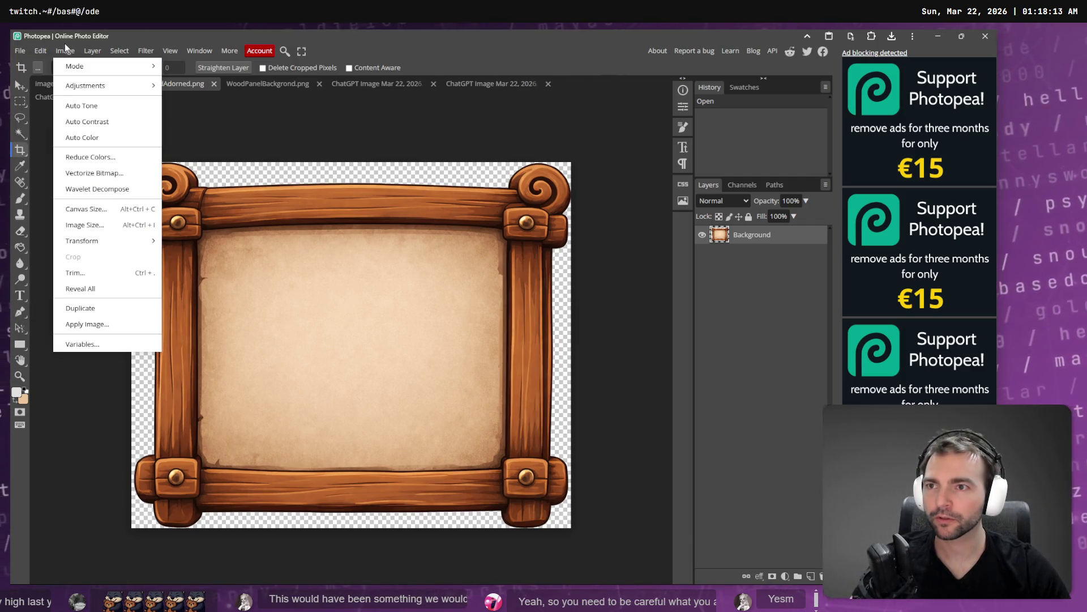
{"action": "left_click", "coordinate": [111, 226]}
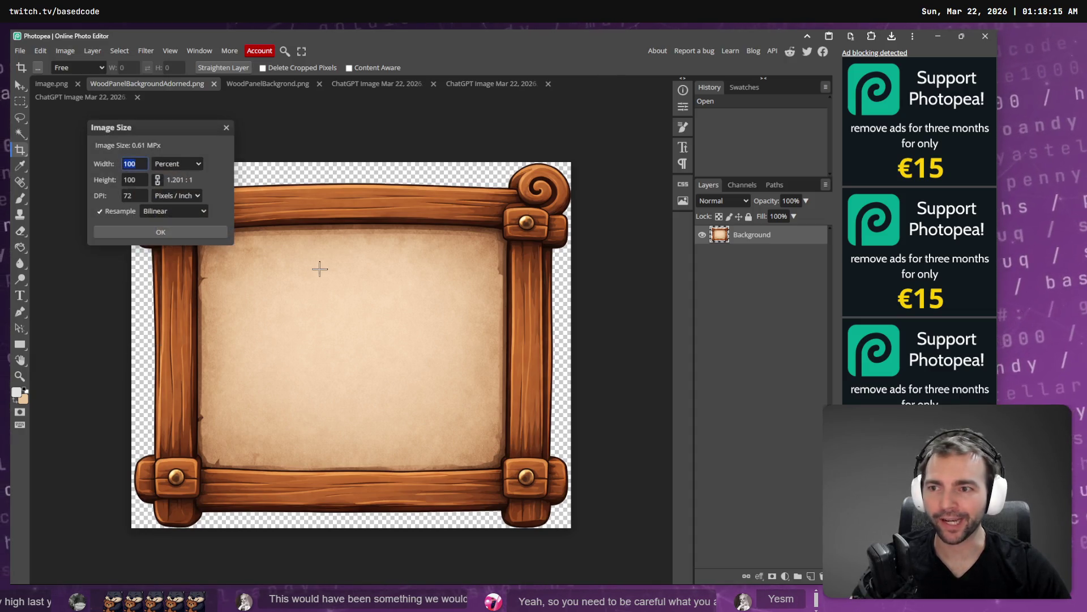
Step: Resize the adorned wood frame to 50 percent
{"action": "type", "text": "50.06"}
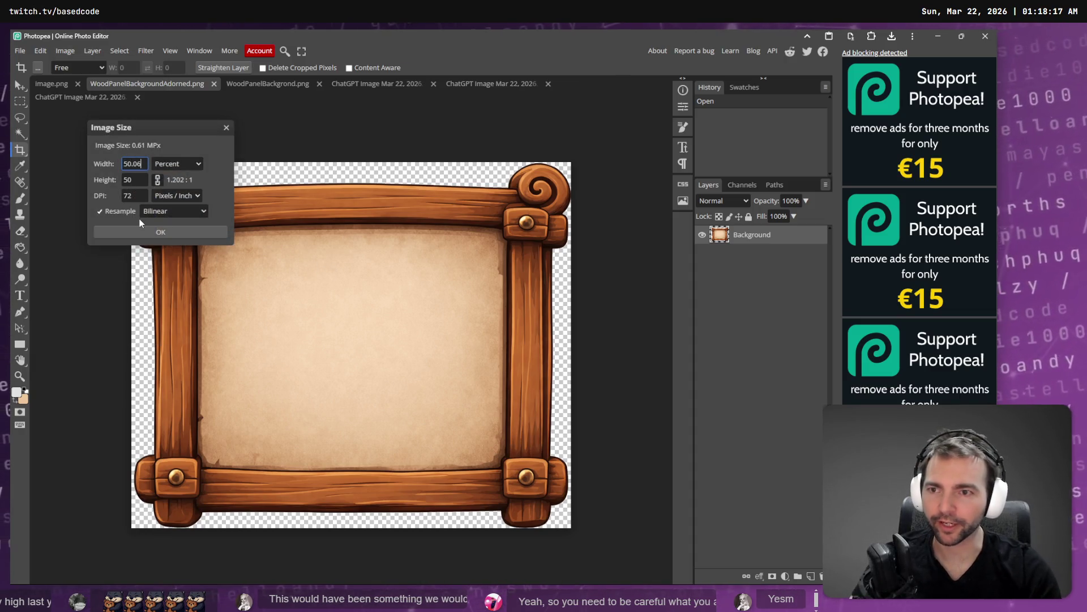
{"action": "left_click", "coordinate": [138, 167]}
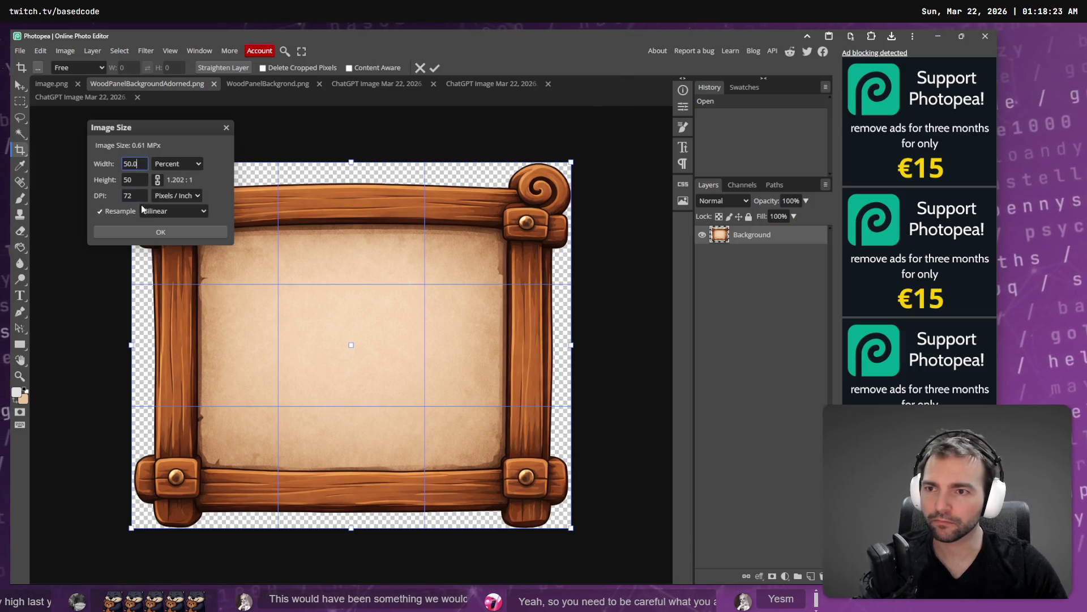
{"action": "left_click", "coordinate": [150, 233]}
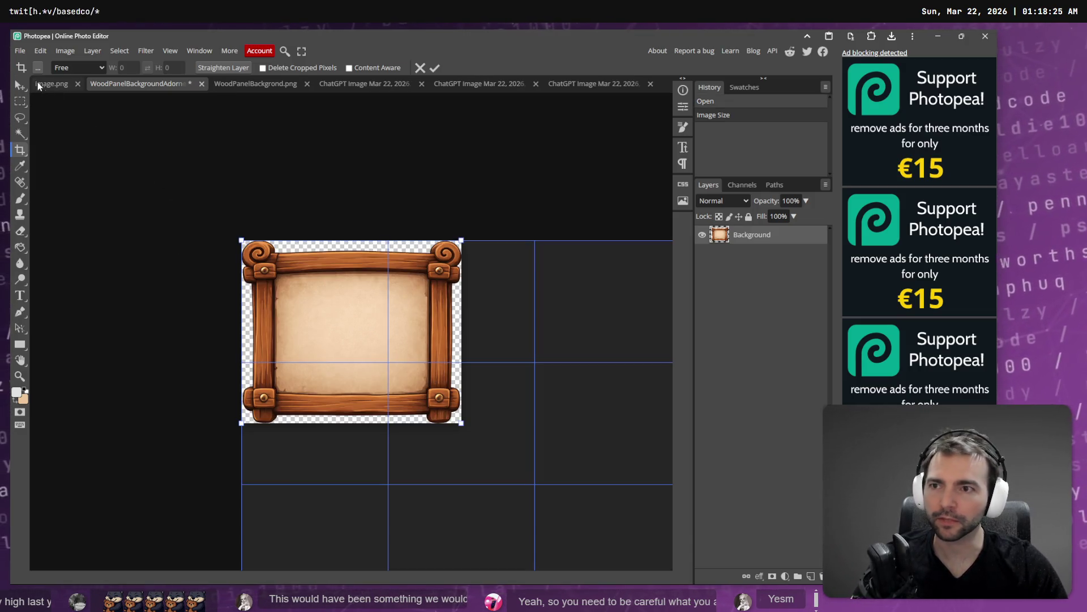
Step: Export the resized adorned frame as a PNG download
{"action": "left_click", "coordinate": [20, 51]}
{"action": "left_click", "coordinate": [49, 214]}
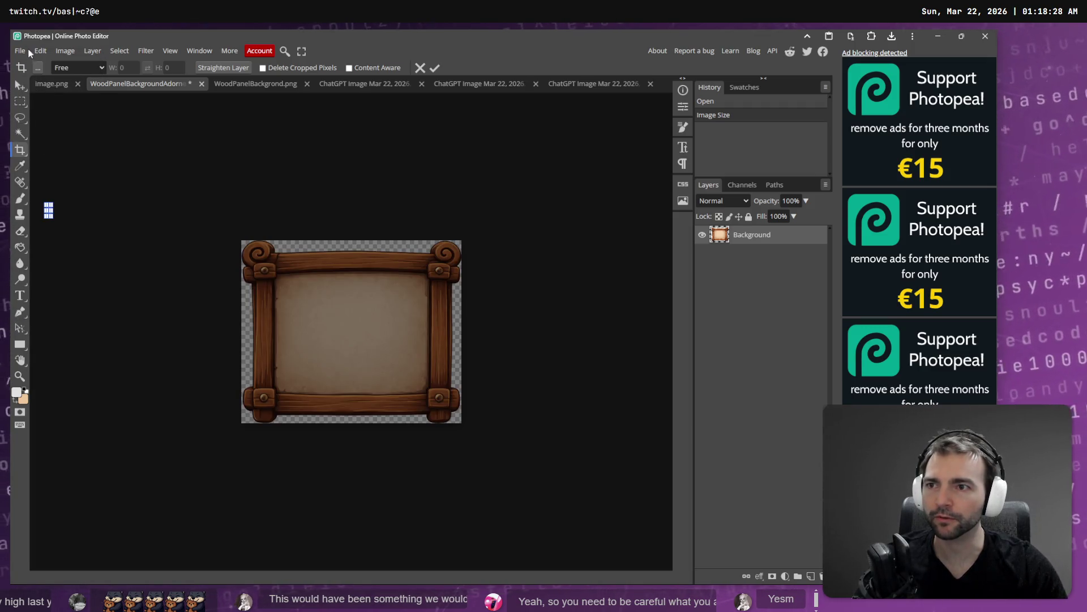
{"action": "left_click", "coordinate": [29, 52]}
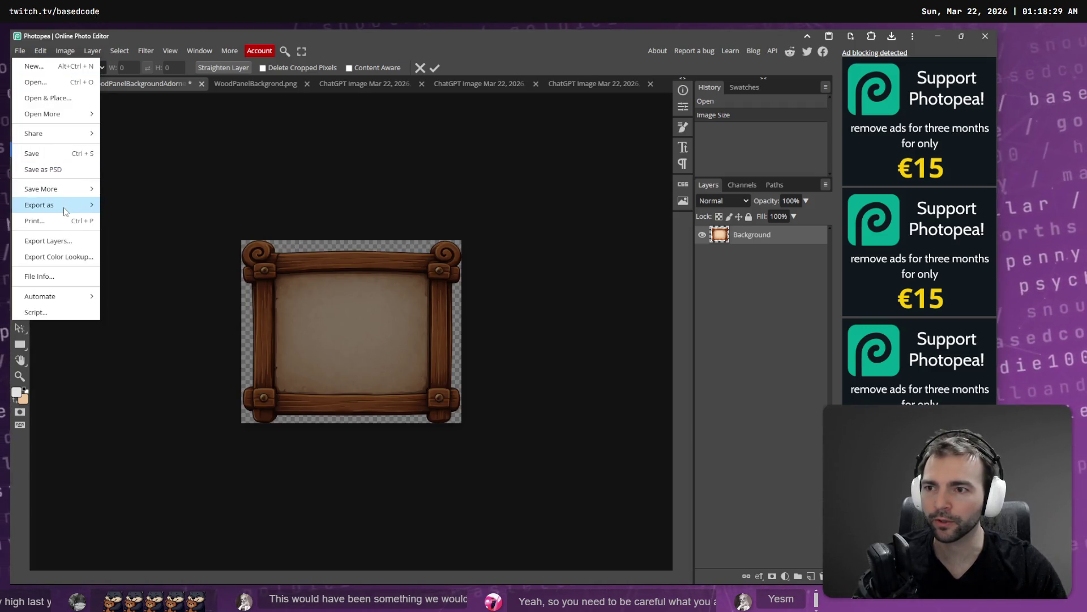
{"action": "mouse_move", "coordinate": [63, 205]}
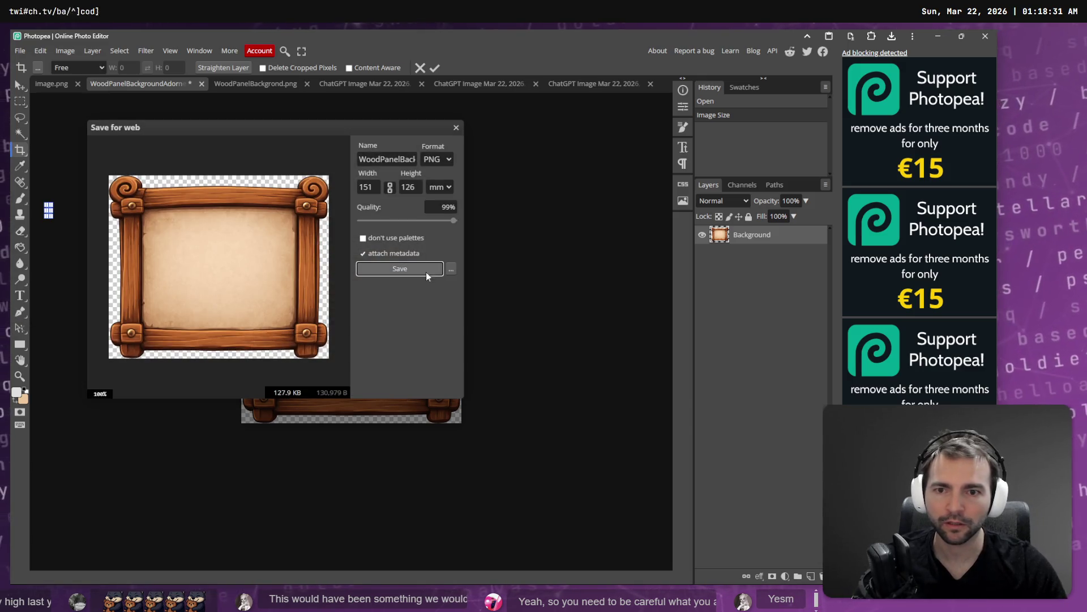
{"action": "left_click", "coordinate": [426, 273]}
Step: Drag the download into Elements, replacing WoodPanelBackgroundAdorned.png, and close the folder window
{"action": "mouse_move", "coordinate": [822, 60]}
{"action": "left_mouse_down"}
{"action": "mouse_move", "coordinate": [679, 175]}
{"action": "mouse_move", "coordinate": [614, 433]}
{"action": "left_mouse_up"}
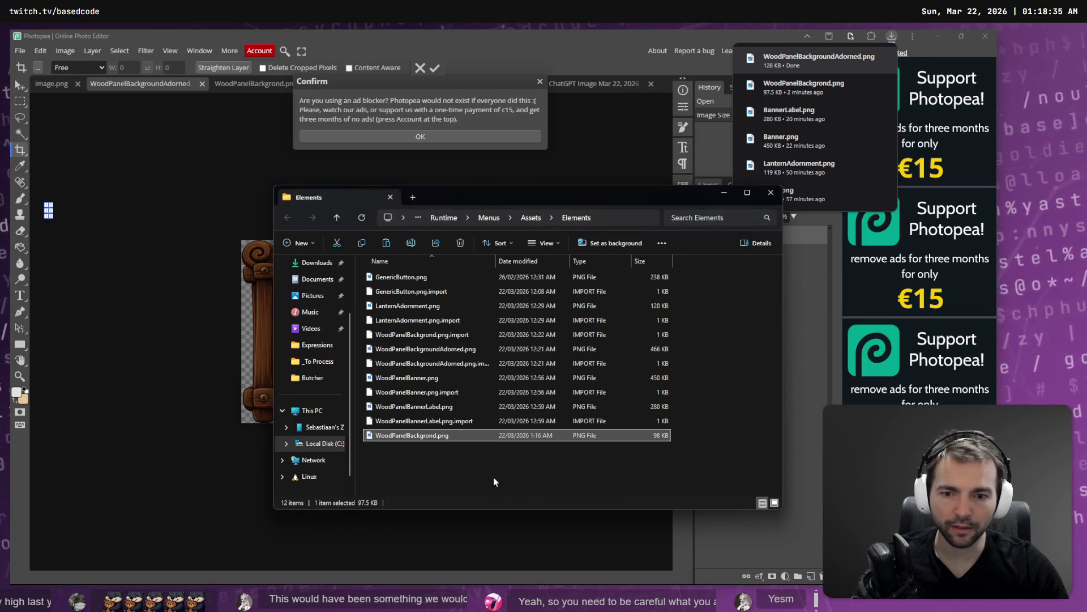
{"action": "left_click", "coordinate": [477, 235]}
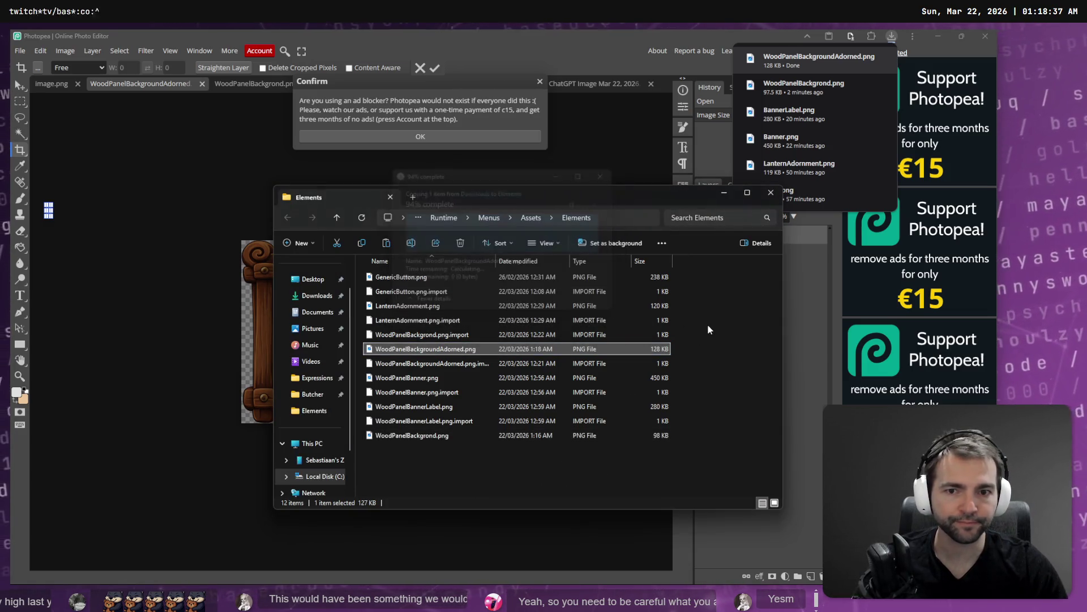
{"action": "key", "text": "alt+F4"}
{"action": "left_click", "coordinate": [498, 136]}
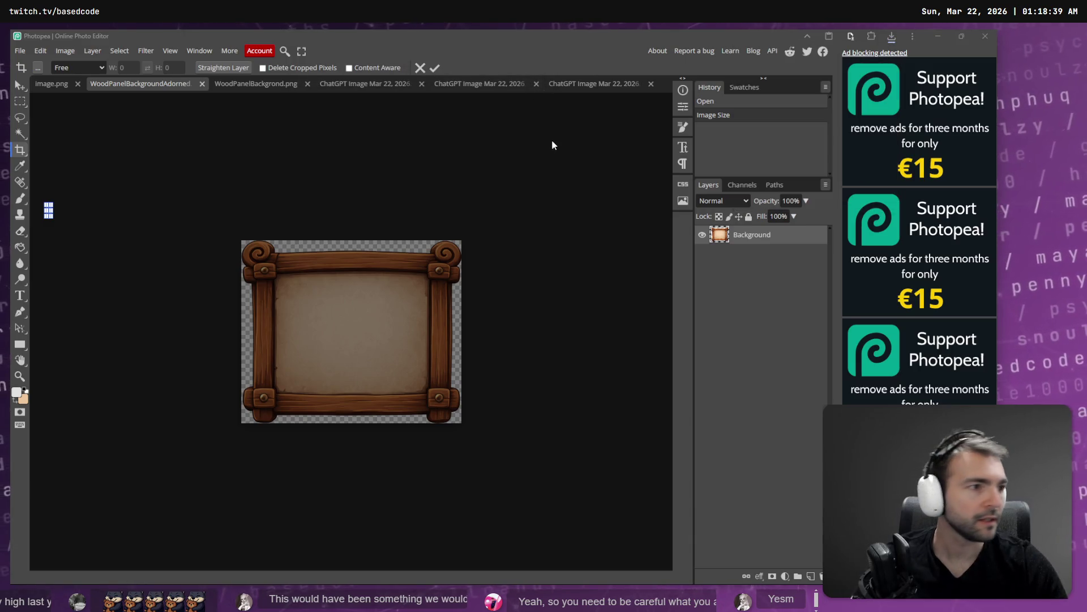
{"action": "key", "text": "alt+Tab"}
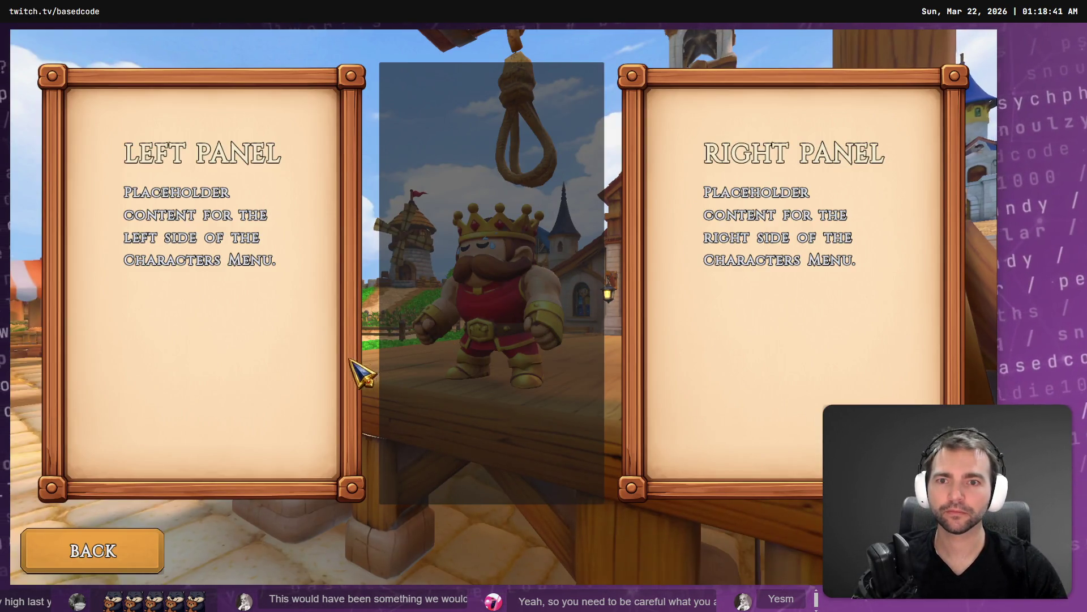
Step: In the running game, go Back and reopen Characters twice, then return to Godot
{"action": "left_click", "coordinate": [132, 529]}
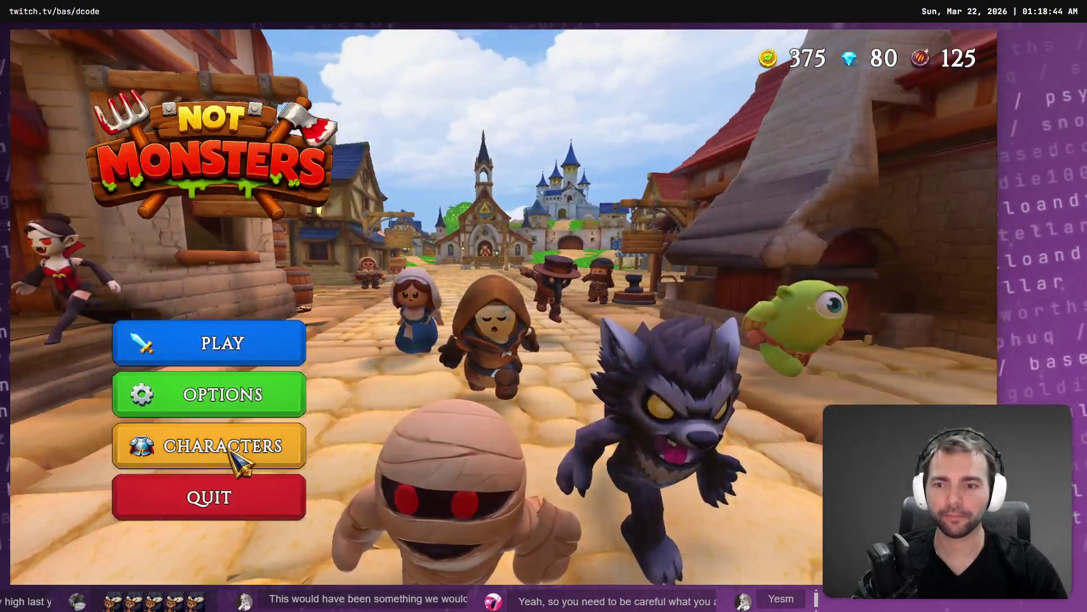
{"action": "left_click", "coordinate": [243, 456]}
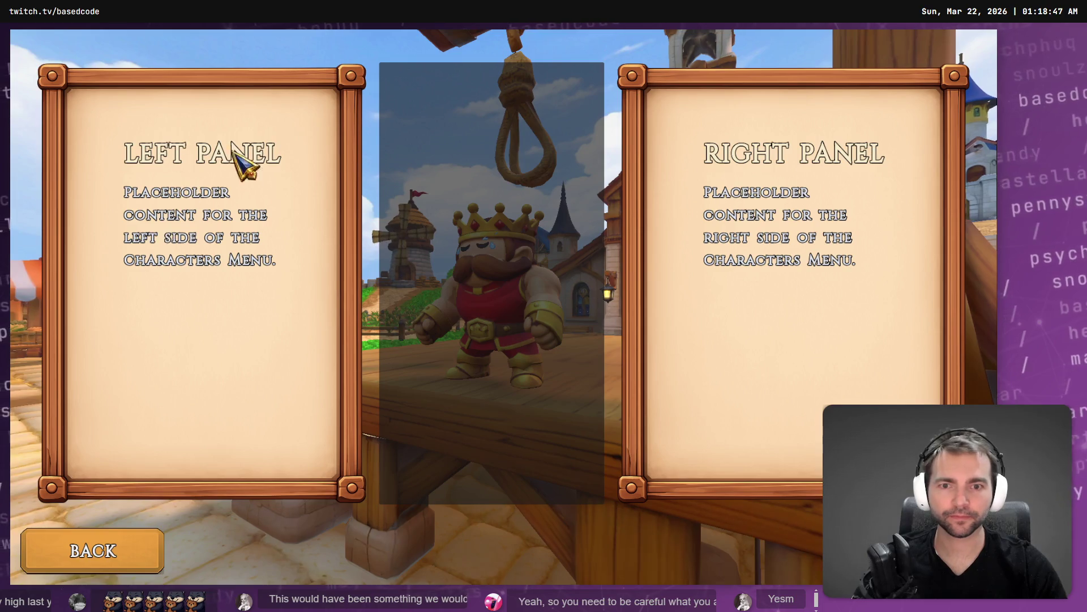
{"action": "left_click", "coordinate": [160, 550]}
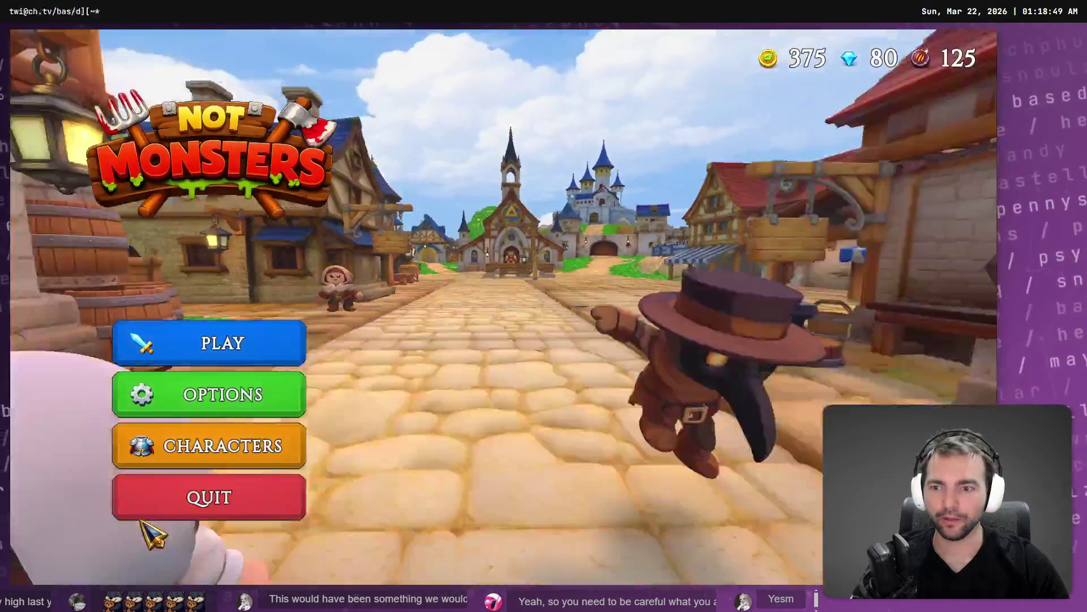
{"action": "left_click", "coordinate": [227, 448]}
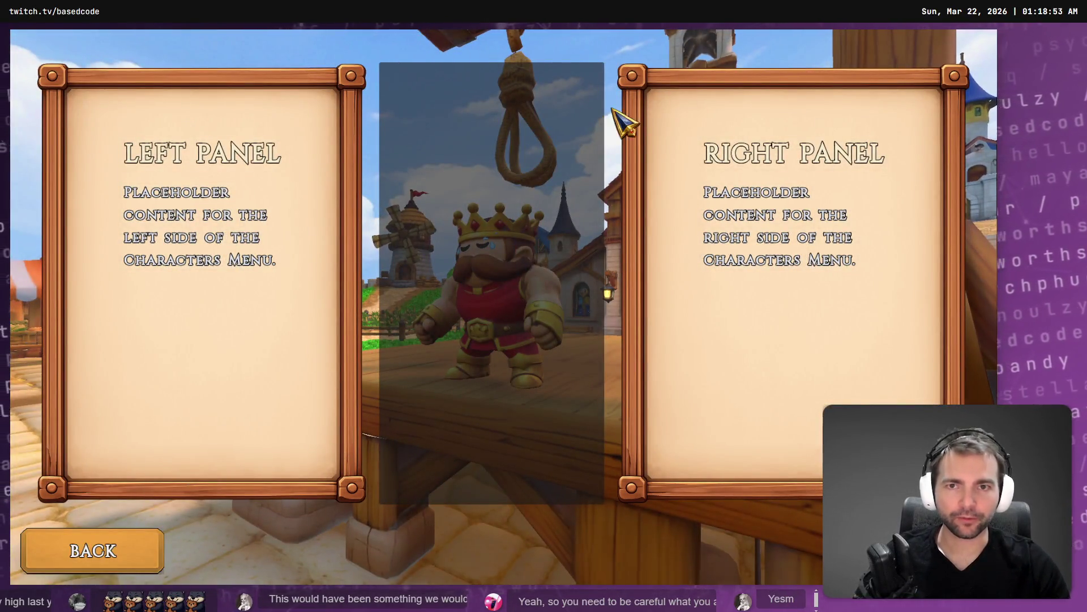
{"action": "key", "text": "alt+Tab"}
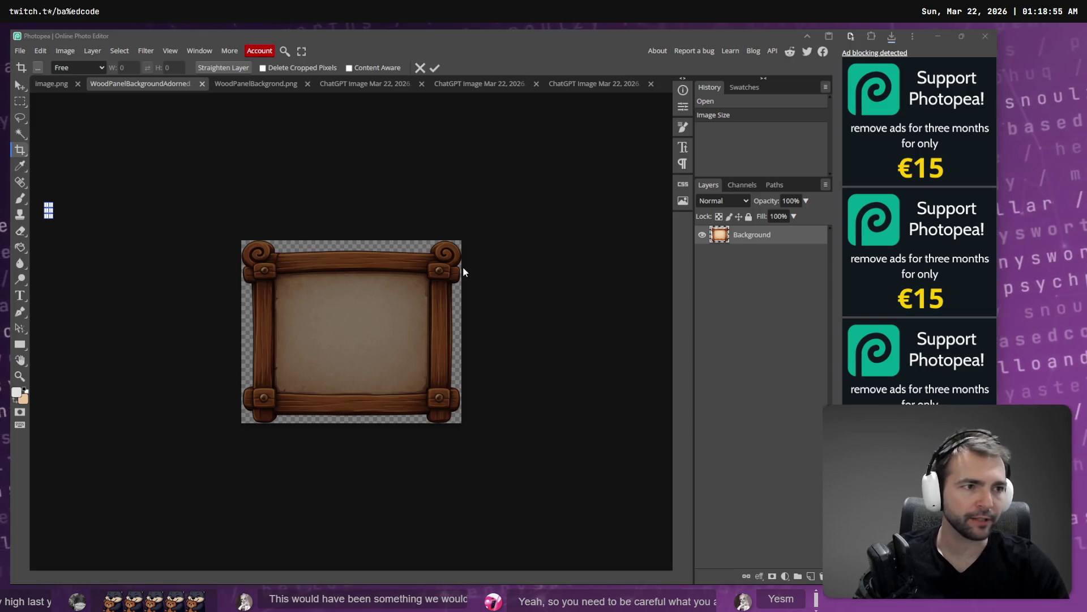
{"action": "key", "text": "alt+Tab"}
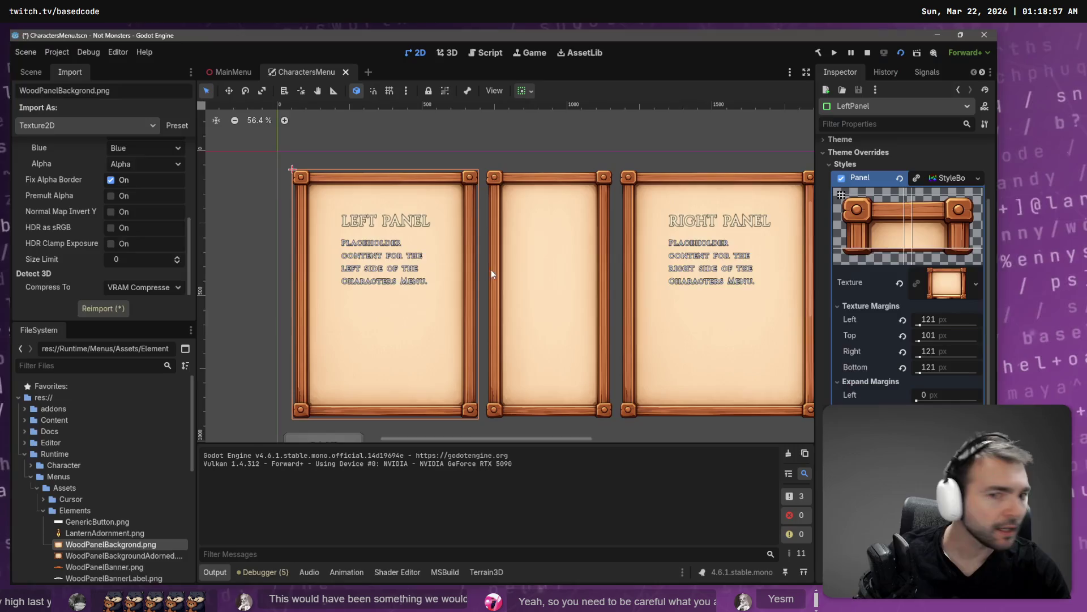
Step: Select CenterPanelMargin, stop the game, relaunch with F5, and close the blank window
{"action": "left_click", "coordinate": [539, 220]}
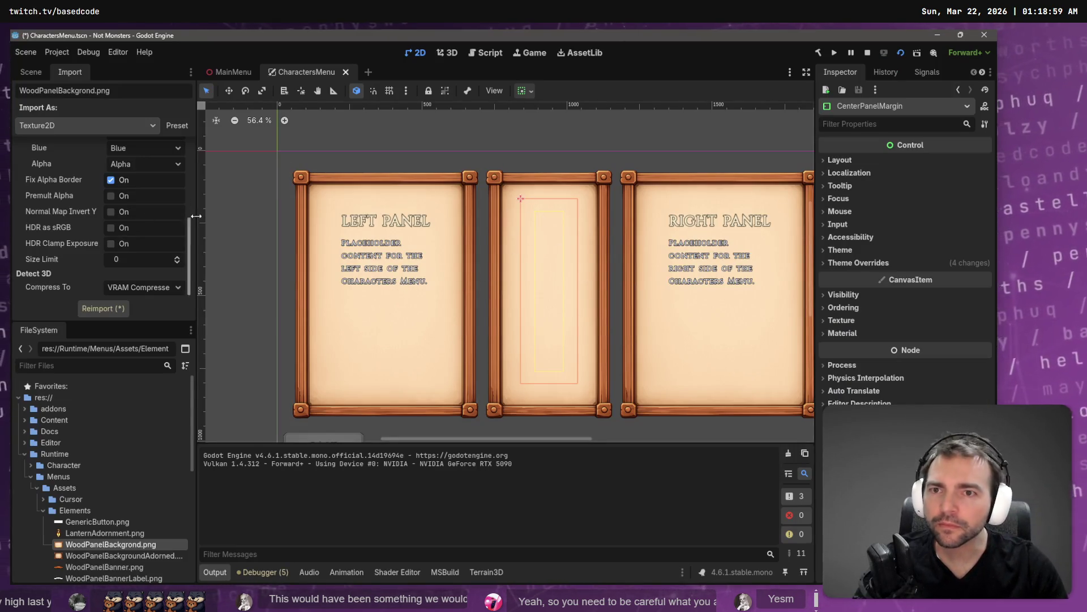
{"action": "key", "text": "alt+Tab"}
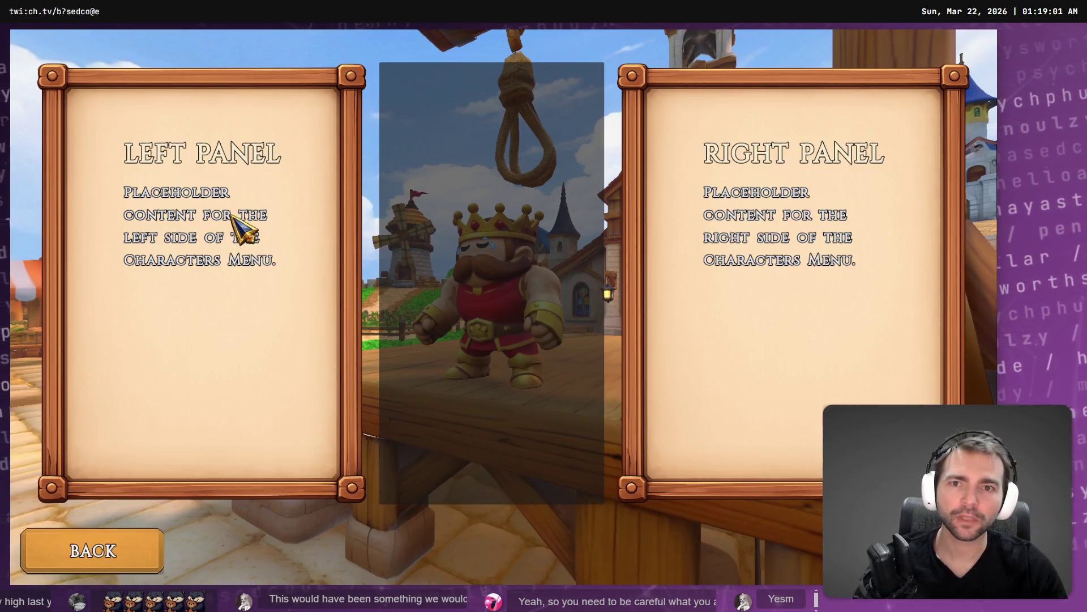
{"action": "key", "text": "alt+F4"}
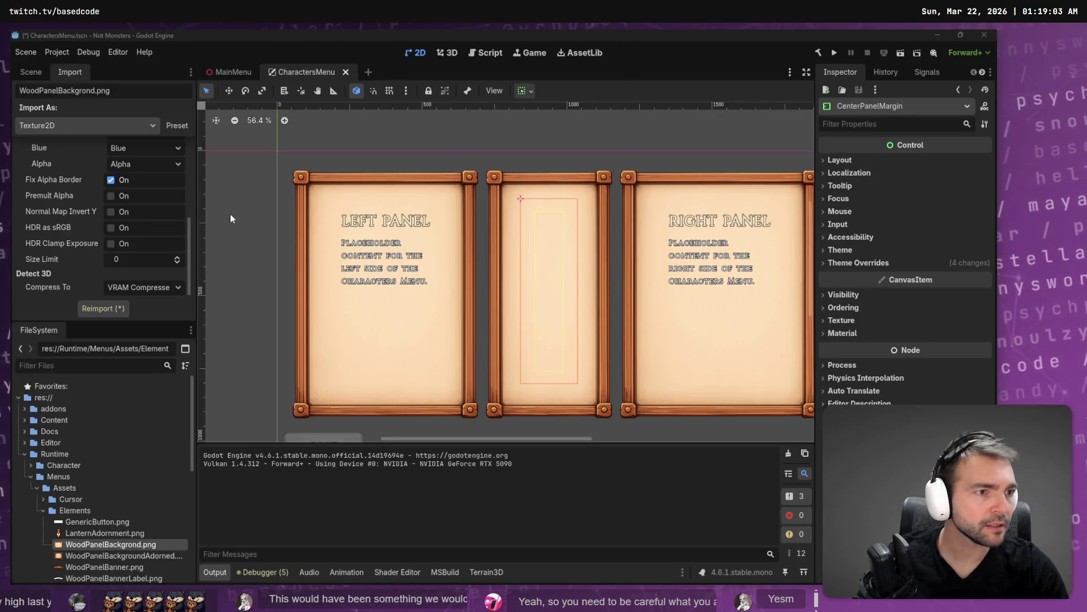
{"action": "key", "text": "F5"}
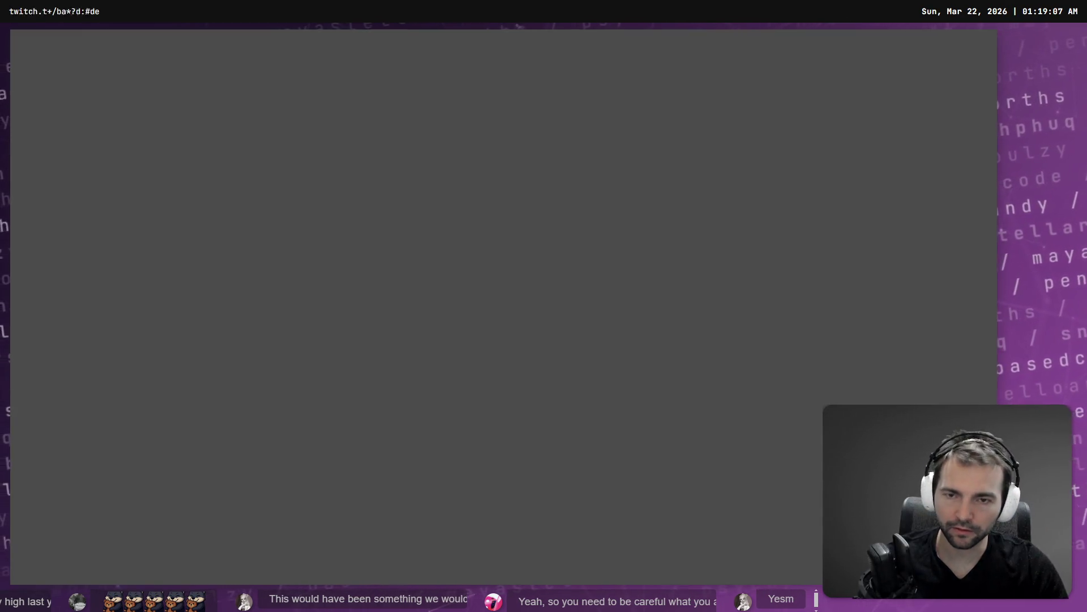
{"action": "key", "text": "alt+F4"}
Step: Run the MainMenu scene with F6, open Characters in the game, then stop it
{"action": "left_click", "coordinate": [233, 81]}
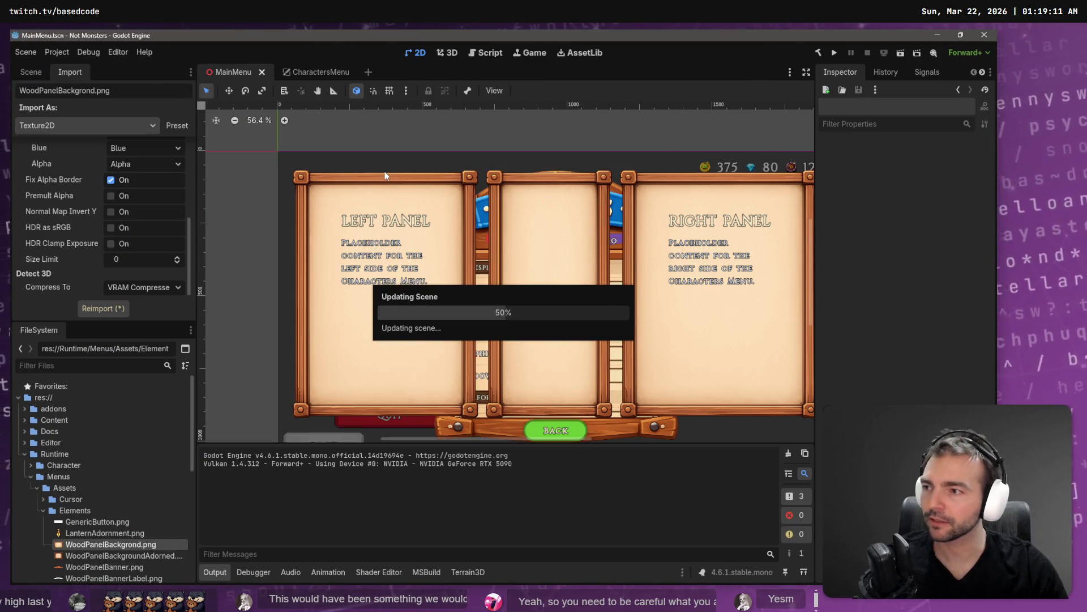
{"action": "key", "text": "F6"}
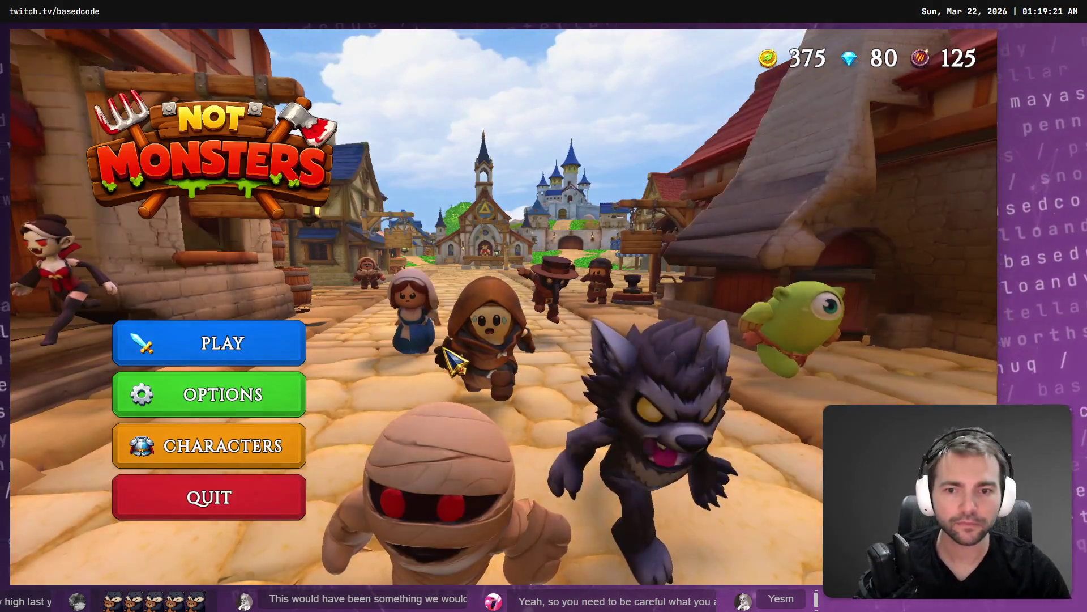
{"action": "left_click", "coordinate": [251, 444]}
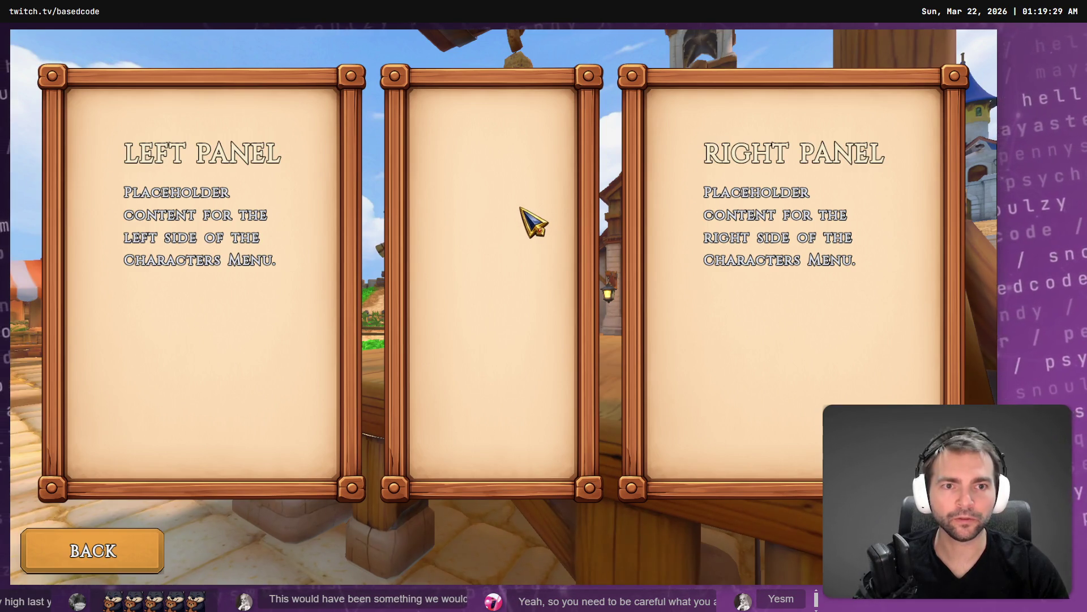
{"action": "key", "text": "F8"}
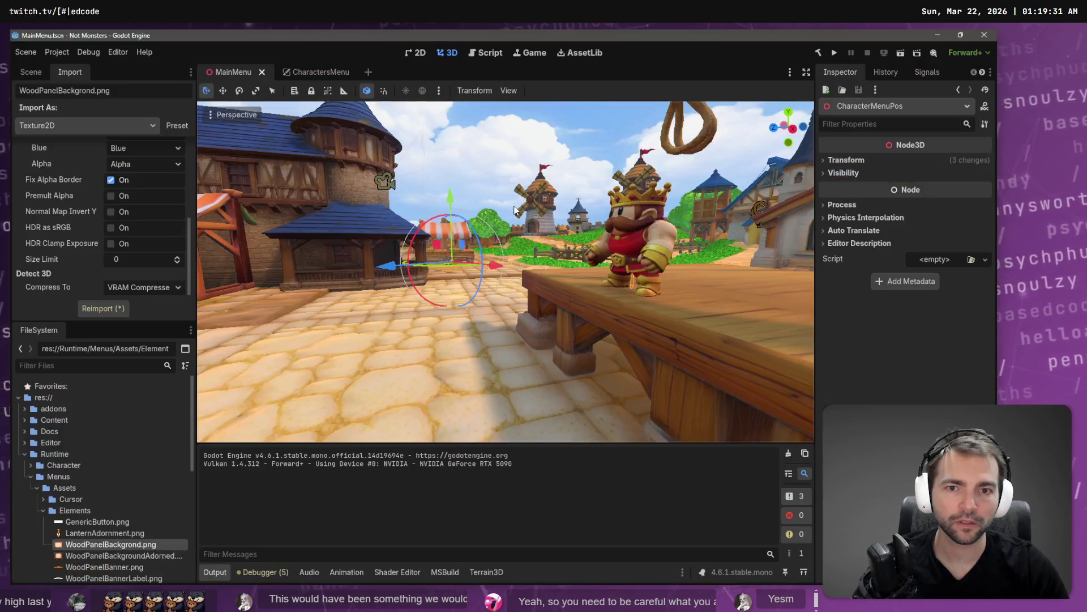
Step: In CharactersMenu, hide CenterPanelMargin via its eye icon, then select CenterPanel and PanelsRow
{"action": "left_click", "coordinate": [322, 73]}
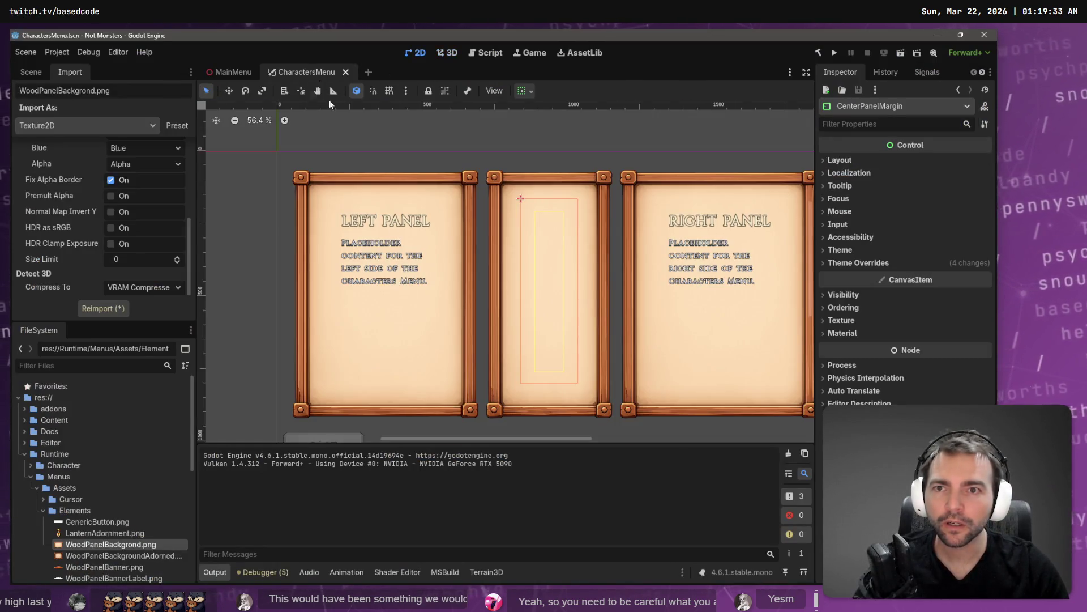
{"action": "left_click", "coordinate": [511, 177]}
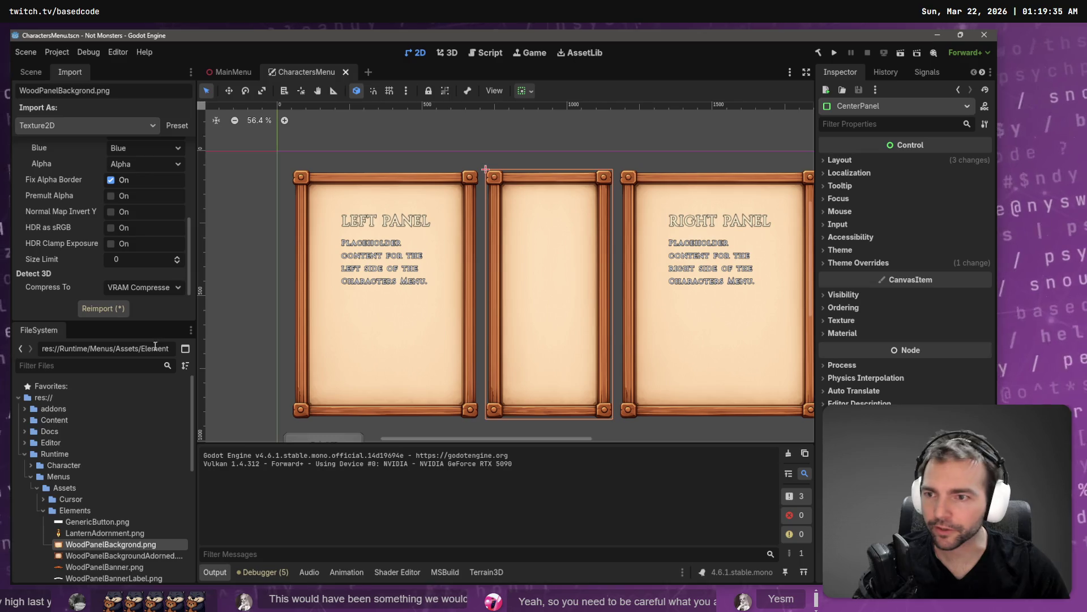
{"action": "left_click", "coordinate": [31, 72]}
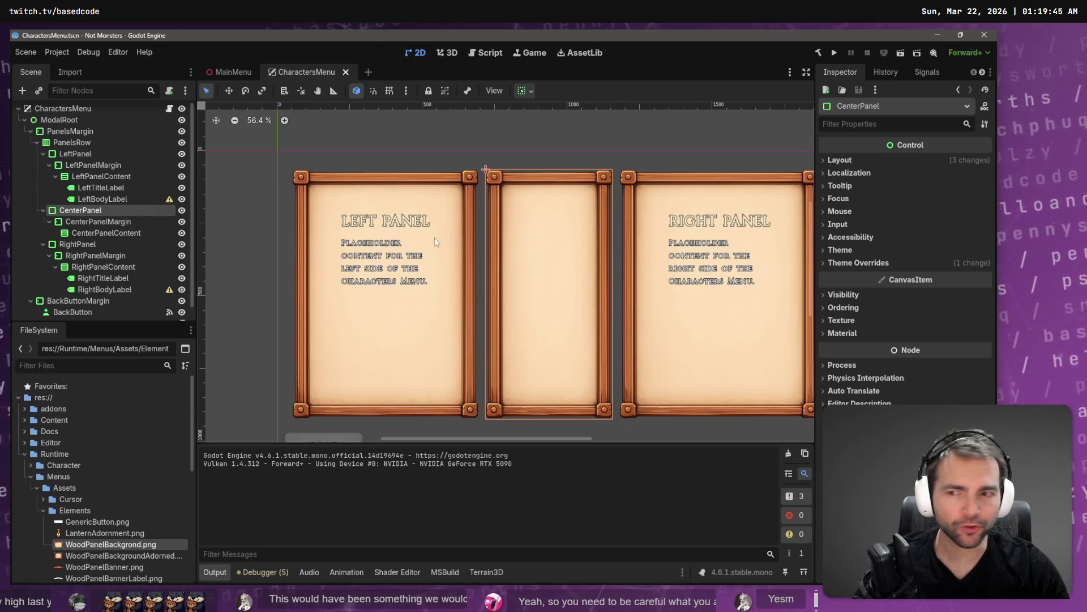
{"action": "left_click", "coordinate": [108, 222]}
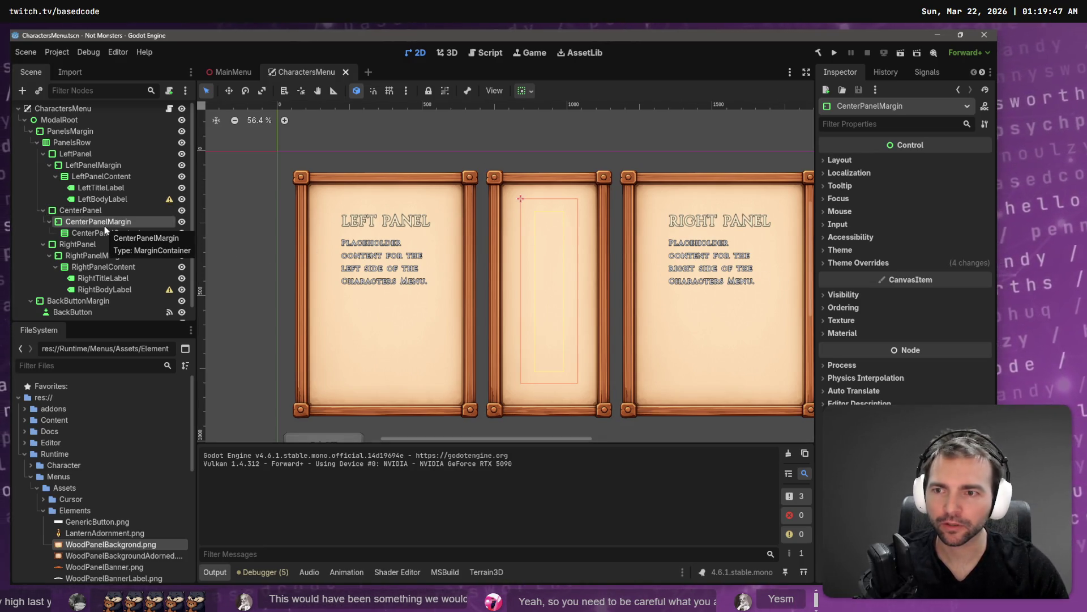
{"action": "left_click", "coordinate": [182, 221]}
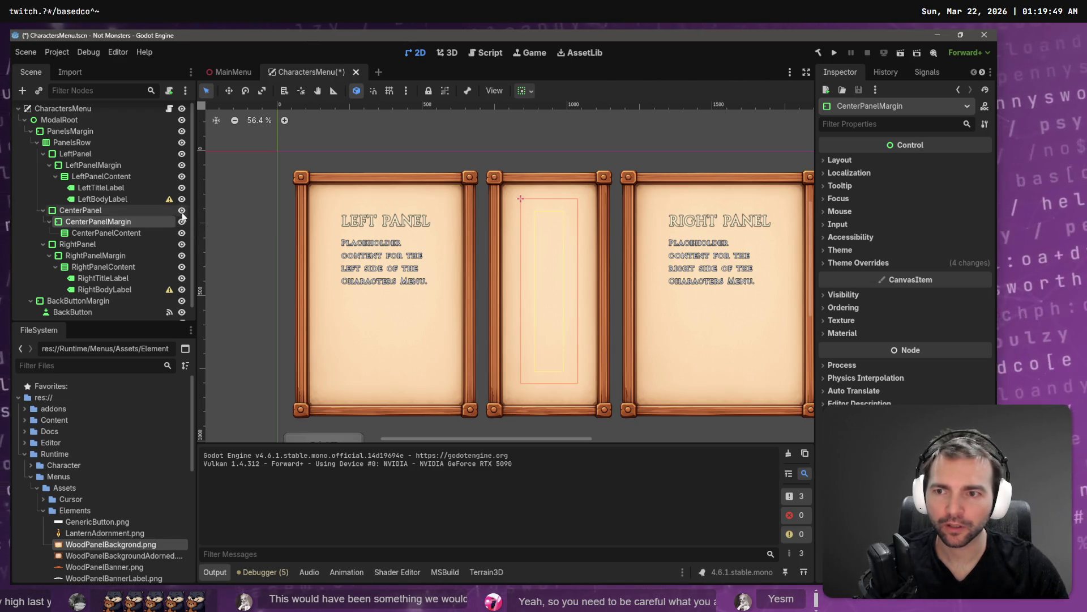
{"action": "left_click", "coordinate": [127, 213]}
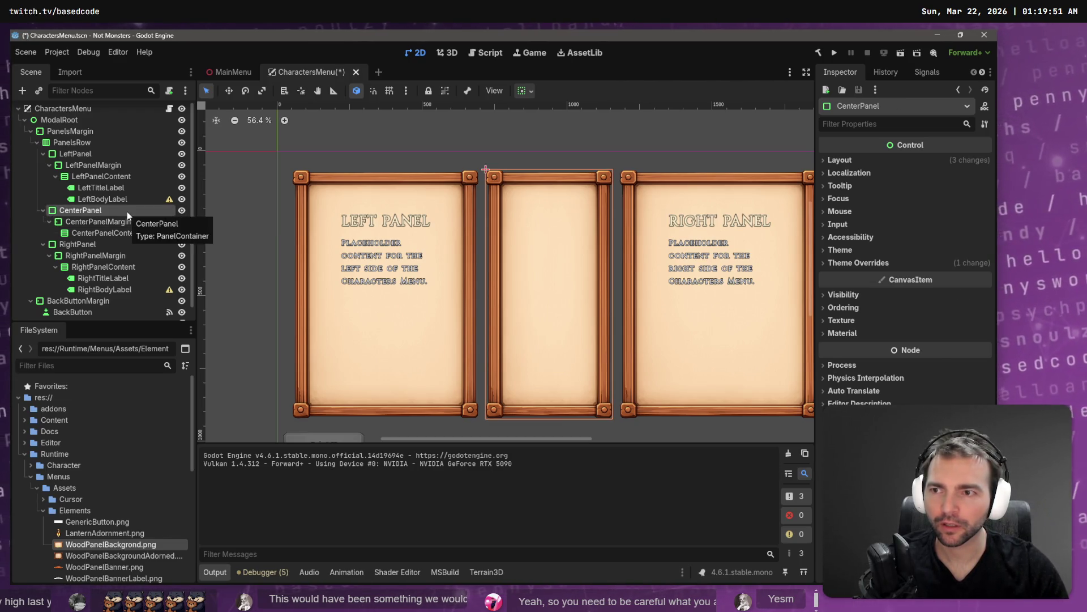
{"action": "right_click", "coordinate": [66, 146]}
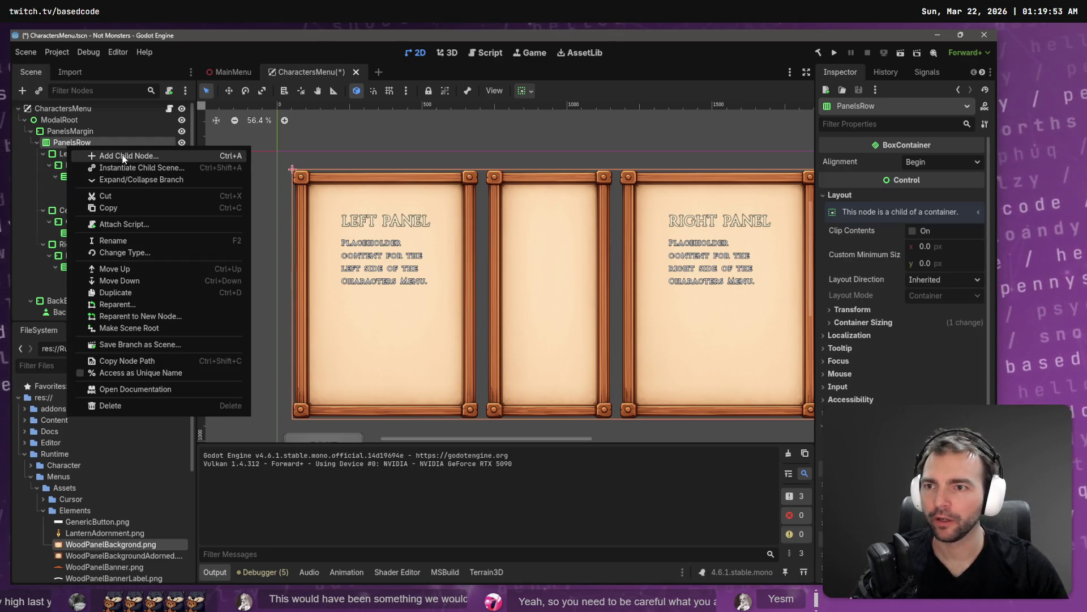
Step: Add a Control child to PanelsRow, move it above CenterPanel, and name it CenterSpacer
{"action": "left_click", "coordinate": [141, 159]}
{"action": "left_click", "coordinate": [398, 173]}
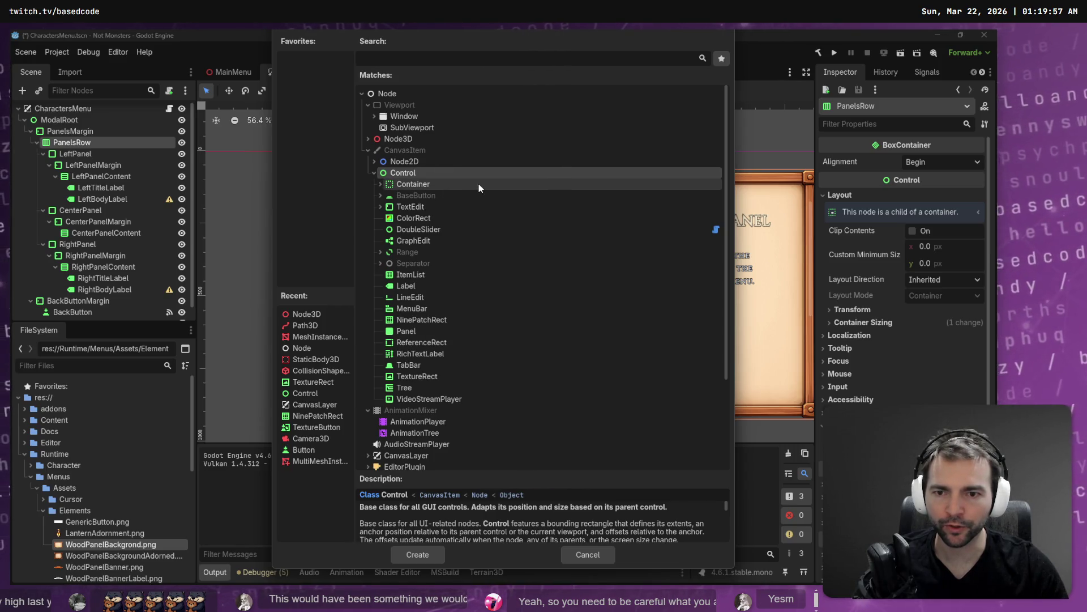
{"action": "left_click", "coordinate": [419, 555]}
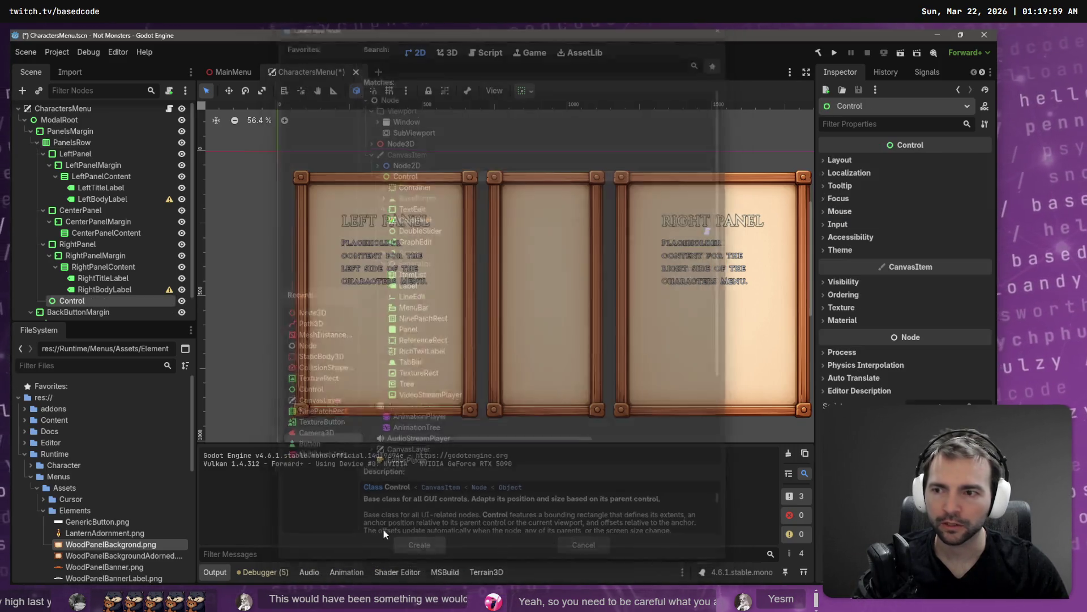
{"action": "mouse_move", "coordinate": [107, 300]}
{"action": "left_mouse_down"}
{"action": "mouse_move", "coordinate": [81, 295]}
{"action": "mouse_move", "coordinate": [51, 213]}
{"action": "mouse_move", "coordinate": [37, 206]}
{"action": "left_mouse_up"}
{"action": "double_click", "coordinate": [93, 212]}
{"action": "type", "text": "Center"}
{"action": "type", "text": "Spacer"}
{"action": "key", "text": "Return"}
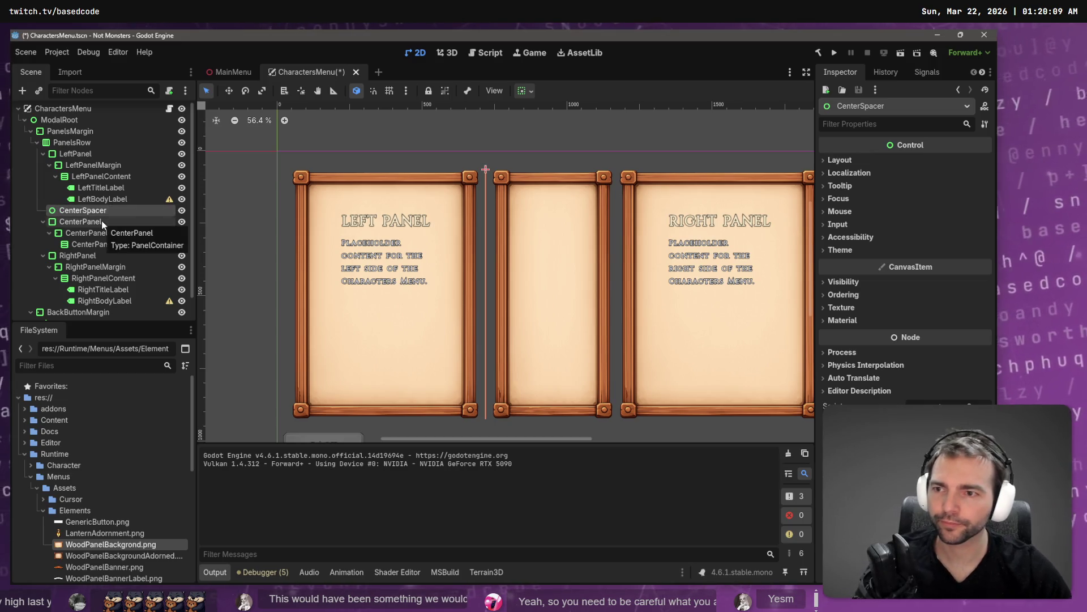
{"action": "left_click", "coordinate": [101, 221]}
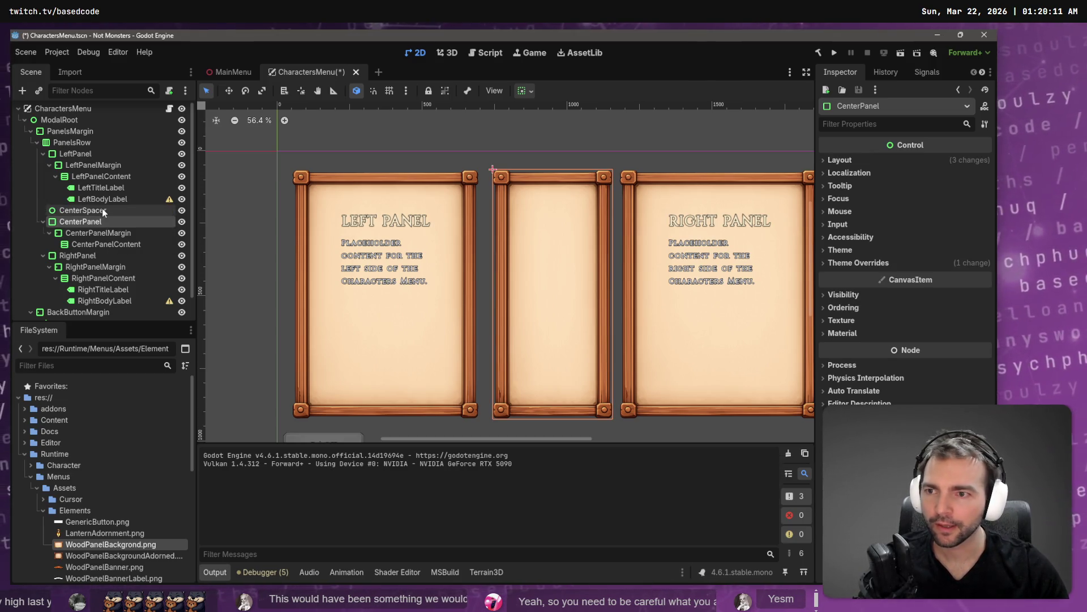
{"action": "left_click", "coordinate": [102, 210]}
{"action": "left_click", "coordinate": [839, 160]}
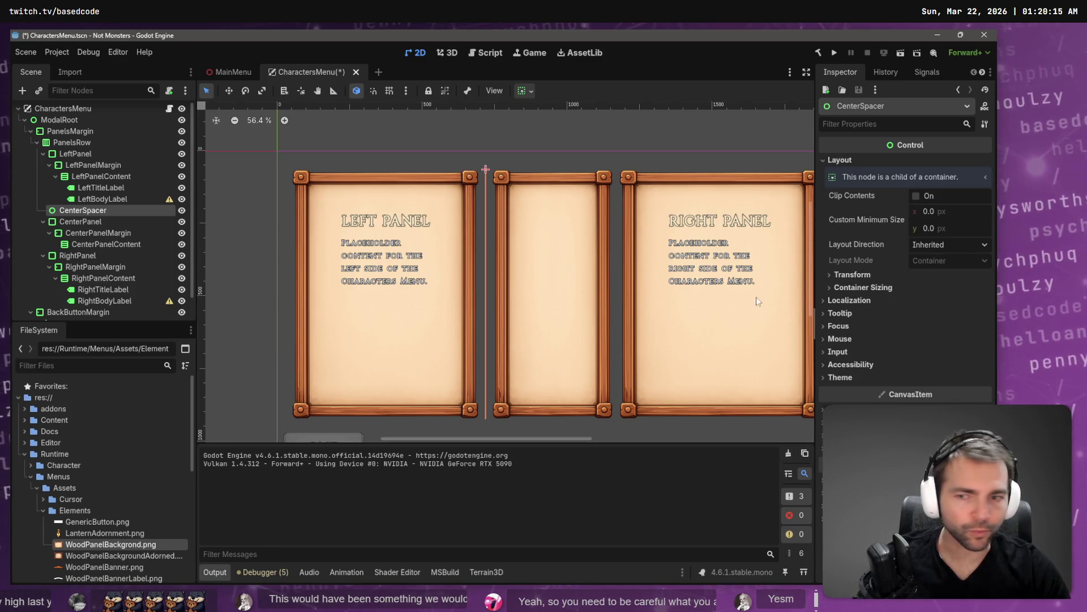
Step: Check the layout of LeftPanel and CenterPanel, noting LeftPanel's 420 px minimum height
{"action": "left_click", "coordinate": [88, 154]}
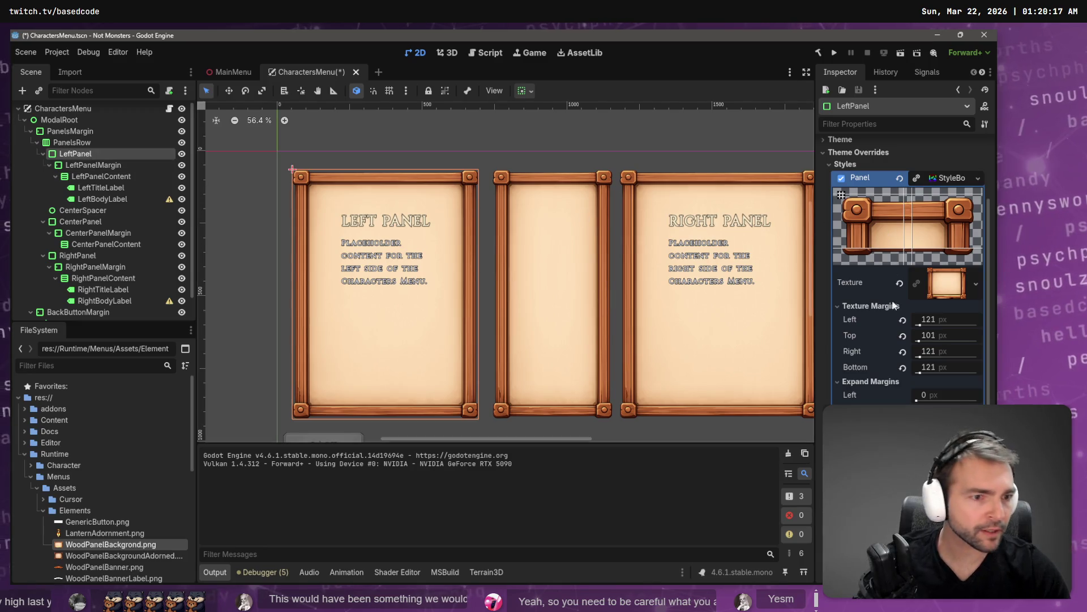
{"action": "left_click", "coordinate": [831, 160]}
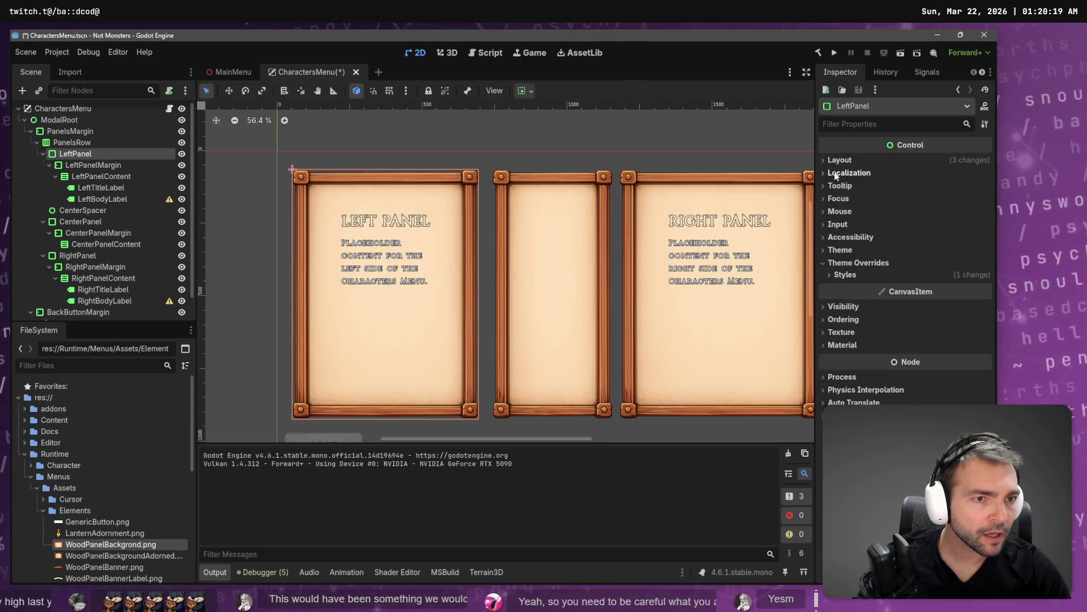
{"action": "left_click", "coordinate": [846, 162]}
{"action": "left_click", "coordinate": [938, 228]}
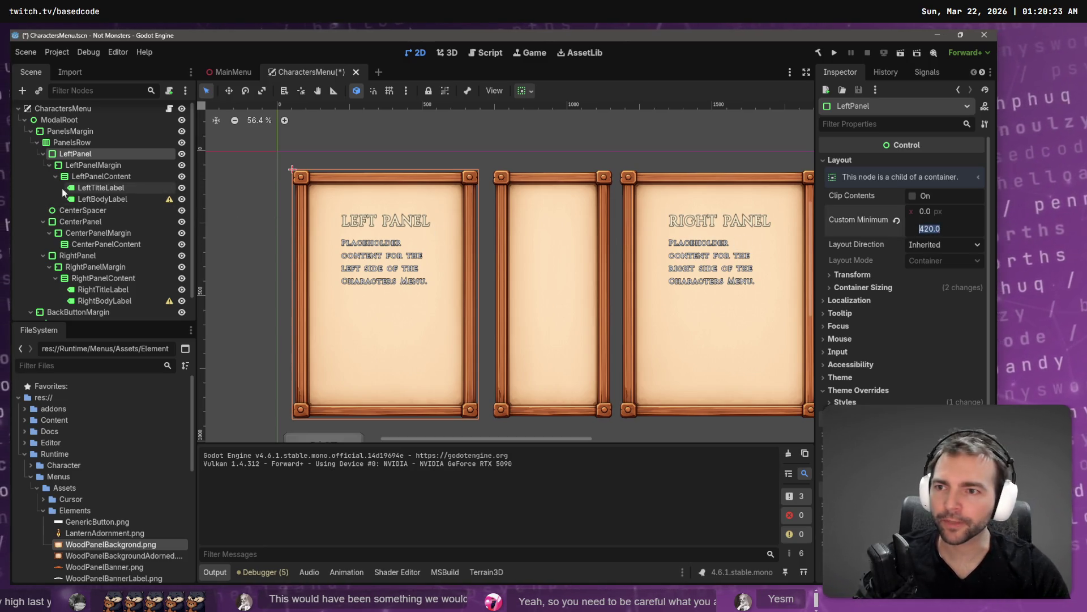
{"action": "left_click", "coordinate": [87, 223]}
{"action": "left_click", "coordinate": [879, 161]}
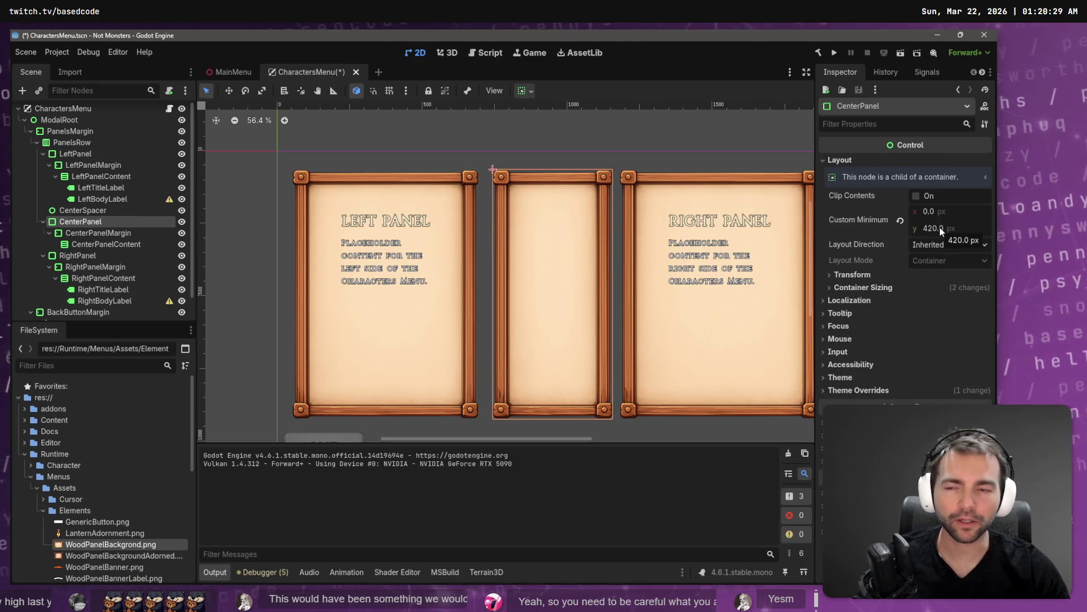
Step: Set CenterSpacer's custom minimum height to 420, then delete CenterPanel
{"action": "left_click", "coordinate": [156, 210]}
{"action": "type", "text": "420"}
{"action": "key", "text": "Return"}
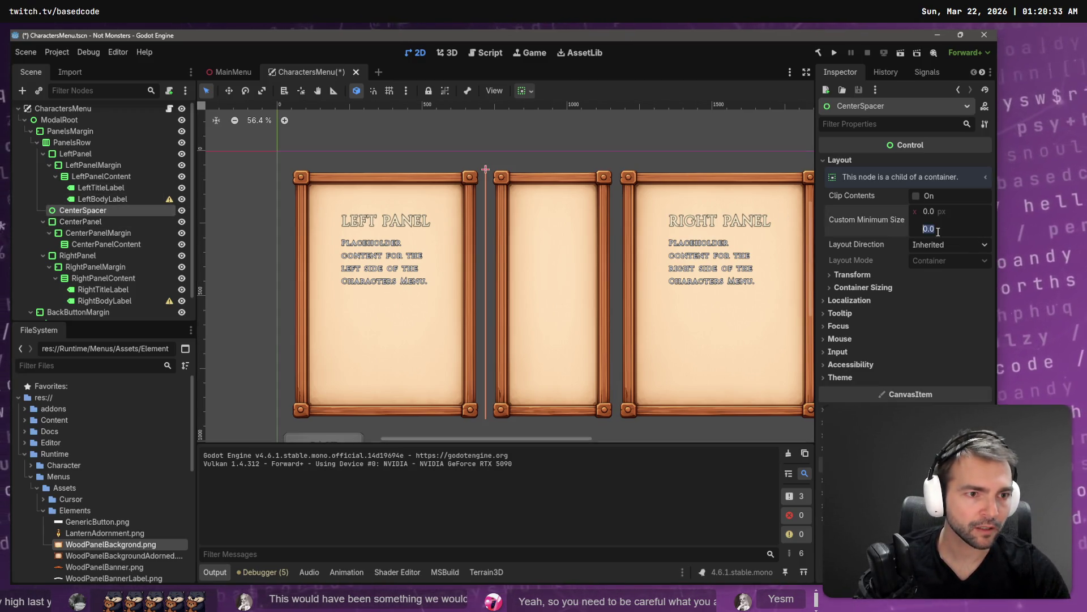
{"action": "left_click", "coordinate": [162, 221]}
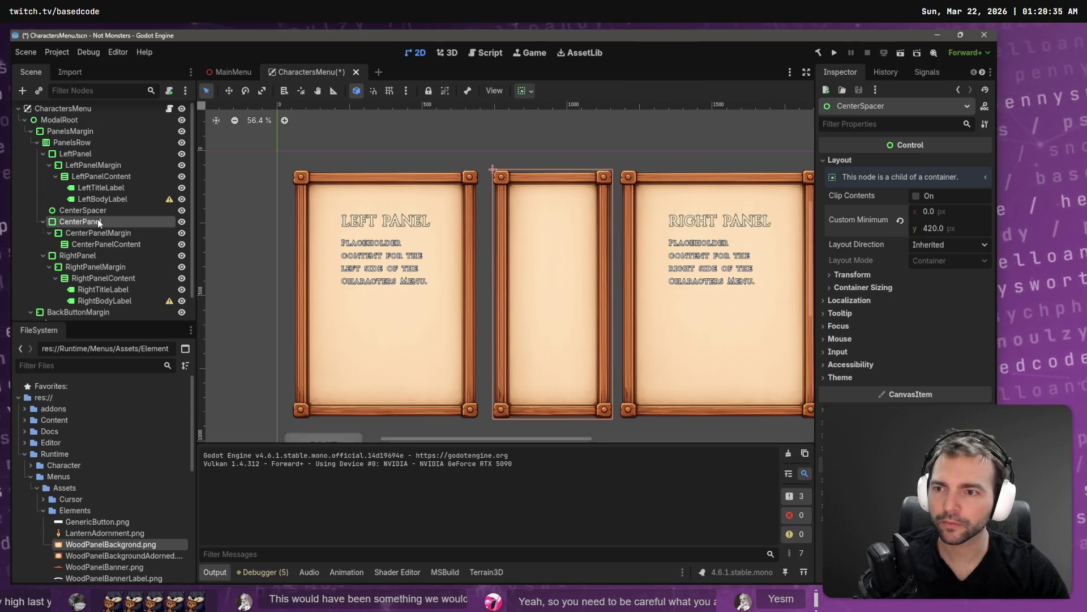
{"action": "key", "text": "Delete"}
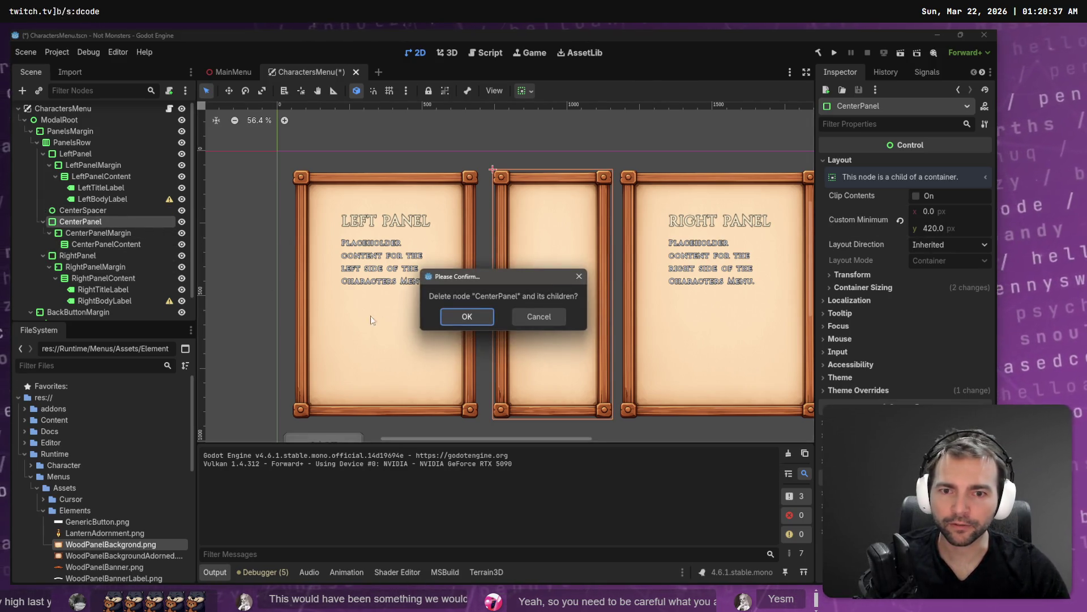
Step: Confirm CenterPanel's deletion, make CenterSpacer expand horizontally, and save the CharactersMenu scene
{"action": "left_click", "coordinate": [485, 322]}
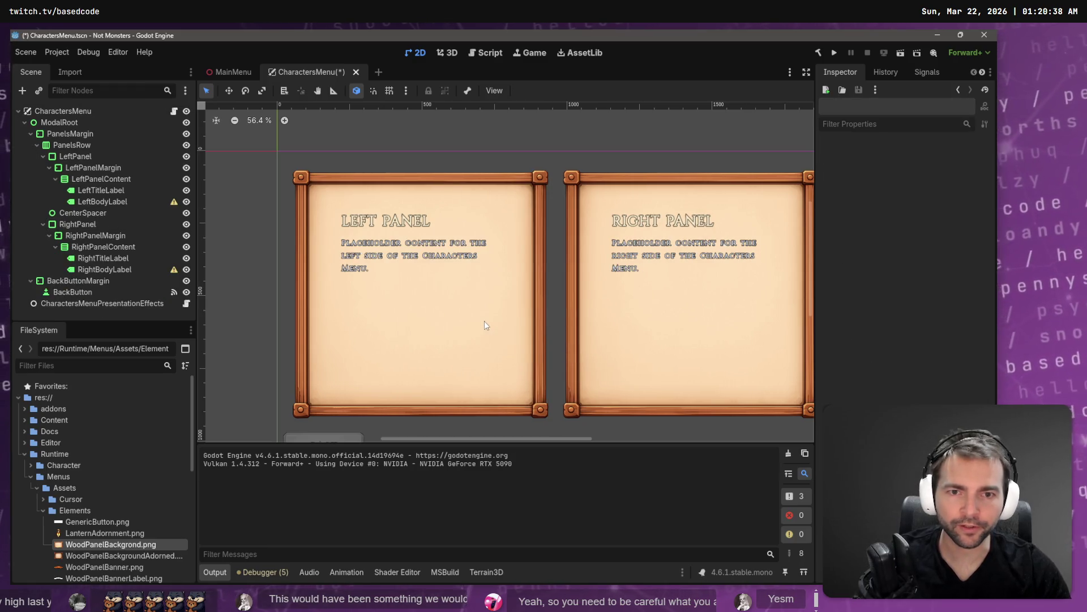
{"action": "left_click", "coordinate": [102, 212]}
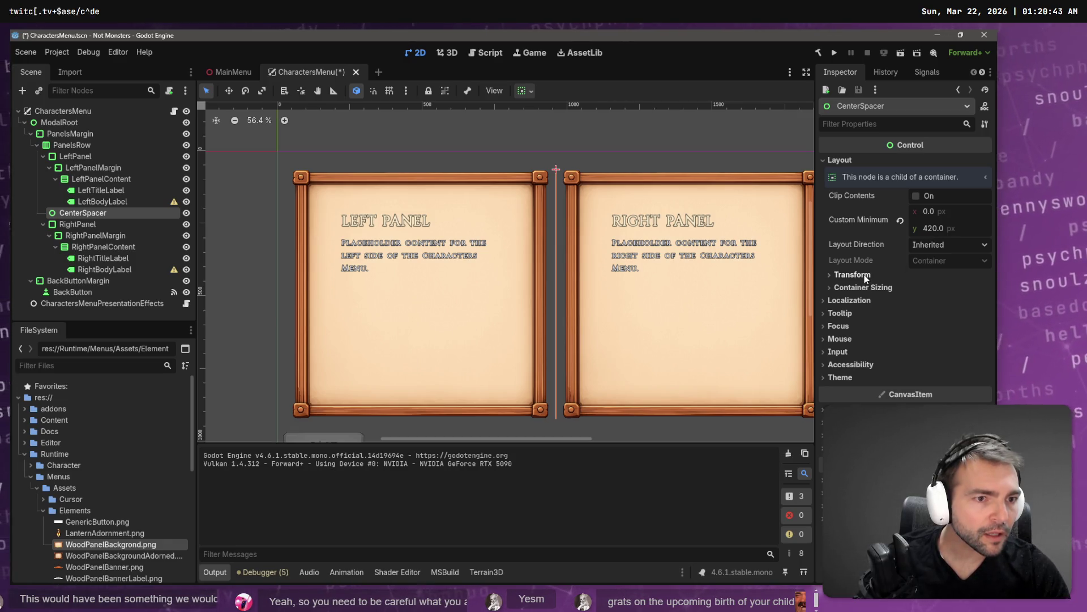
{"action": "left_click", "coordinate": [852, 292]}
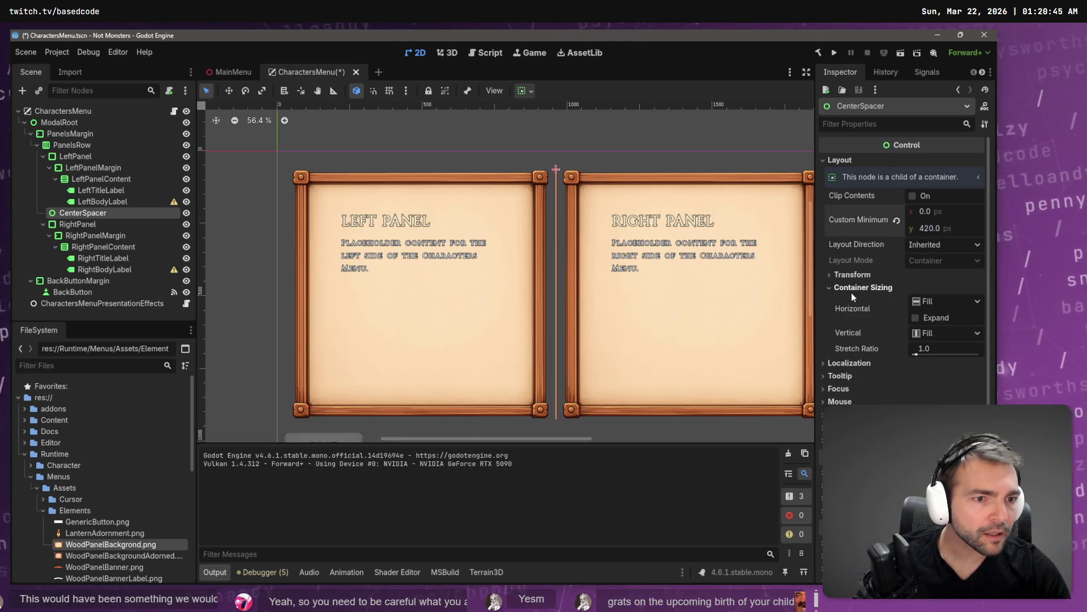
{"action": "left_click", "coordinate": [916, 318]}
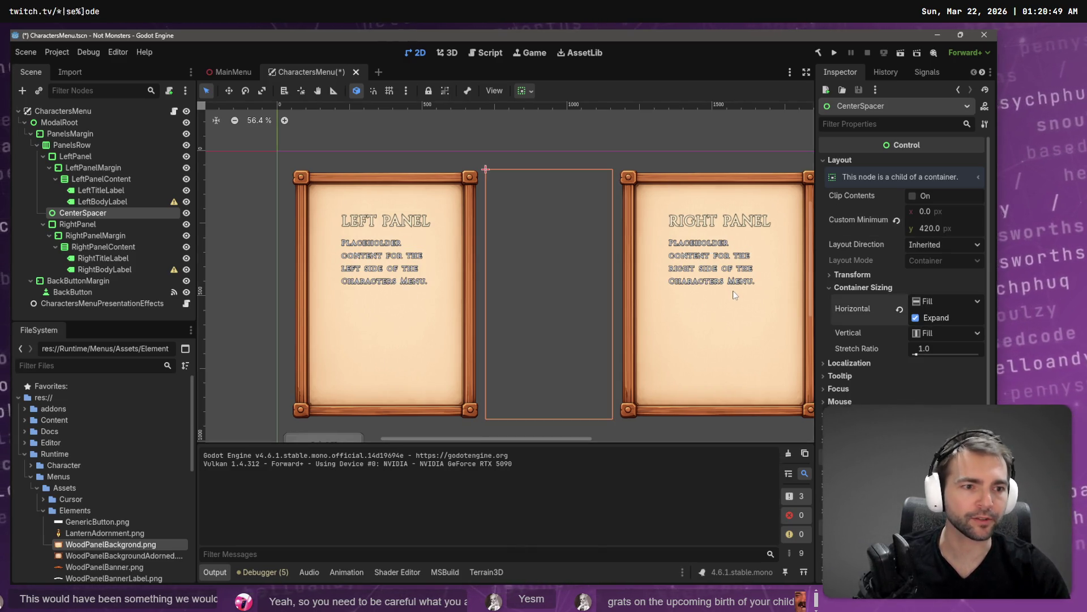
{"action": "left_click", "coordinate": [591, 134]}
{"action": "key", "text": "ctrl+s"}
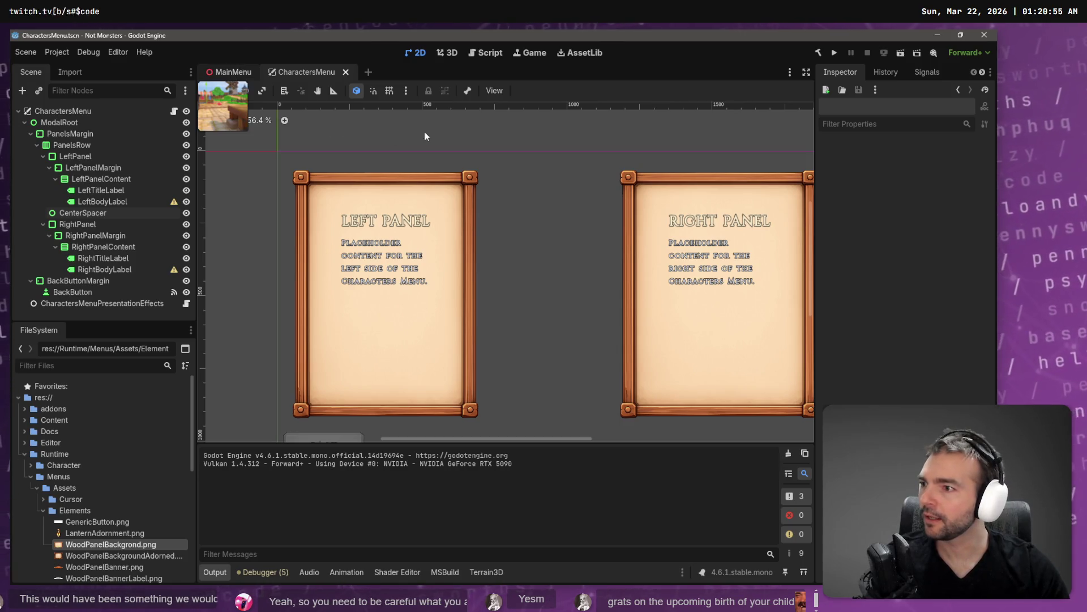
Step: From the MainMenu scene, run the project with F5 to reach the Not Monsters menu
{"action": "left_click", "coordinate": [230, 70]}
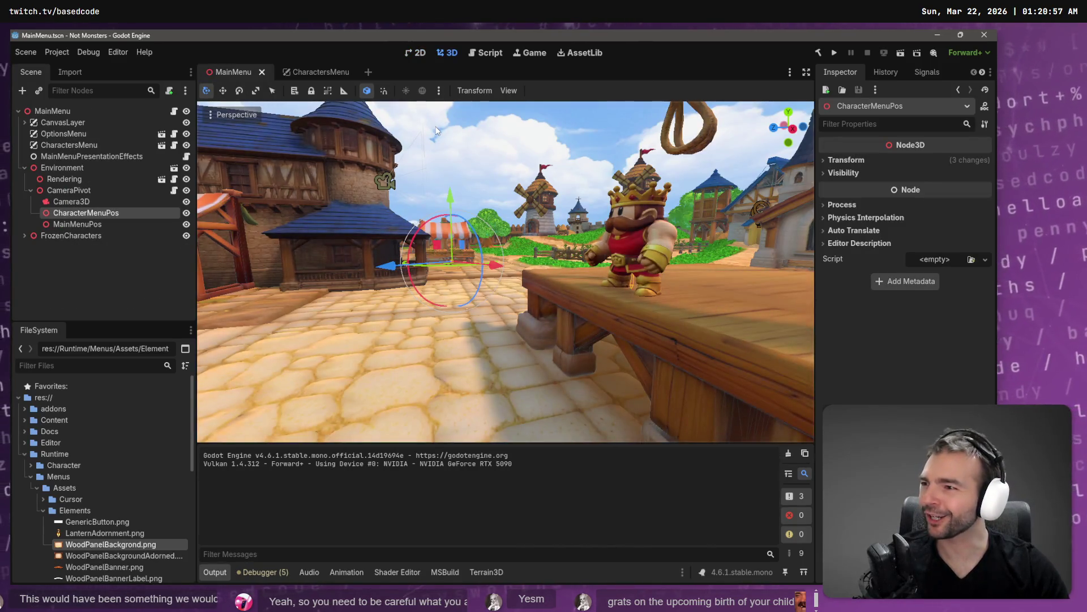
{"action": "left_click", "coordinate": [449, 242]}
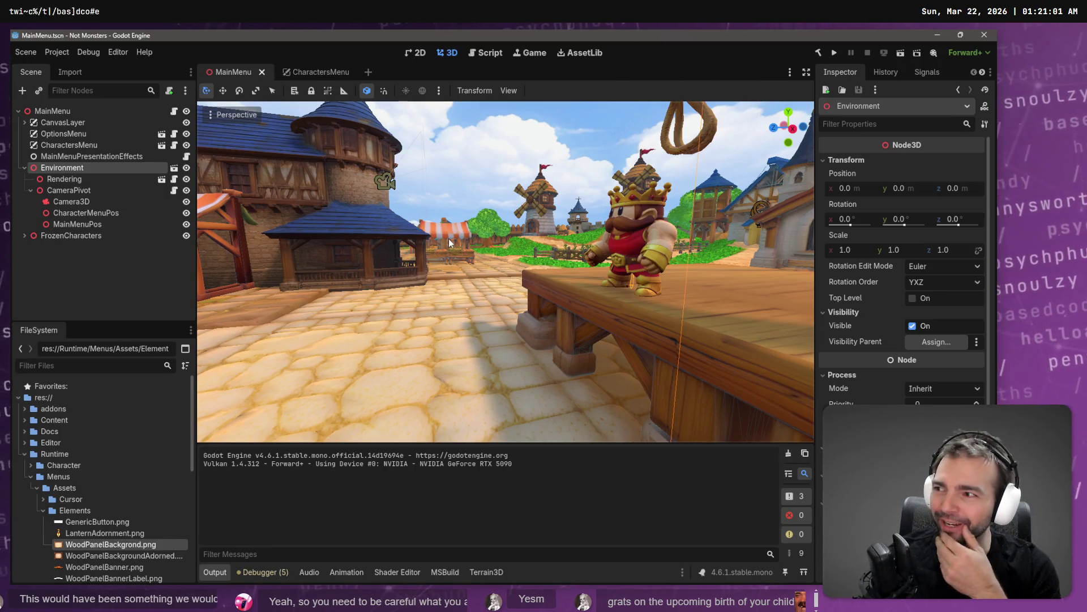
{"action": "key", "text": "F5"}
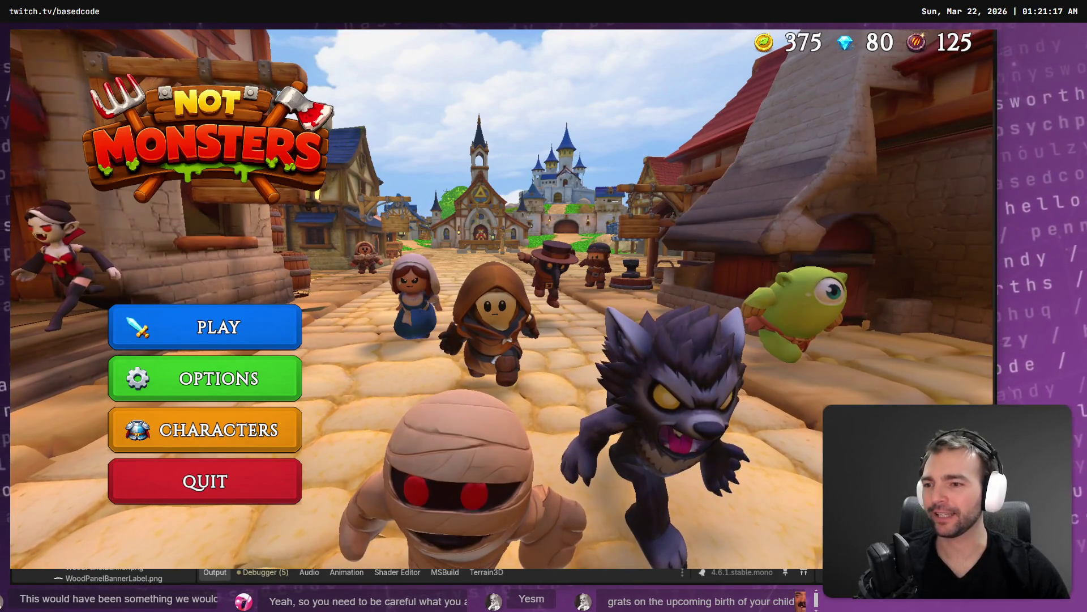
Step: Switch between the main menu and the Characters screen five times, then stop the game with F8
{"action": "left_click", "coordinate": [218, 439]}
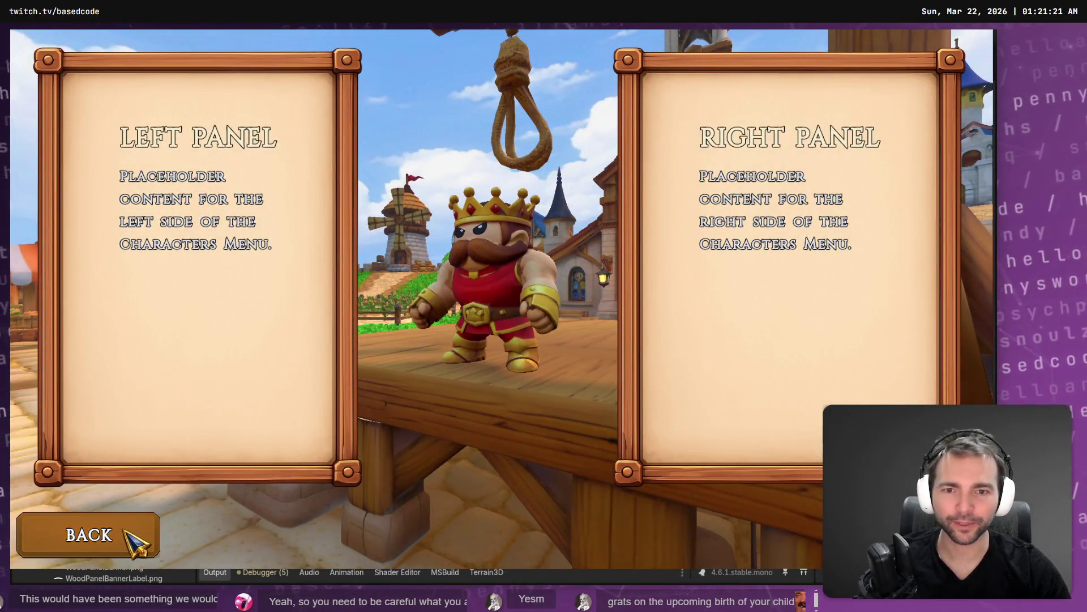
{"action": "left_click", "coordinate": [139, 538]}
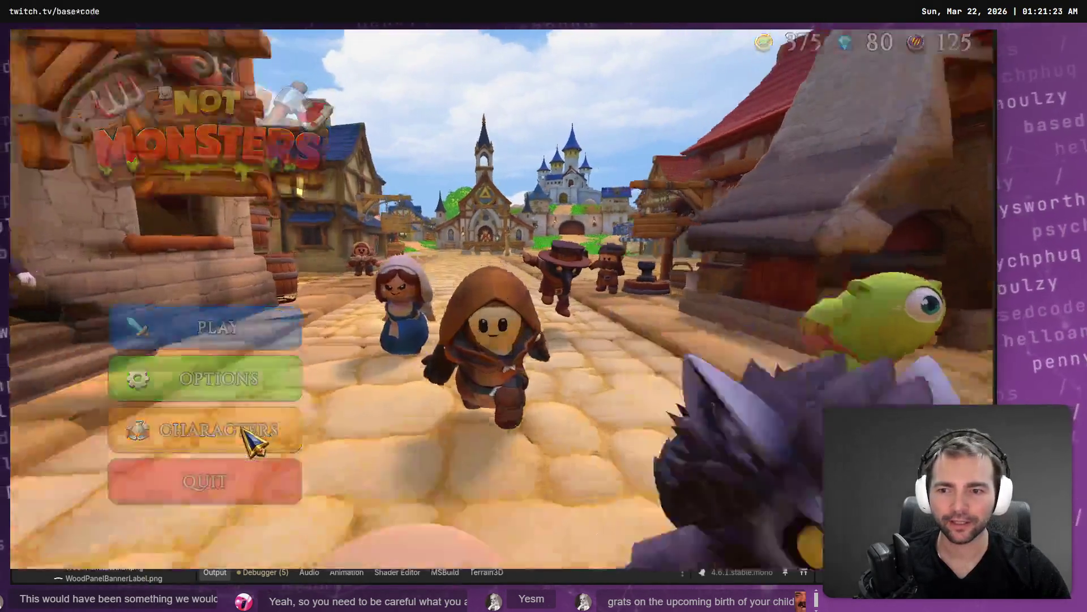
{"action": "left_click", "coordinate": [244, 431]}
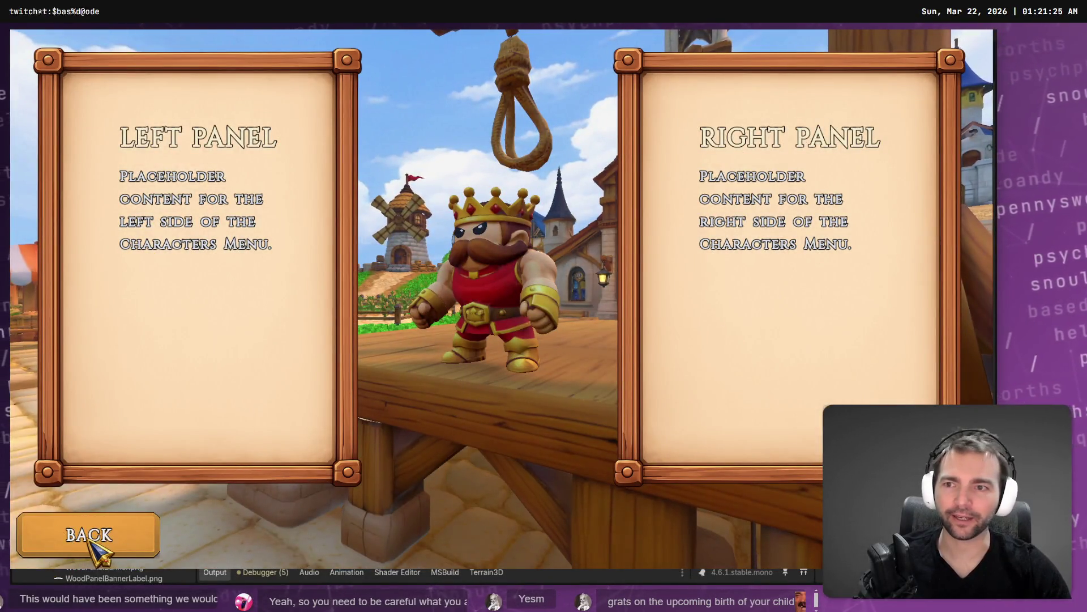
{"action": "left_click", "coordinate": [91, 539]}
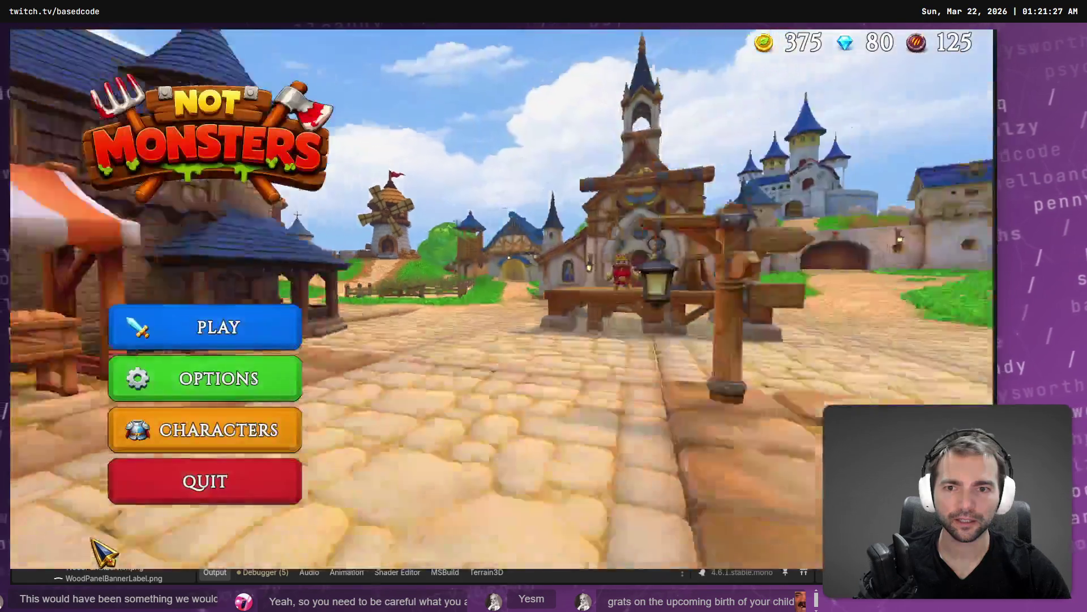
{"action": "left_click", "coordinate": [215, 429]}
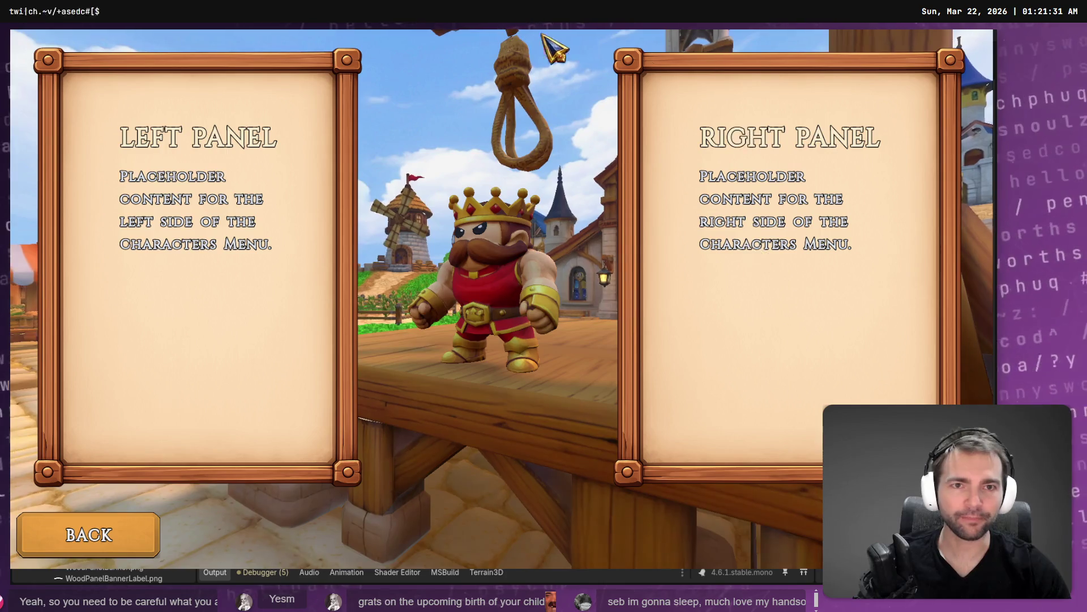
{"action": "left_click", "coordinate": [114, 529]}
{"action": "left_click", "coordinate": [262, 430]}
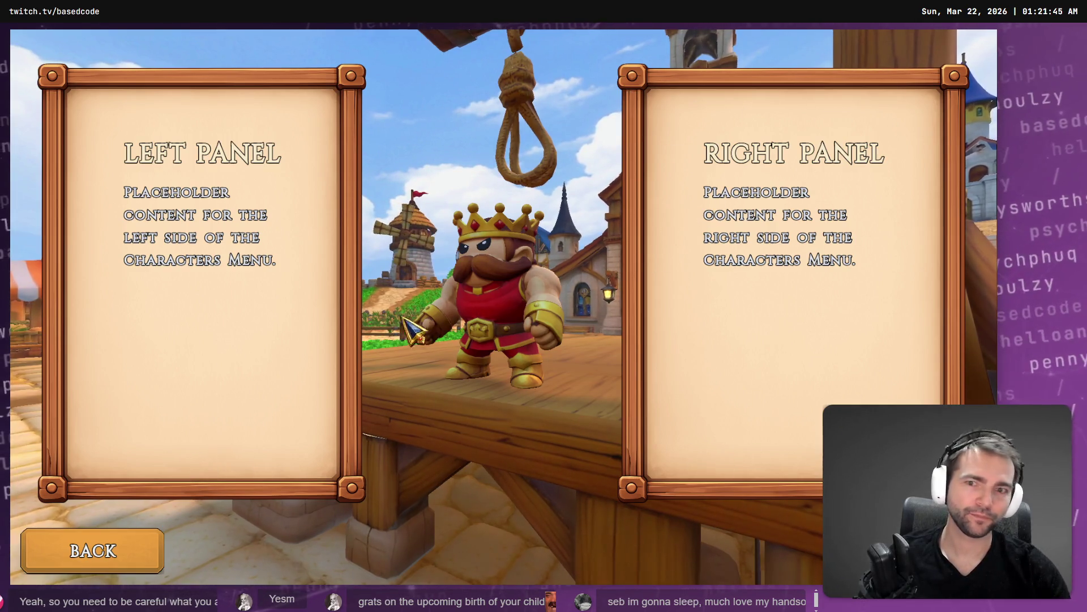
{"action": "left_click", "coordinate": [93, 561]}
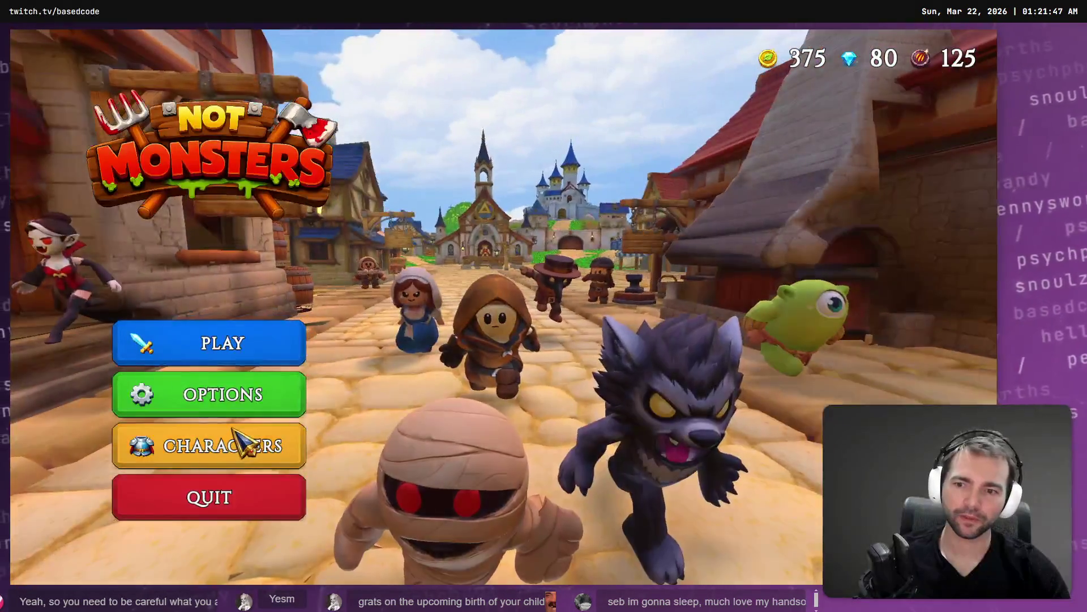
{"action": "left_click", "coordinate": [243, 445]}
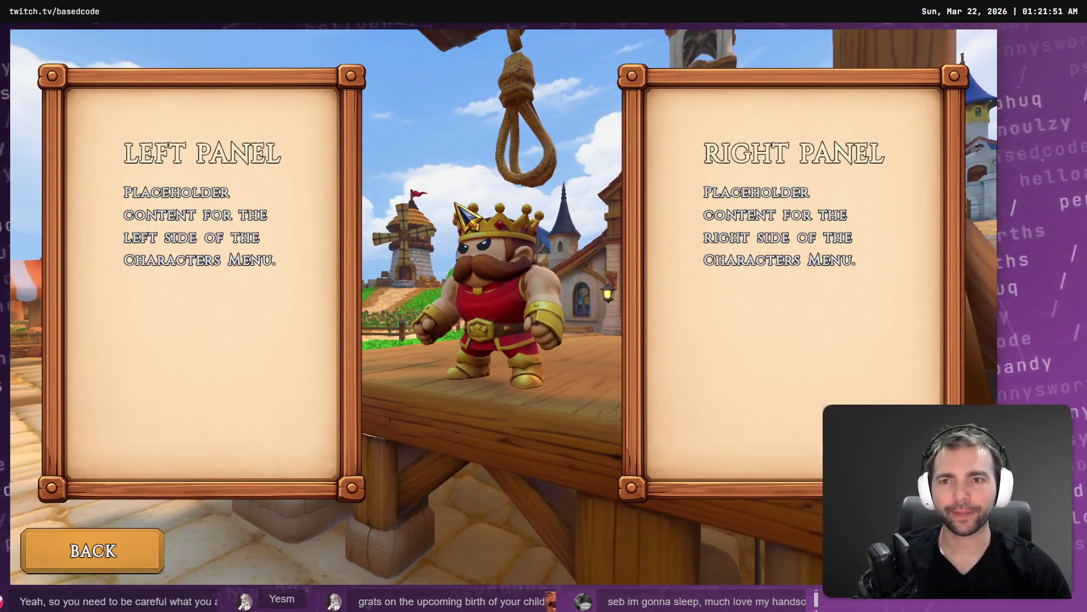
{"action": "key", "text": "F8"}
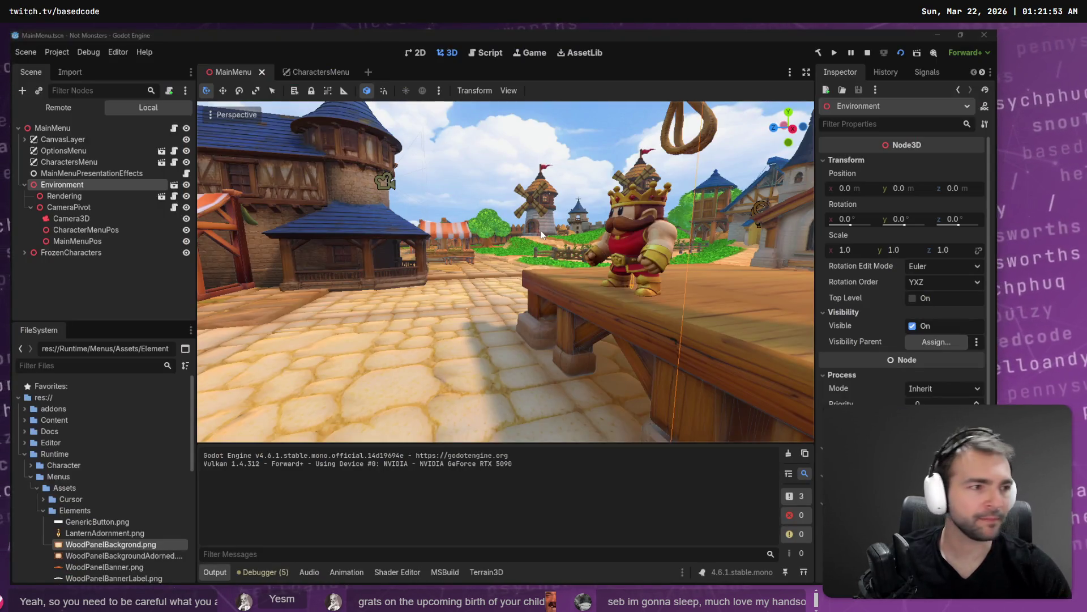
Step: Back in Godot, find and inspect WoodPanelBanner.png in the Elements asset folder
{"action": "key", "text": "alt+Tab"}
{"action": "key", "text": "alt+Tab"}
{"action": "left_click", "coordinate": [96, 532]}
{"action": "scroll", "coordinate": [96, 533], "scroll_direction": "down", "scroll_amount": 2}
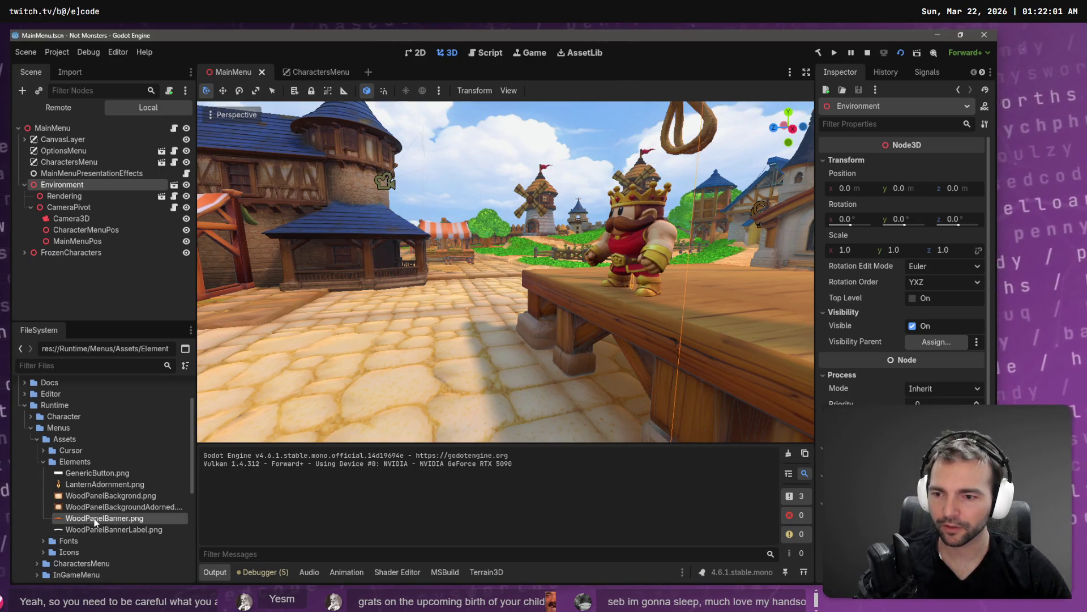
{"action": "mouse_move", "coordinate": [94, 518]}
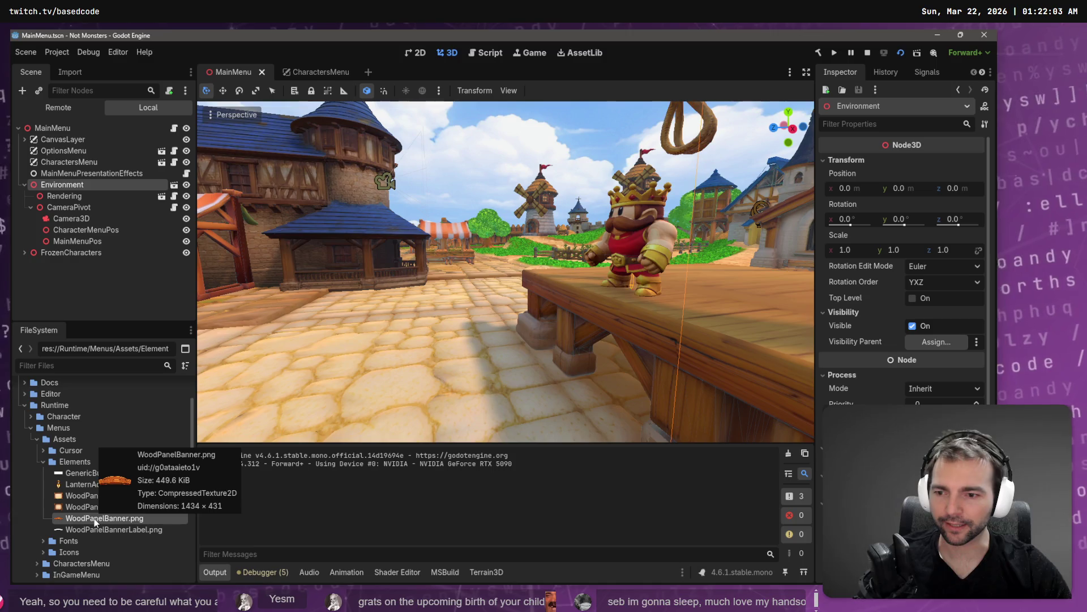
{"action": "left_click", "coordinate": [129, 518]}
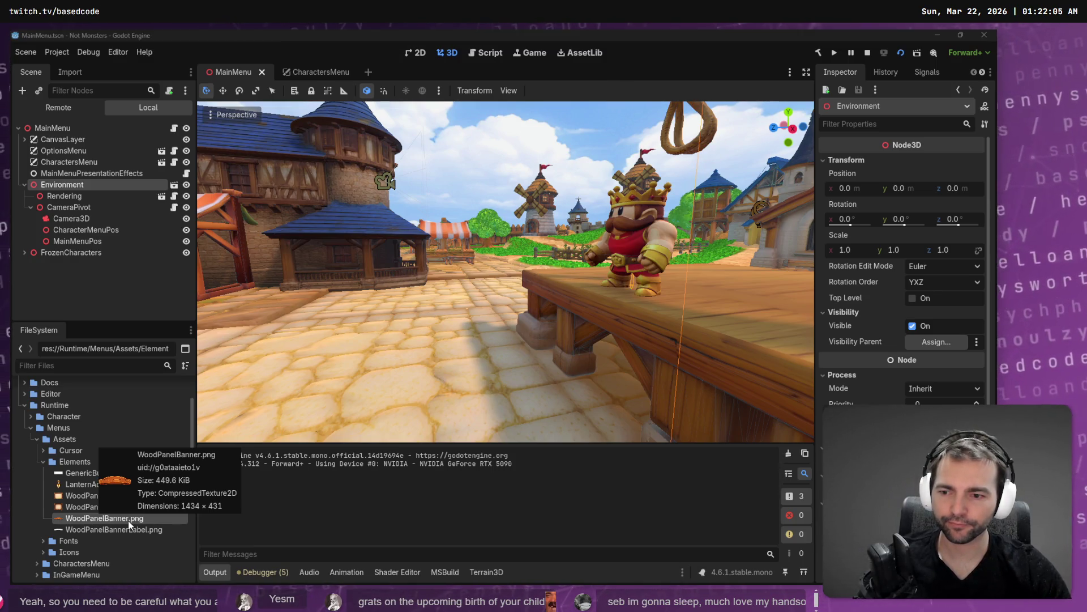
{"action": "key", "text": "Escape"}
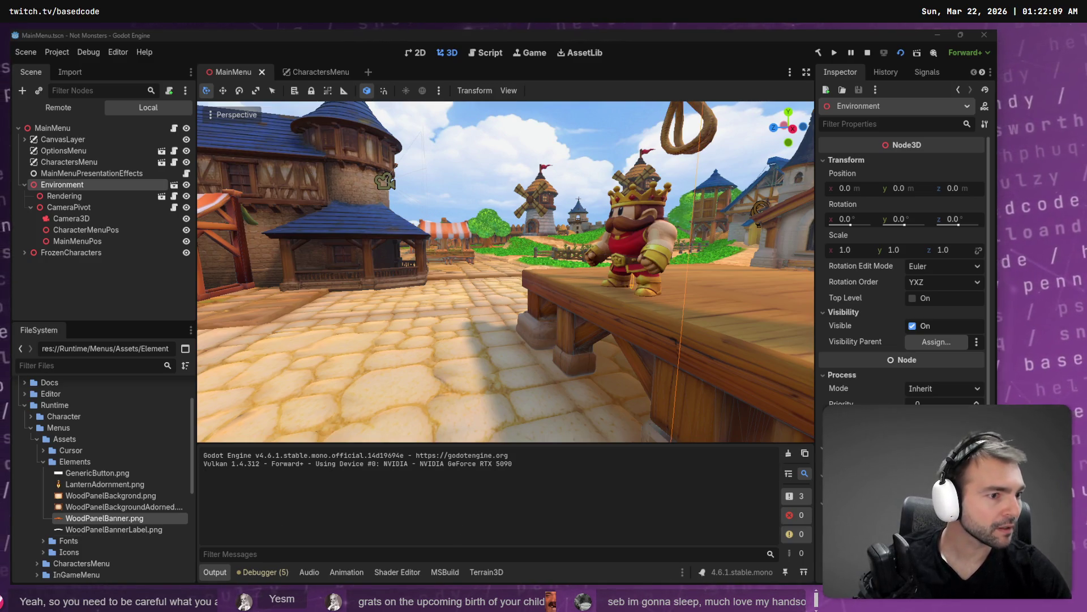
Step: Stage all pending changes in the Fork git client, then move to VS Code
{"action": "key", "text": "alt+Tab"}
{"action": "key", "text": "ctrl+a"}
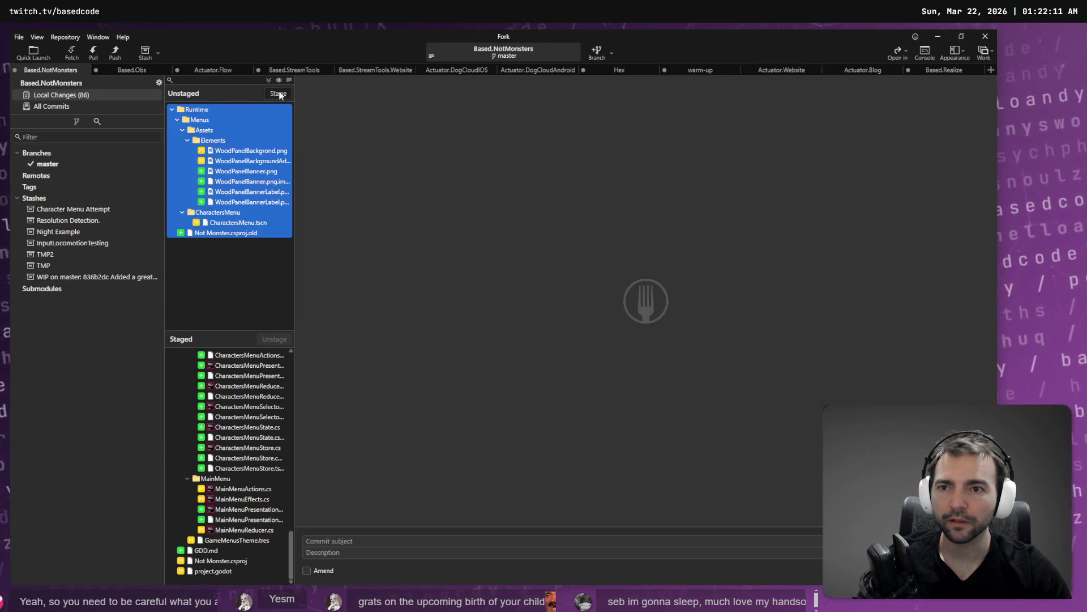
{"action": "left_click", "coordinate": [278, 93]}
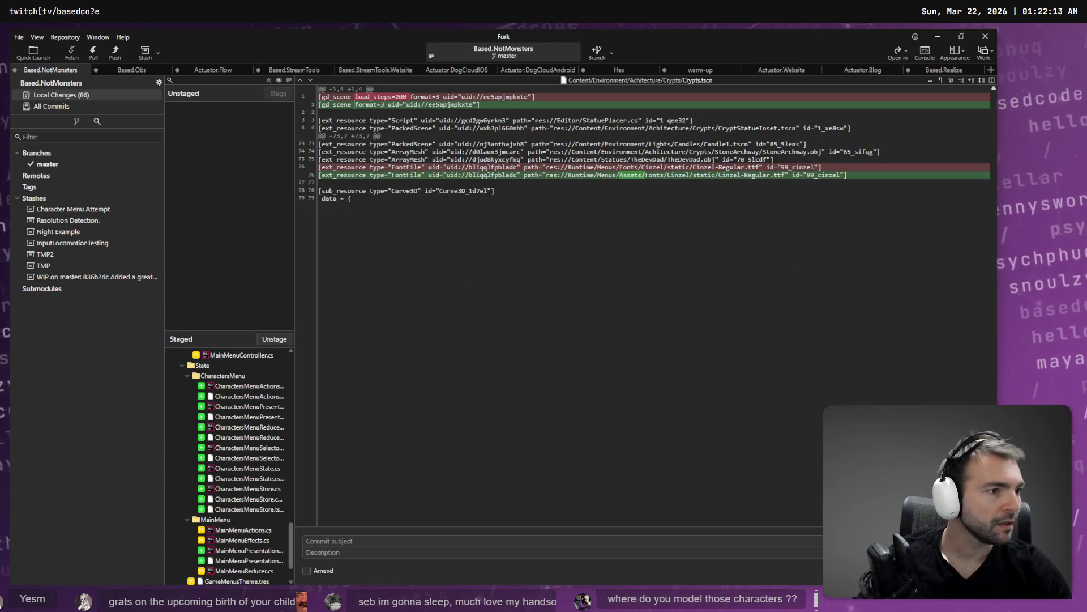
{"action": "key", "text": "alt+Tab"}
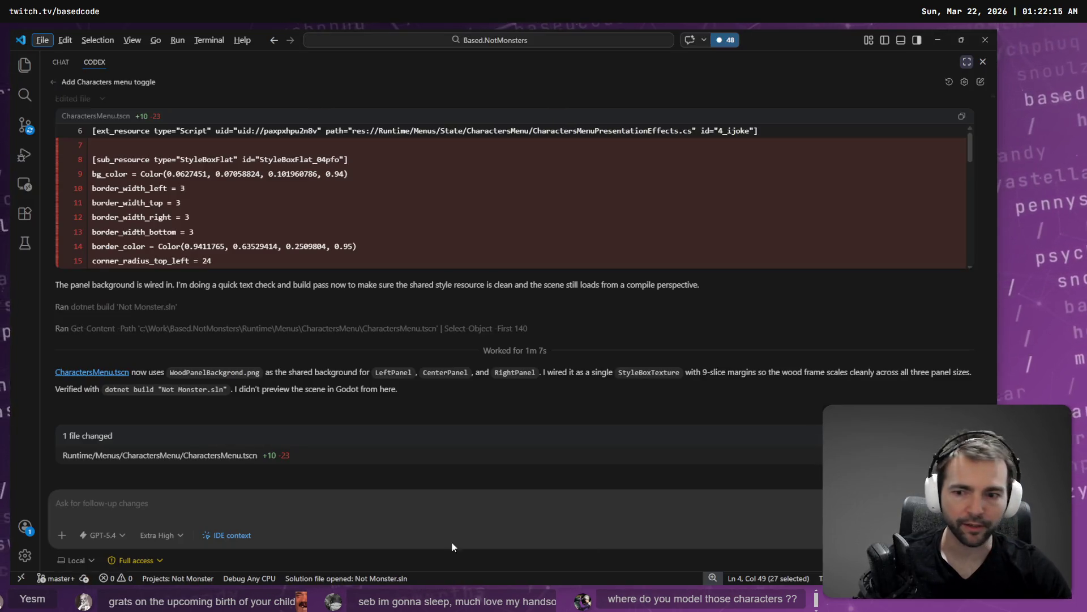
Step: Dictate a request to Codex for WoodPanelBanner.png as the left panel's top heading, then browse tldraw
{"action": "key", "text": "super+h"}
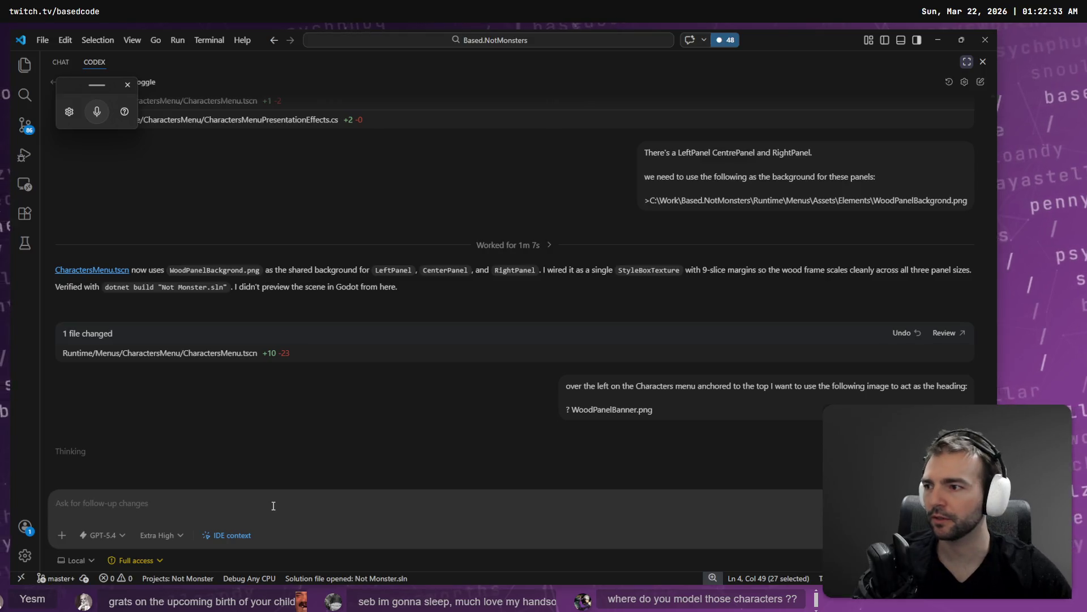
{"action": "key", "text": "alt+Tab"}
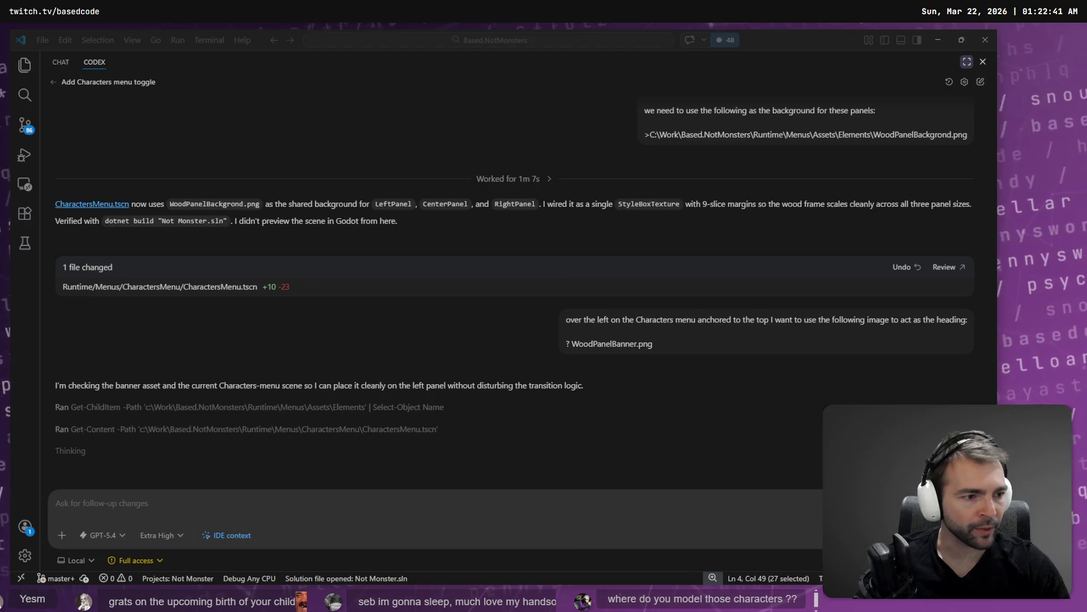
{"action": "key", "text": "alt+Tab"}
{"action": "scroll", "coordinate": [456, 393], "scroll_direction": "down", "scroll_amount": 6}
{"action": "scroll", "coordinate": [735, 222], "scroll_direction": "down", "scroll_amount": 5}
{"action": "scroll", "coordinate": [747, 264], "scroll_direction": "right", "scroll_amount": 8}
{"action": "scroll", "coordinate": [746, 264], "scroll_direction": "up", "scroll_amount": 4}
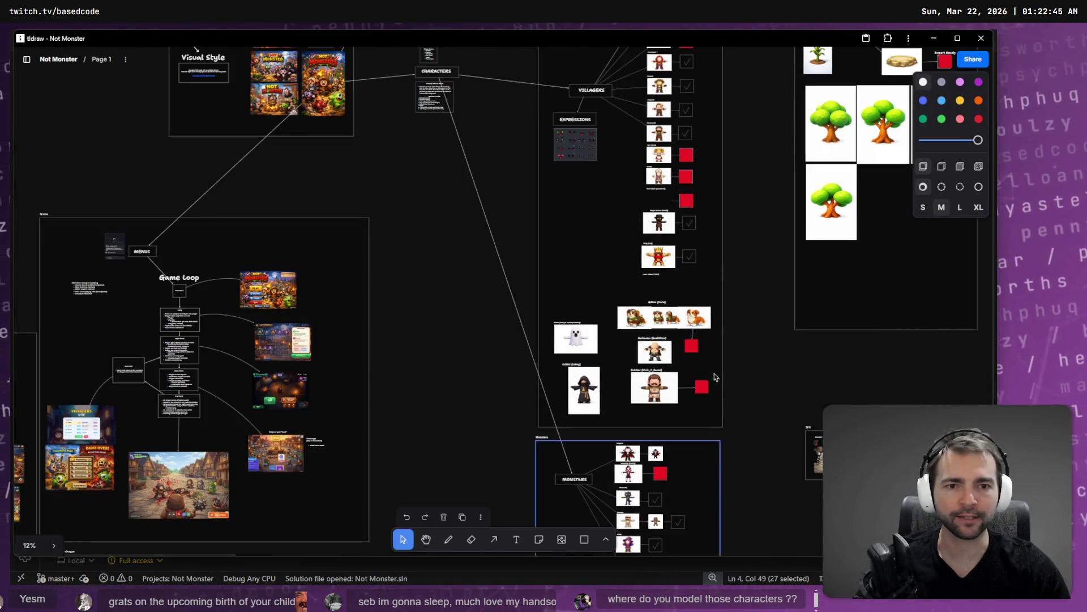
Step: Zoom the tldraw board to the King (Cray) art and open a new Chrome window
{"action": "scroll", "coordinate": [719, 306], "scroll_direction": "up", "scroll_amount": 10}
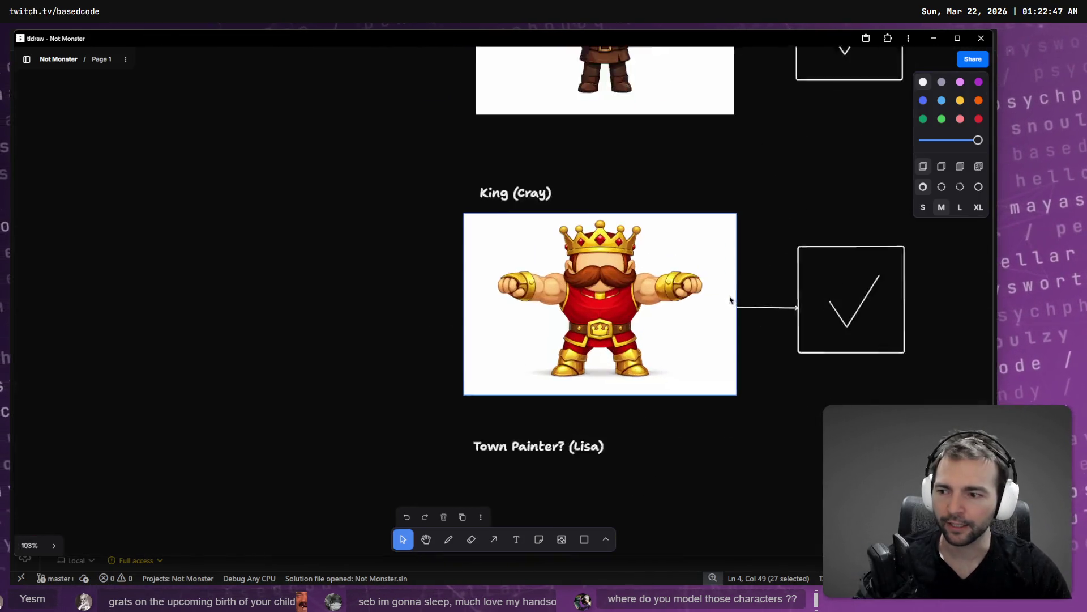
{"action": "scroll", "coordinate": [711, 329], "scroll_direction": "up", "scroll_amount": 5}
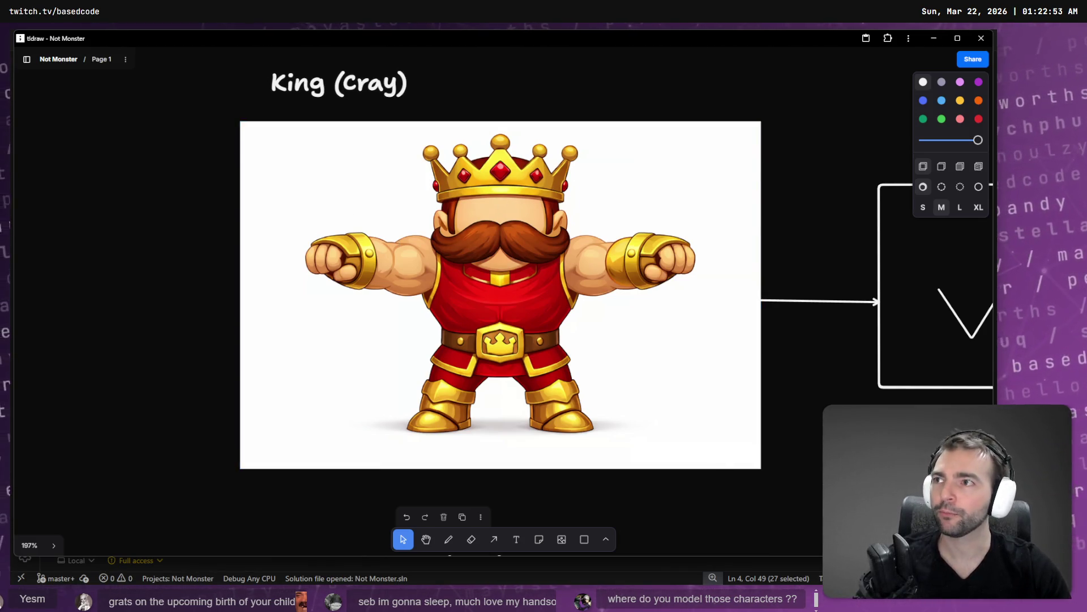
{"action": "key", "text": "ctrl+n"}
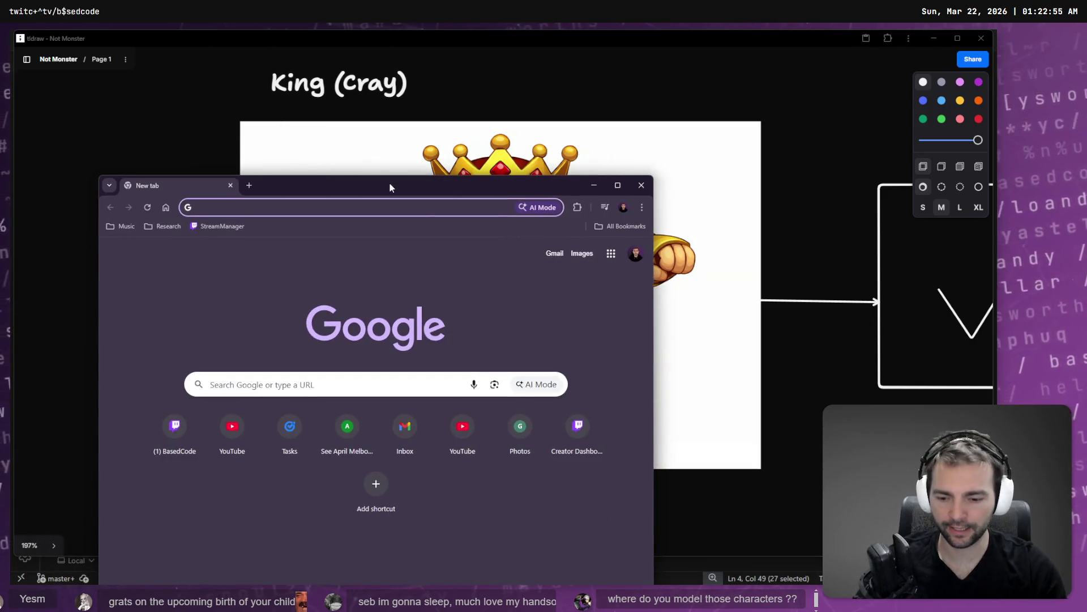
Step: Load comfyai.run in a maximised browser window, pan its node graph, and return to tldraw
{"action": "type", "text": "comf"}
{"action": "key", "text": "Return"}
{"action": "key", "text": "alt+space"}
{"action": "key", "text": "x"}
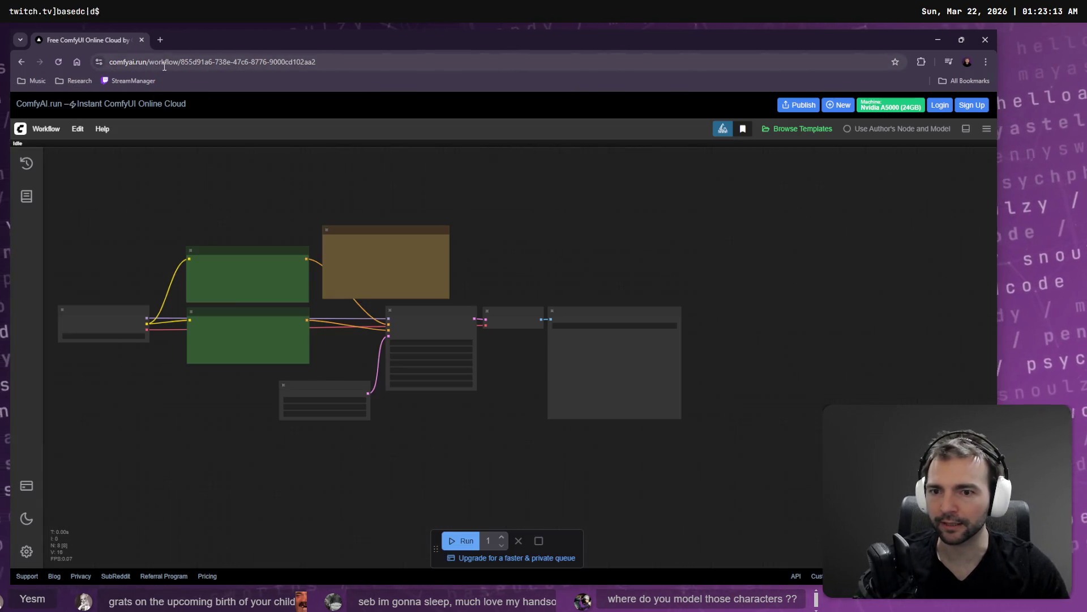
{"action": "left_click_drag", "start_coordinate": [461, 440], "coordinate": [479, 439]}
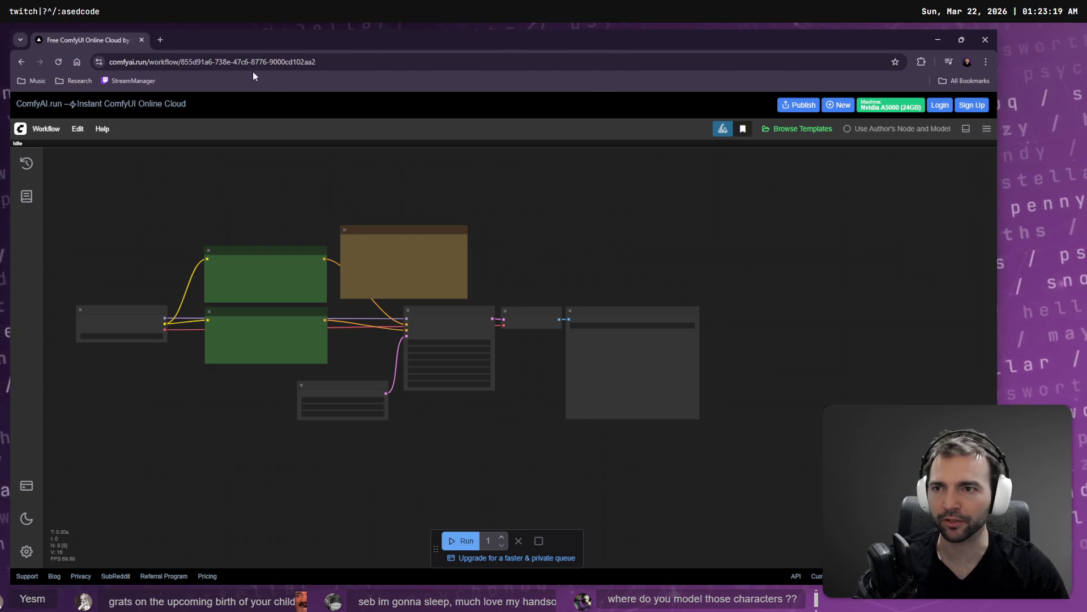
{"action": "key", "text": "alt+Tab"}
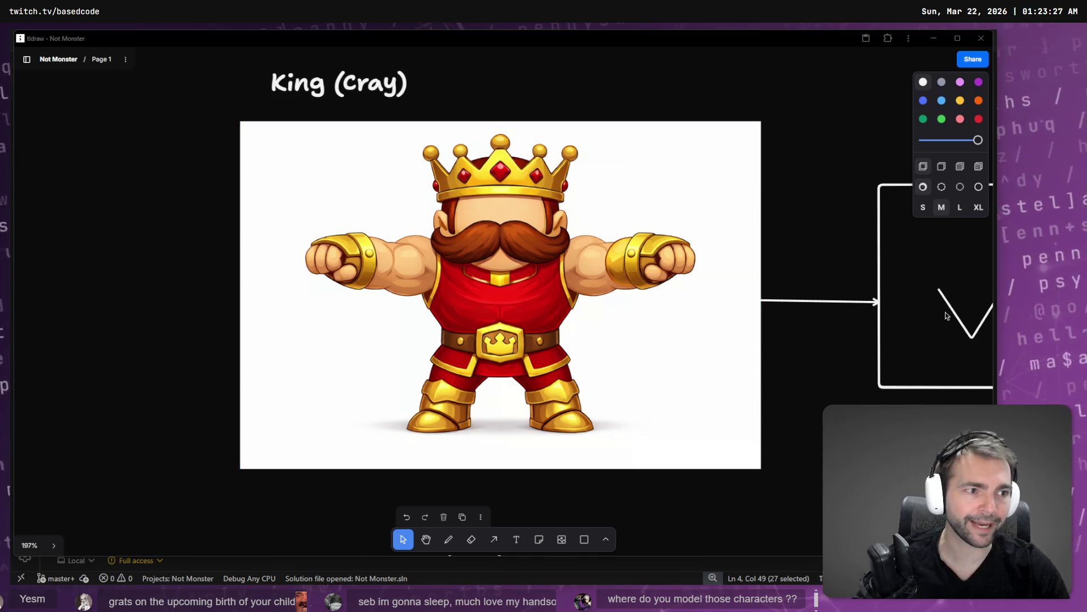
Step: Switch from tldraw through the Godot editor to VS Code to check Codex's progress
{"action": "key", "text": "alt+Tab"}
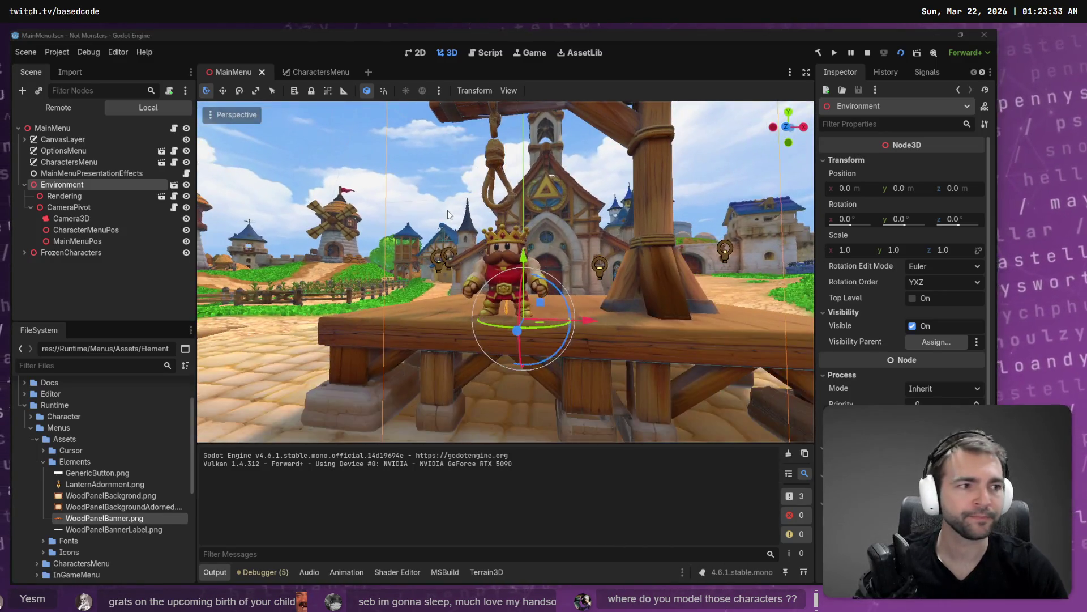
{"action": "key", "text": "alt+Tab"}
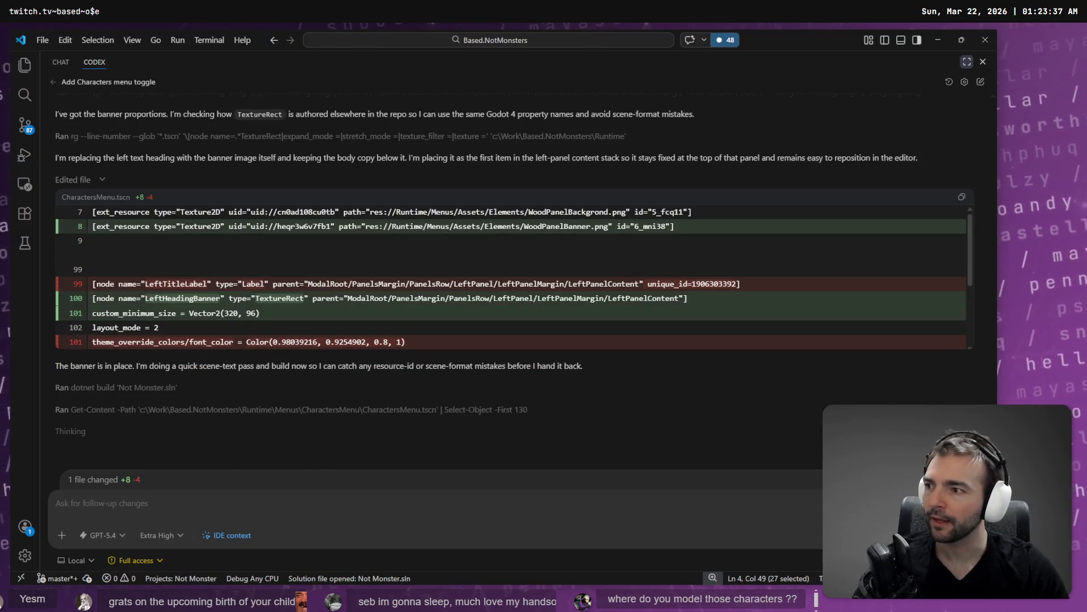
Step: Check Codex's CharactersMenu.tscn diff adding the WoodPanelBanner heading in VS Code, then return to Godot
{"action": "key", "text": "alt+Tab"}
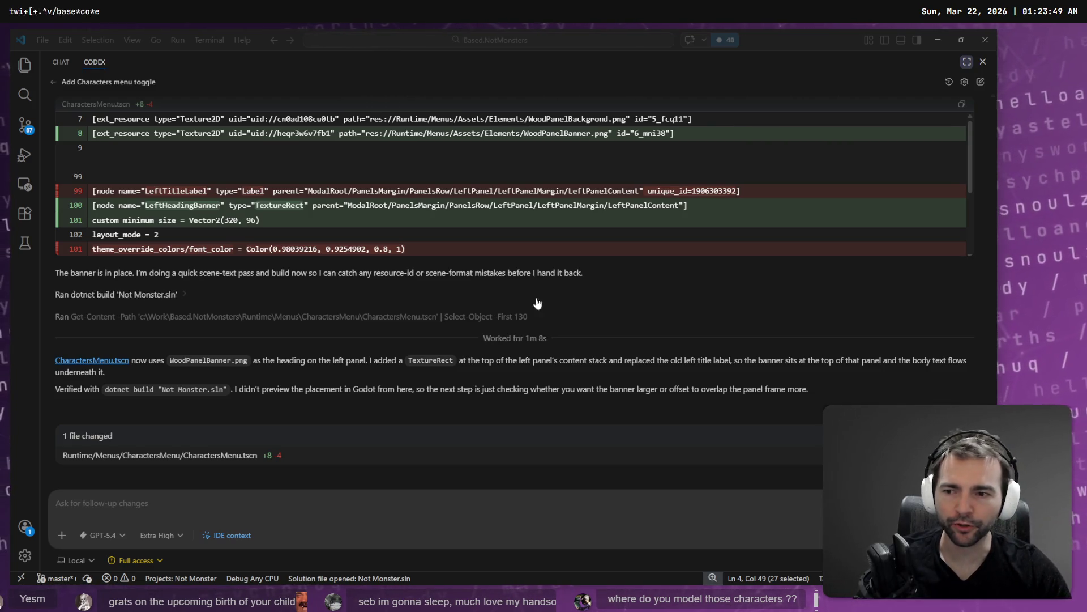
{"action": "key", "text": "alt+Tab"}
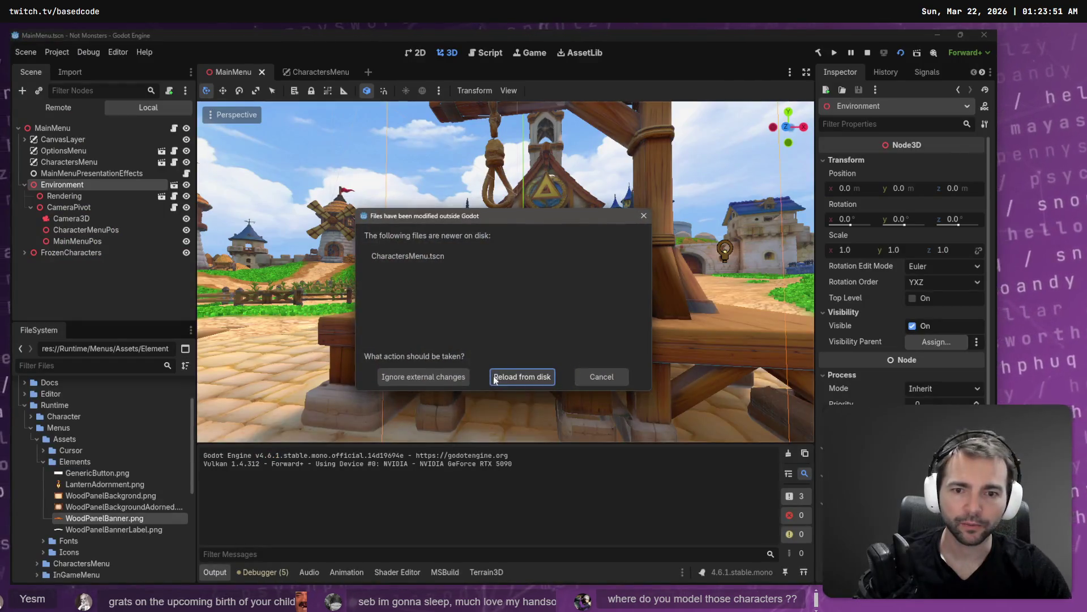
Step: Reload the externally changed CharactersMenu scene, then close it to return to MainMenu
{"action": "left_click", "coordinate": [533, 375]}
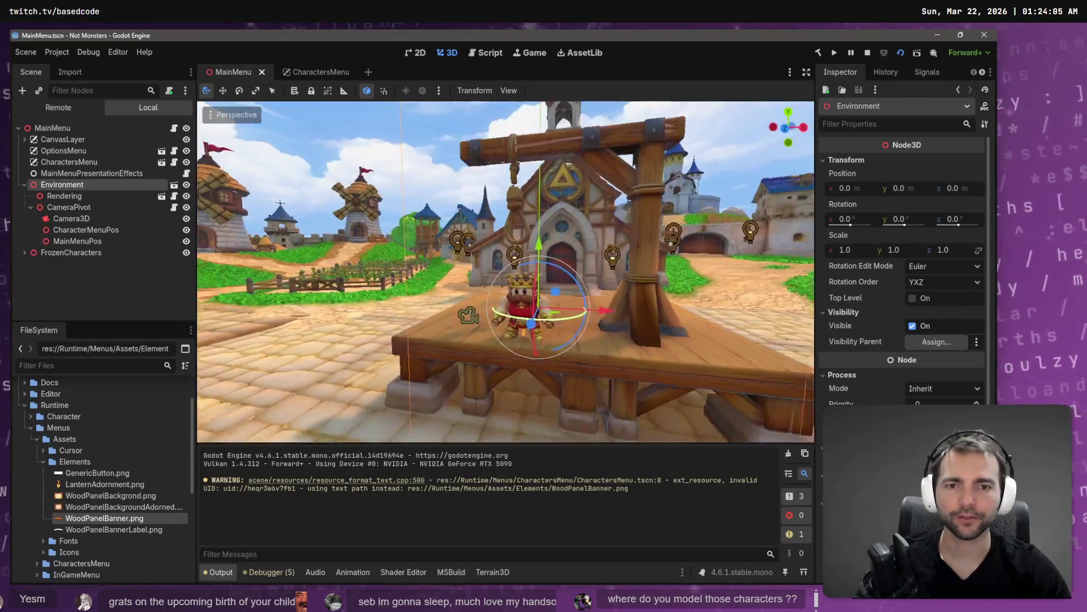
{"action": "left_click", "coordinate": [302, 71]}
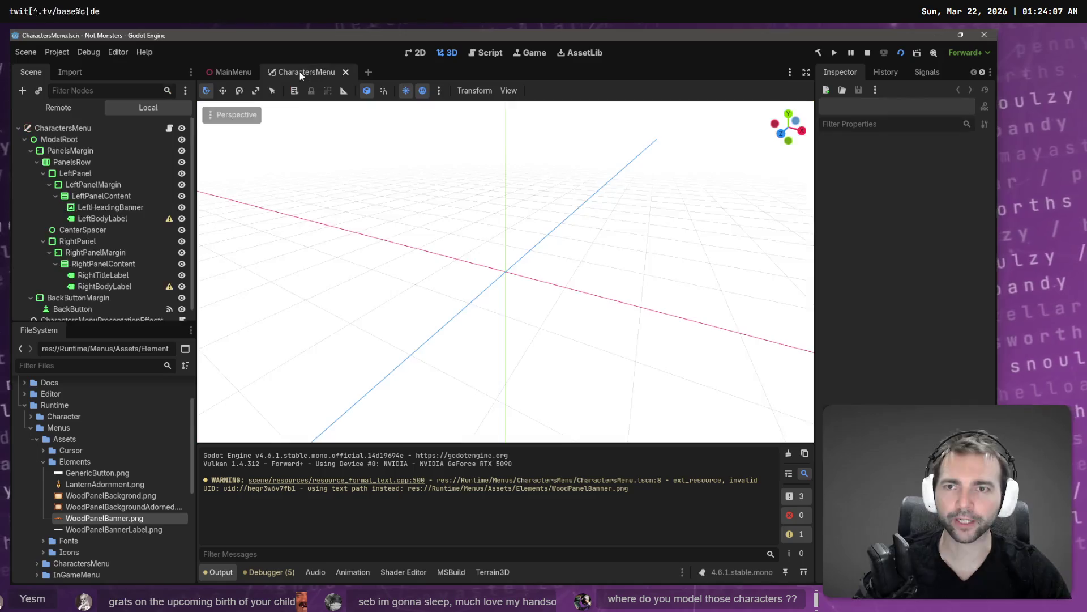
{"action": "key", "text": "ctrl+shift+w"}
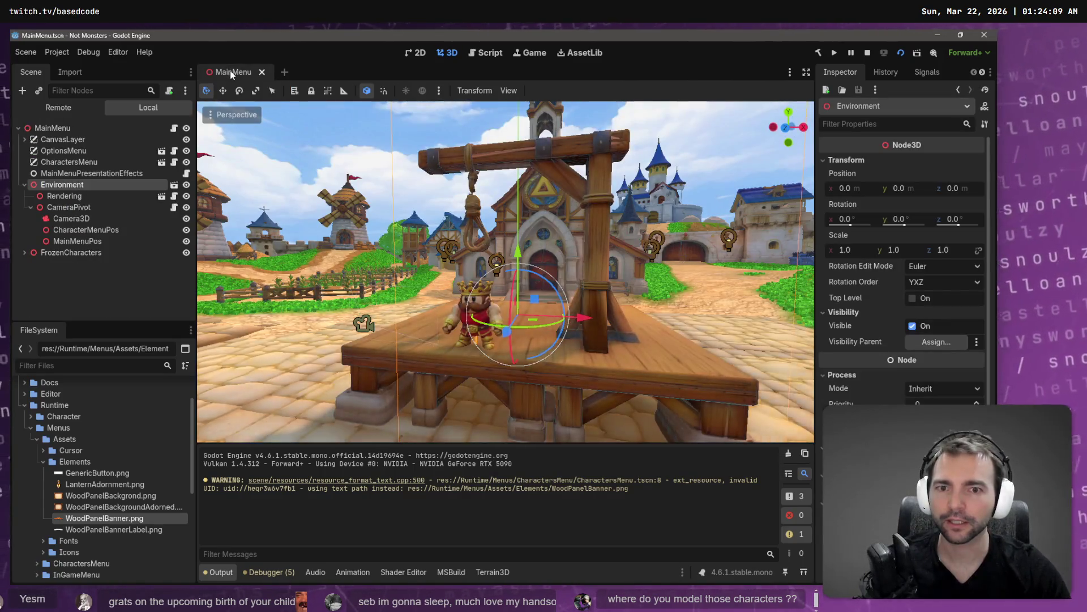
Step: Test-run the game with F5, stop it with F8, and reopen CharactersMenu.tscn
{"action": "left_click", "coordinate": [74, 276]}
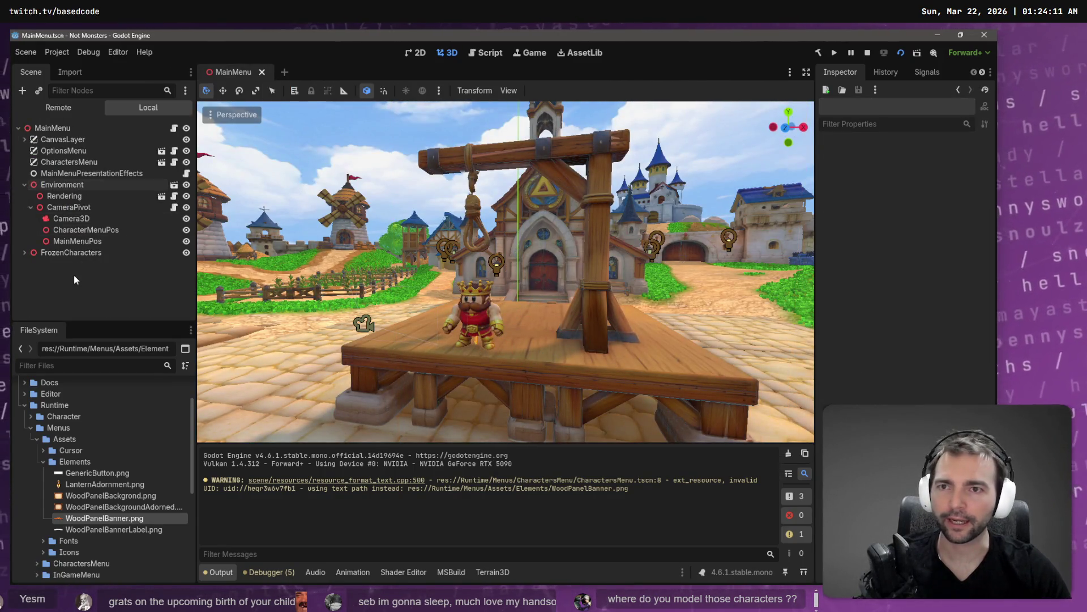
{"action": "key", "text": "F5"}
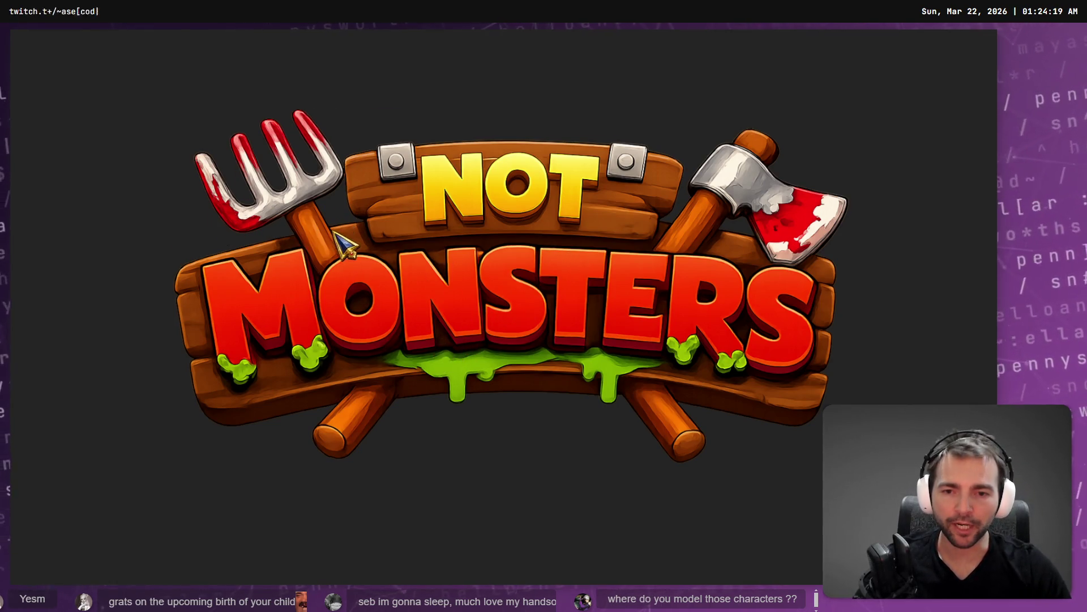
{"action": "key", "text": "F8"}
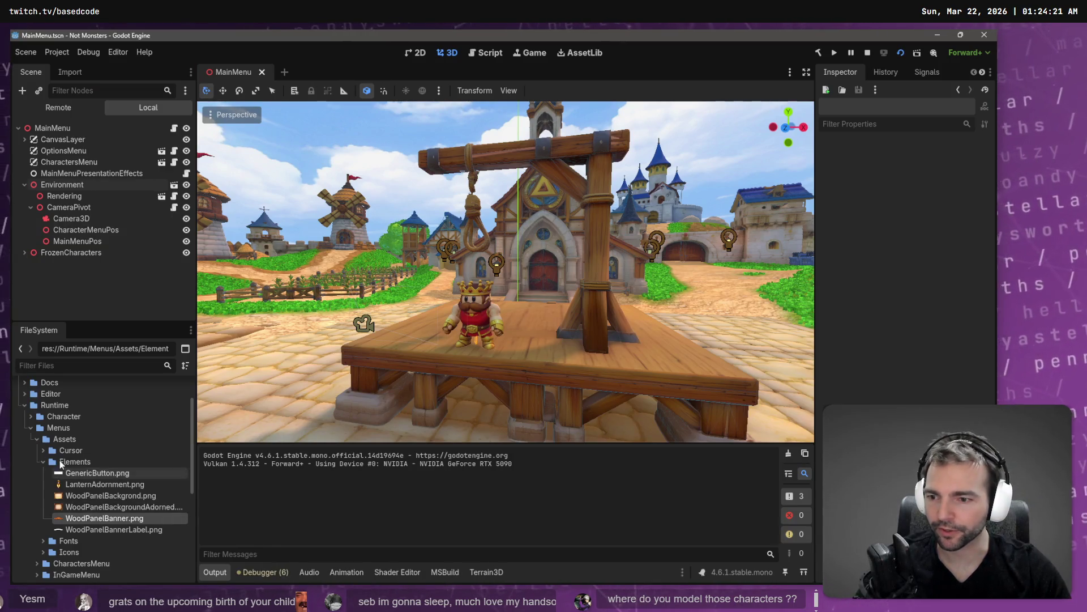
{"action": "left_click", "coordinate": [162, 162]}
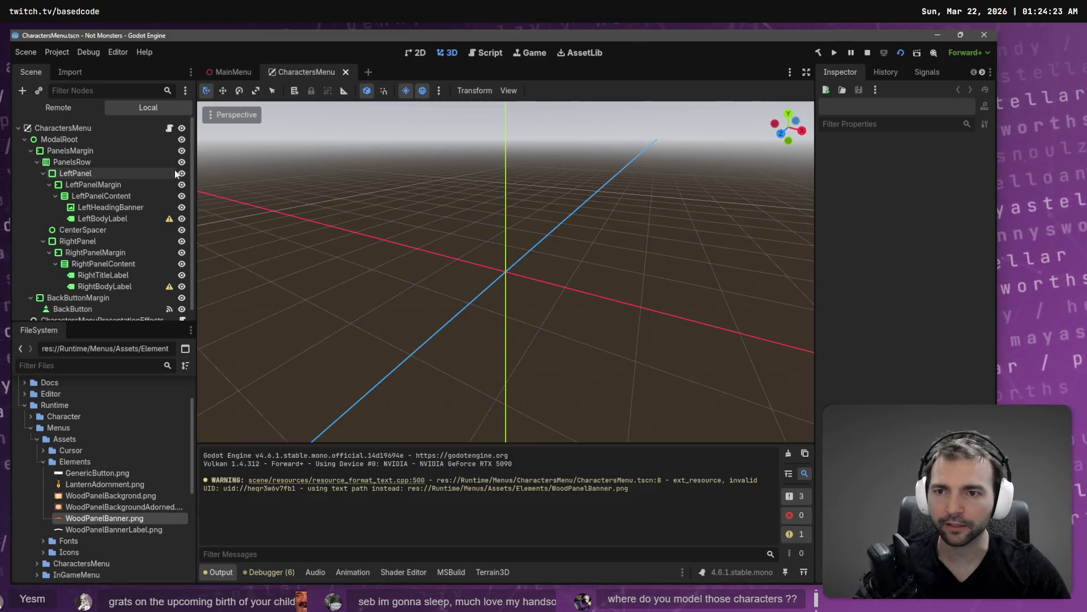
Step: In the 2D view, move LeftHeadingBanner out of LeftPanelContent to sit under PanelsRow above LeftPanel
{"action": "left_click", "coordinate": [90, 152]}
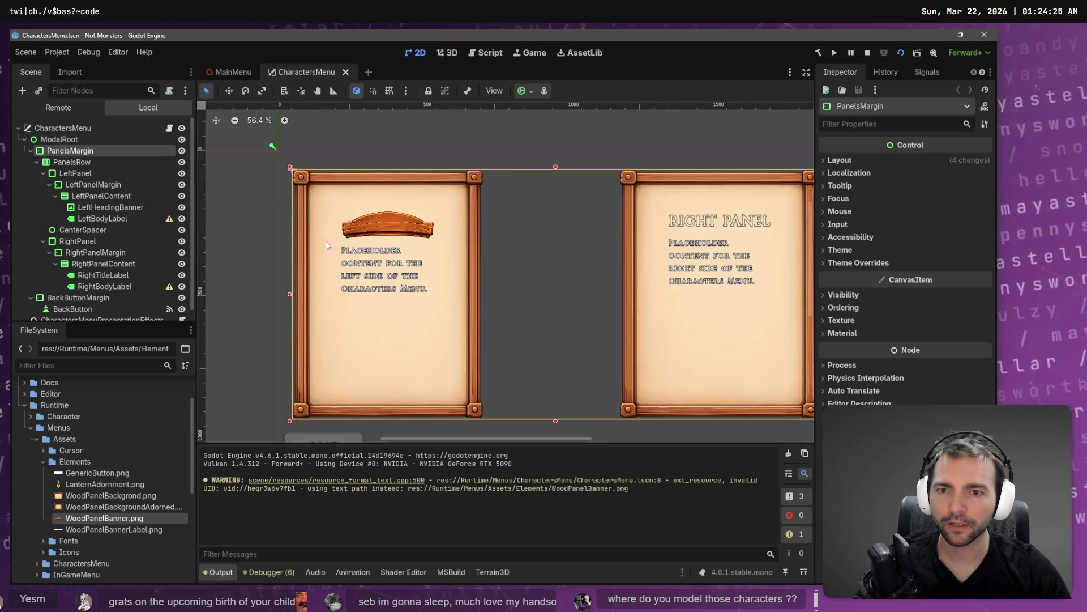
{"action": "left_click", "coordinate": [406, 232]}
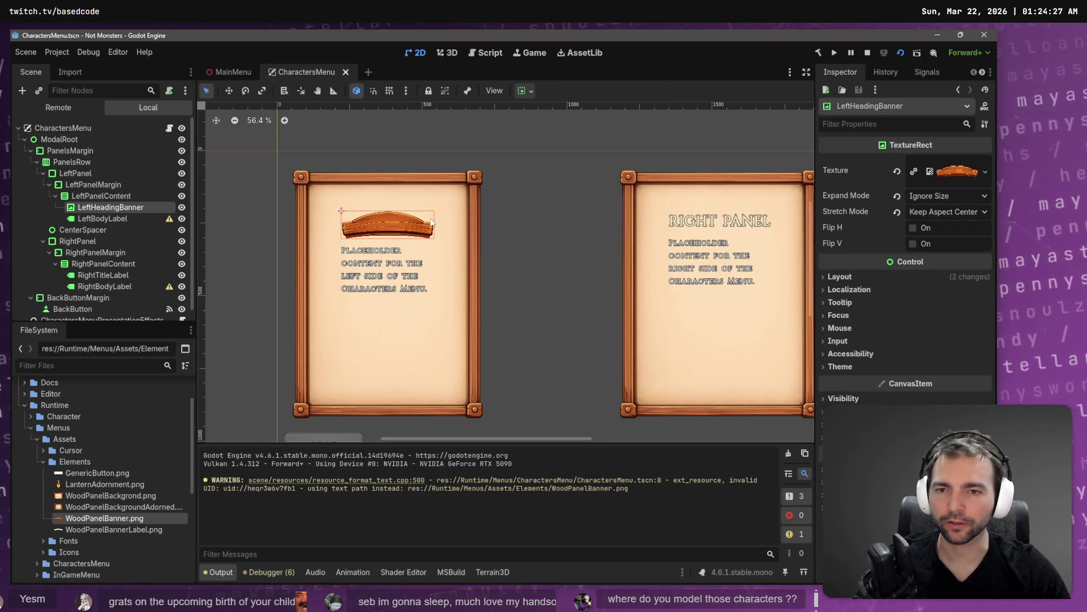
{"action": "left_click", "coordinate": [91, 196]}
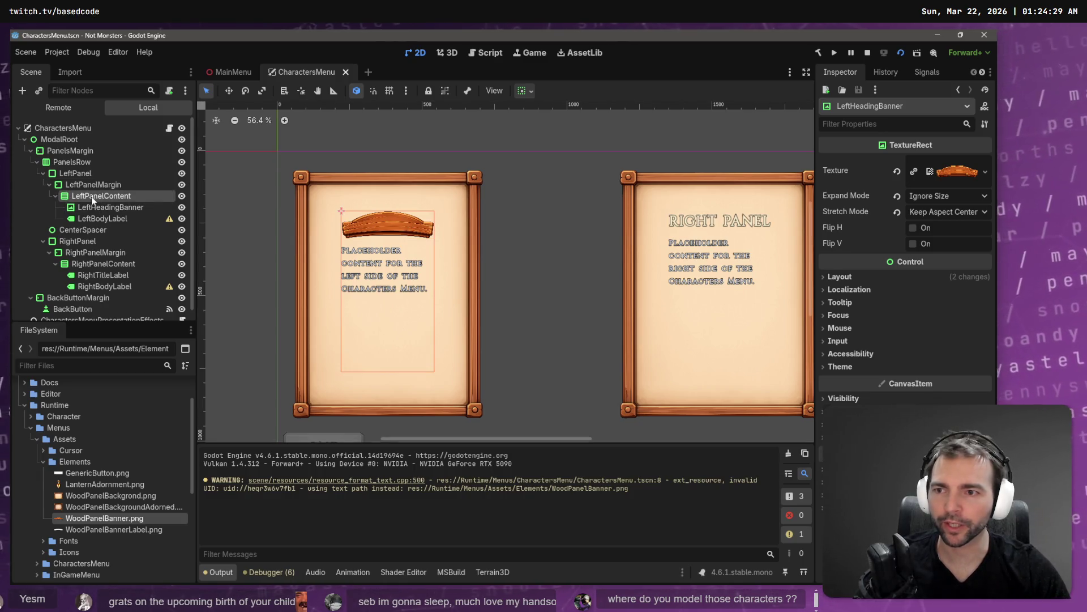
{"action": "left_click", "coordinate": [95, 186]}
{"action": "key", "text": "Up"}
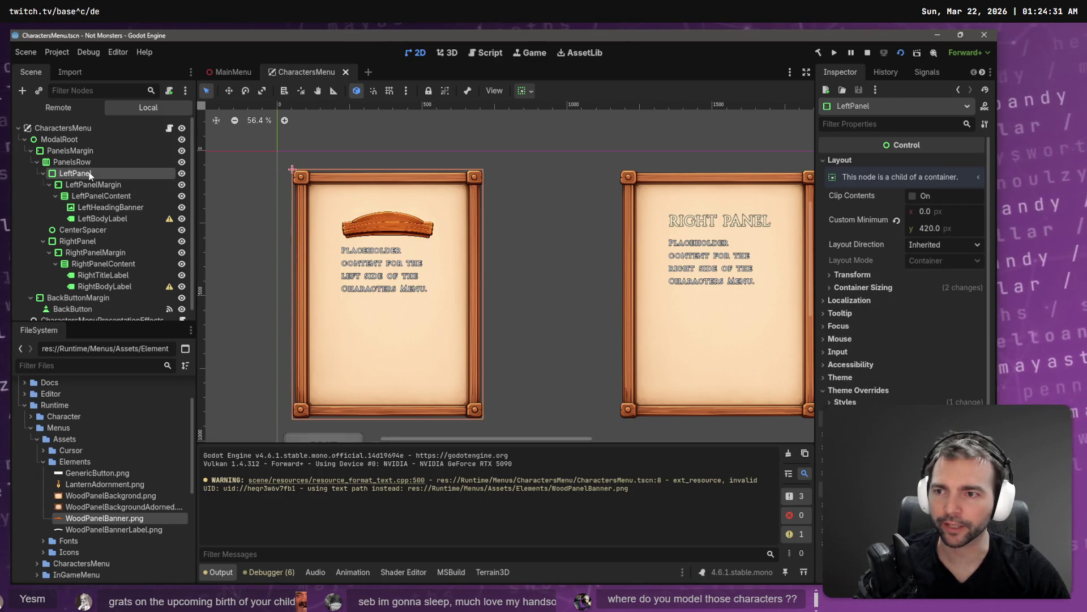
{"action": "left_click", "coordinate": [116, 210]}
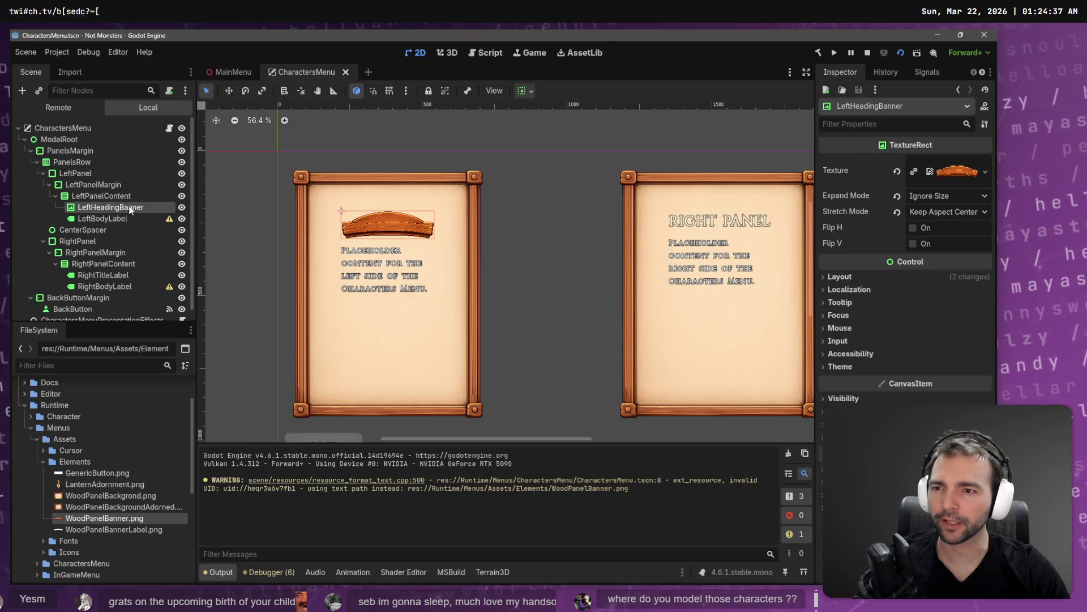
{"action": "mouse_move", "coordinate": [107, 206]}
{"action": "left_mouse_down"}
{"action": "mouse_move", "coordinate": [85, 170]}
{"action": "mouse_move", "coordinate": [70, 171]}
{"action": "left_mouse_up"}
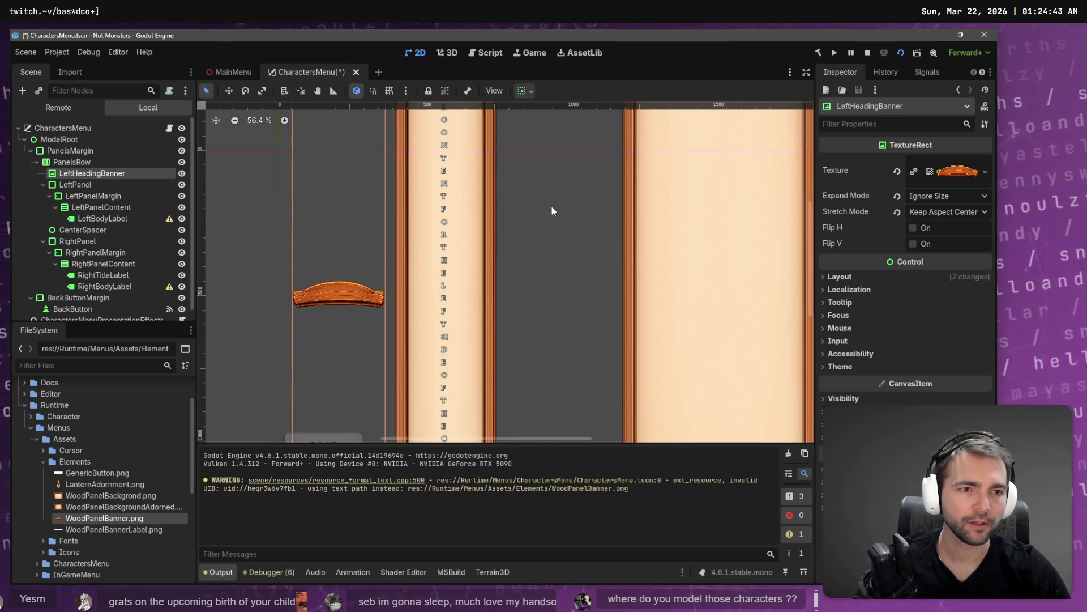
Step: Inspect the banner's Layout properties, then drop LeftHeadingBanner into LeftPanel as its child
{"action": "mouse_move", "coordinate": [874, 218]}
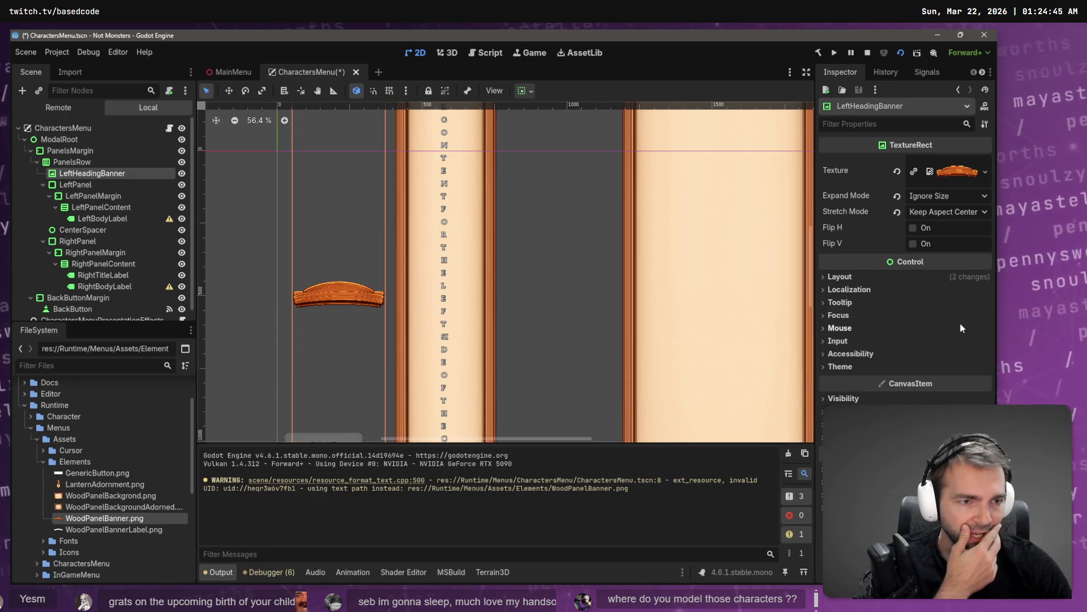
{"action": "left_click", "coordinate": [849, 278]}
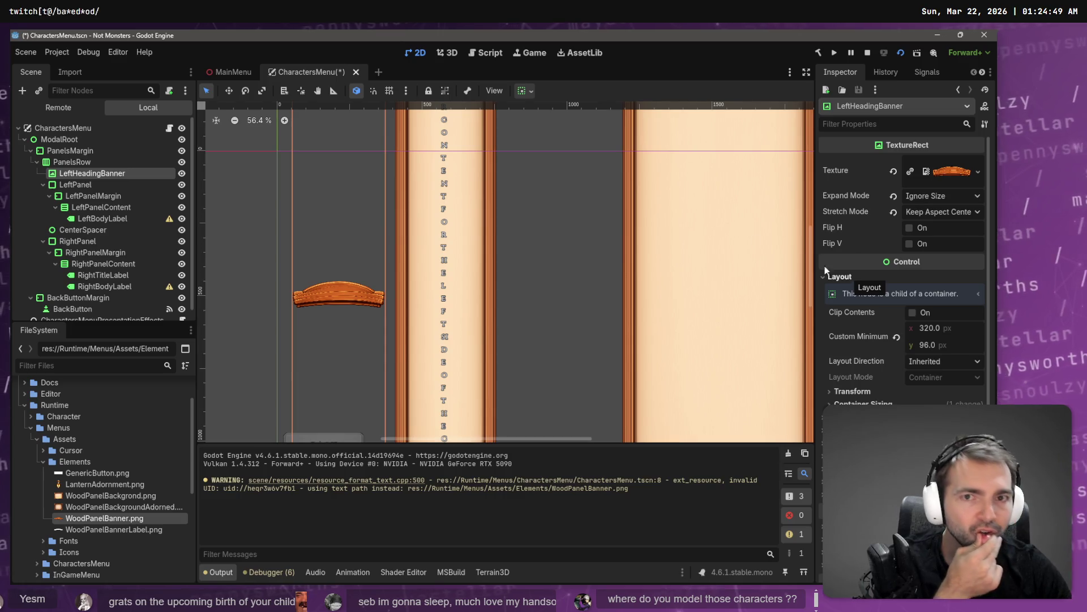
{"action": "left_click", "coordinate": [521, 94]}
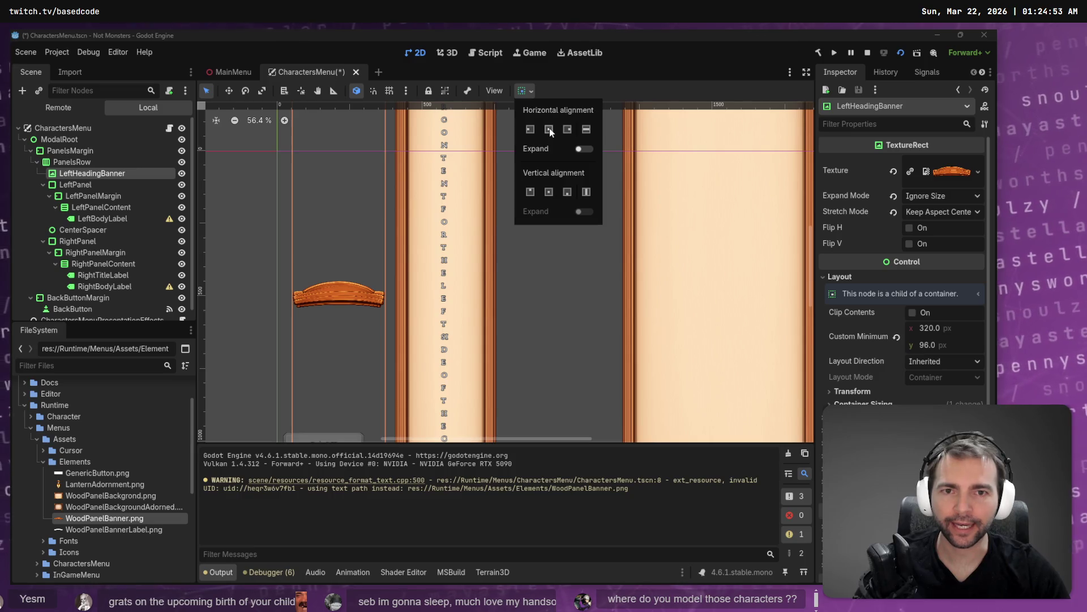
{"action": "left_click", "coordinate": [83, 175]}
{"action": "left_click_drag", "start_coordinate": [83, 175], "coordinate": [105, 197]}
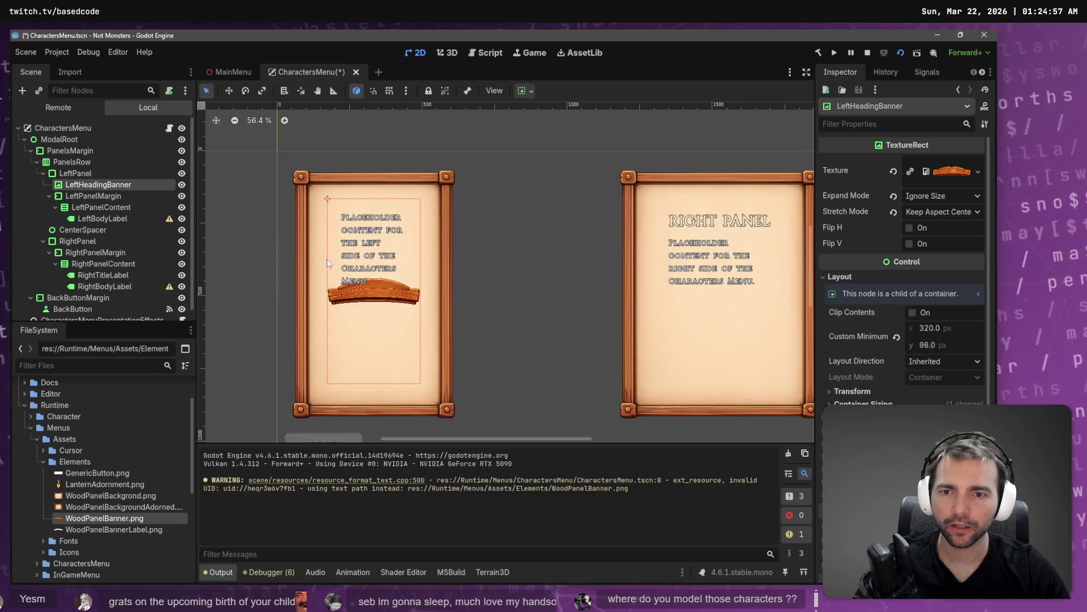
Step: Set LeftHeadingBanner's container sizing to Horizontal Shrink Center and Vertical Shrink Begin
{"action": "left_click", "coordinate": [382, 302]}
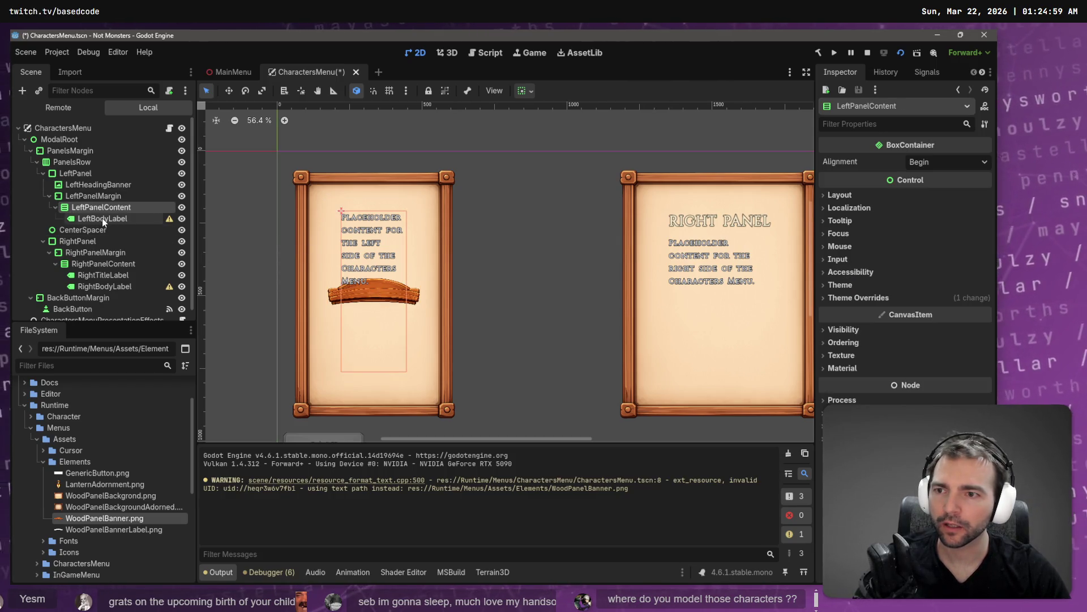
{"action": "left_click", "coordinate": [103, 186]}
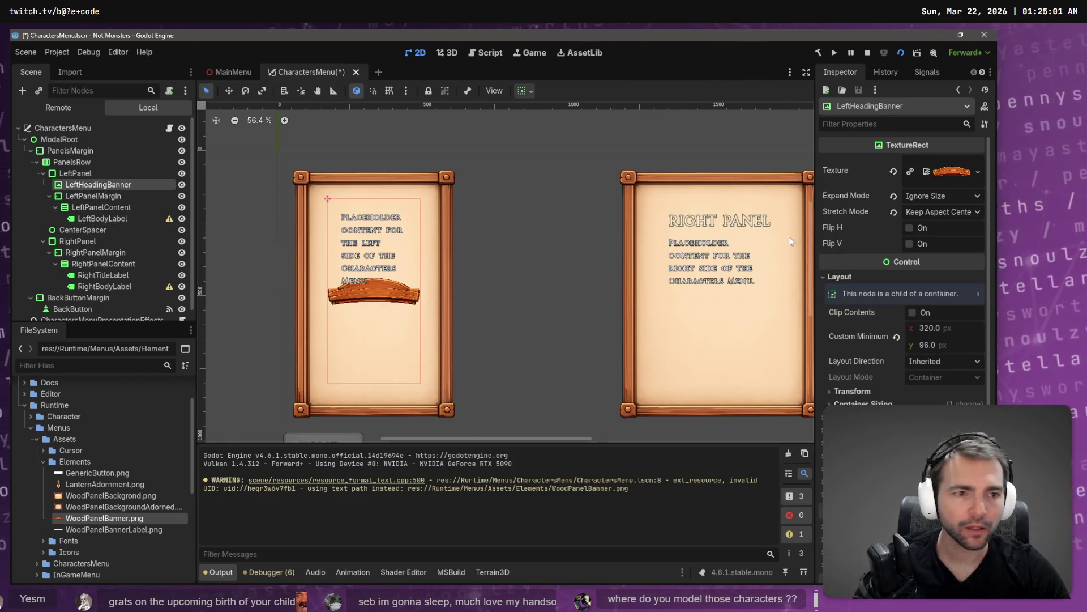
{"action": "left_click", "coordinate": [524, 91]}
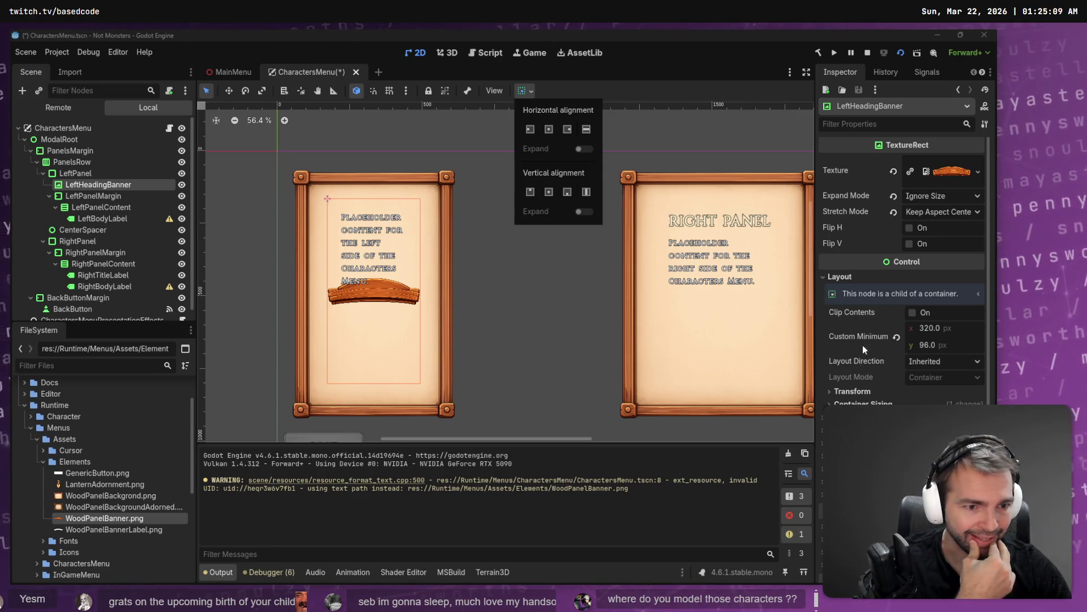
{"action": "key", "text": "Escape"}
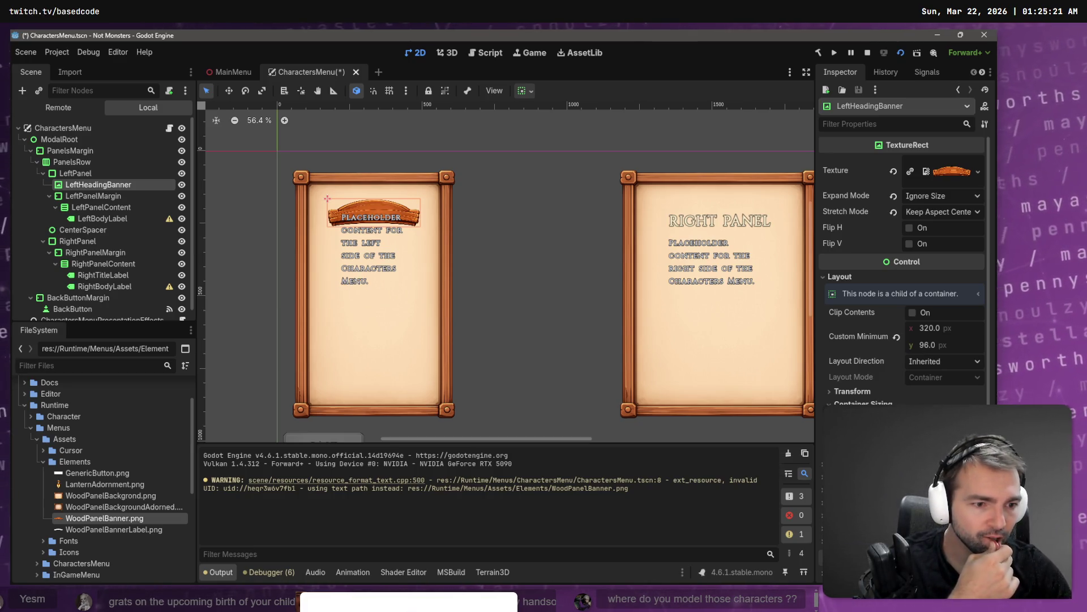
Step: Review the banner in the Inspector, then bring up the ChatGPT 9-slicing Border Scaling chat
{"action": "scroll", "coordinate": [903, 272], "scroll_direction": "down", "scroll_amount": 2}
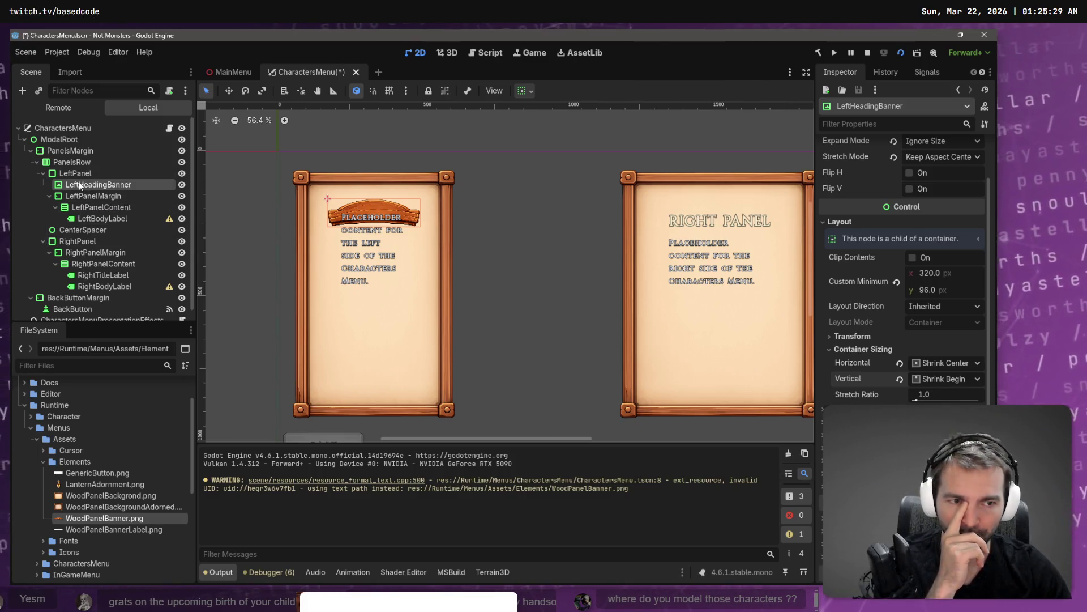
{"action": "scroll", "coordinate": [909, 271], "scroll_direction": "up", "scroll_amount": 2}
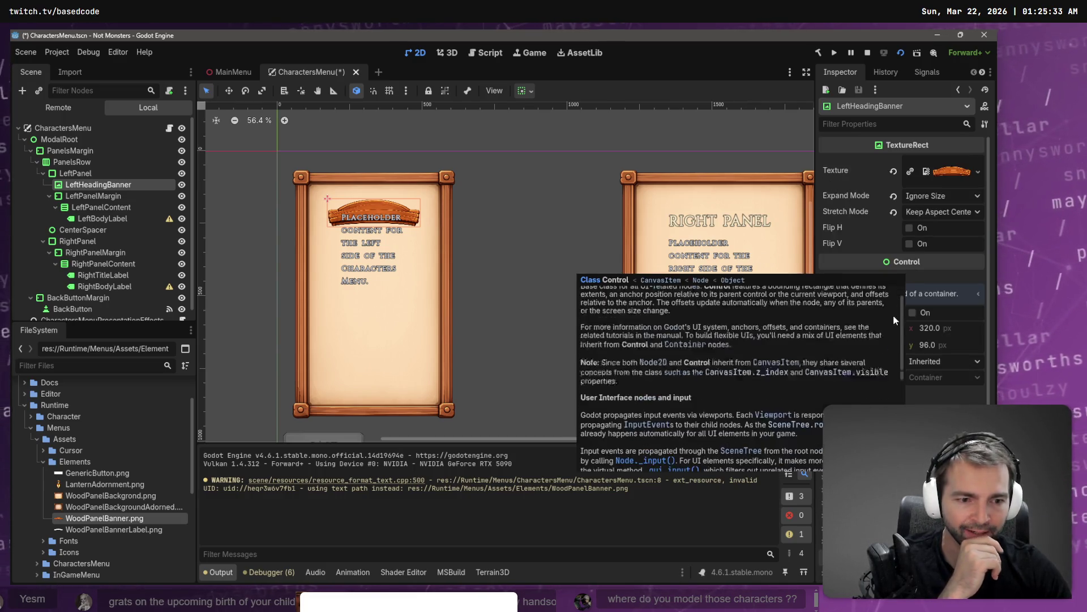
{"action": "scroll", "coordinate": [895, 317], "scroll_direction": "down", "scroll_amount": 2}
{"action": "scroll", "coordinate": [903, 266], "scroll_direction": "down", "scroll_amount": 3}
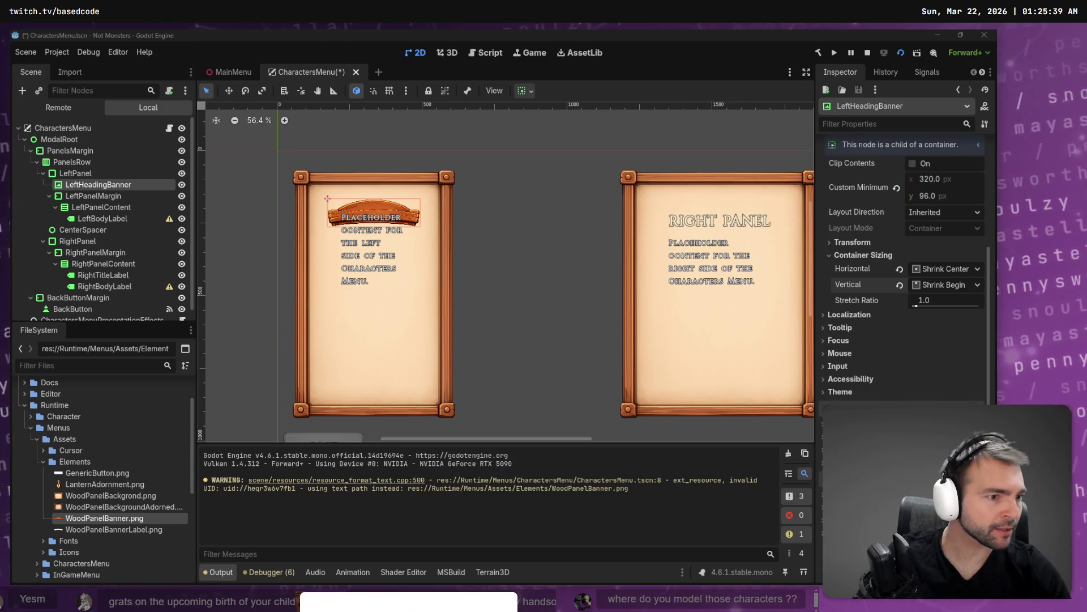
{"action": "key", "text": "alt+Tab"}
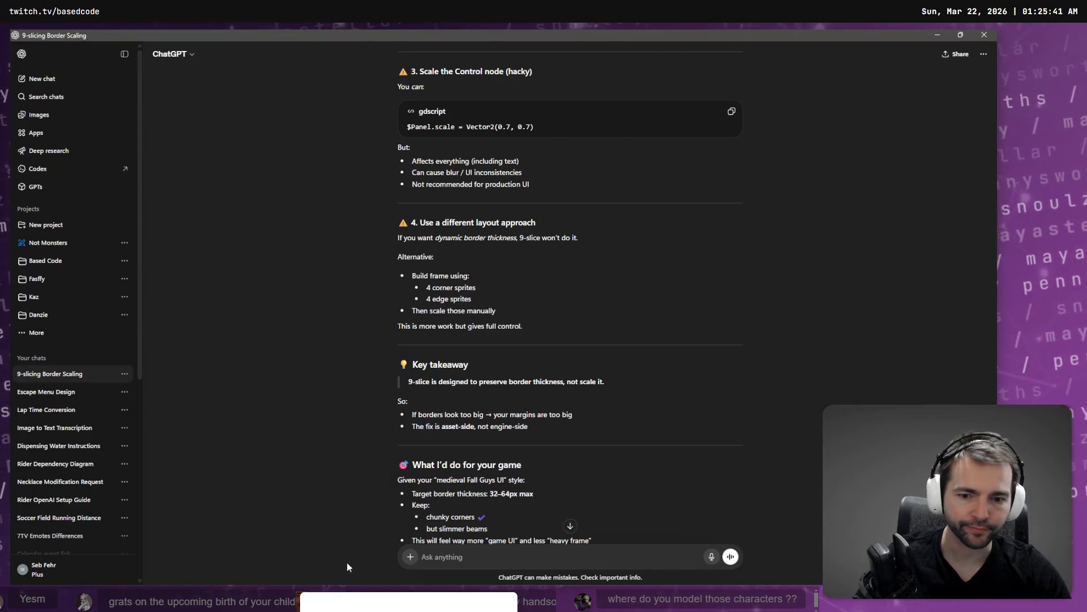
Step: Dictate and send ChatGPT a question on pinning a Godot element to a parent point, like CSS fixed positioning
{"action": "key", "text": "super+h"}
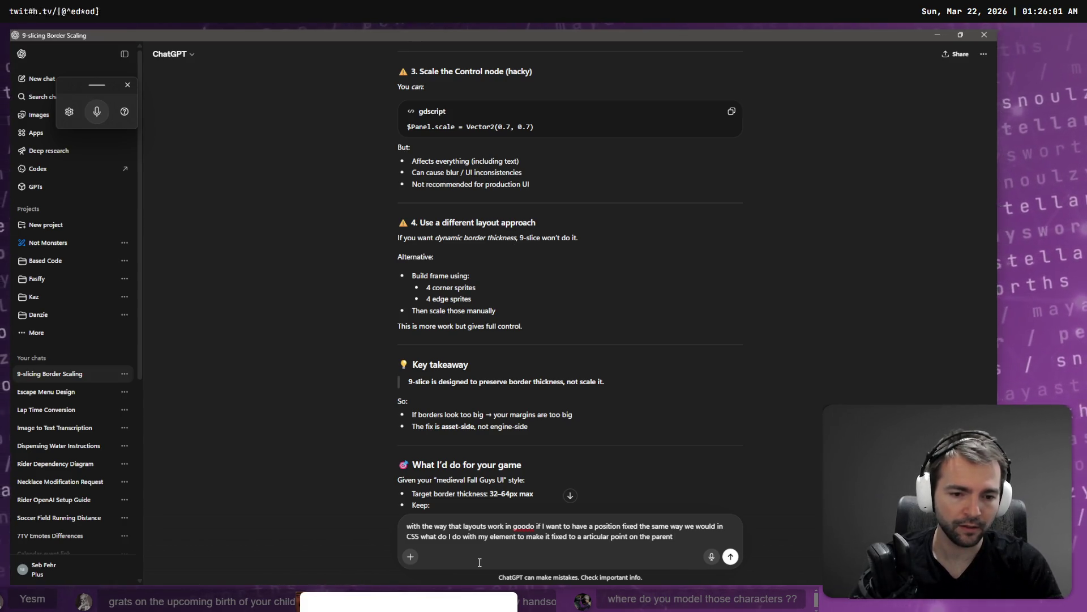
{"action": "key", "text": "Return"}
{"action": "key", "text": "alt+Tab"}
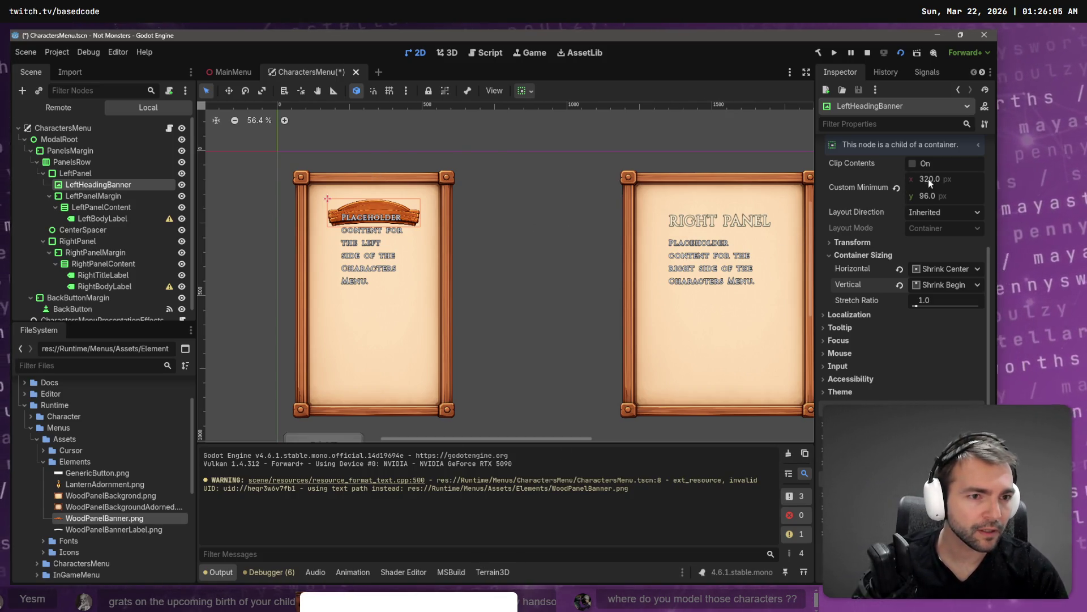
Step: Keep LeftHeadingBanner's custom minimum size at 320 × 96, then read ChatGPT's Anchors + Offsets answer
{"action": "scroll", "coordinate": [929, 179], "scroll_direction": "up", "scroll_amount": 3}
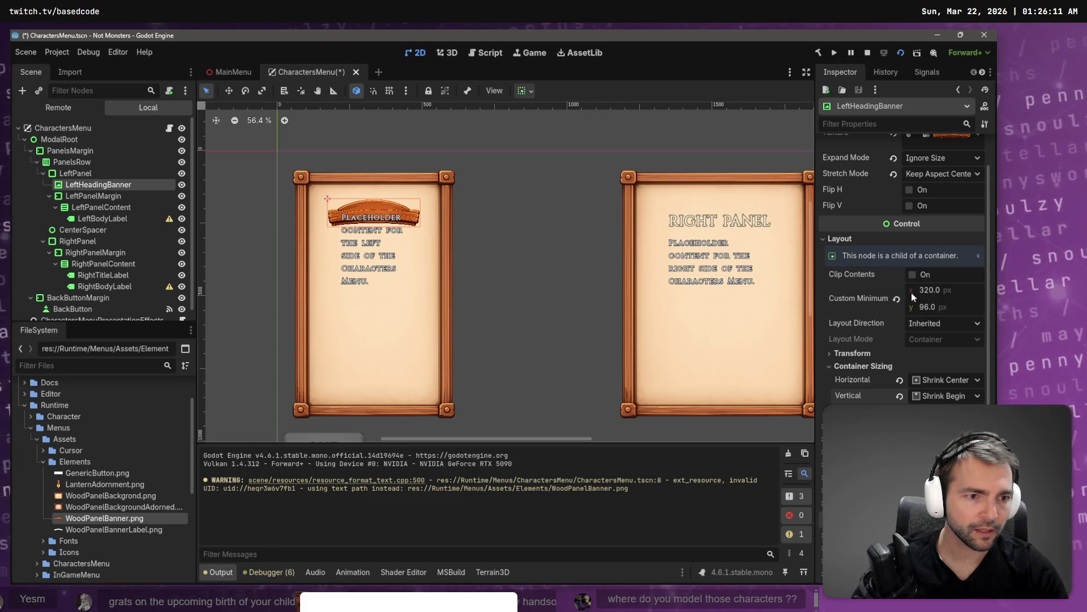
{"action": "scroll", "coordinate": [928, 294], "scroll_direction": "up", "scroll_amount": 2}
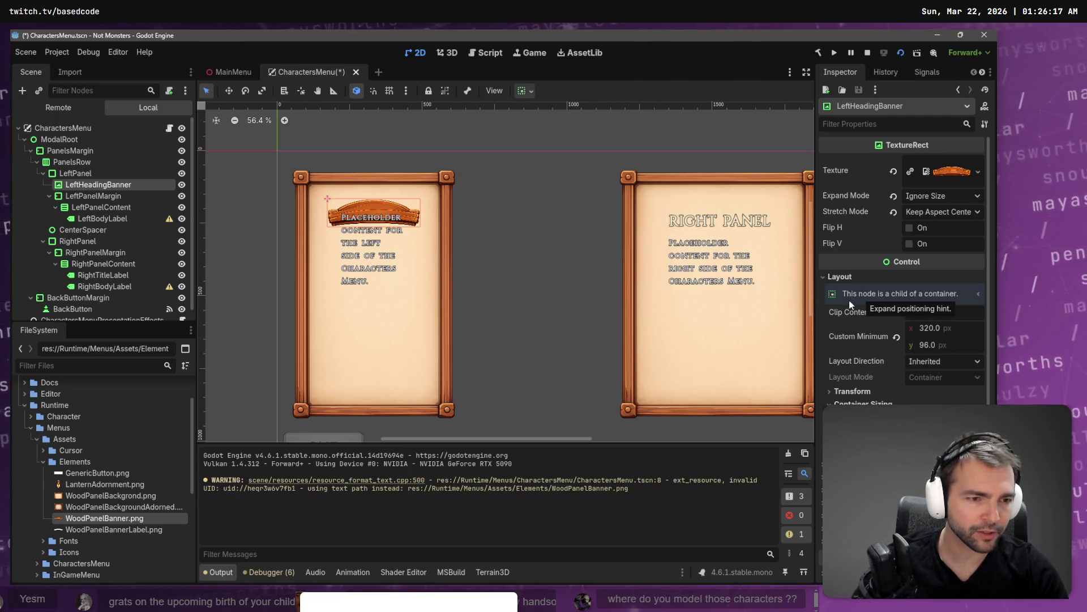
{"action": "mouse_move", "coordinate": [942, 332]}
{"action": "left_mouse_down"}
{"action": "mouse_move", "coordinate": [957, 331]}
{"action": "mouse_move", "coordinate": [942, 332]}
{"action": "left_mouse_up"}
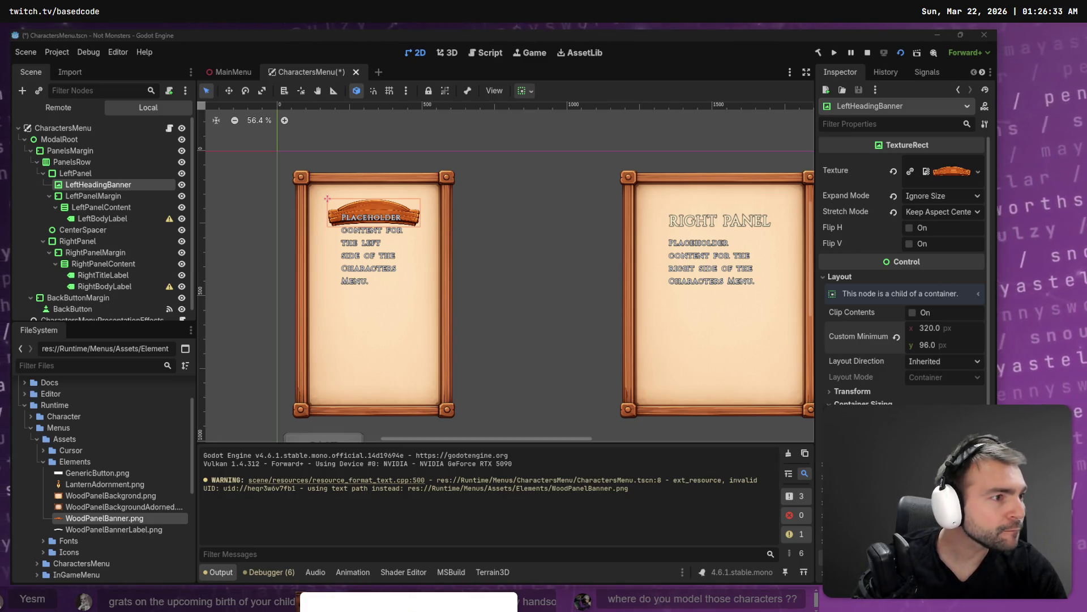
{"action": "key", "text": "alt+Tab"}
{"action": "scroll", "coordinate": [482, 376], "scroll_direction": "down", "scroll_amount": 1}
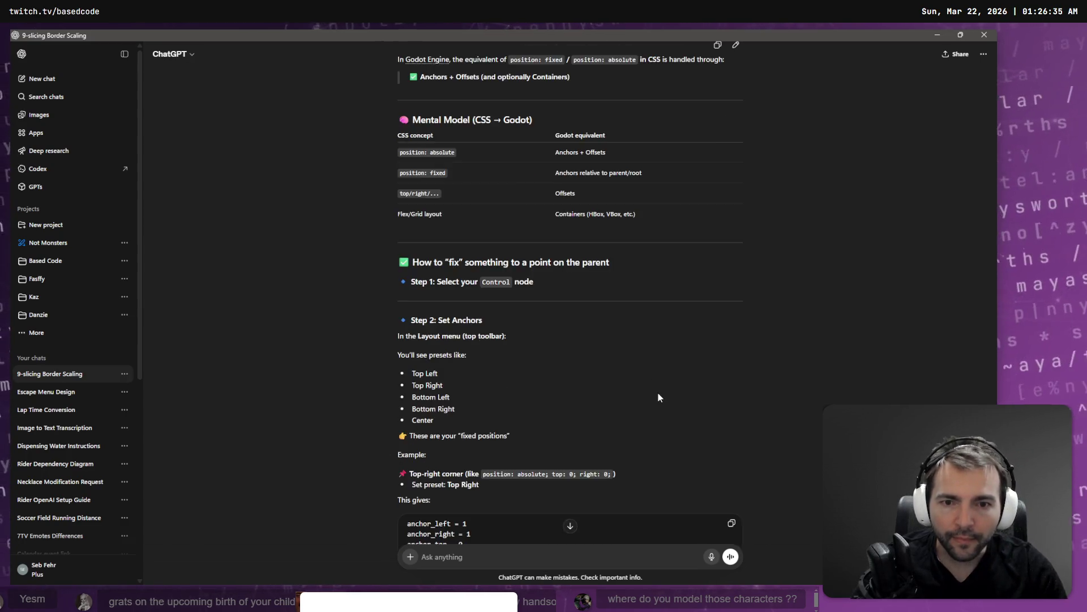
Step: Read ChatGPT's anchors explanation, compare it with the banner's Godot settings, and start a Snipping Tool capture
{"action": "scroll", "coordinate": [442, 312], "scroll_direction": "up", "scroll_amount": 2}
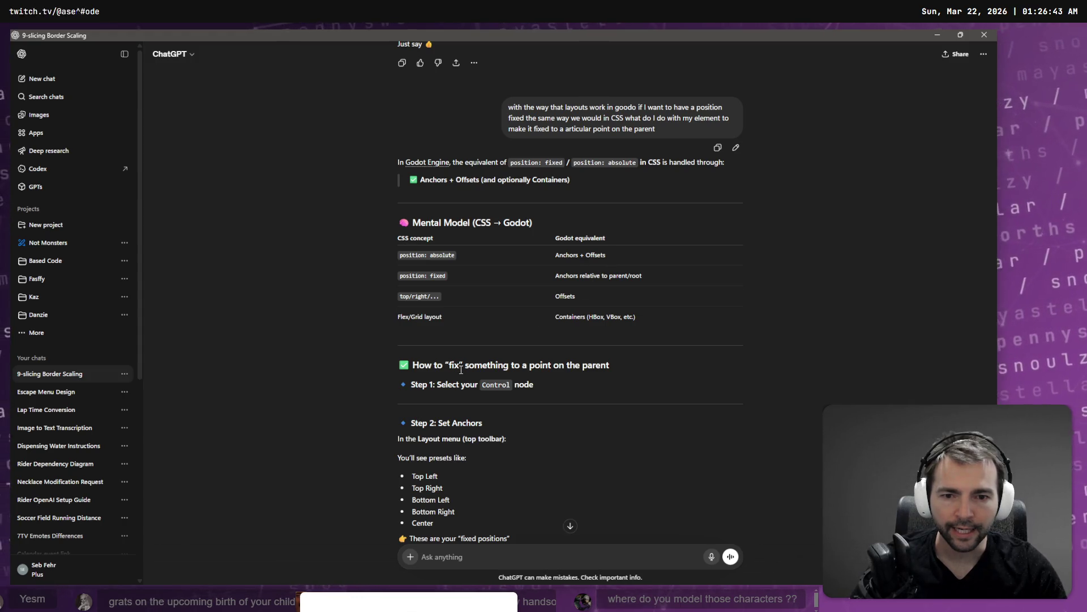
{"action": "scroll", "coordinate": [501, 351], "scroll_direction": "down", "scroll_amount": 1}
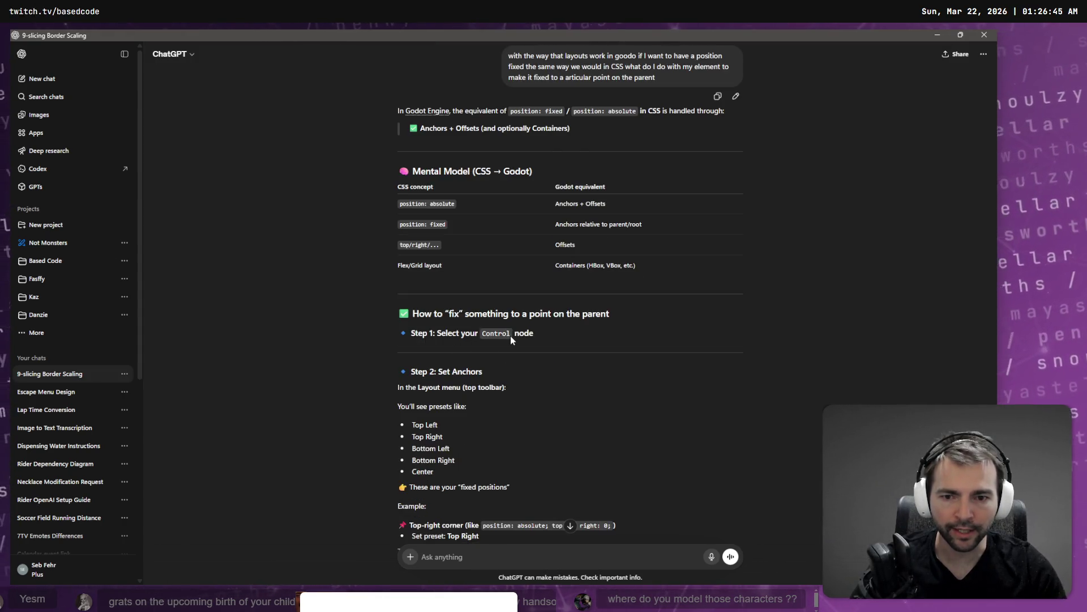
{"action": "scroll", "coordinate": [511, 335], "scroll_direction": "down", "scroll_amount": 1}
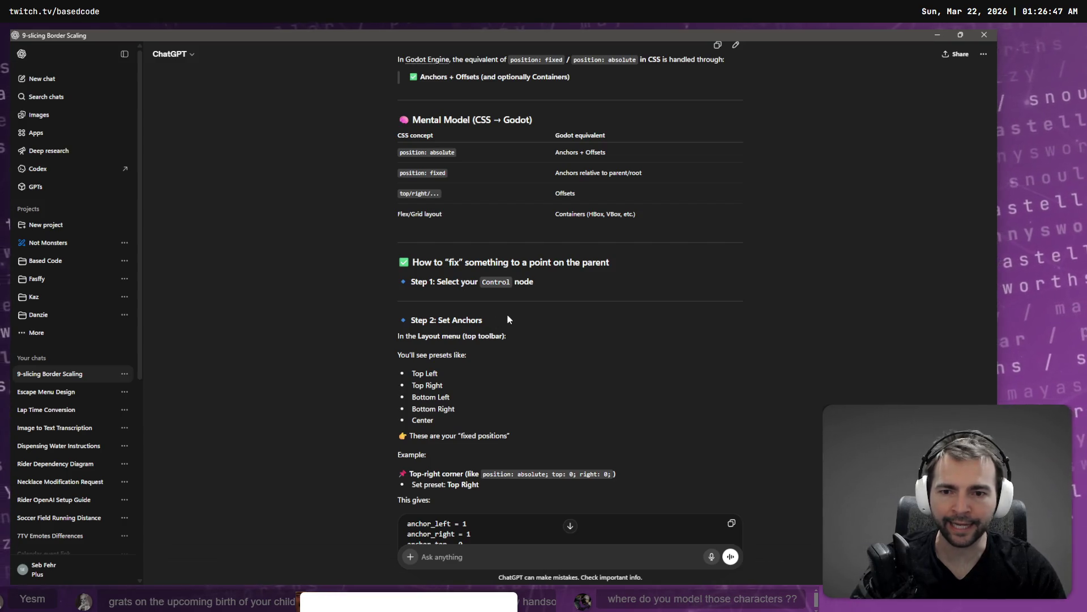
{"action": "scroll", "coordinate": [507, 314], "scroll_direction": "down", "scroll_amount": 1}
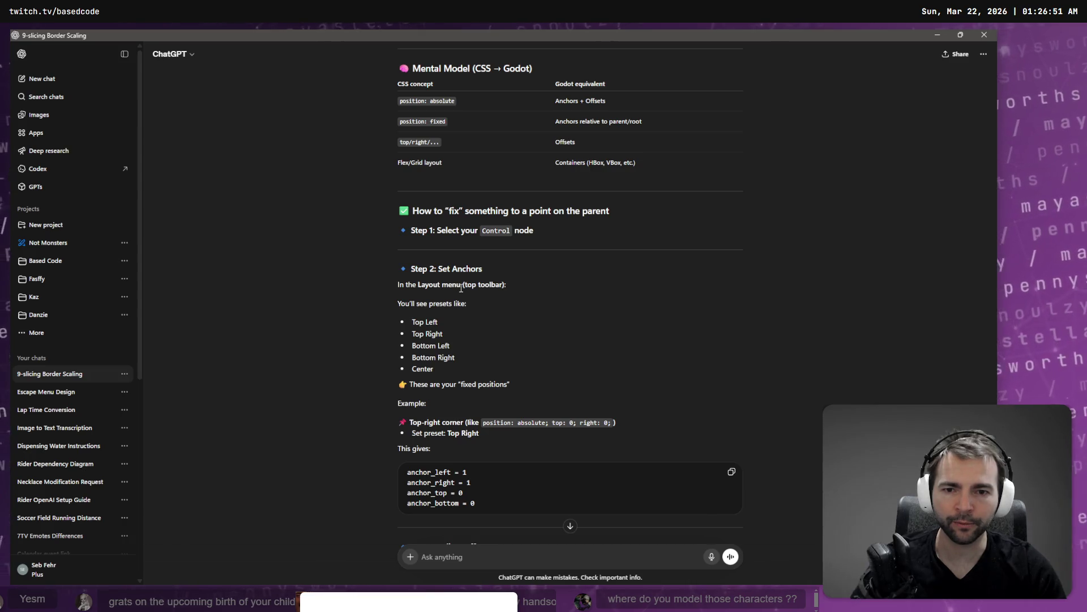
{"action": "key", "text": "alt+Tab"}
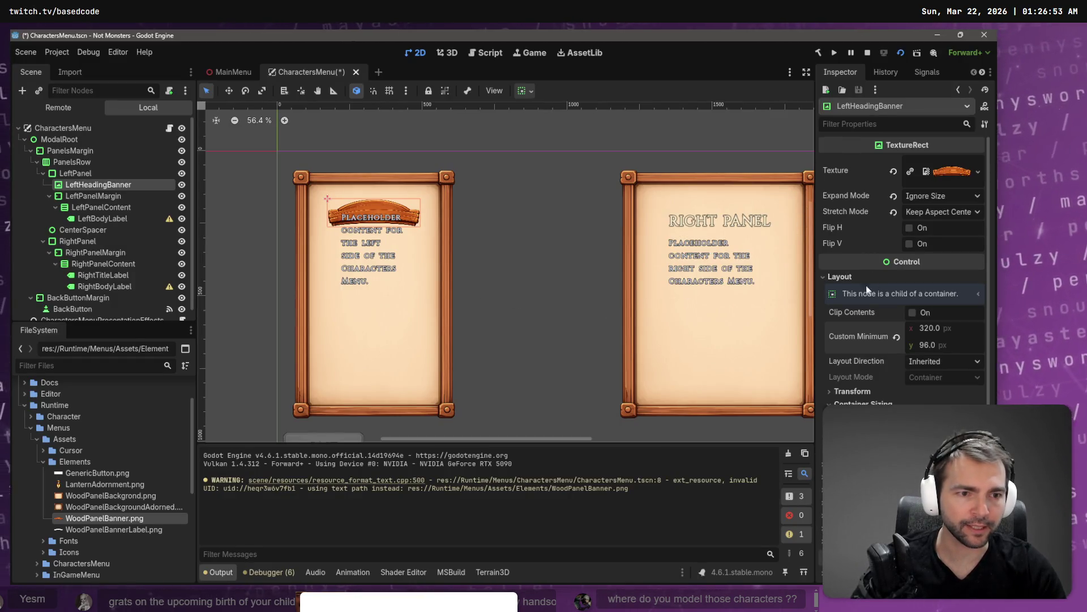
{"action": "key", "text": "alt+Tab"}
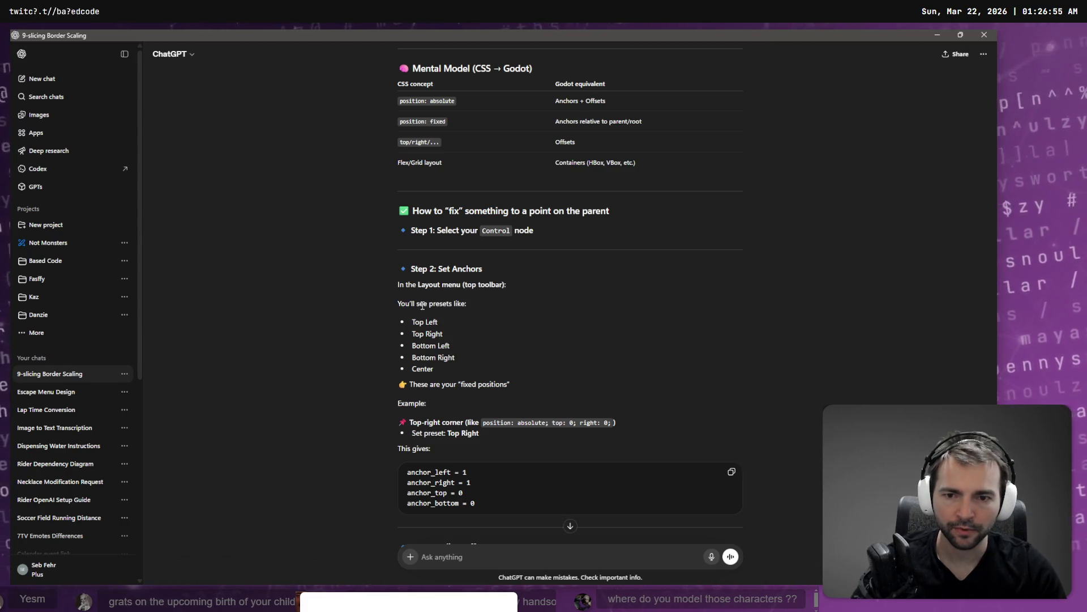
{"action": "key", "text": "alt+Tab"}
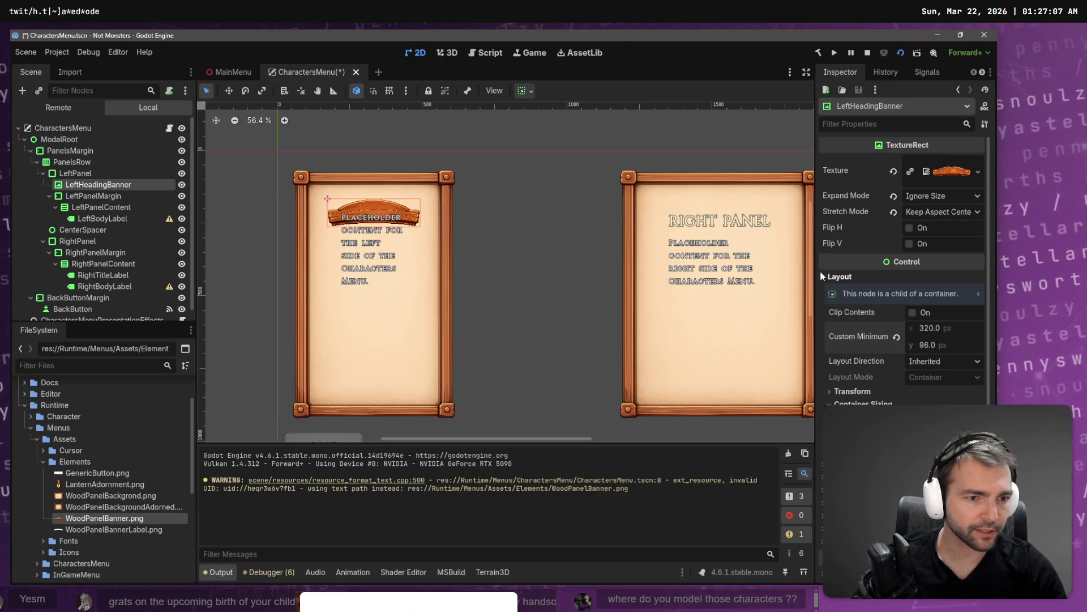
{"action": "key", "text": "super+shift+s"}
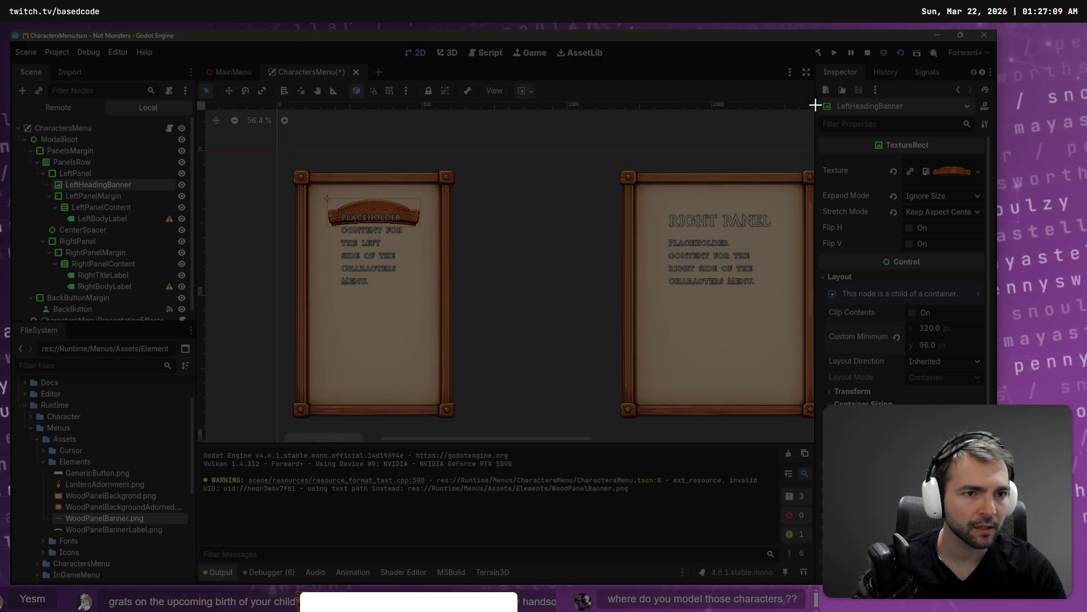
Step: Snip the Inspector's Layout section and send it to ChatGPT with the note 'this is what I see'
{"action": "mouse_move", "coordinate": [820, 129]}
{"action": "left_mouse_down"}
{"action": "mouse_move", "coordinate": [1011, 461]}
{"action": "mouse_move", "coordinate": [960, 462]}
{"action": "mouse_move", "coordinate": [990, 461]}
{"action": "left_mouse_up"}
{"action": "key", "text": "alt+Tab"}
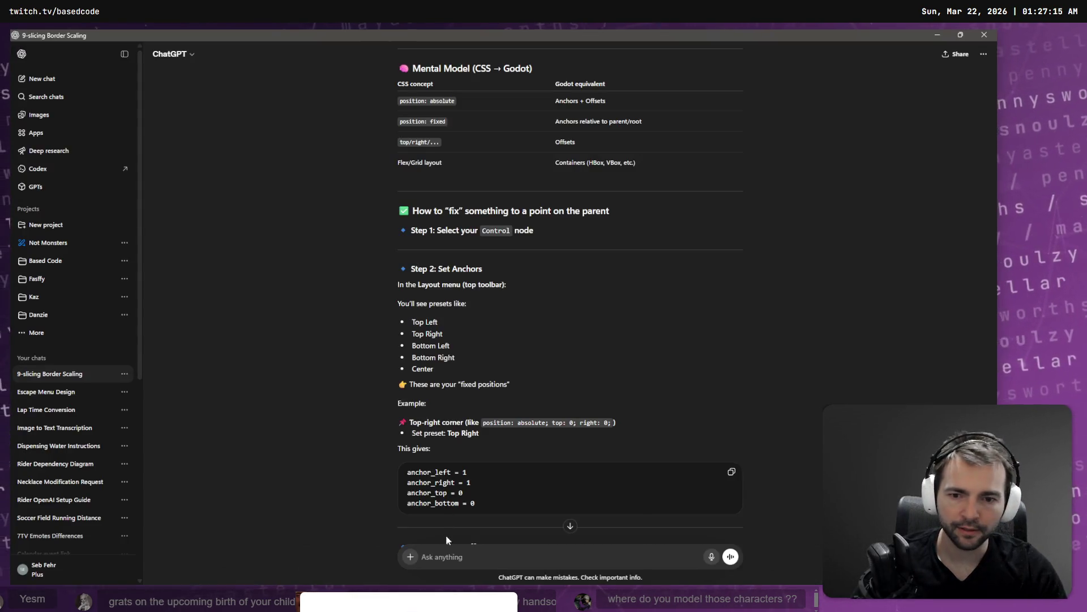
{"action": "key", "text": "ctrl+v"}
{"action": "key", "text": "super+h"}
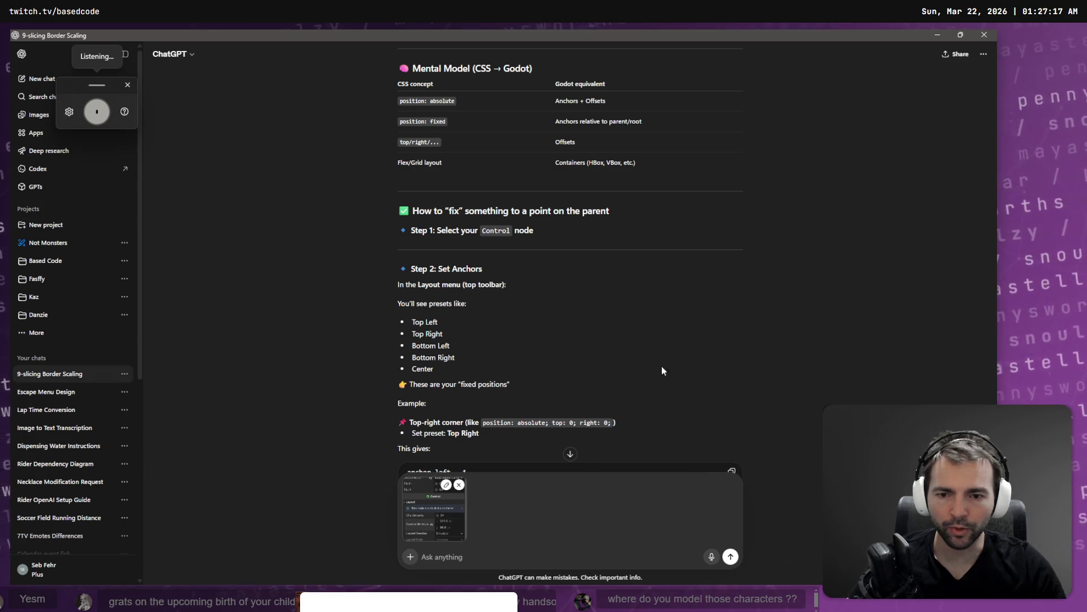
{"action": "type", "text": "this is what I see"}
{"action": "scroll", "coordinate": [730, 306], "scroll_direction": "down", "scroll_amount": 2}
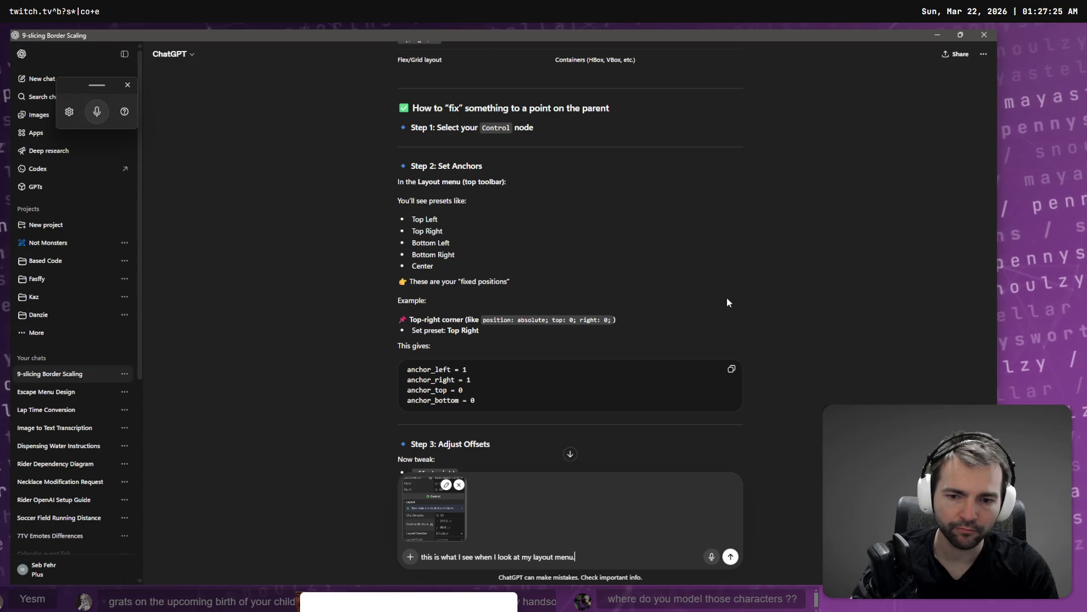
{"action": "key", "text": "Return"}
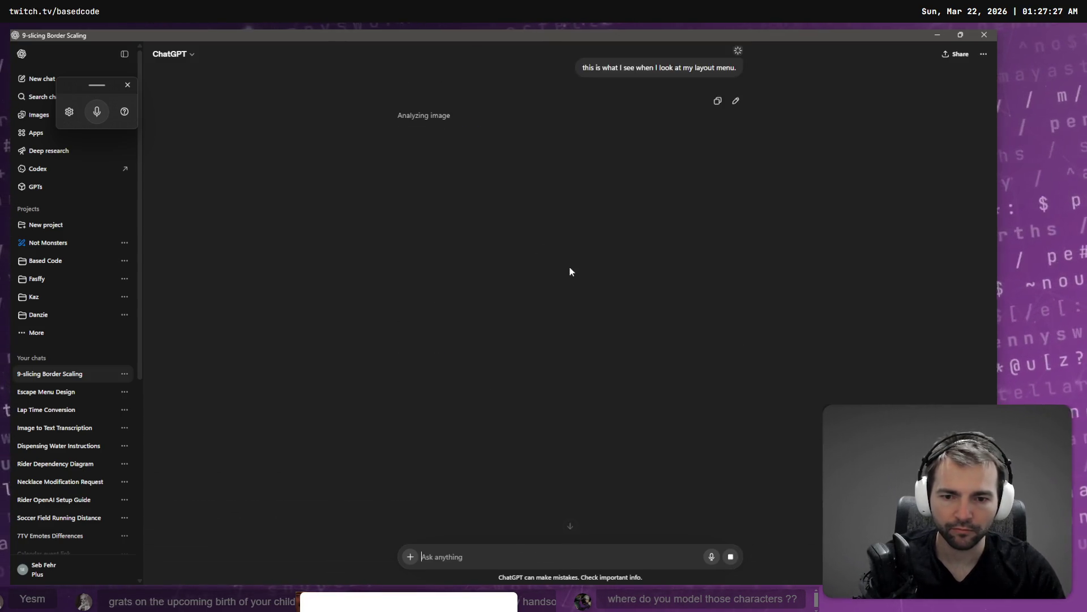
{"action": "key", "text": "alt+Tab"}
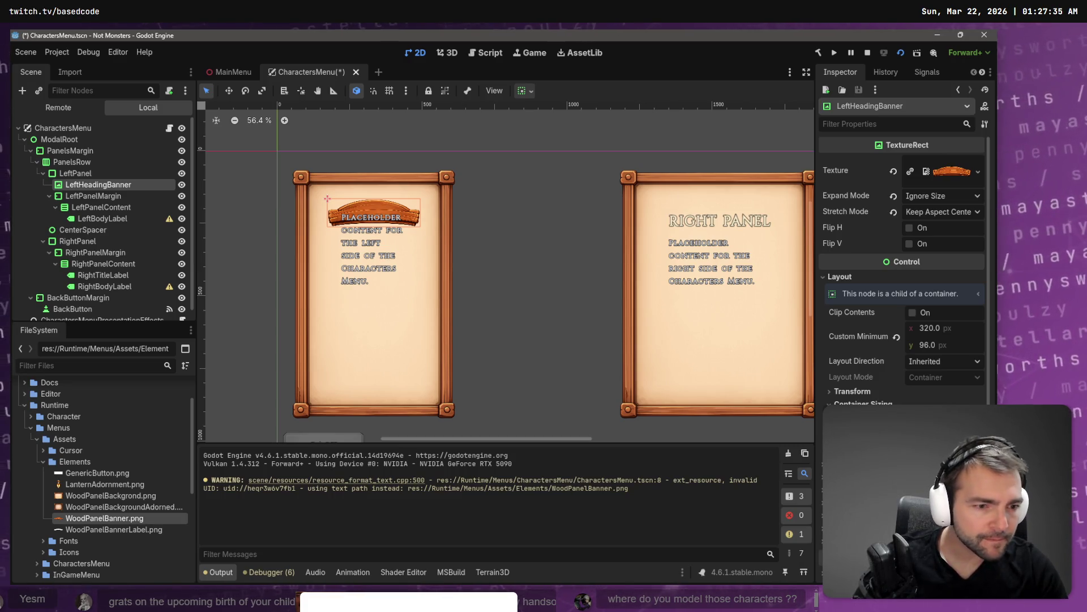
Step: Try the banner at the left panel's bottom, restore it, then read ChatGPT's container-override reply
{"action": "key", "text": "ctrl+z"}
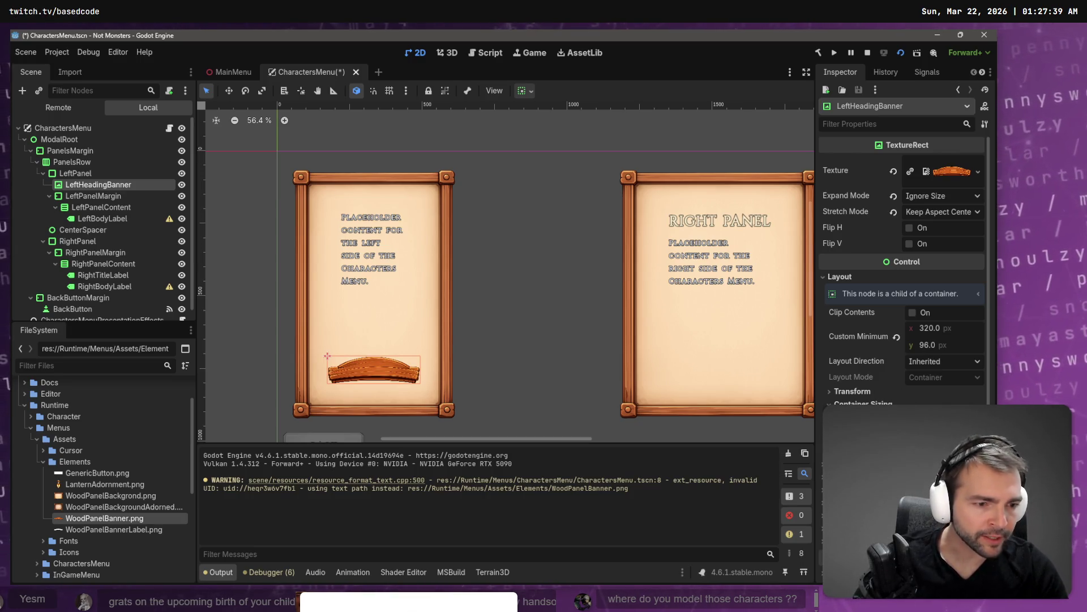
{"action": "key", "text": "ctrl+shift+z"}
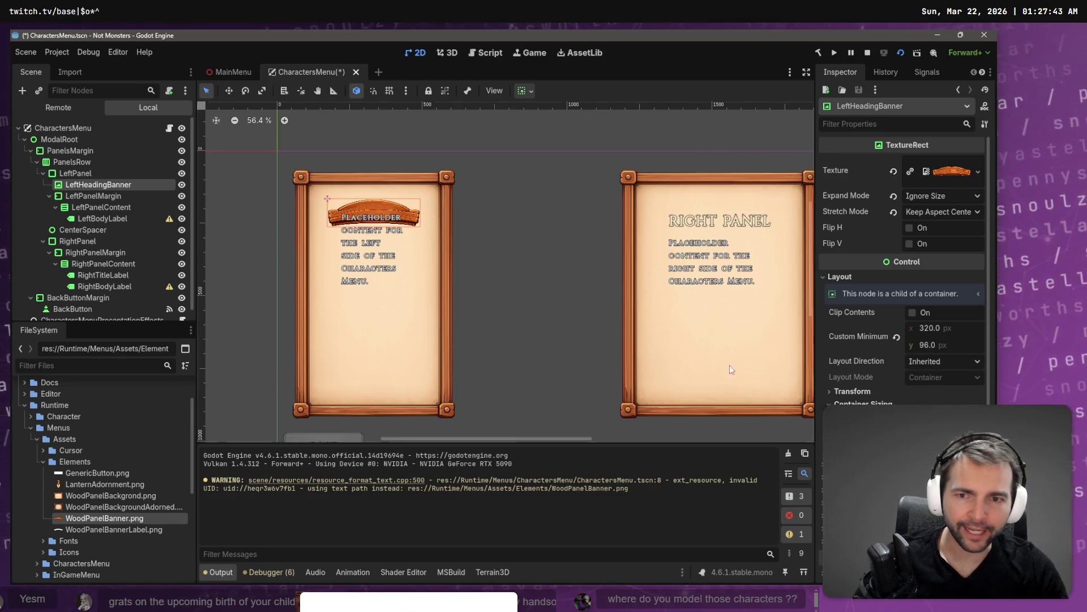
{"action": "key", "text": "alt+Tab"}
{"action": "scroll", "coordinate": [606, 322], "scroll_direction": "down", "scroll_amount": 2}
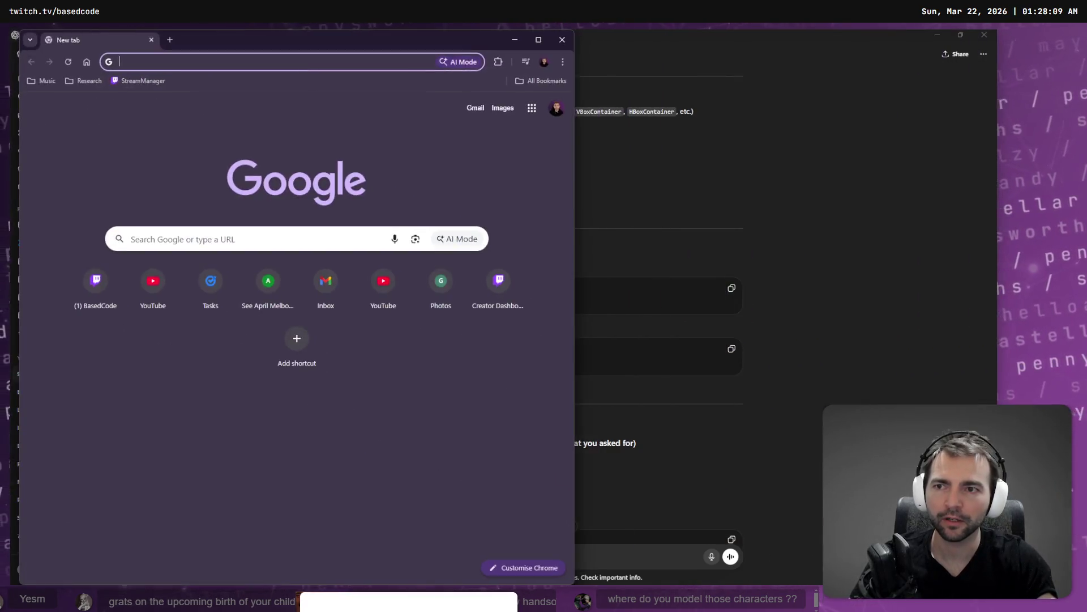
Step: Find 'Godogen: From a Text Prompt to a Godot 4 Game' on youtube.com and play it full screen
{"action": "type", "text": "youtube.com"}
{"action": "key", "text": "Return"}
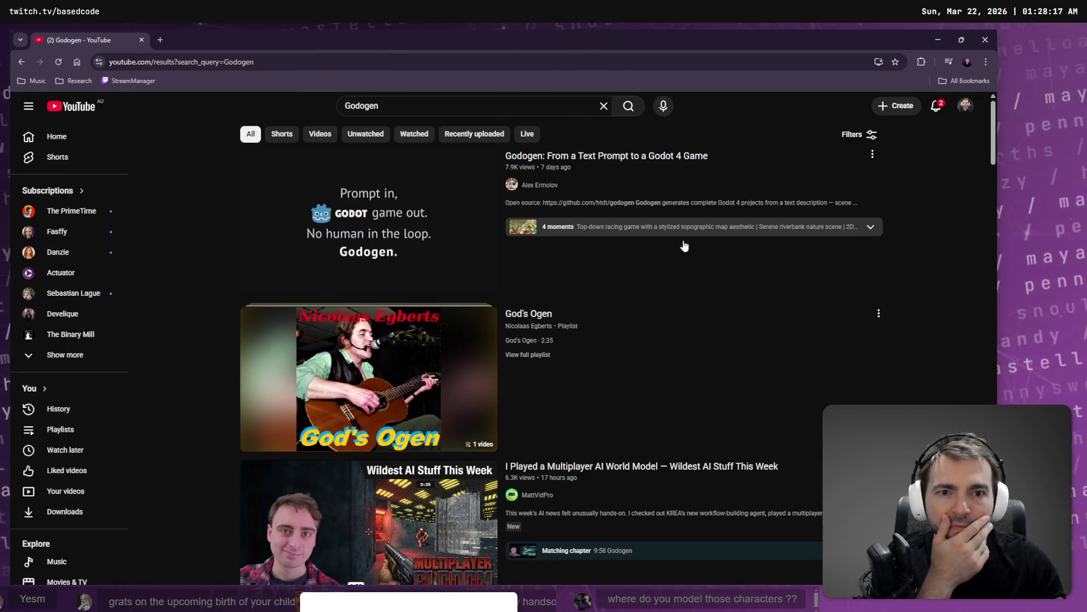
{"action": "left_click", "coordinate": [655, 158]}
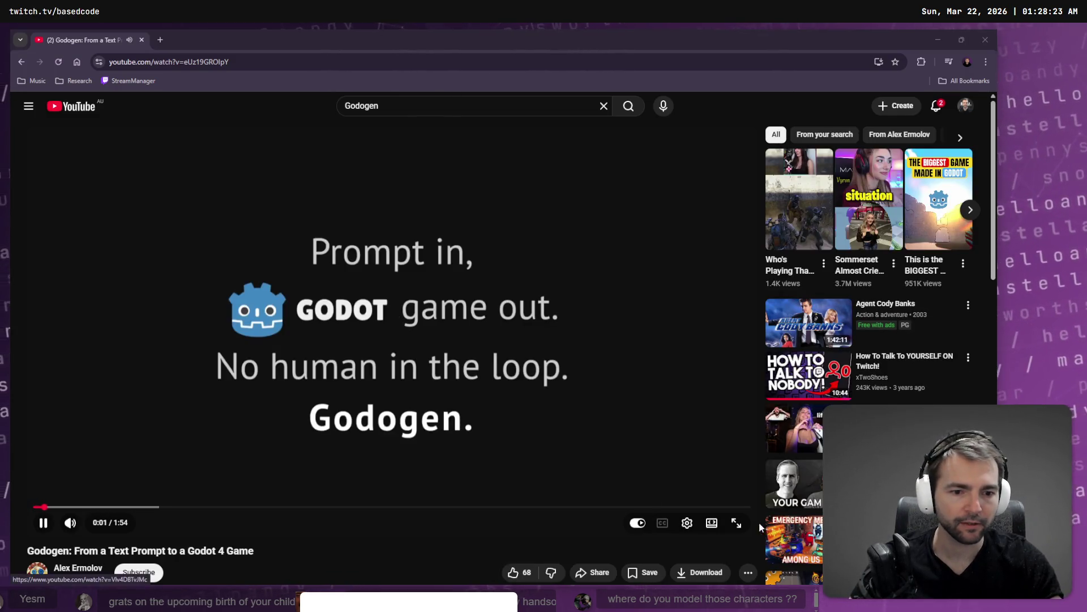
{"action": "left_click", "coordinate": [737, 521]}
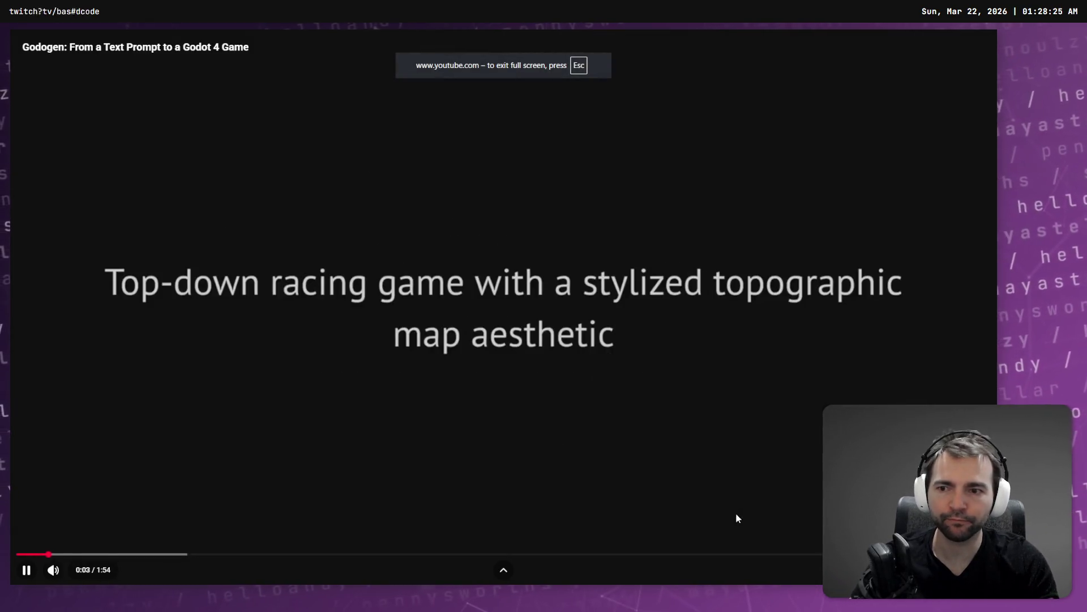
Step: Speed up the Godogen video, restart it from 0, and pause and resume on the opening card
{"action": "key", "text": "shift+period"}
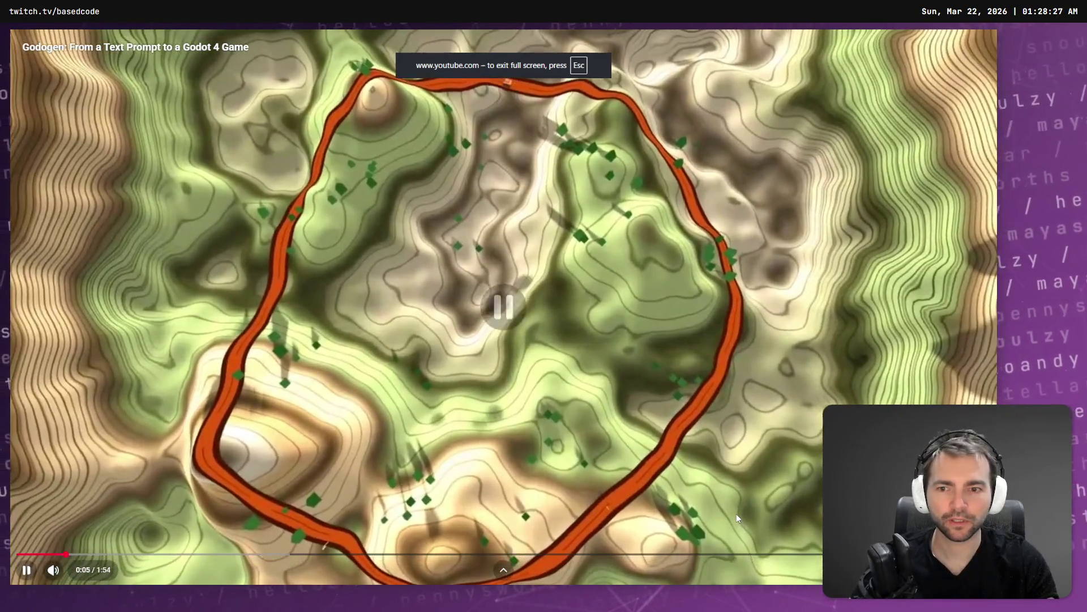
{"action": "key", "text": "0"}
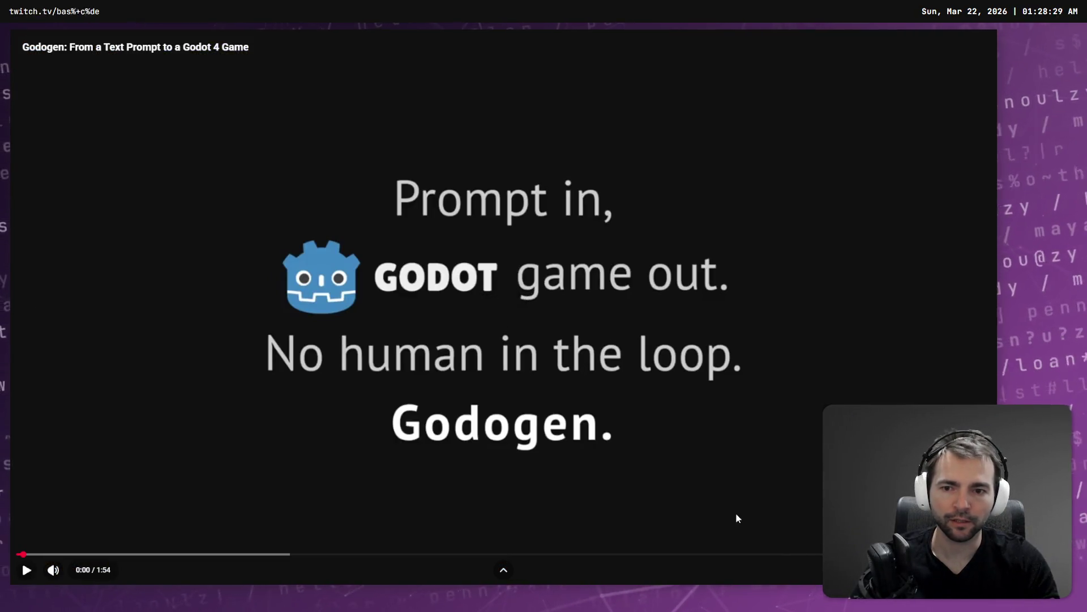
{"action": "key", "text": "k"}
{"action": "key", "text": "k"}
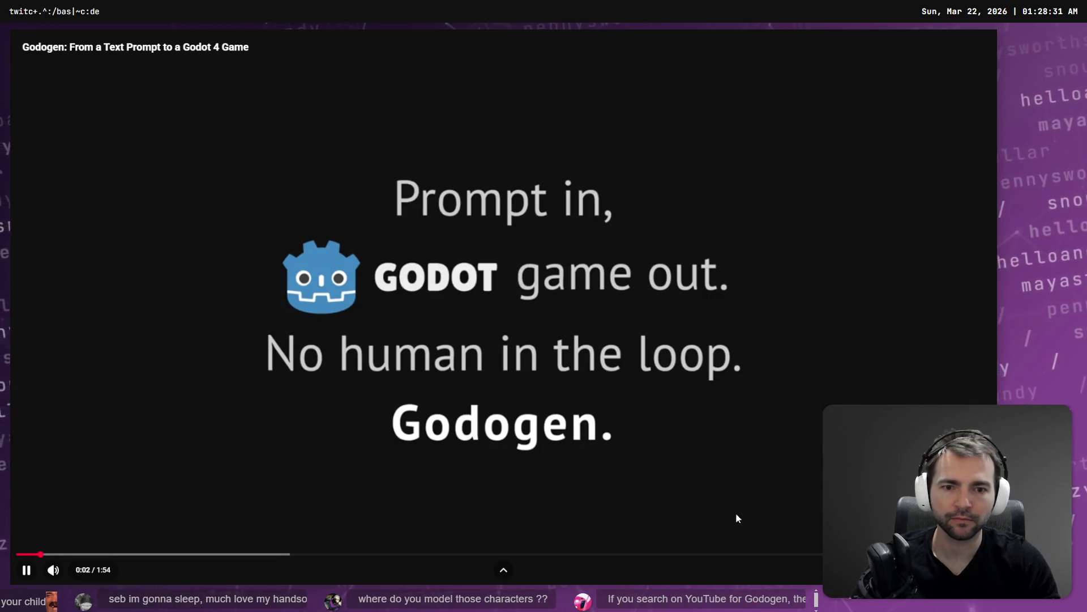
{"action": "key", "text": "k"}
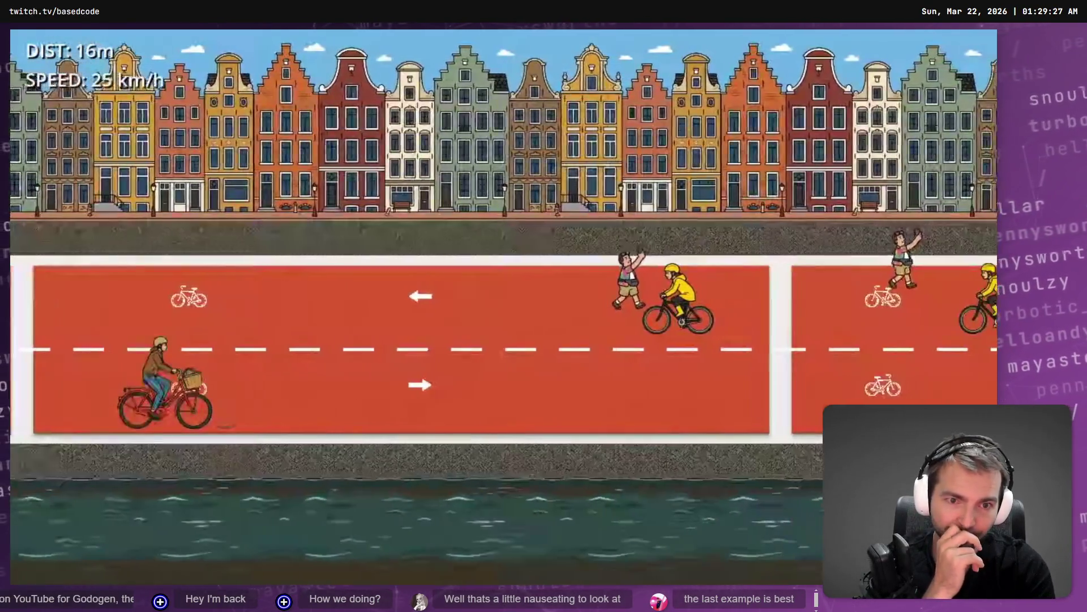
Step: Let the Godogen video play to its Powered by Claude Code card, then leave full screen
{"action": "mouse_move", "coordinate": [548, 544]}
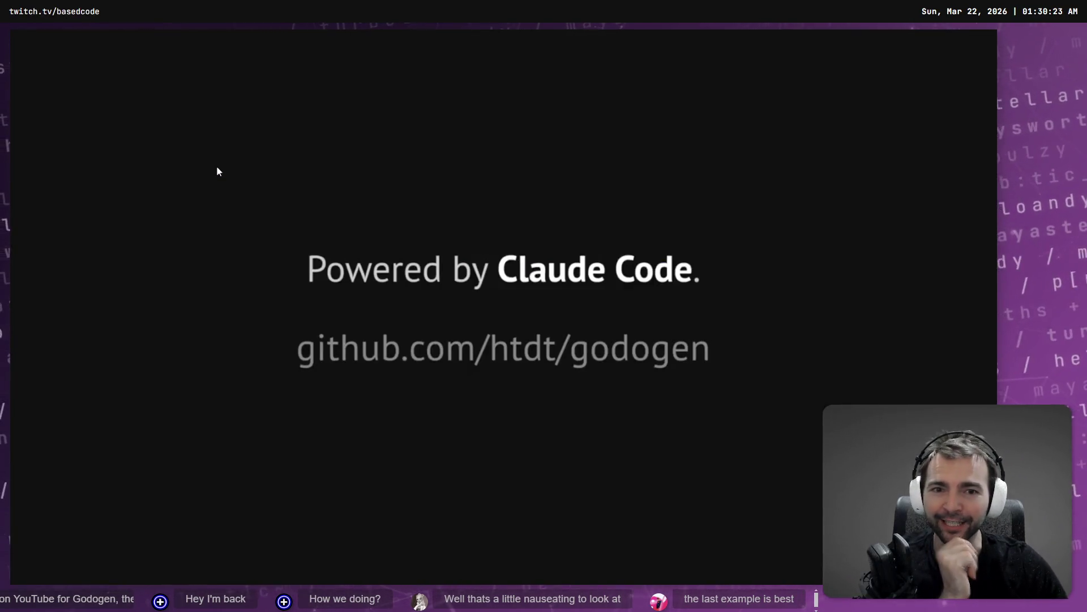
{"action": "double_click", "coordinate": [579, 245]}
Step: Scroll ChatGPT's answer to the part saying the banner's container ignores anchors and offsets
{"action": "key", "text": "alt+Tab"}
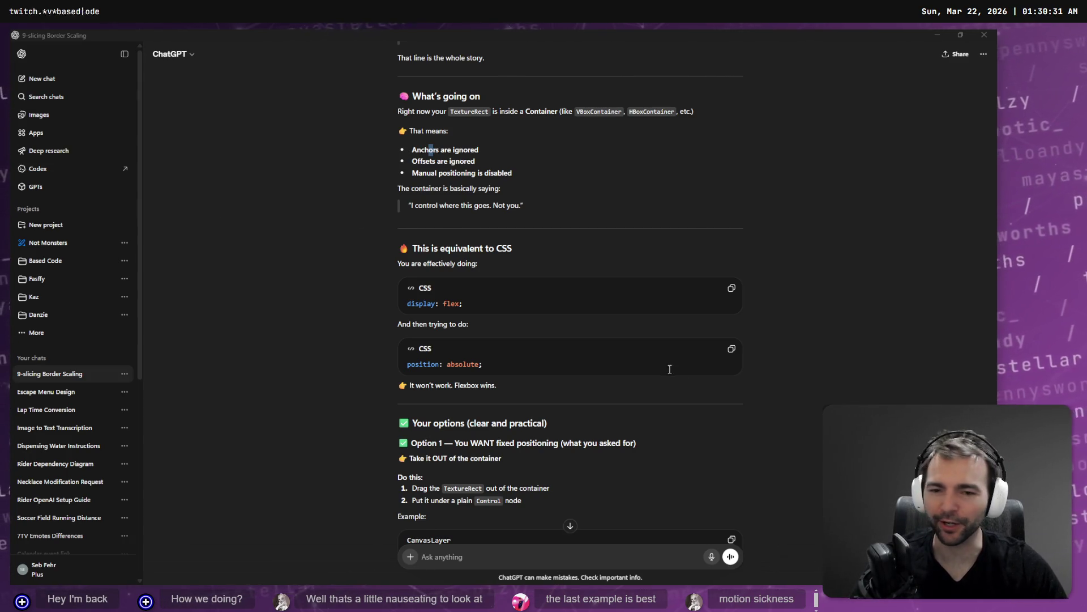
{"action": "left_click", "coordinate": [767, 407]}
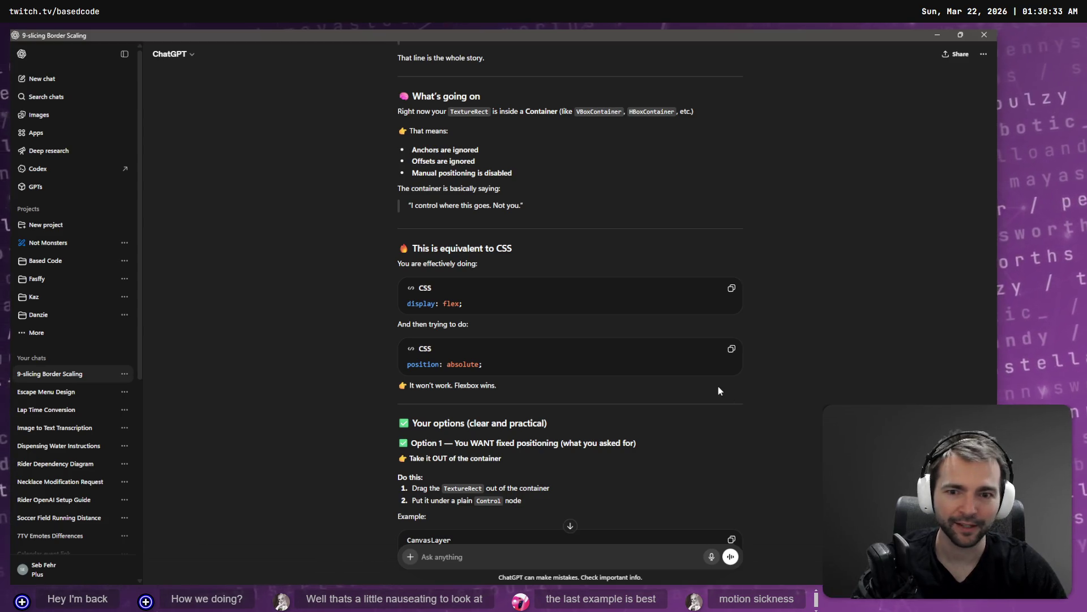
{"action": "scroll", "coordinate": [719, 391], "scroll_direction": "down", "scroll_amount": 2}
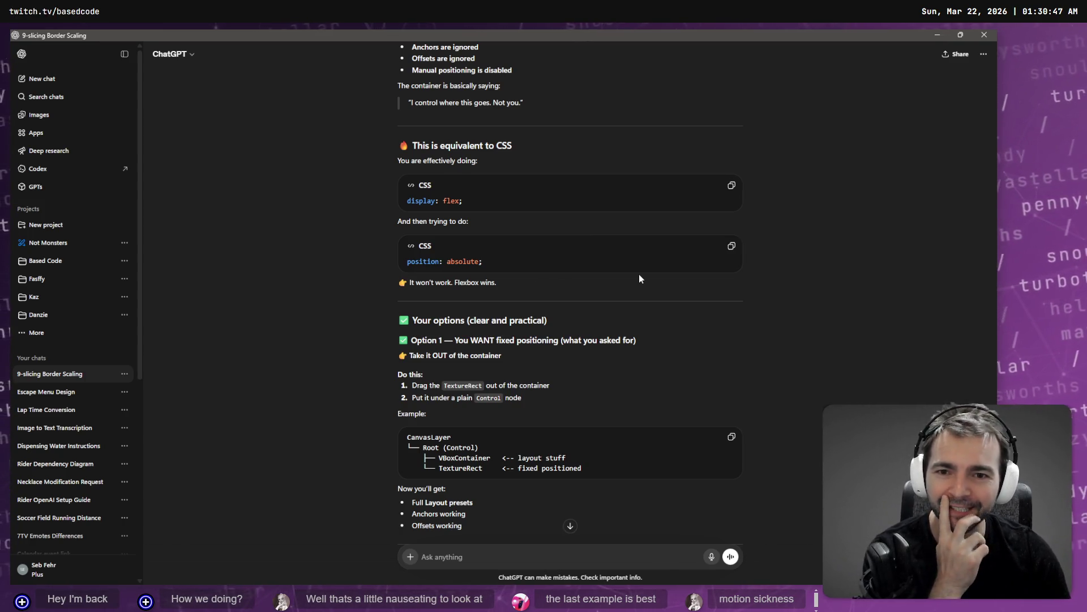
{"action": "scroll", "coordinate": [620, 301], "scroll_direction": "down", "scroll_amount": 1}
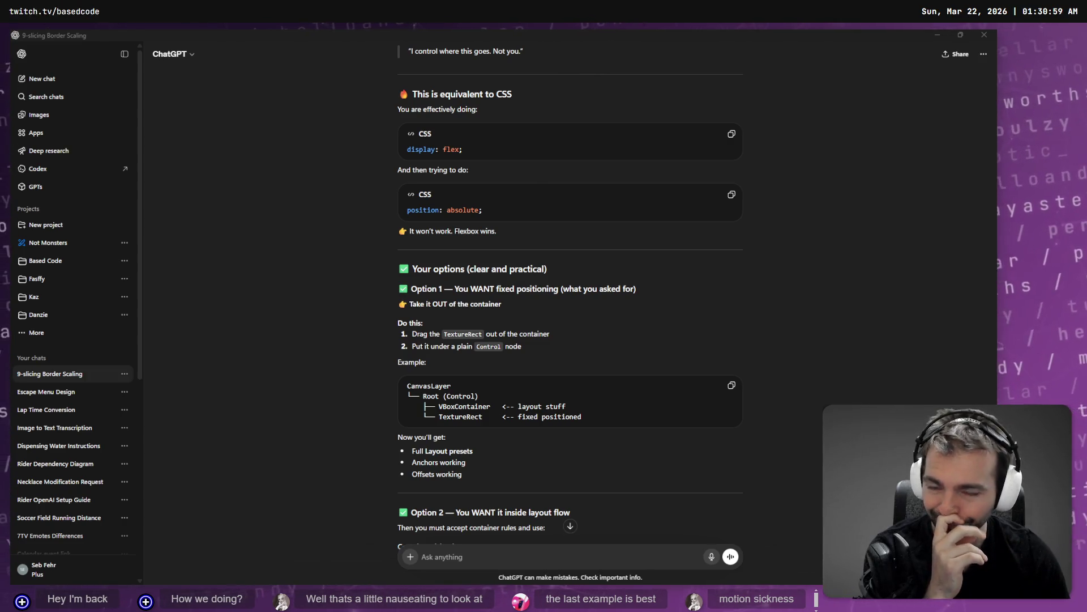
{"action": "left_click", "coordinate": [661, 309]}
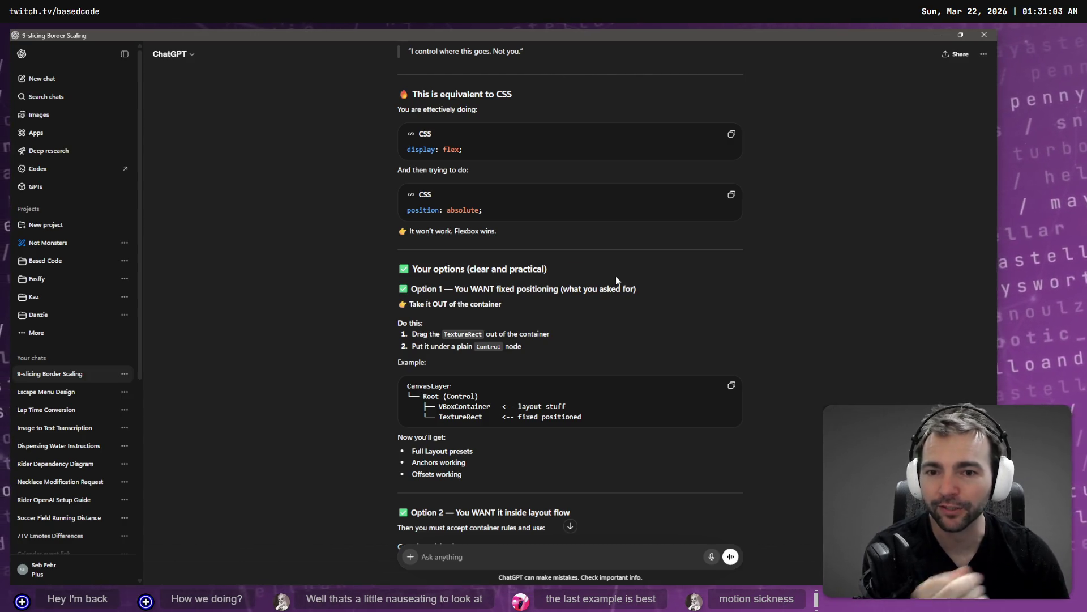
{"action": "scroll", "coordinate": [616, 279], "scroll_direction": "down", "scroll_amount": 2}
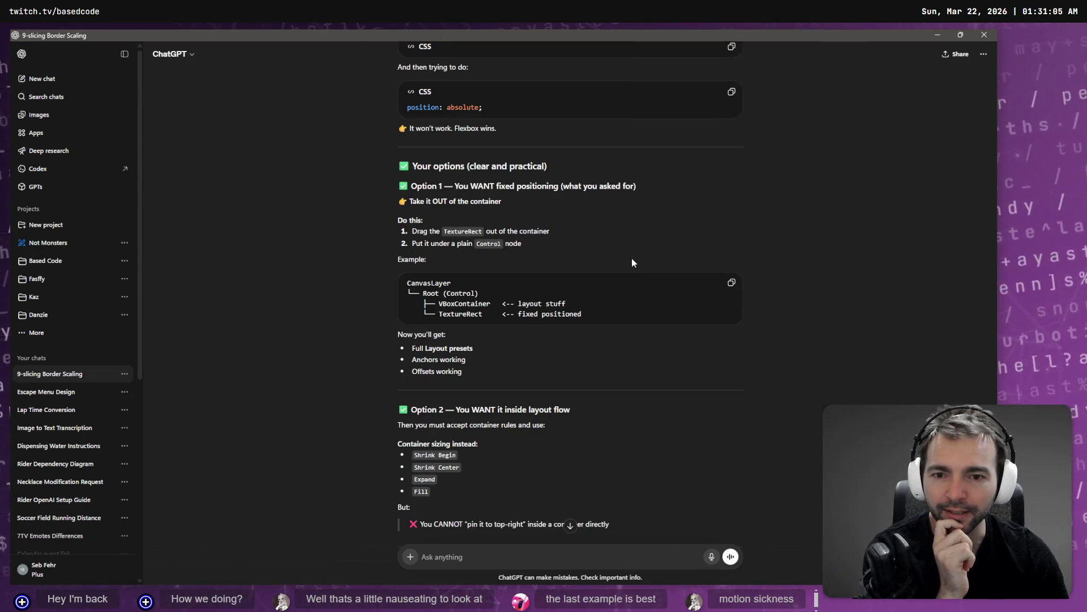
{"action": "scroll", "coordinate": [647, 253], "scroll_direction": "up", "scroll_amount": 5}
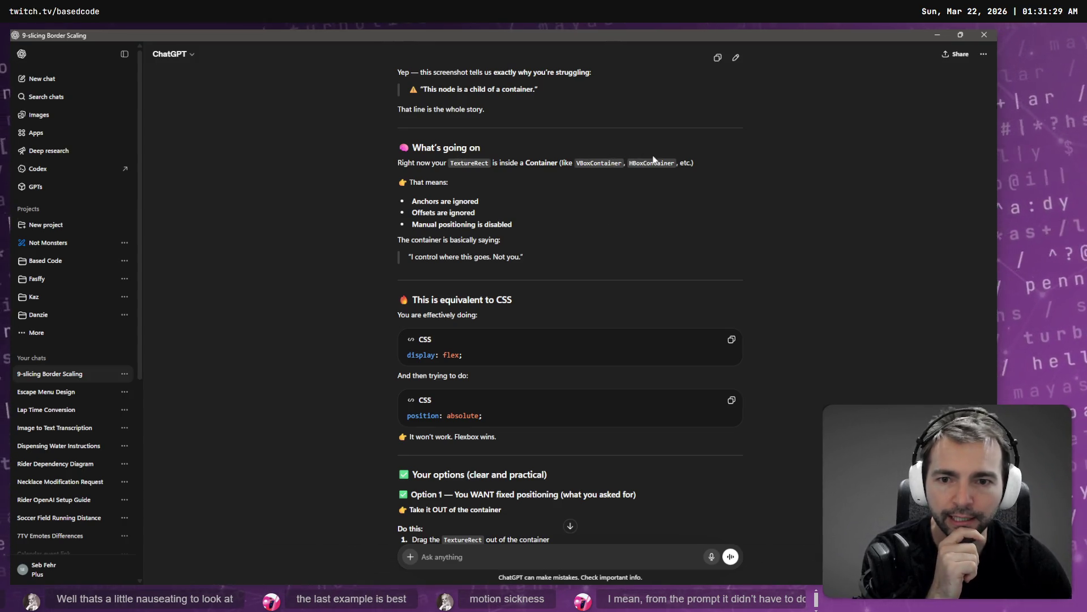
Step: Read on and highlight the line 'It won't work. Flexbox wins.' in ChatGPT's answer
{"action": "scroll", "coordinate": [688, 249], "scroll_direction": "down", "scroll_amount": 1}
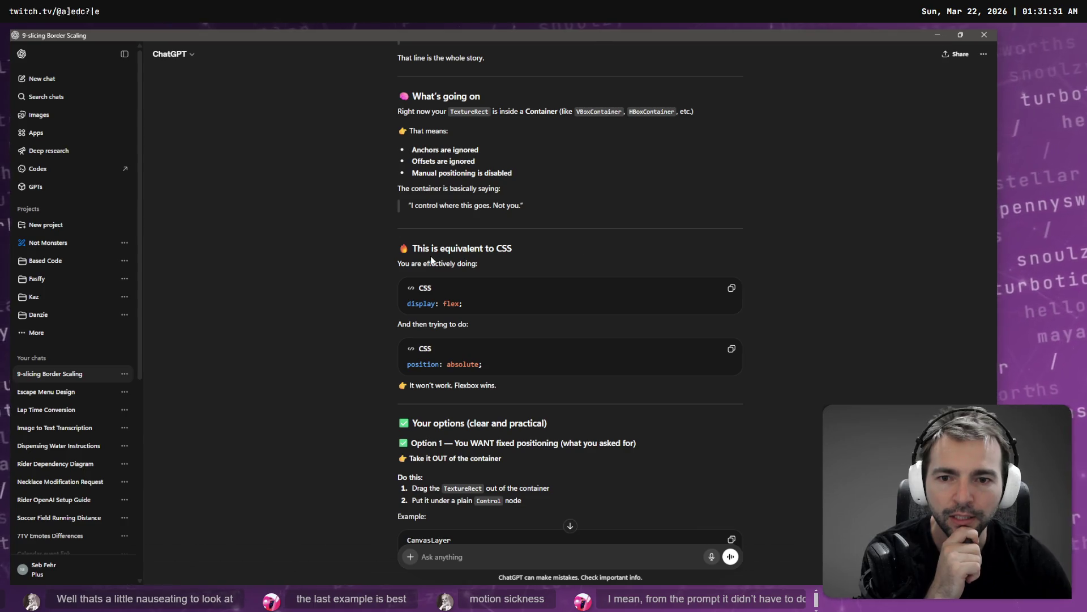
{"action": "left_click_drag", "start_coordinate": [498, 373], "coordinate": [406, 366]}
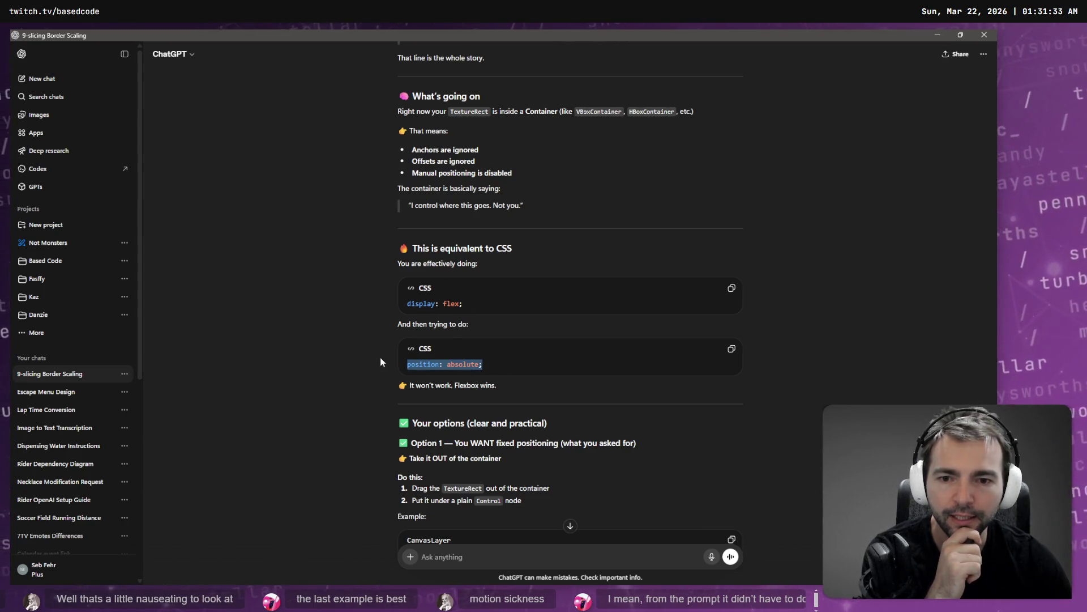
{"action": "scroll", "coordinate": [499, 340], "scroll_direction": "down", "scroll_amount": 2}
{"action": "left_click", "coordinate": [501, 278]}
{"action": "mouse_move", "coordinate": [430, 288]}
{"action": "left_mouse_down"}
{"action": "mouse_move", "coordinate": [405, 262]}
{"action": "mouse_move", "coordinate": [524, 286]}
{"action": "mouse_move", "coordinate": [400, 280]}
{"action": "left_mouse_up"}
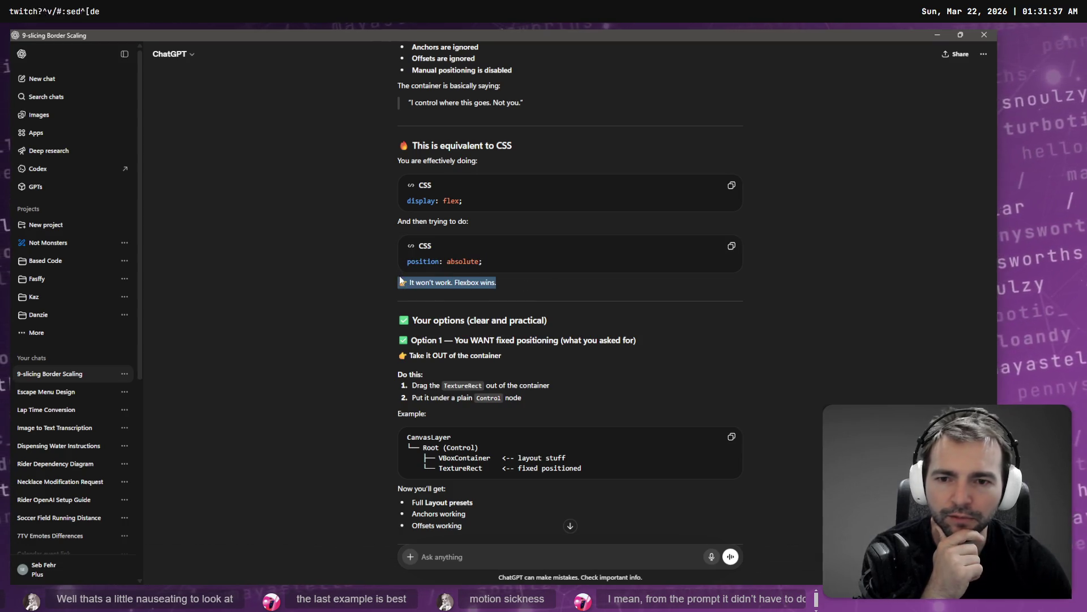
{"action": "scroll", "coordinate": [534, 308], "scroll_direction": "down", "scroll_amount": 2}
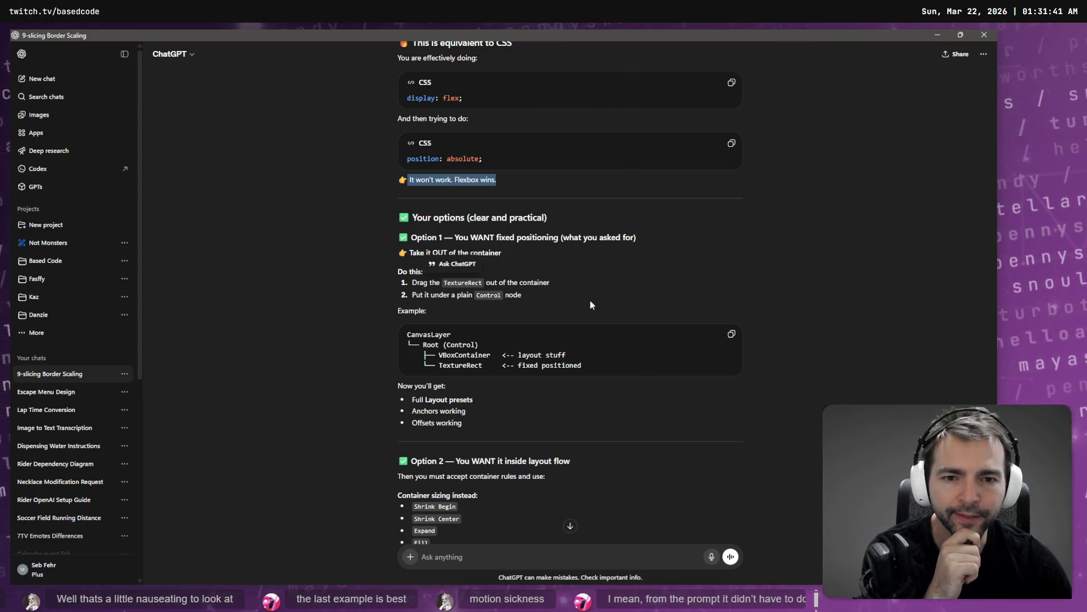
{"action": "left_click", "coordinate": [568, 285]}
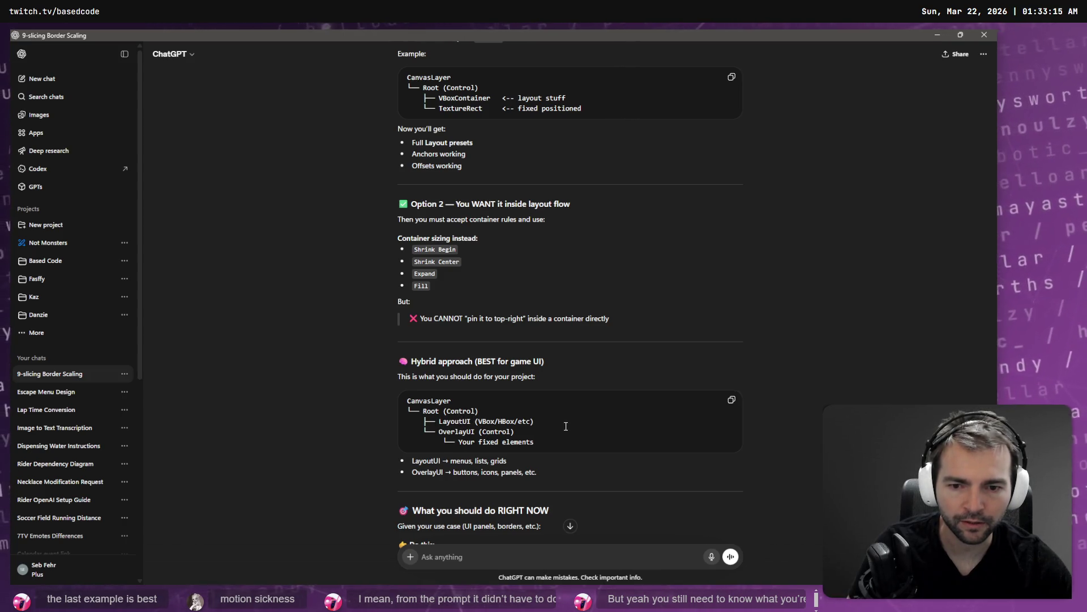
Step: Scroll through the Overlay Control setup advice and return to the Godot editor
{"action": "scroll", "coordinate": [487, 434], "scroll_direction": "down", "scroll_amount": 1}
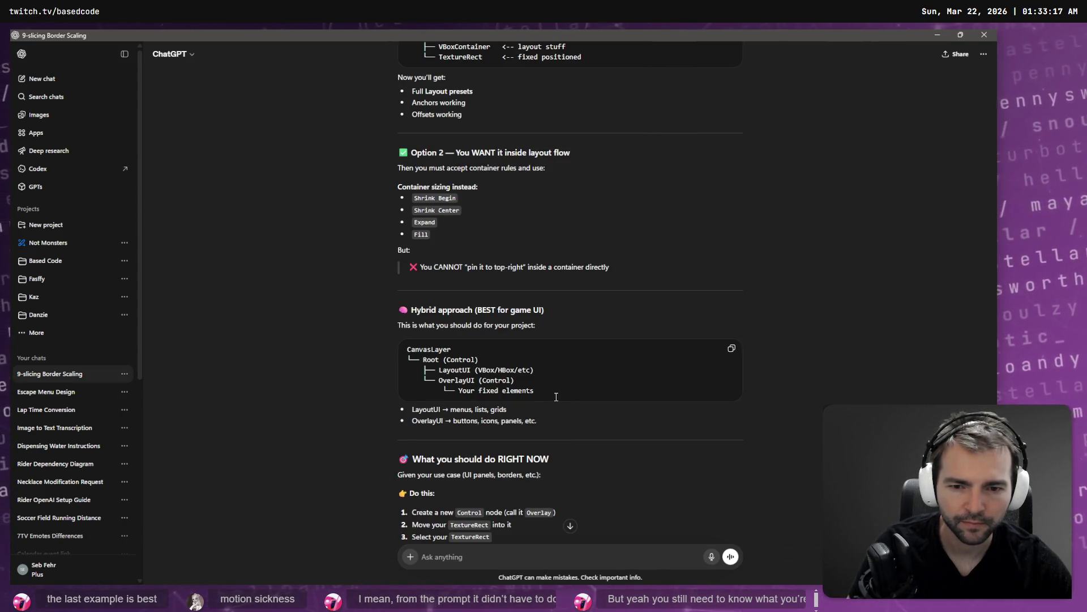
{"action": "scroll", "coordinate": [489, 389], "scroll_direction": "down", "scroll_amount": 2}
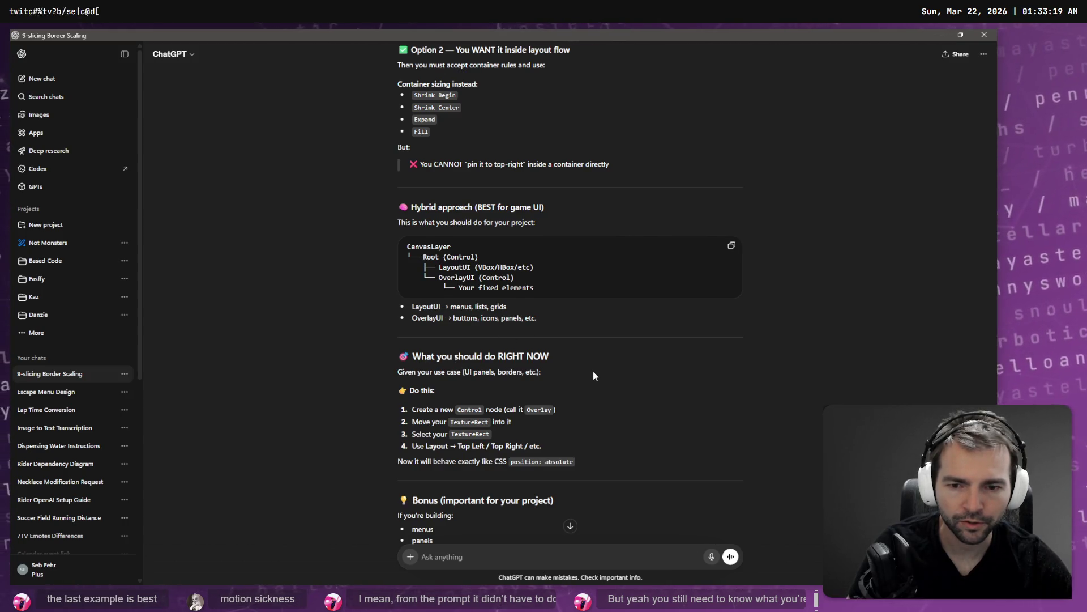
{"action": "scroll", "coordinate": [445, 362], "scroll_direction": "down", "scroll_amount": 1}
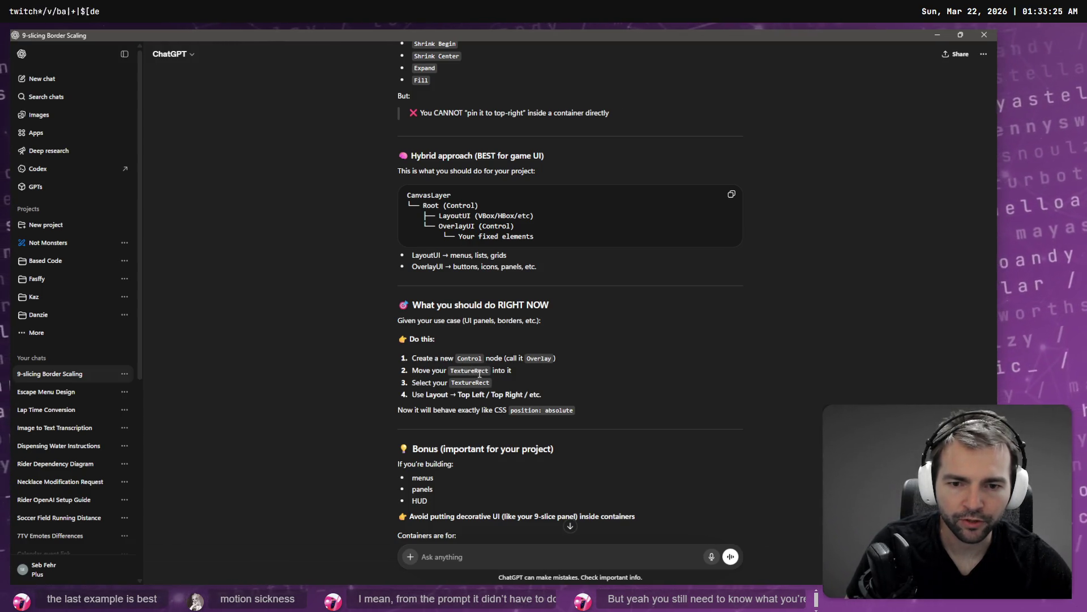
{"action": "scroll", "coordinate": [577, 359], "scroll_direction": "down", "scroll_amount": 1}
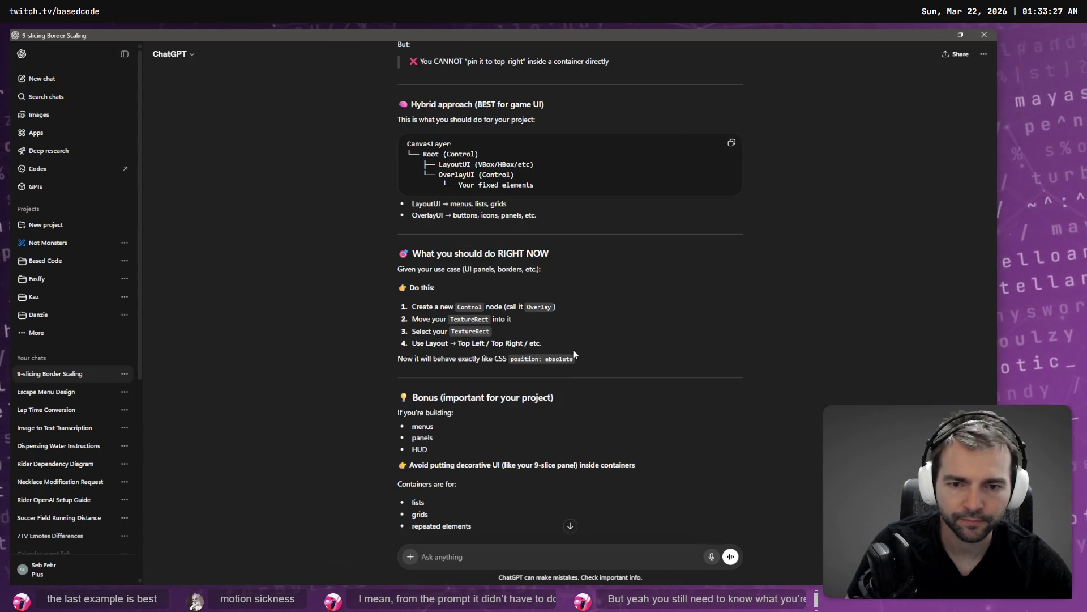
{"action": "key", "text": "alt+Tab"}
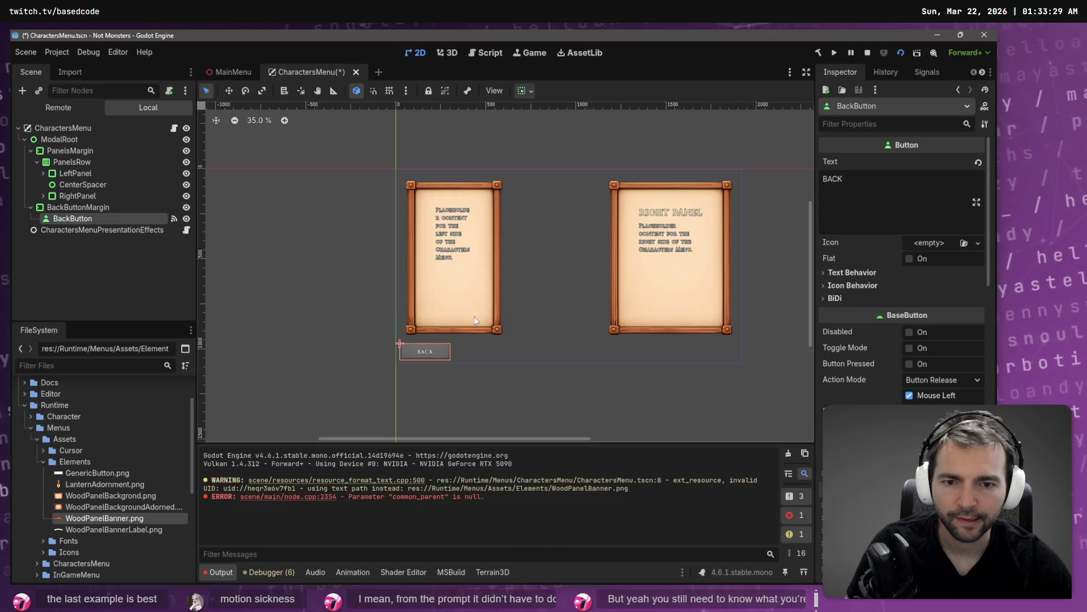
Step: Expand LeftPanel in the Scene dock and inspect its children, including CenterSpacer
{"action": "left_click", "coordinate": [74, 173]}
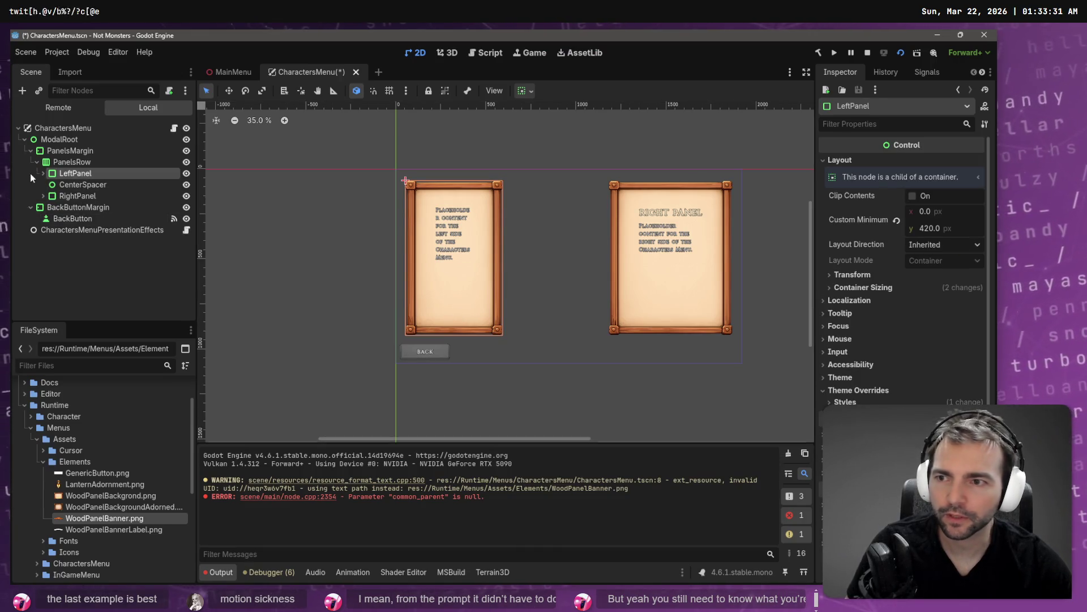
{"action": "left_click", "coordinate": [43, 173]}
{"action": "right_click", "coordinate": [58, 187]}
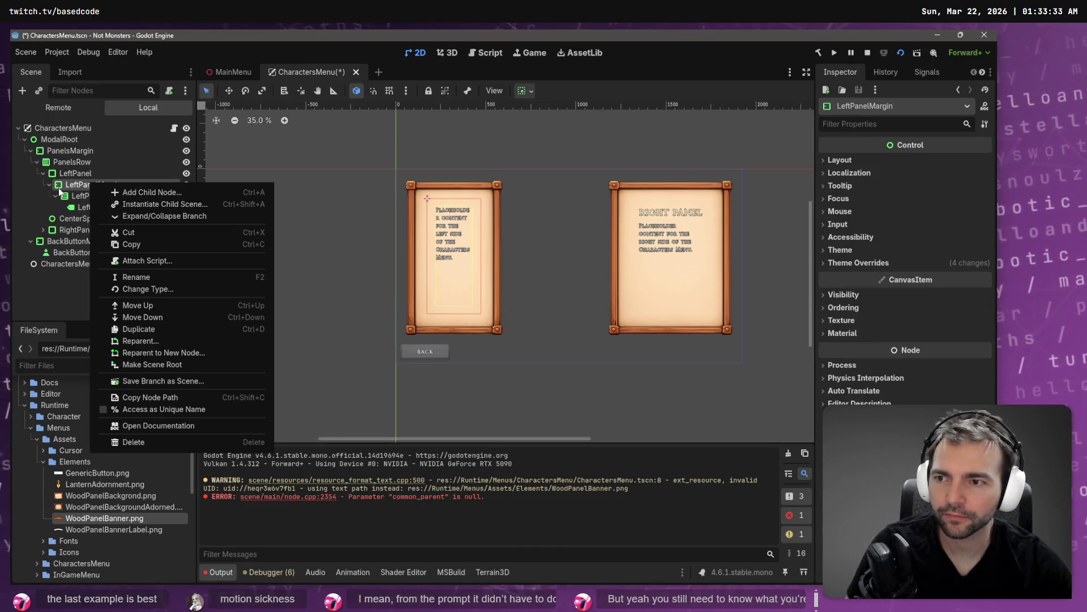
{"action": "left_click", "coordinate": [48, 185]}
{"action": "left_click", "coordinate": [49, 185]}
{"action": "left_click", "coordinate": [82, 187]}
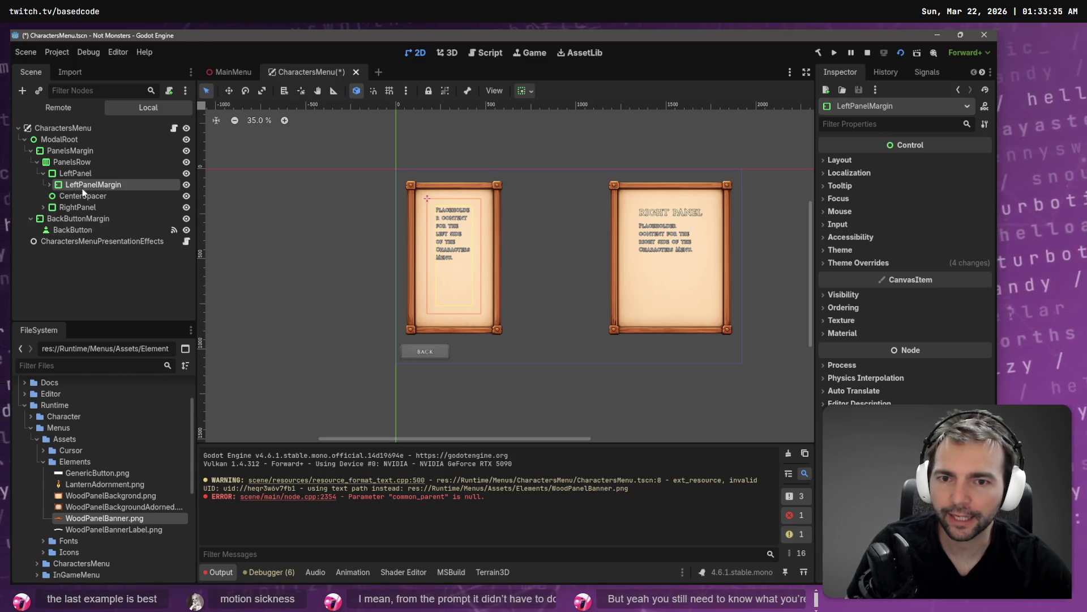
{"action": "left_click", "coordinate": [88, 196]}
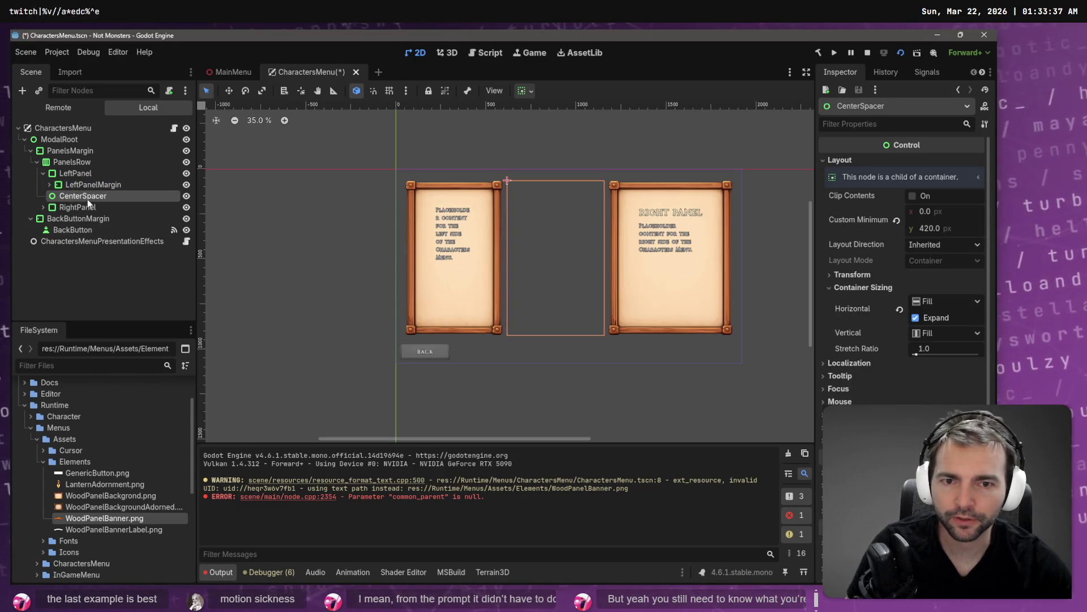
{"action": "left_click", "coordinate": [85, 207]}
{"action": "left_click", "coordinate": [87, 196]}
Step: Move LeftPanelContent out of LeftPanelMargin to sit directly under LeftPanel
{"action": "left_click", "coordinate": [87, 185]}
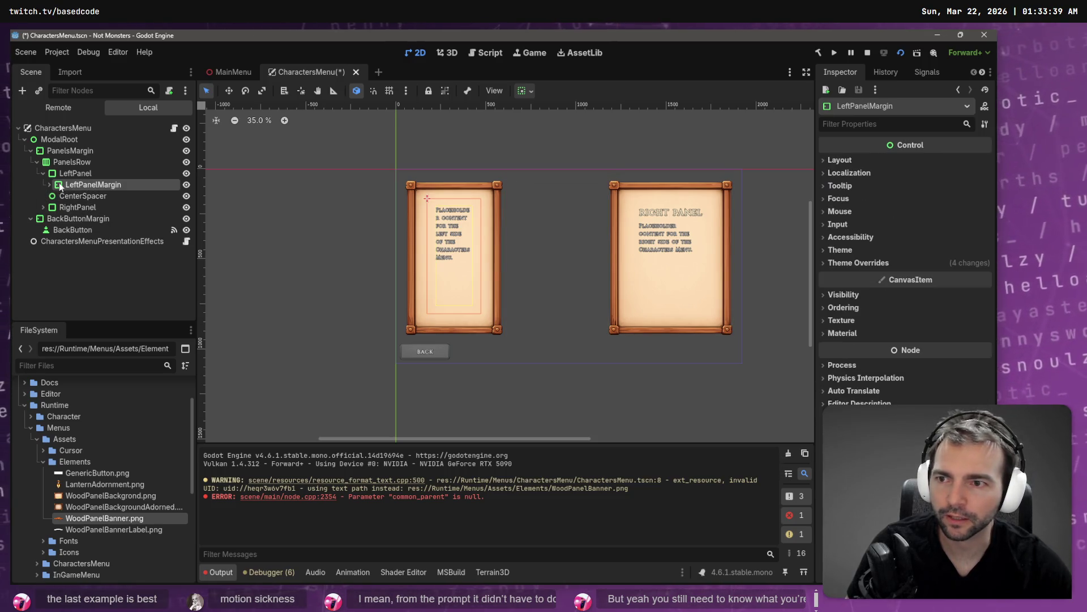
{"action": "left_click", "coordinate": [49, 184]}
{"action": "left_click", "coordinate": [90, 195]}
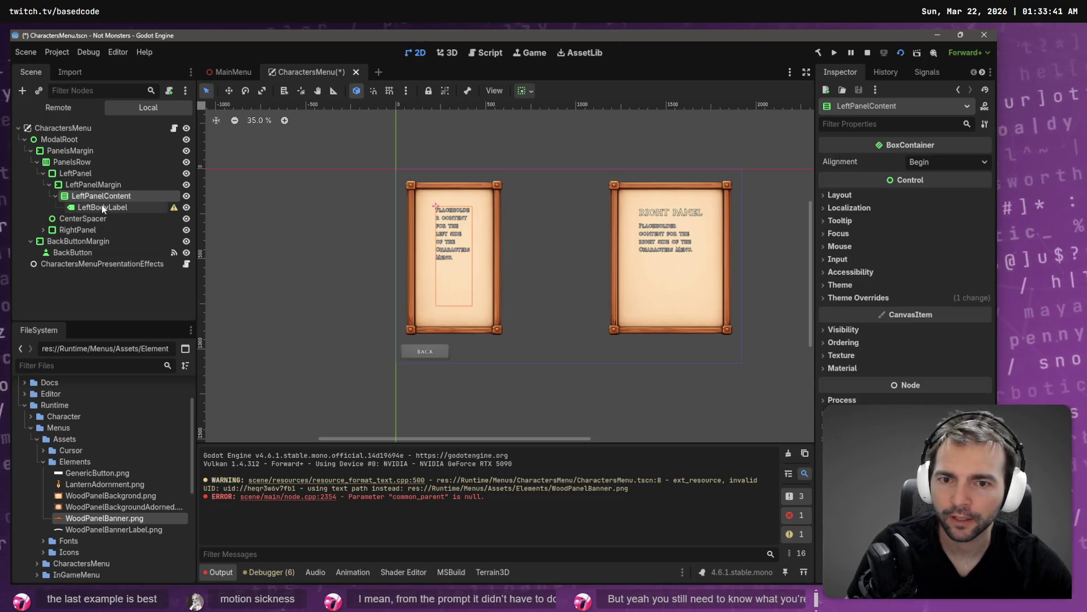
{"action": "left_click", "coordinate": [104, 207]}
{"action": "left_click", "coordinate": [108, 185]}
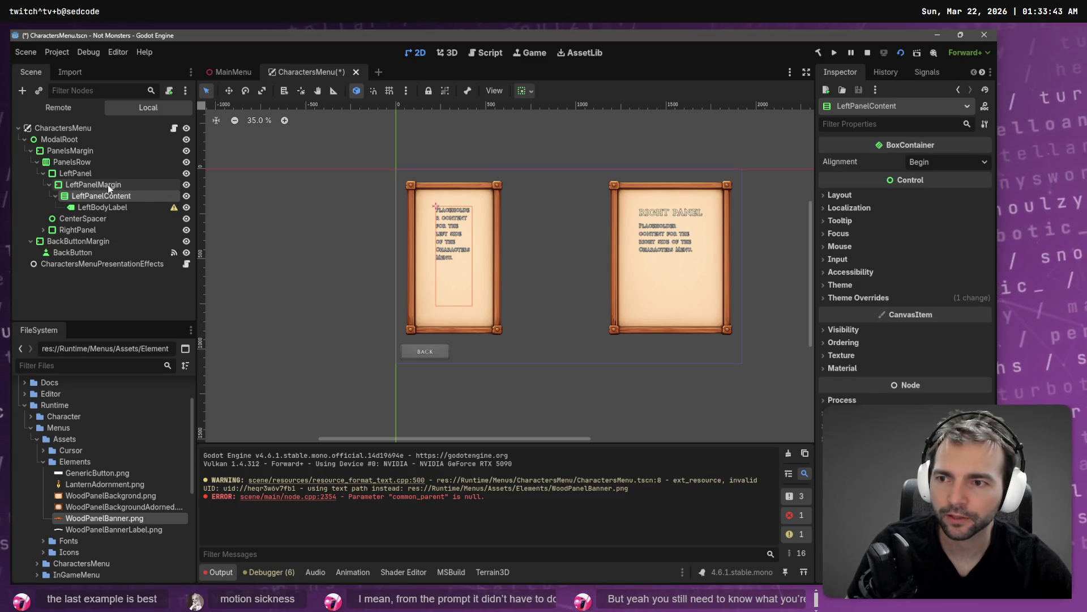
{"action": "left_click", "coordinate": [106, 196]}
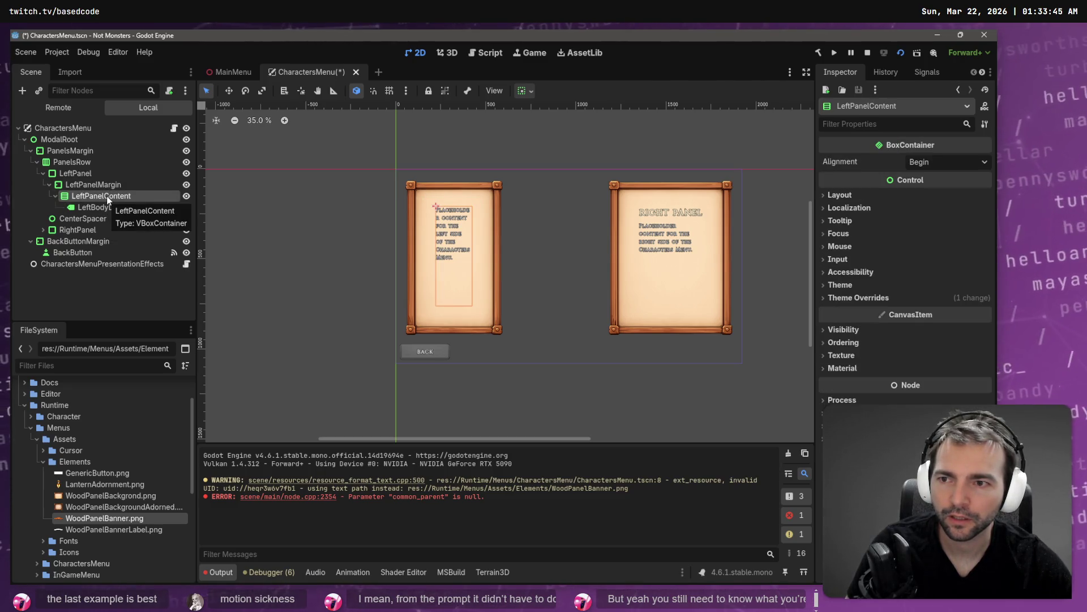
{"action": "left_click", "coordinate": [106, 197]}
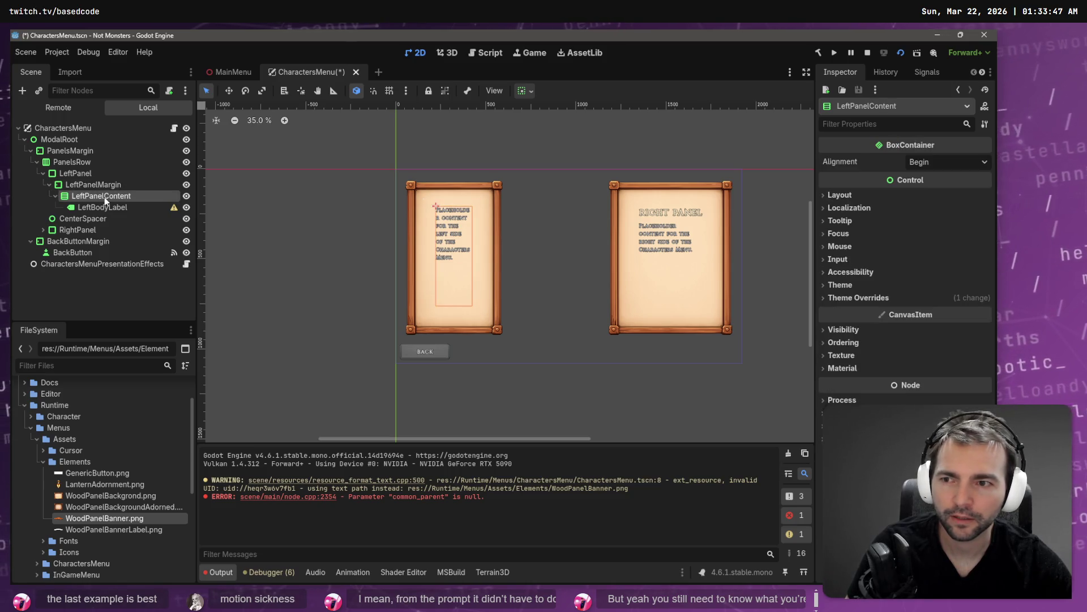
{"action": "left_click_drag", "start_coordinate": [80, 183], "coordinate": [81, 182]}
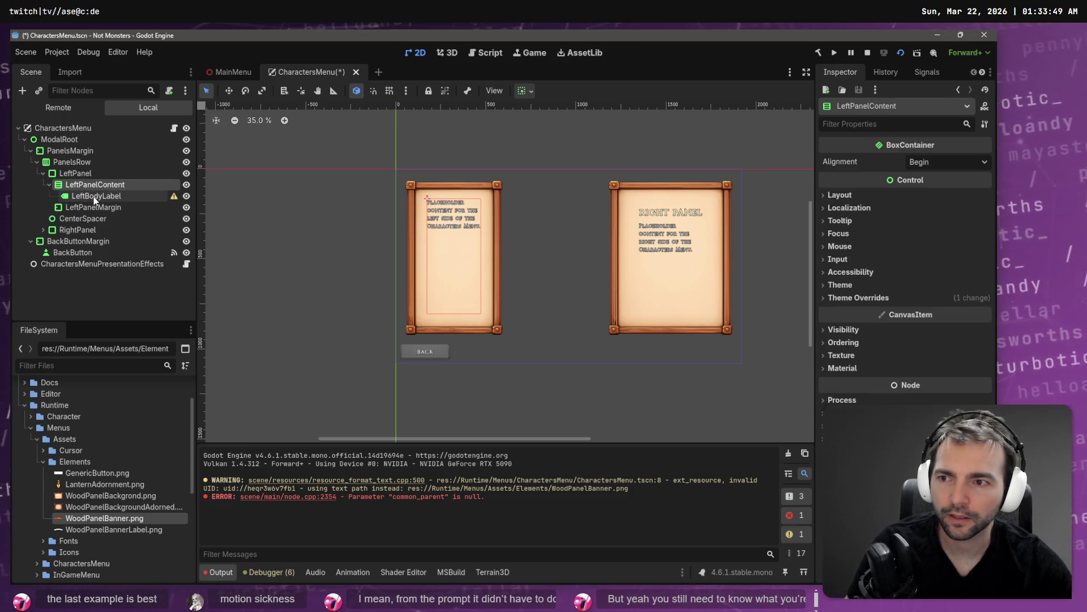
Step: Delete the now-empty LeftPanelMargin node
{"action": "left_click", "coordinate": [94, 198]}
{"action": "left_click", "coordinate": [93, 206]}
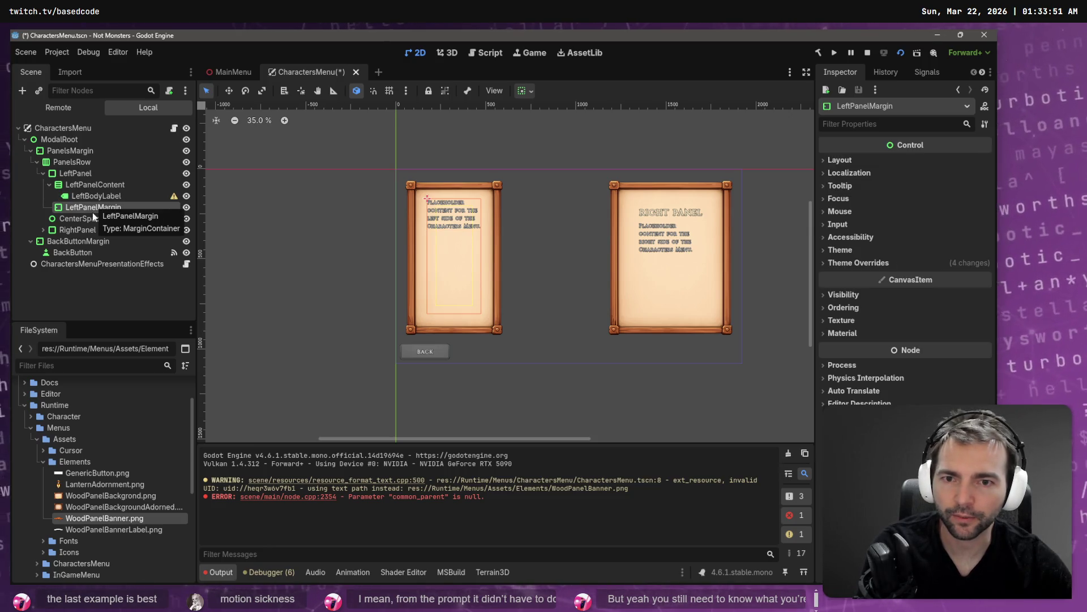
{"action": "key", "text": "Delete"}
{"action": "key", "text": "Return"}
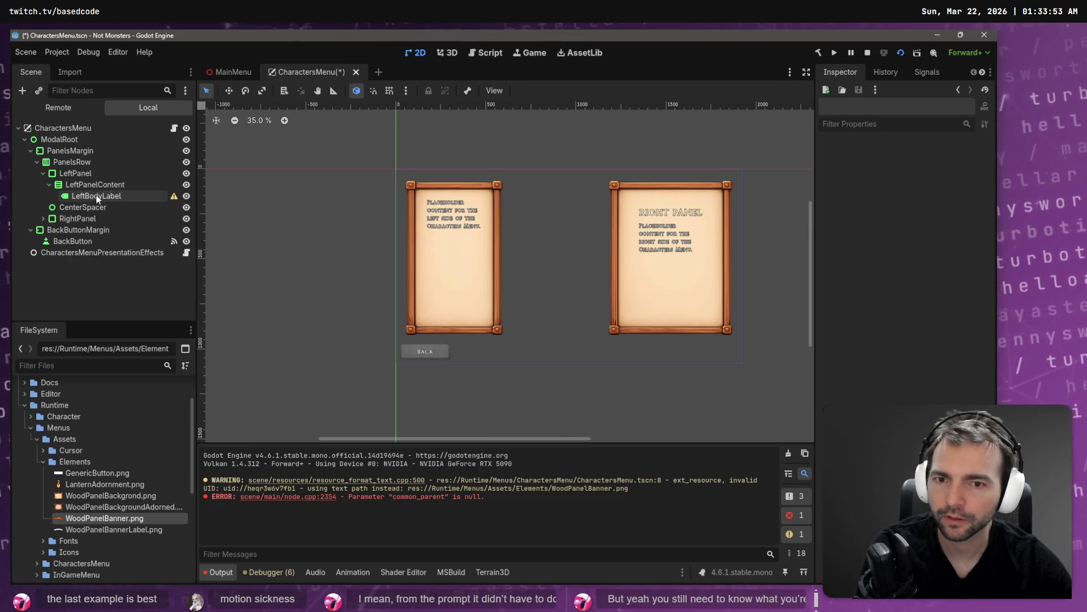
Step: Check the new LeftPanel hierarchy of LeftPanelContent and LeftBodyLabel
{"action": "left_click", "coordinate": [97, 195]}
{"action": "left_click", "coordinate": [94, 184]}
{"action": "left_click", "coordinate": [98, 196]}
{"action": "left_click", "coordinate": [100, 174]}
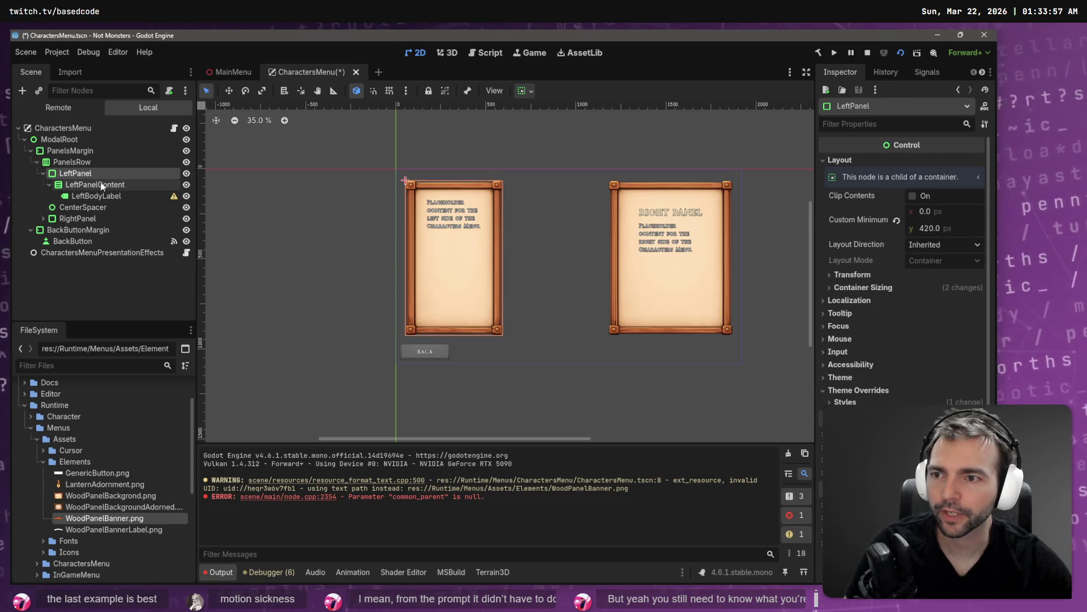
{"action": "left_click", "coordinate": [94, 185]}
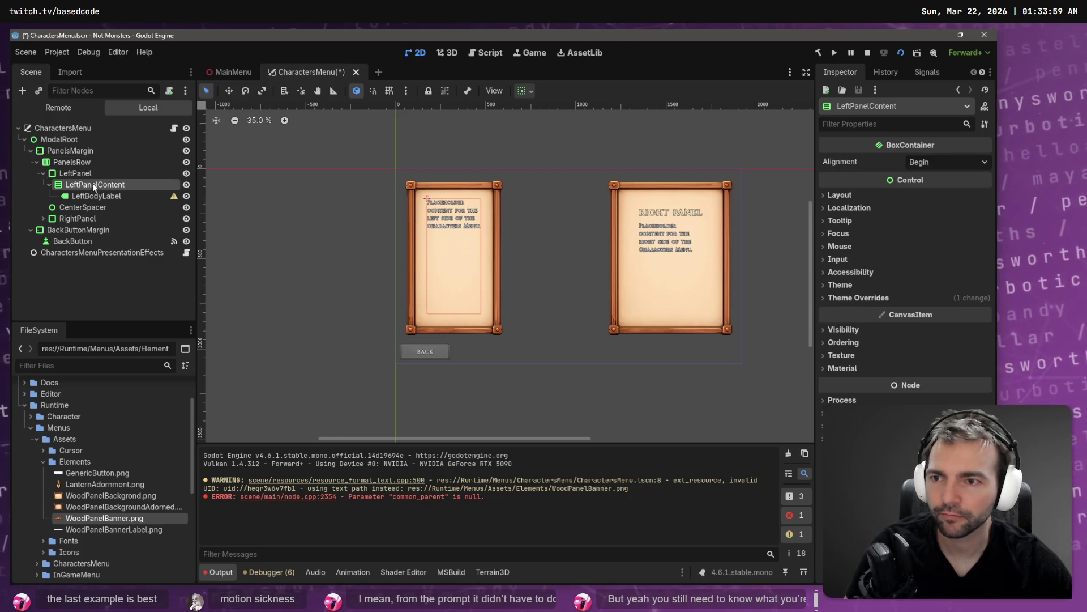
{"action": "left_click", "coordinate": [97, 172]}
{"action": "right_click", "coordinate": [97, 171]}
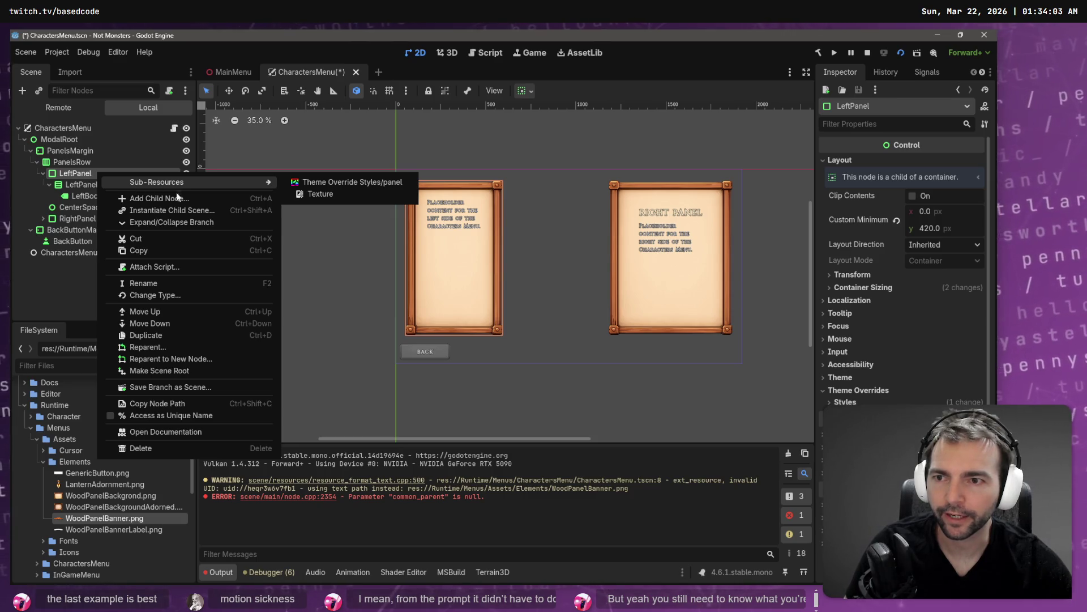
Step: Add a plain Control node as a child of LeftPanel
{"action": "key", "text": "Escape"}
{"action": "key", "text": "ctrl+a"}
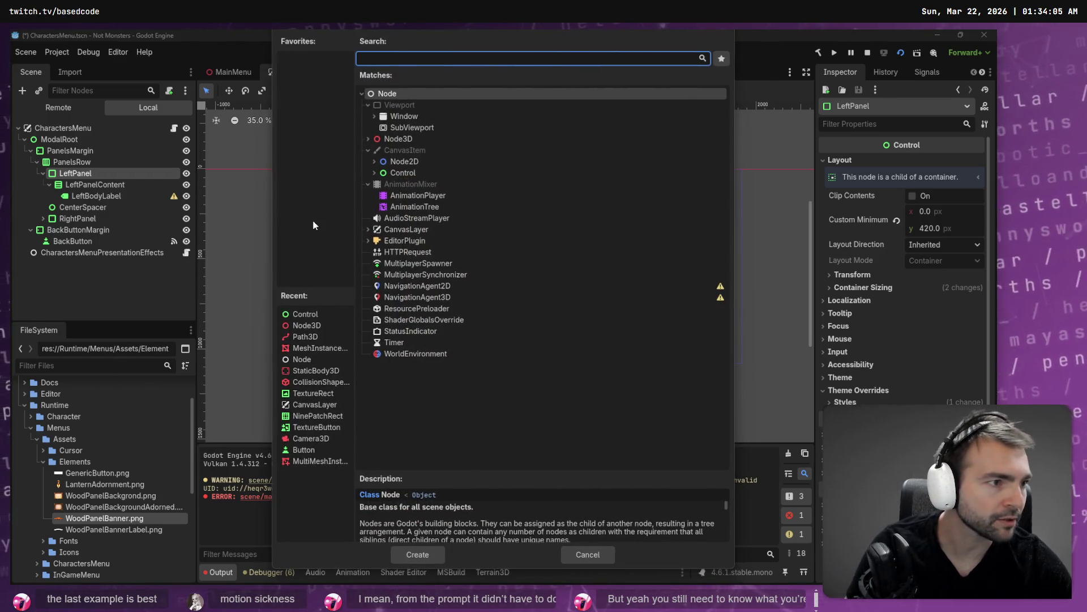
{"action": "key", "text": "alt+Tab"}
{"action": "key", "text": "alt+Tab"}
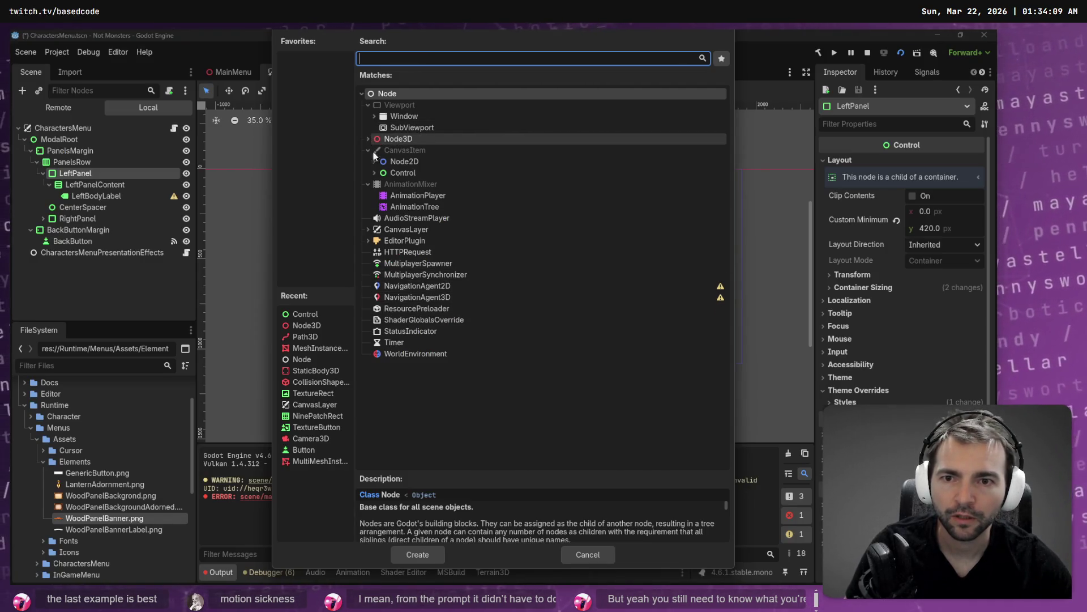
{"action": "left_click", "coordinate": [374, 172]}
{"action": "left_click", "coordinate": [412, 172]}
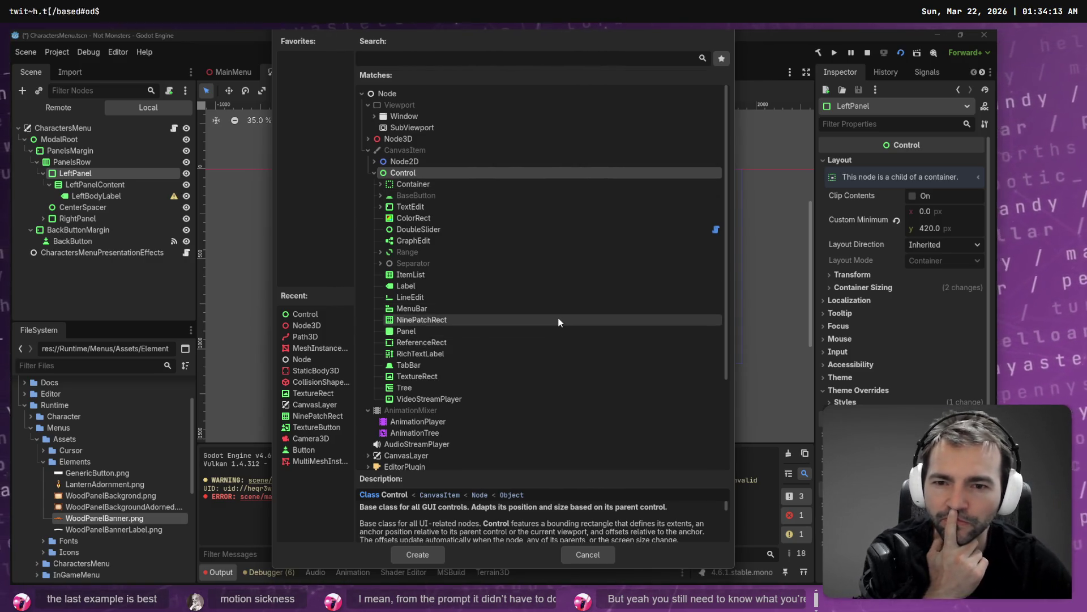
{"action": "double_click", "coordinate": [410, 171]}
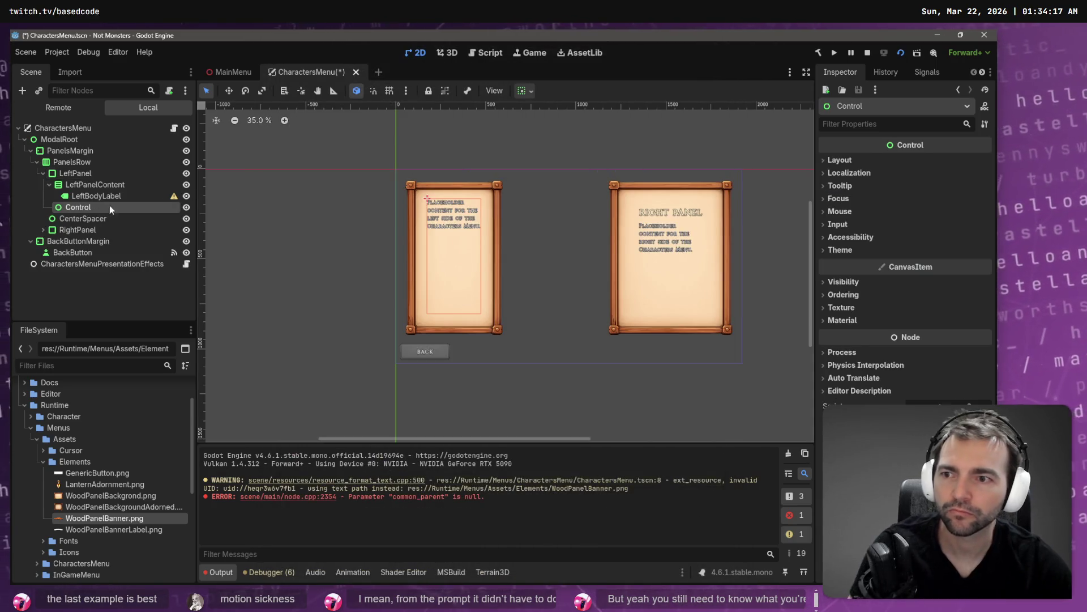
Step: Rename the new node 'Overlay' and move it above LeftPanelContent
{"action": "double_click", "coordinate": [86, 206]}
{"action": "type", "text": "Overlay"}
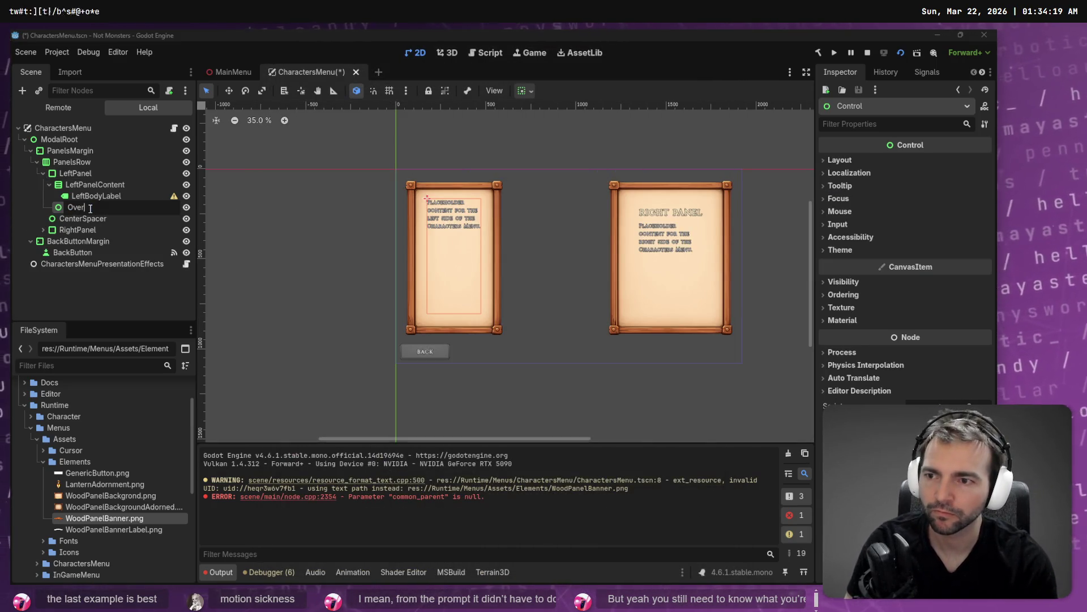
{"action": "key", "text": "Return"}
{"action": "mouse_move", "coordinate": [91, 209]}
{"action": "left_mouse_down"}
{"action": "mouse_move", "coordinate": [88, 183]}
{"action": "mouse_move", "coordinate": [127, 202]}
{"action": "left_mouse_up"}
{"action": "key", "text": "alt+Tab"}
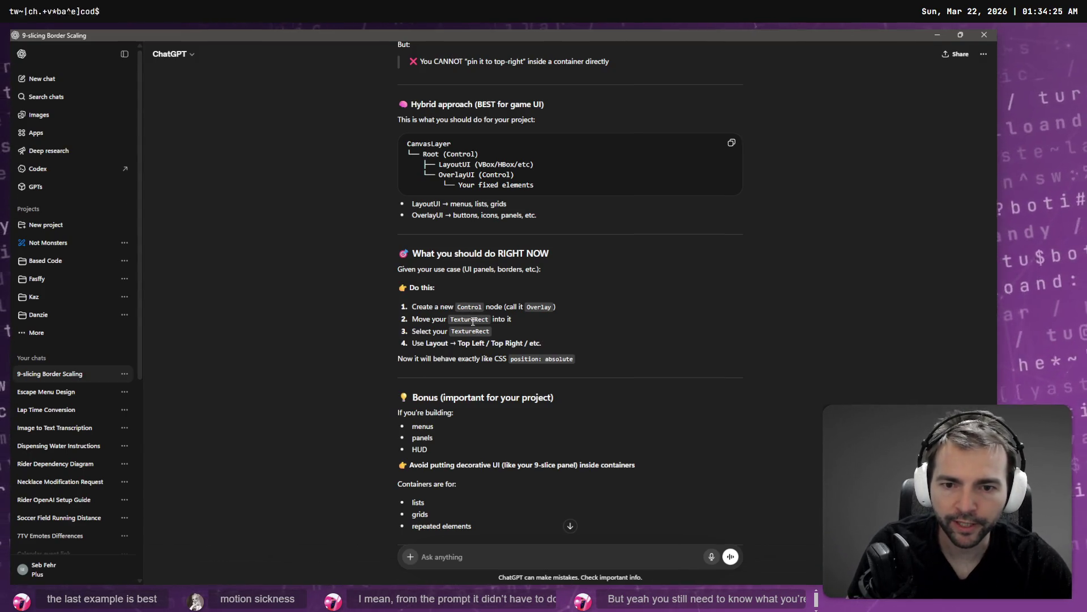
{"action": "key", "text": "alt+Tab"}
{"action": "right_click", "coordinate": [85, 185]}
{"action": "left_click", "coordinate": [125, 196]}
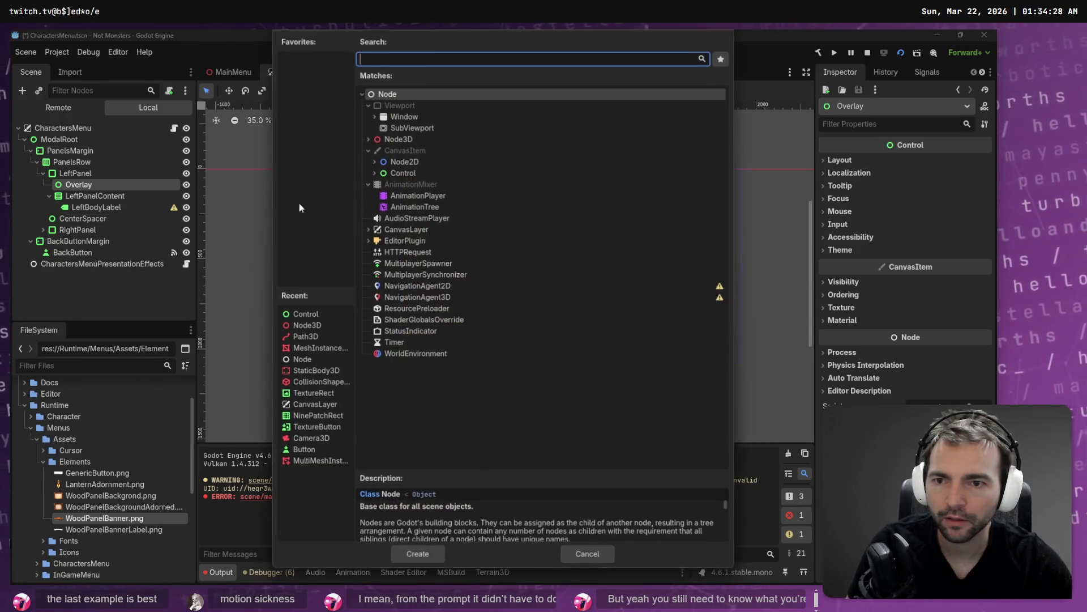
Step: Search 'Text' and create a TextureRect node inside Overlay
{"action": "left_click", "coordinate": [374, 172]}
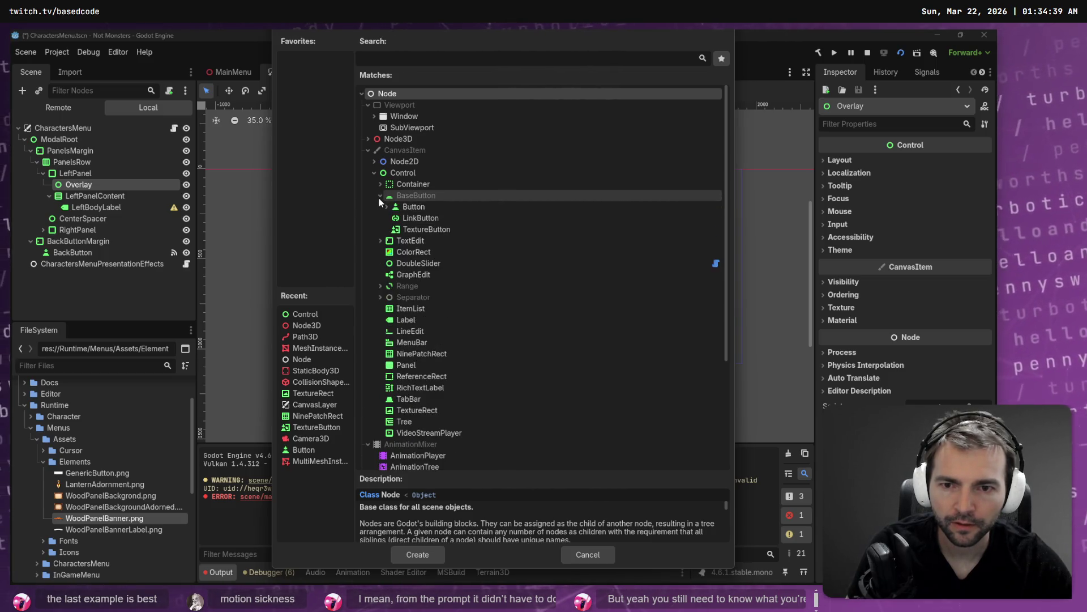
{"action": "type", "text": "Text"}
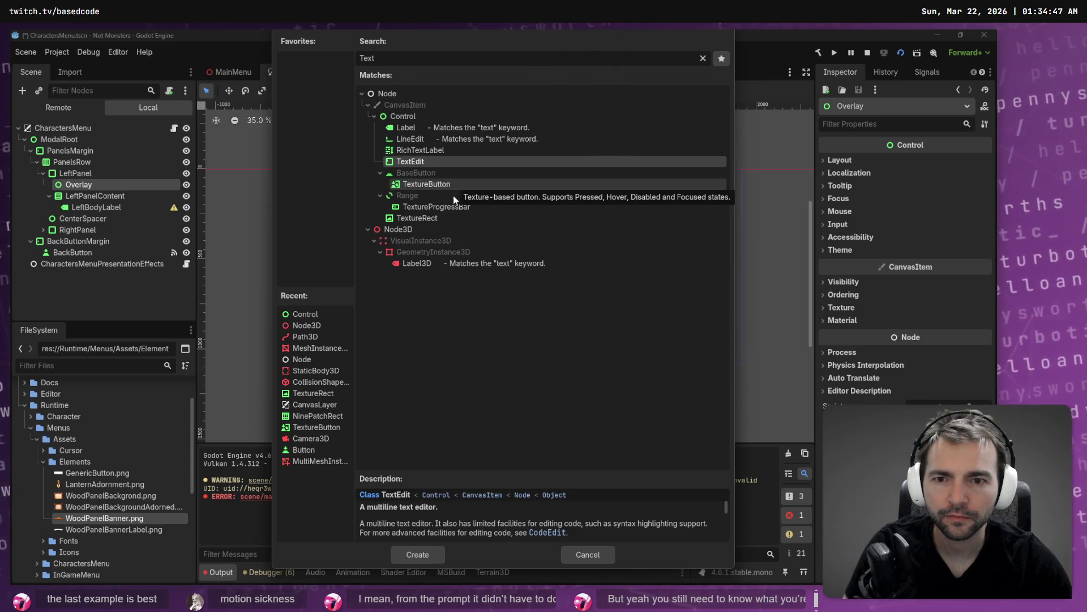
{"action": "double_click", "coordinate": [447, 218]}
{"action": "key", "text": "alt+Tab"}
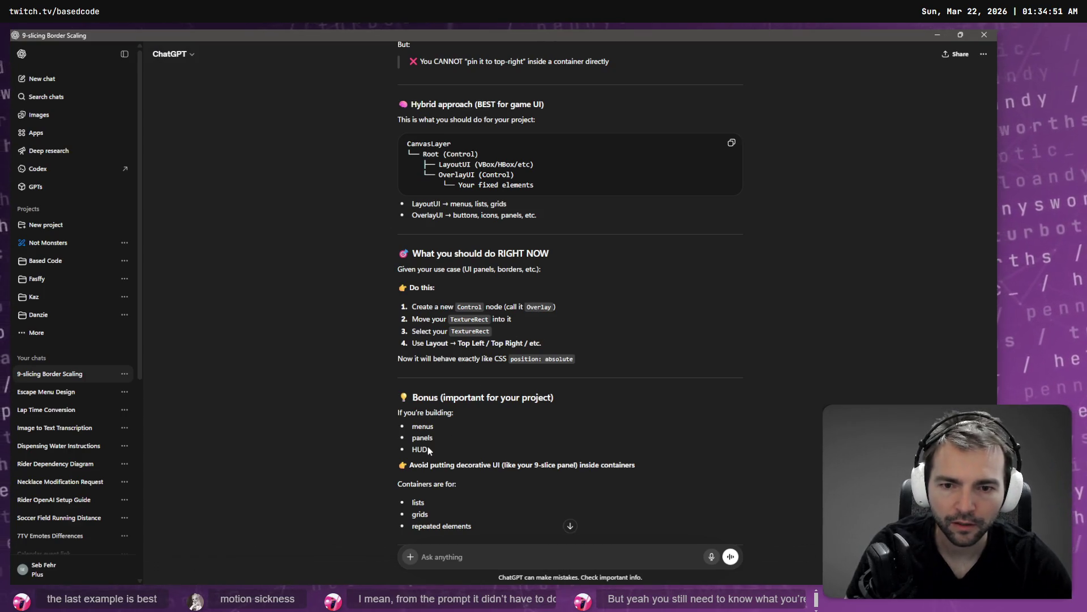
Step: Scroll ChatGPT's layout advice down to the TL;DR, then return to Godot
{"action": "scroll", "coordinate": [458, 345], "scroll_direction": "down", "scroll_amount": 1}
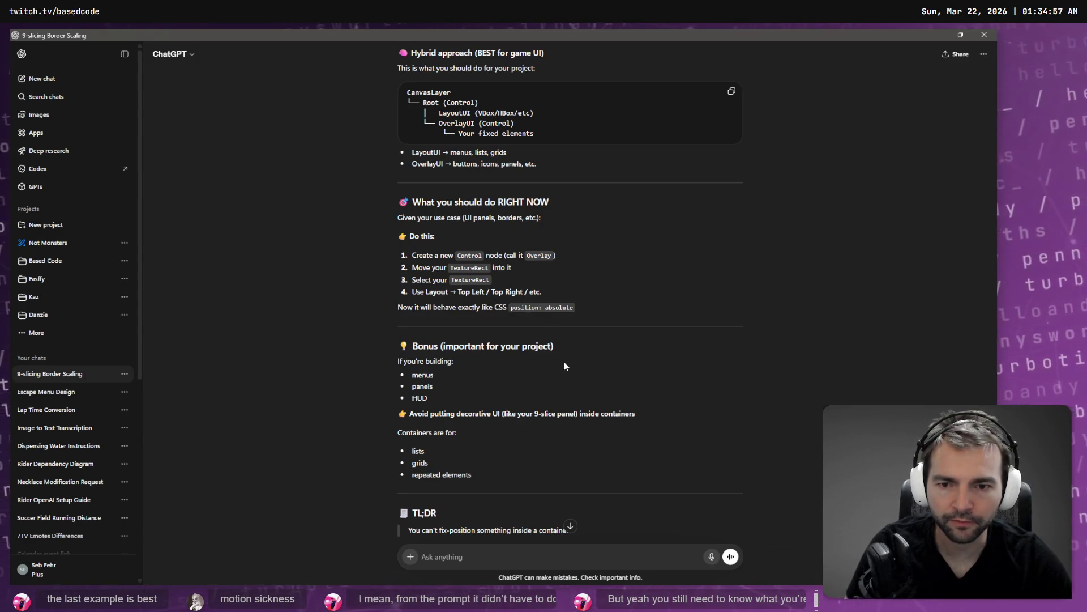
{"action": "key", "text": "alt+Tab"}
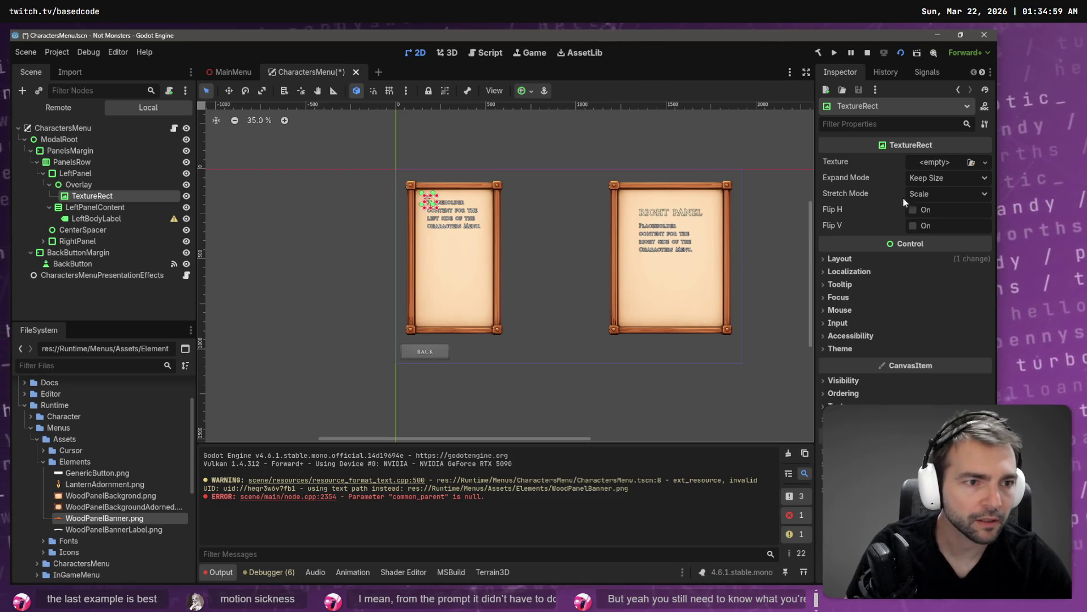
Step: Anchor the TextureRect to the Center Top preset of the left panel
{"action": "left_click", "coordinate": [841, 259]}
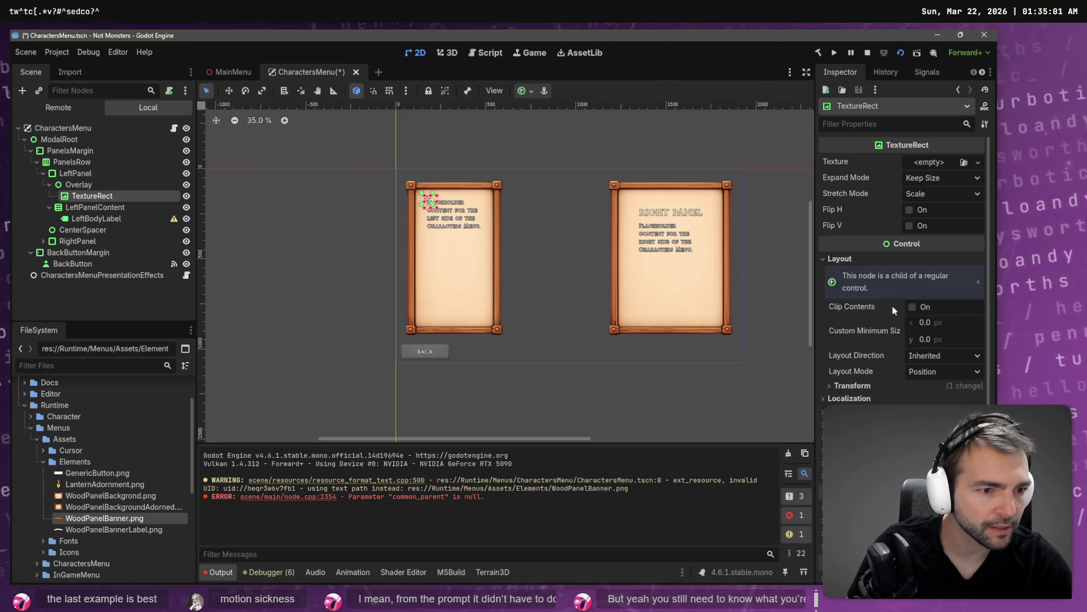
{"action": "left_click", "coordinate": [895, 284]}
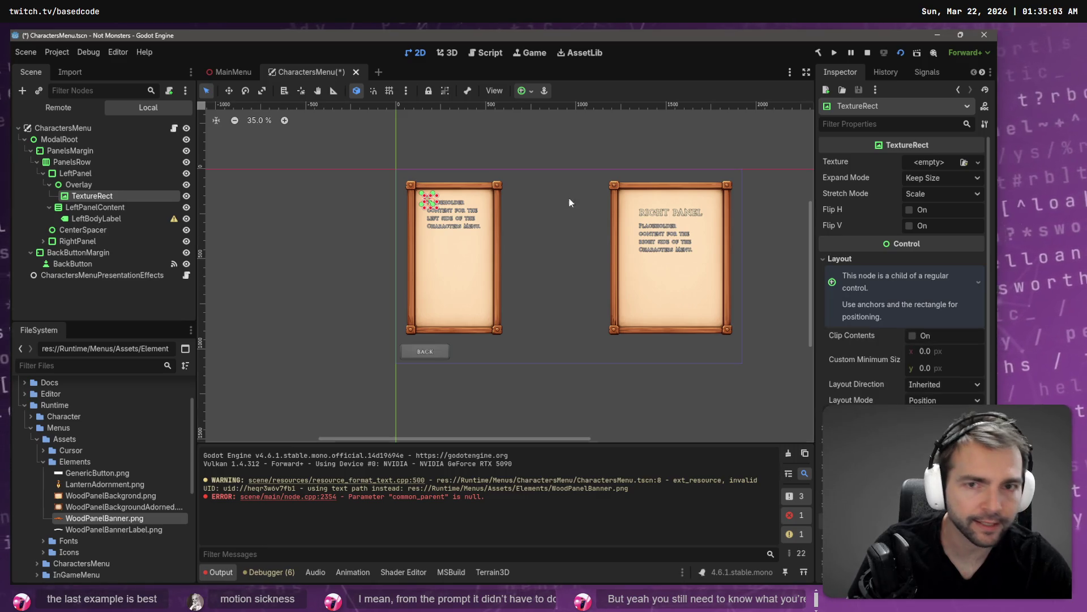
{"action": "left_click", "coordinate": [520, 90]}
{"action": "left_click", "coordinate": [547, 129]}
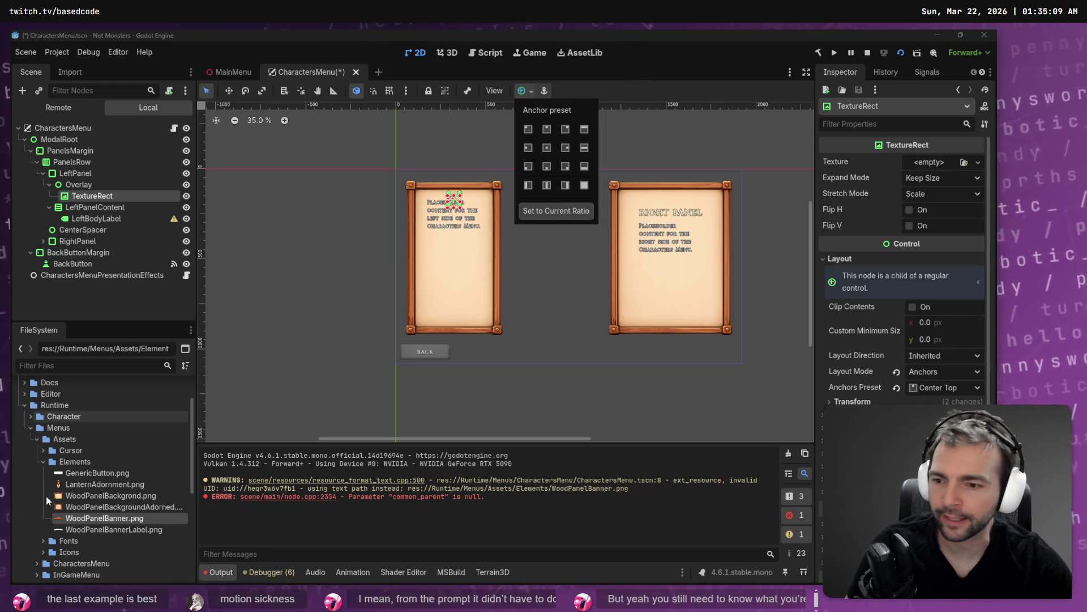
{"action": "left_click", "coordinate": [96, 520]}
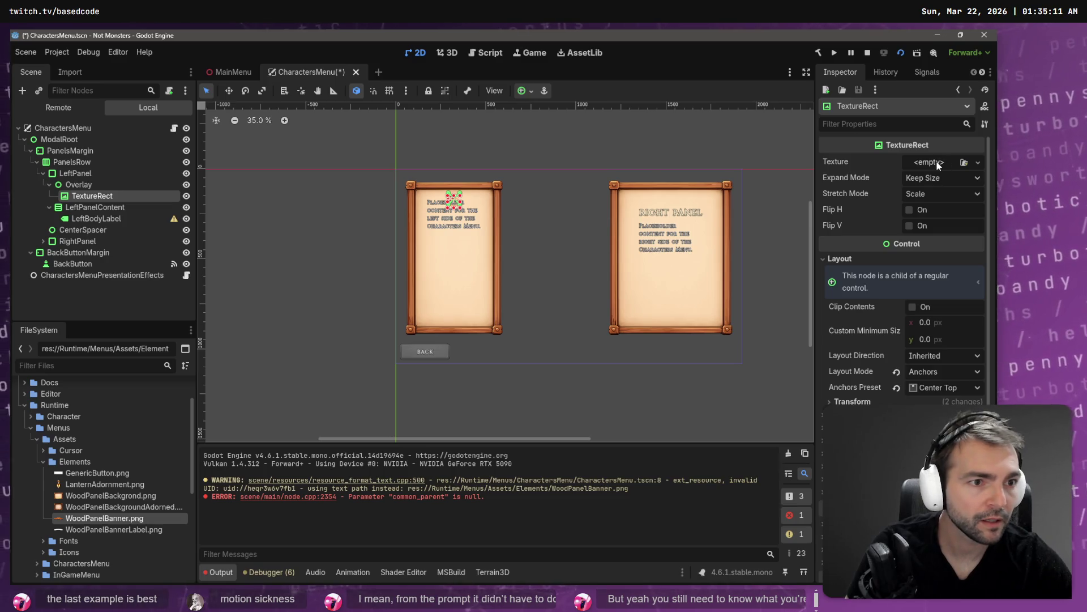
Step: Assign WoodPanelBanner.png as its texture and set Expand Mode to Fit Width
{"action": "mouse_move", "coordinate": [102, 507]}
{"action": "left_mouse_down"}
{"action": "mouse_move", "coordinate": [142, 506]}
{"action": "mouse_move", "coordinate": [872, 226]}
{"action": "mouse_move", "coordinate": [936, 166]}
{"action": "left_mouse_up"}
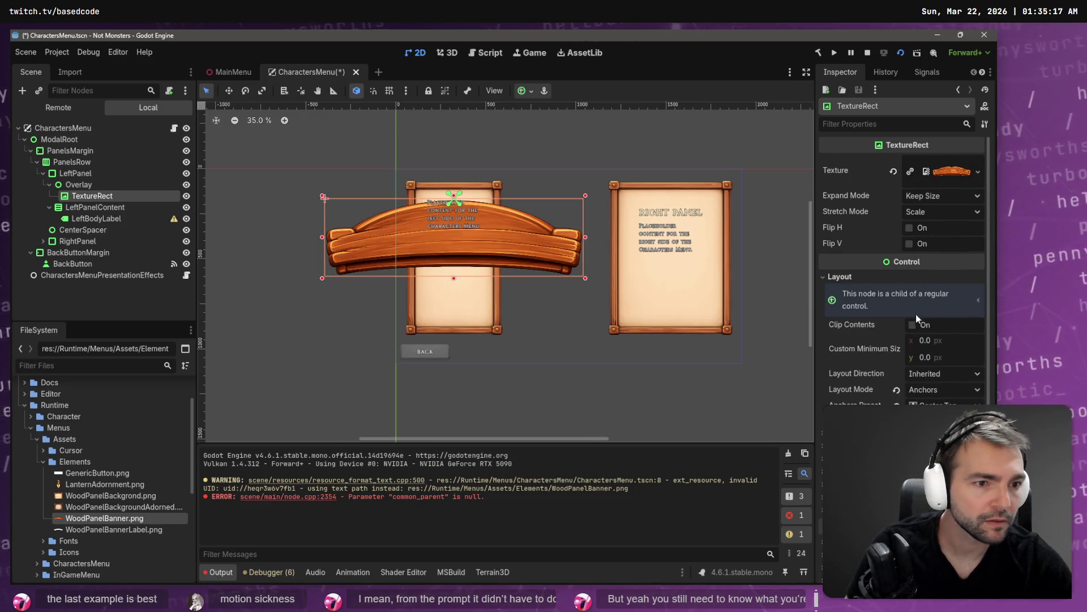
{"action": "left_click", "coordinate": [952, 197]}
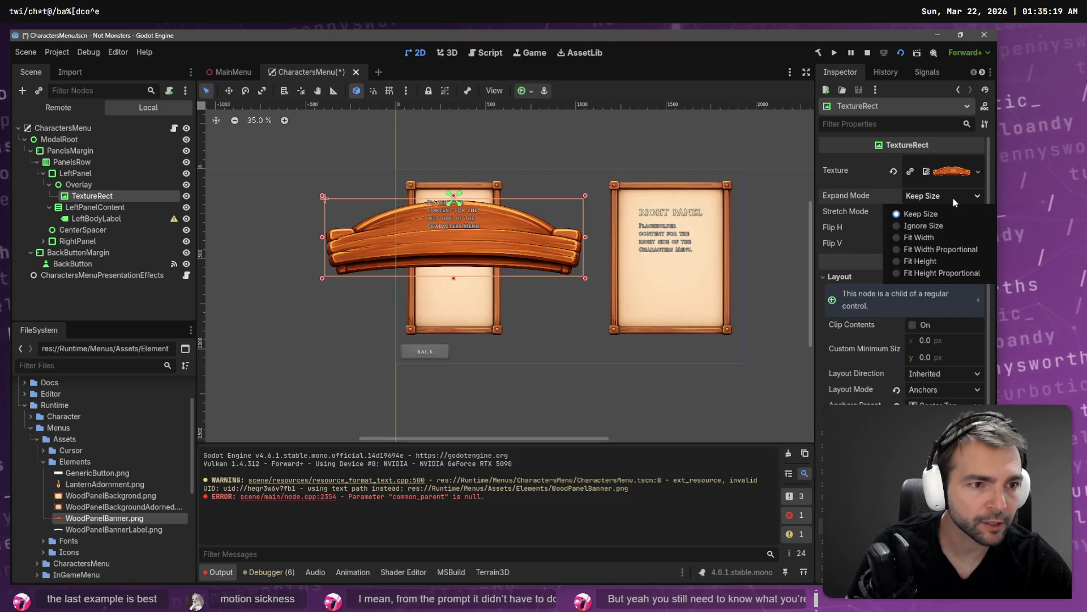
{"action": "left_click", "coordinate": [950, 237]}
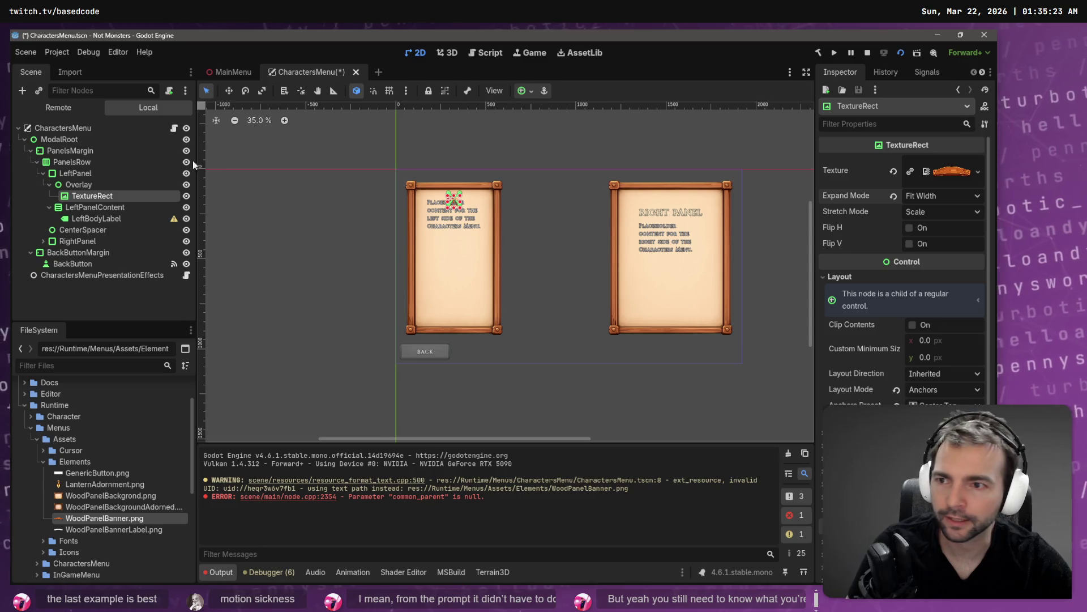
{"action": "left_click", "coordinate": [101, 188]}
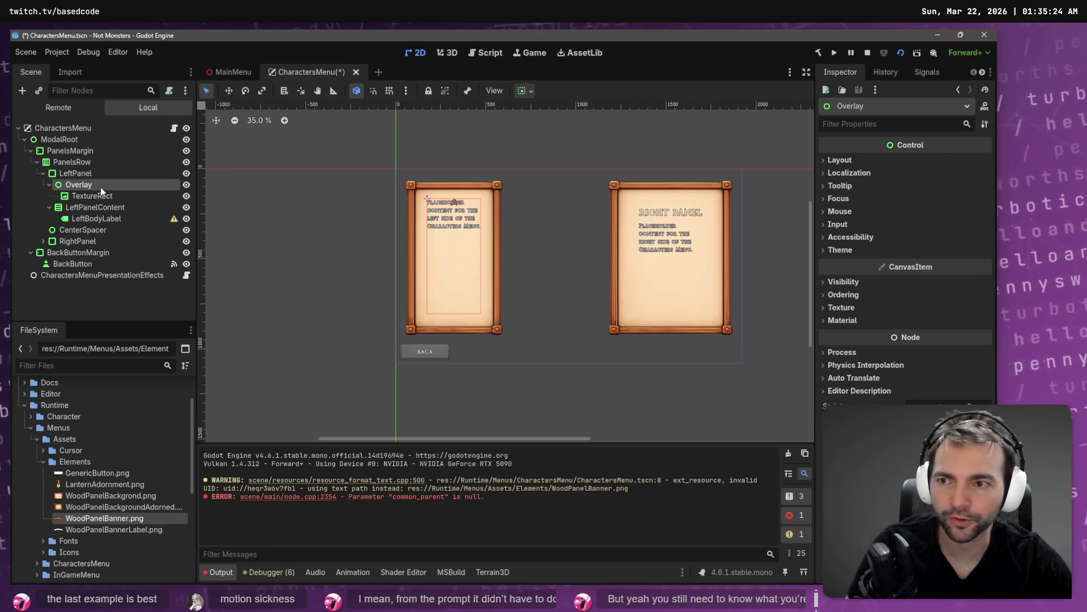
Step: Inspect the Overlay node's layout, size and position values
{"action": "left_click", "coordinate": [854, 162]}
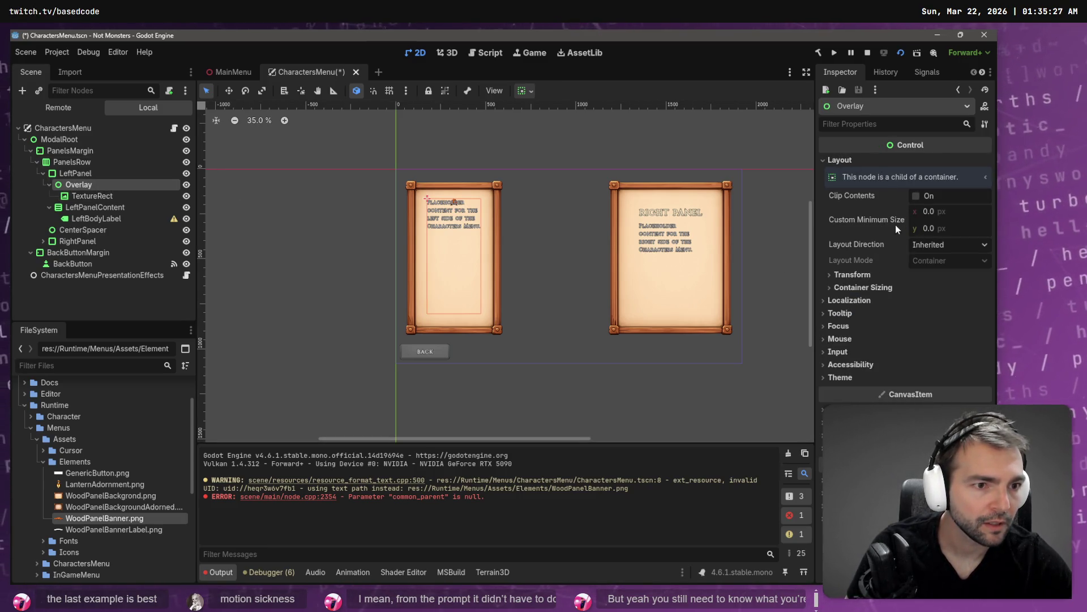
{"action": "left_click", "coordinate": [861, 274]}
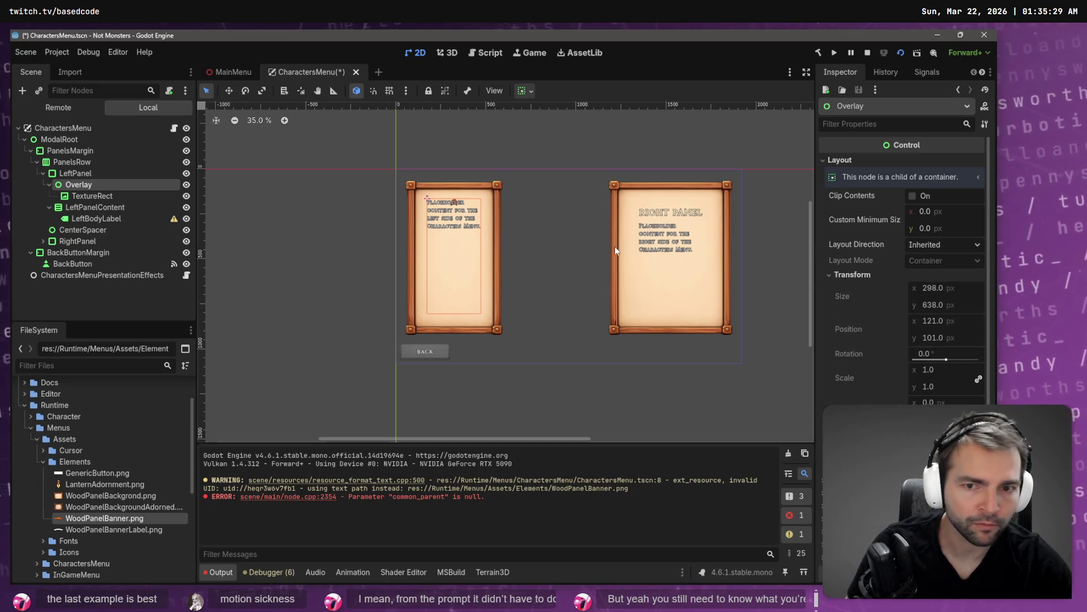
{"action": "scroll", "coordinate": [465, 205], "scroll_direction": "up", "scroll_amount": 13}
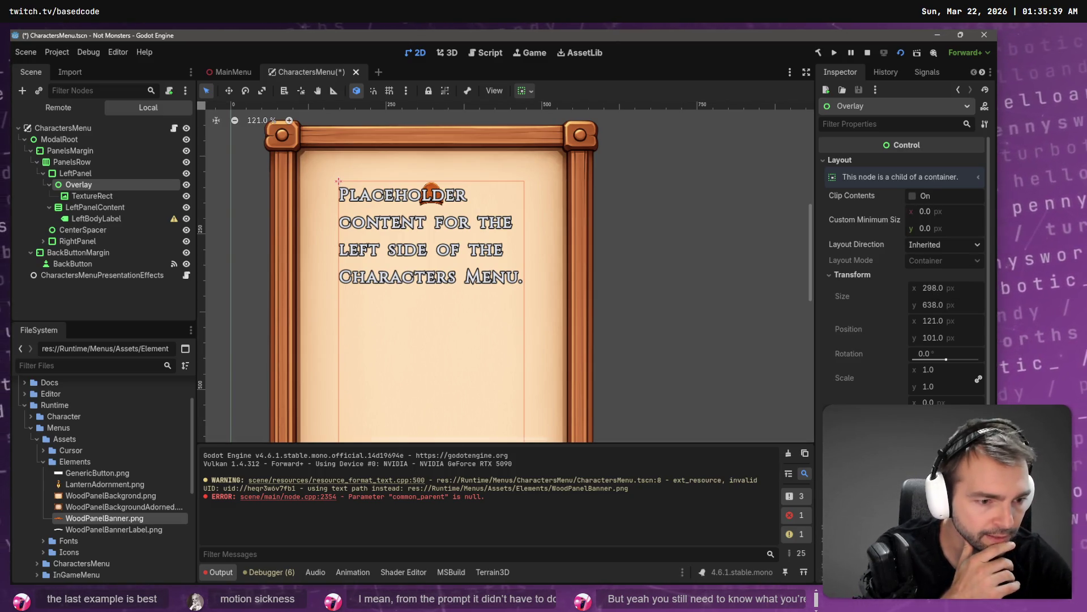
{"action": "scroll", "coordinate": [906, 254], "scroll_direction": "down", "scroll_amount": 2}
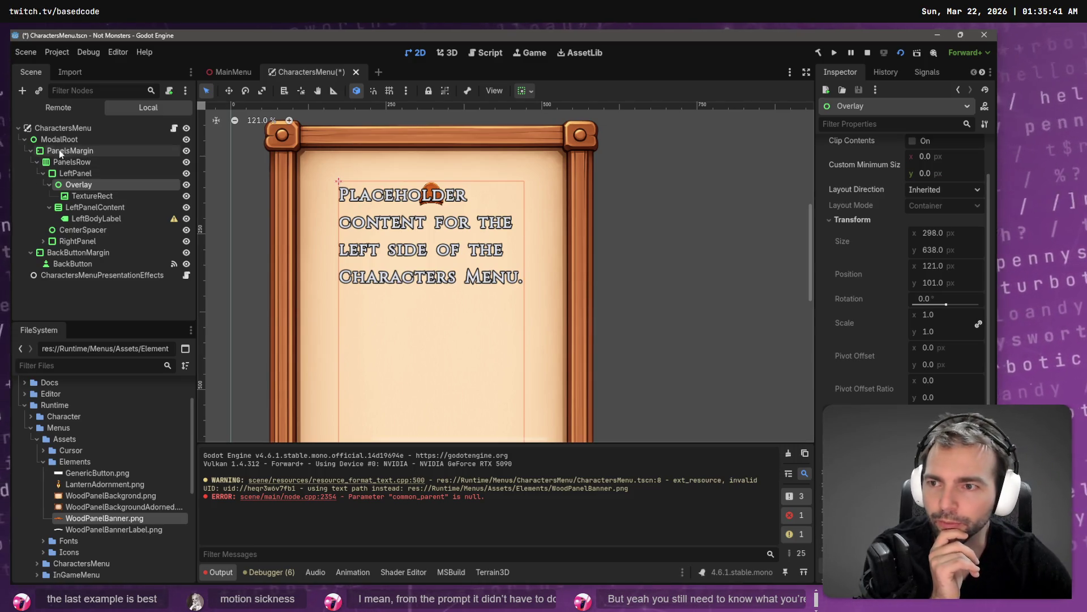
{"action": "left_click", "coordinate": [91, 172]}
{"action": "left_click", "coordinate": [93, 184]}
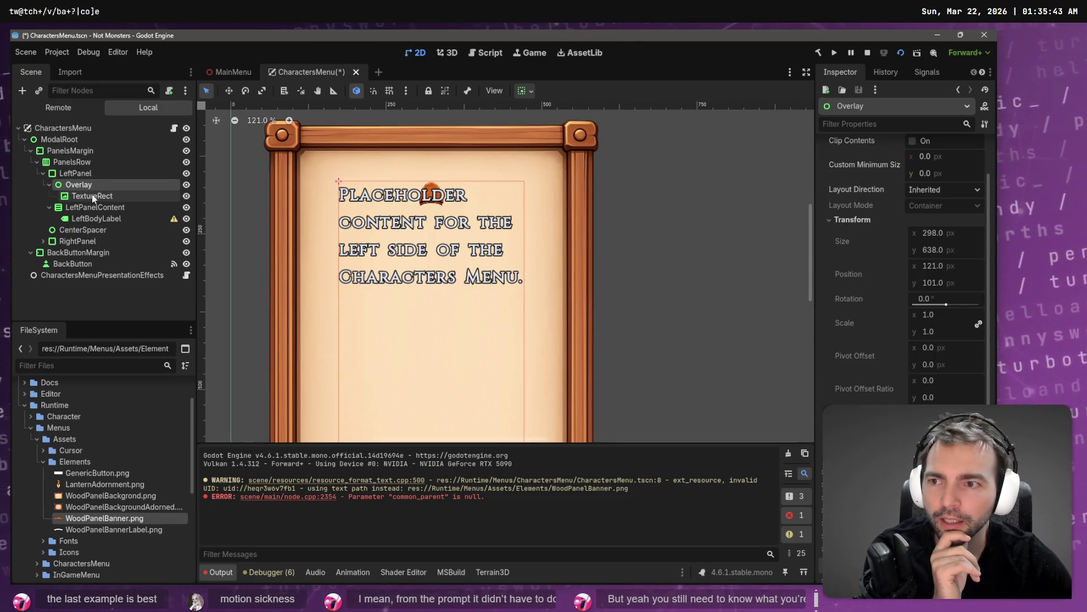
Step: Widen the banner TextureRect to about 582 px across the panel top and nudge it right
{"action": "left_click", "coordinate": [92, 196]}
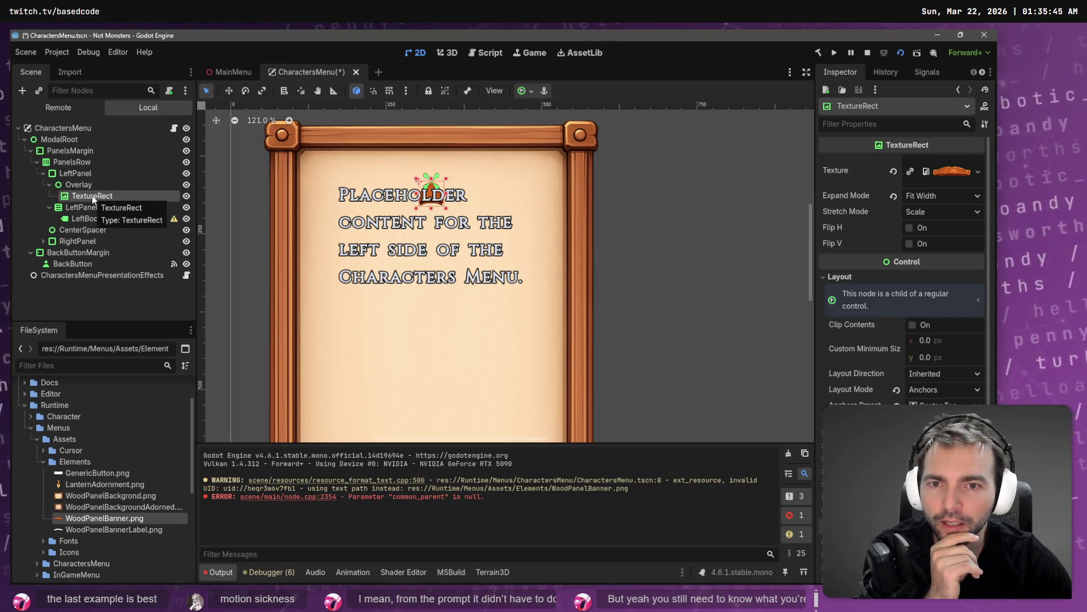
{"action": "mouse_move", "coordinate": [448, 195]}
{"action": "left_mouse_down"}
{"action": "mouse_move", "coordinate": [511, 197]}
{"action": "mouse_move", "coordinate": [556, 212]}
{"action": "mouse_move", "coordinate": [544, 221]}
{"action": "mouse_move", "coordinate": [591, 226]}
{"action": "left_mouse_up"}
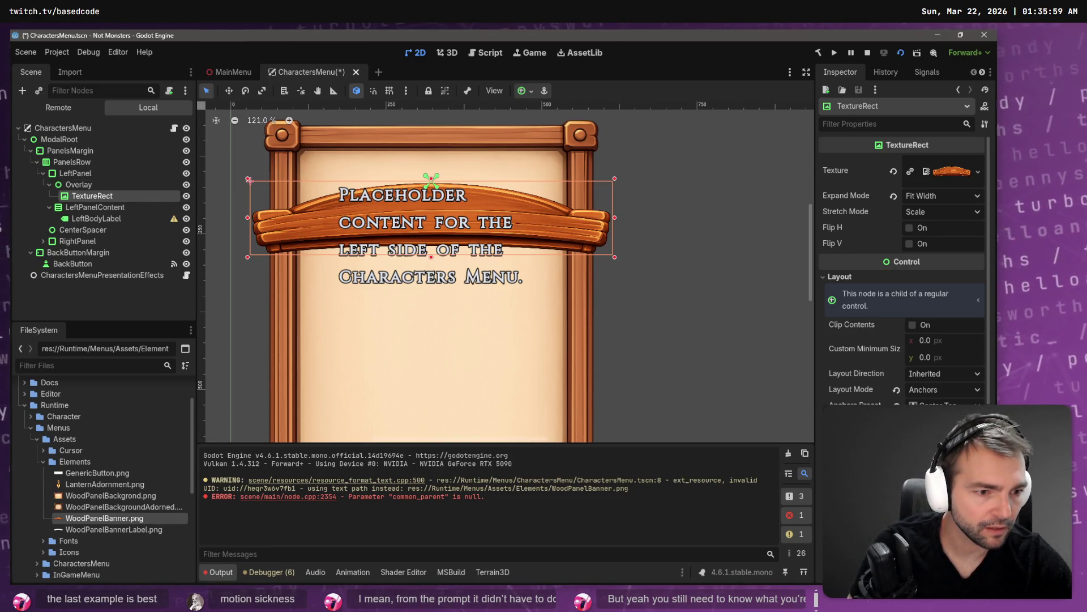
{"action": "scroll", "coordinate": [904, 284], "scroll_direction": "down", "scroll_amount": 2}
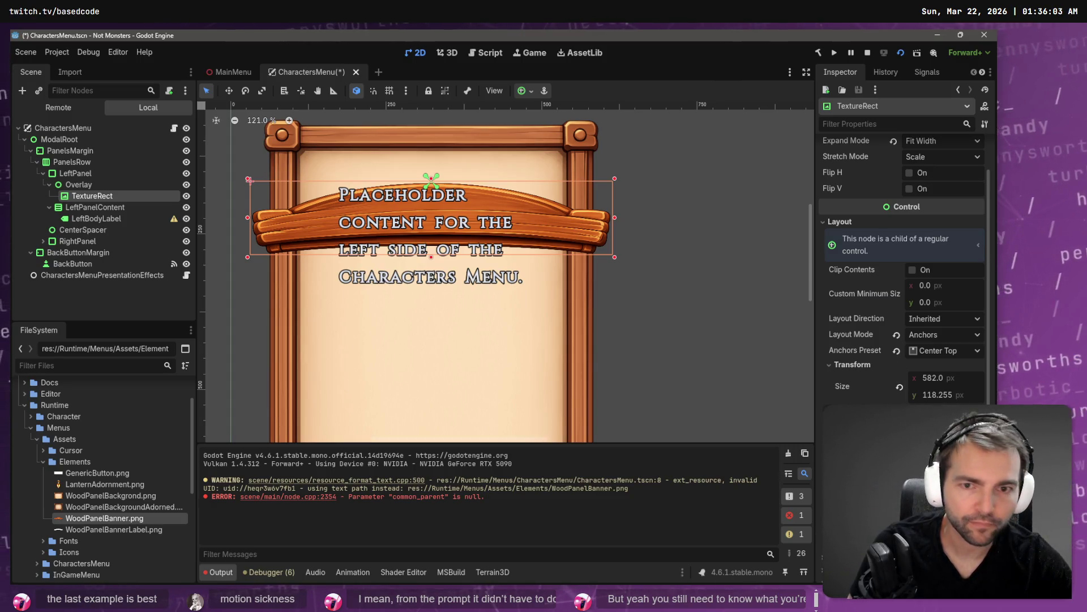
{"action": "left_click_drag", "start_coordinate": [250, 181], "coordinate": [250, 89]}
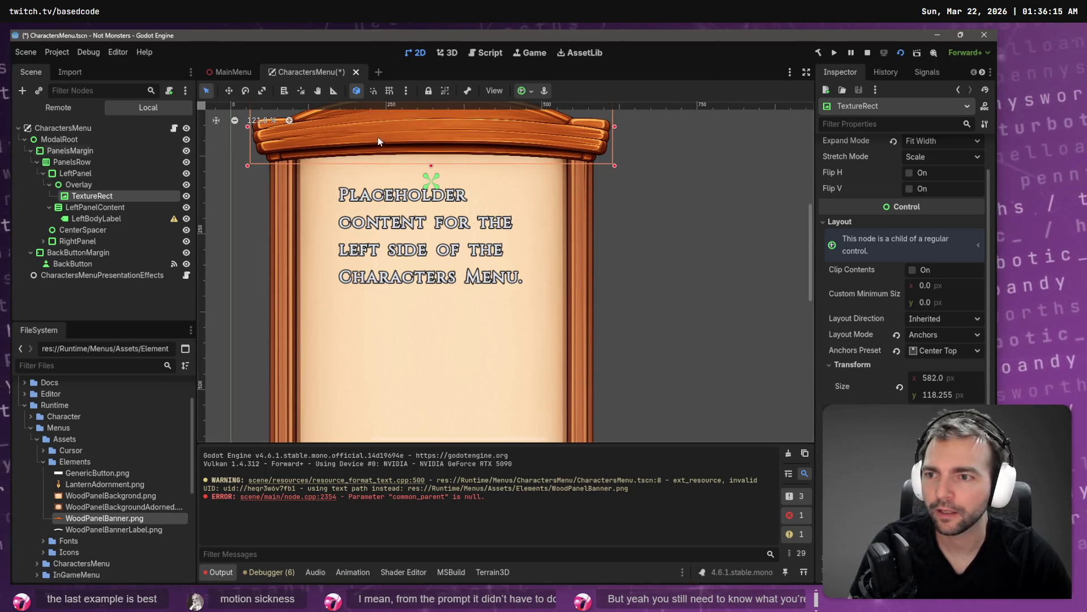
{"action": "left_click", "coordinate": [76, 175]}
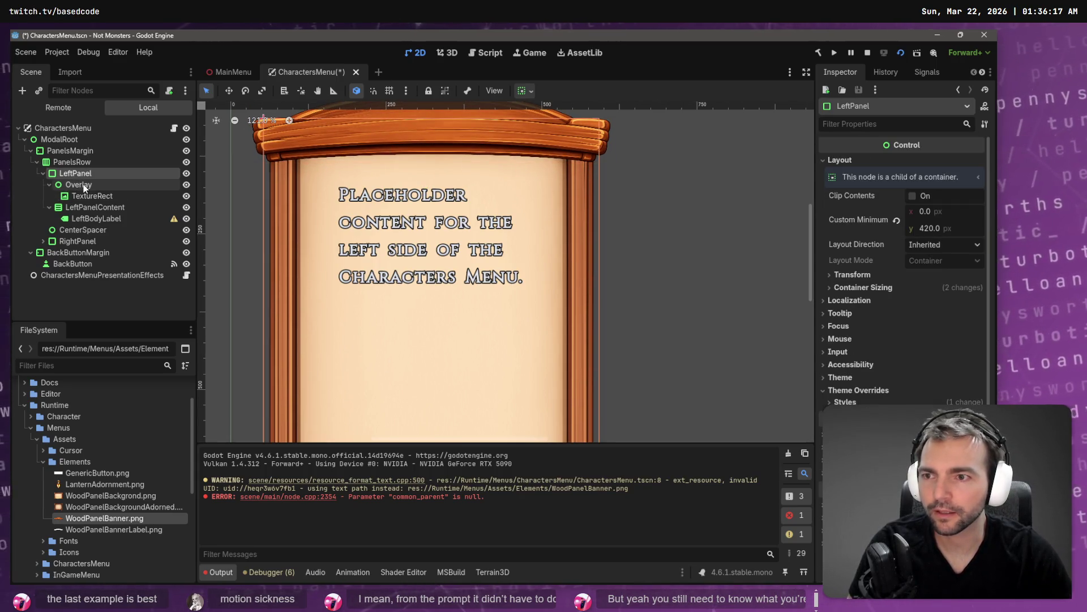
Step: Review the Overlay, banner TextureRect and LeftPanelContent nodes, then save the CharactersMenu scene
{"action": "left_click", "coordinate": [83, 184]}
{"action": "left_click", "coordinate": [93, 196]}
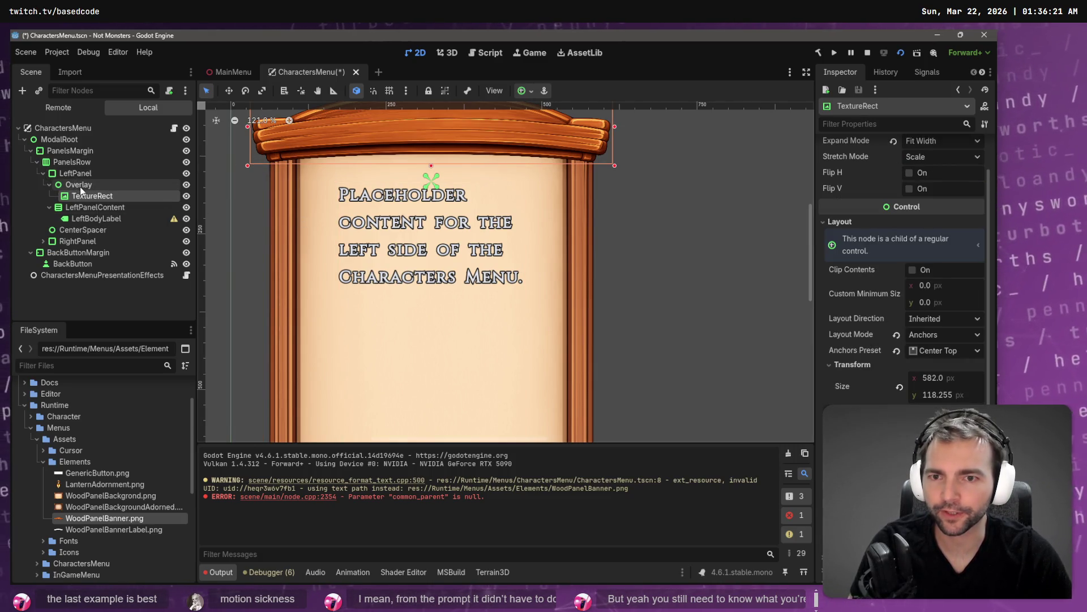
{"action": "left_click", "coordinate": [103, 206]}
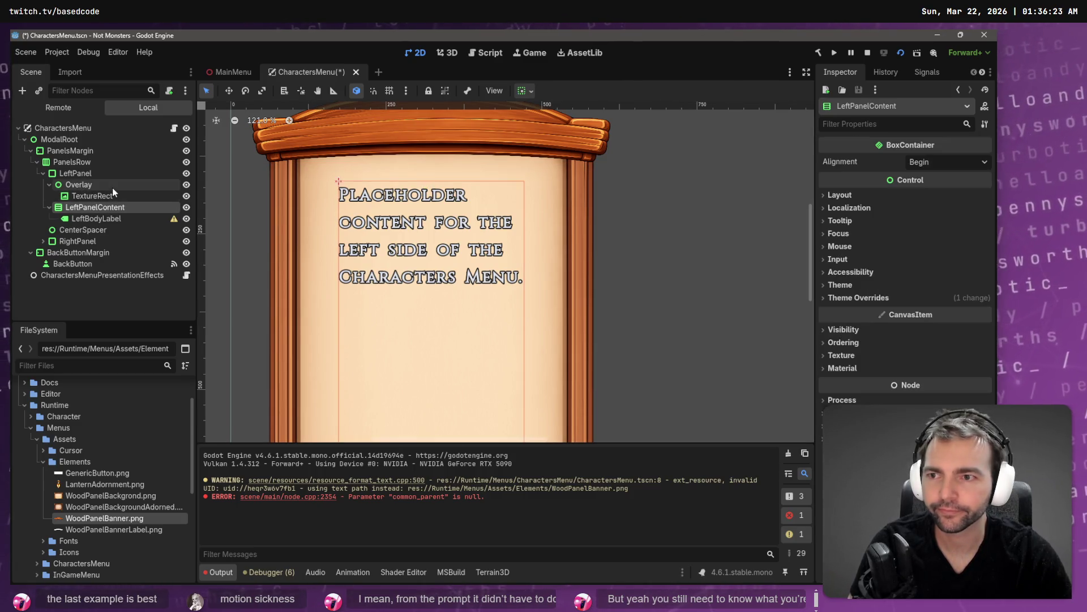
{"action": "key", "text": "ctrl+s"}
Step: Inspect the LeftPanel node and the CenterSpacer's sizing settings
{"action": "left_click", "coordinate": [117, 172]}
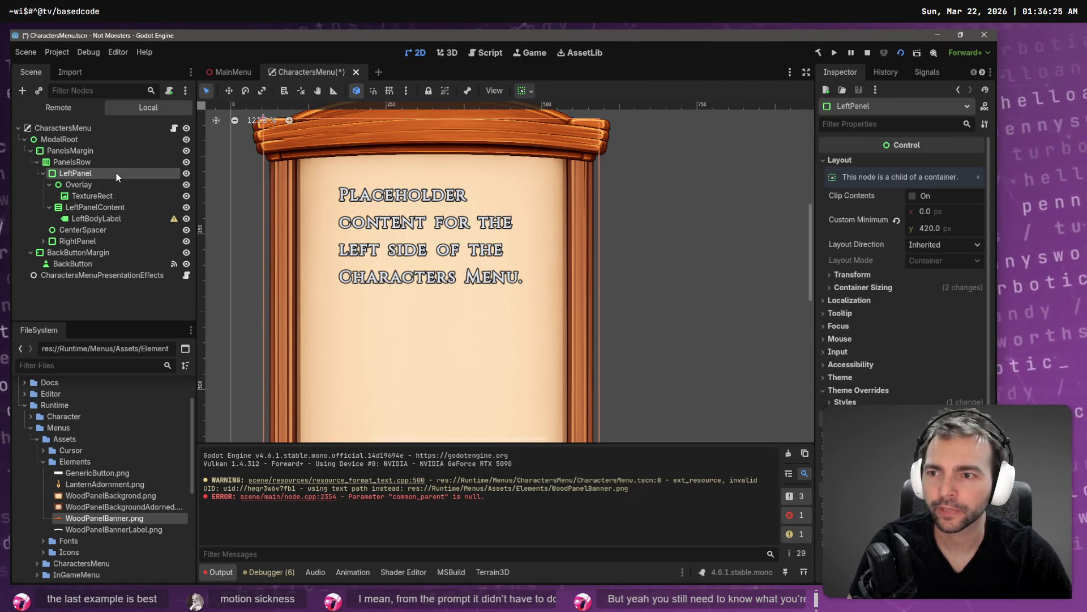
{"action": "left_click", "coordinate": [102, 230]}
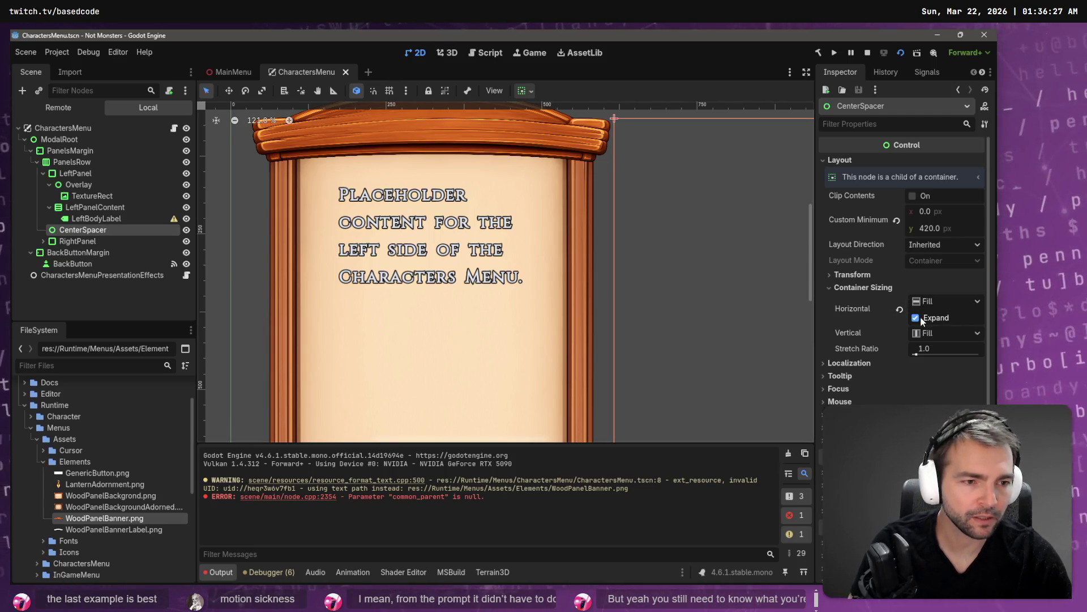
{"action": "scroll", "coordinate": [569, 244], "scroll_direction": "down", "scroll_amount": 5}
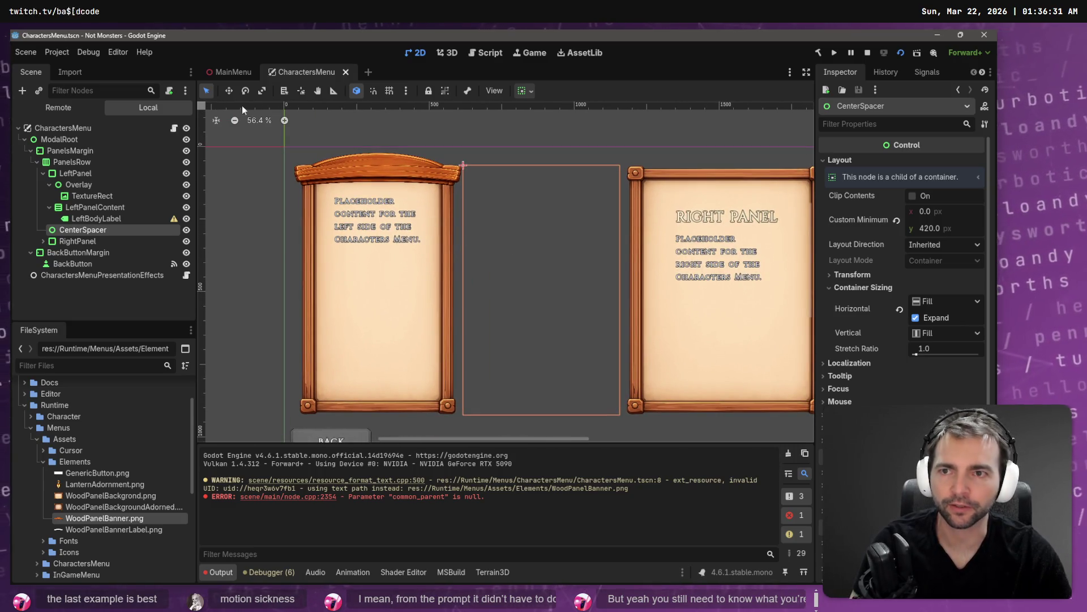
Step: Run the game from MainMenu, open Characters, go Back, reopen Characters, then stop the game
{"action": "left_click", "coordinate": [241, 85]}
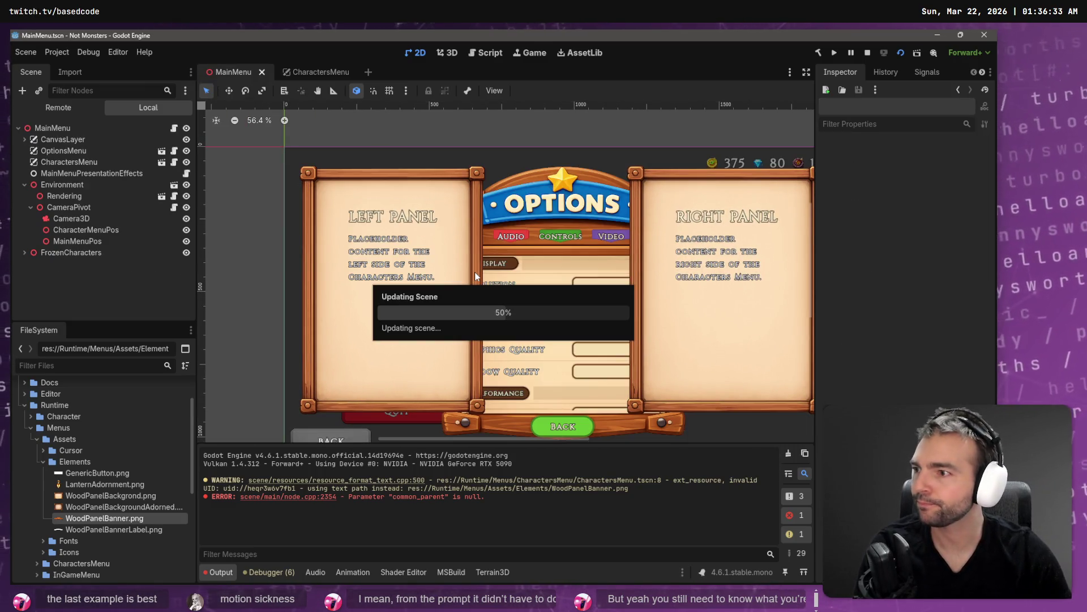
{"action": "key", "text": "F5"}
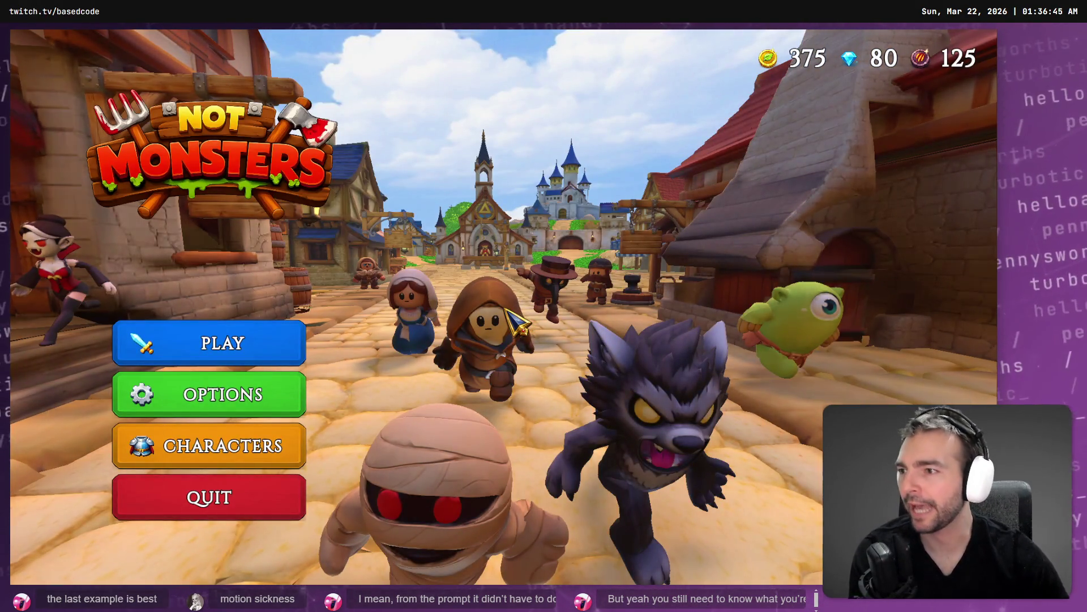
{"action": "left_click", "coordinate": [271, 453]}
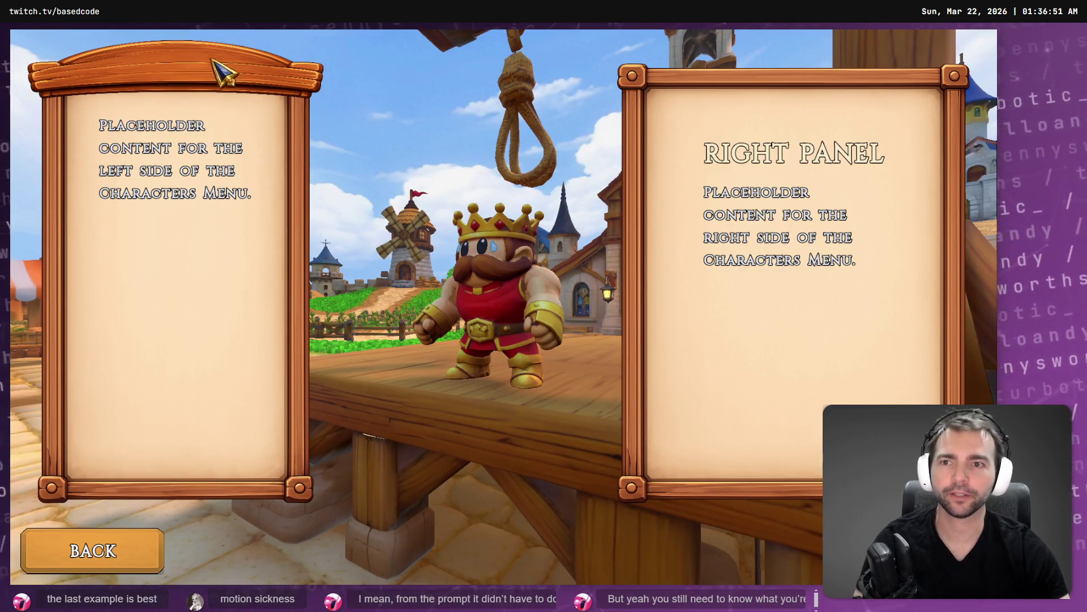
{"action": "left_click", "coordinate": [121, 558]}
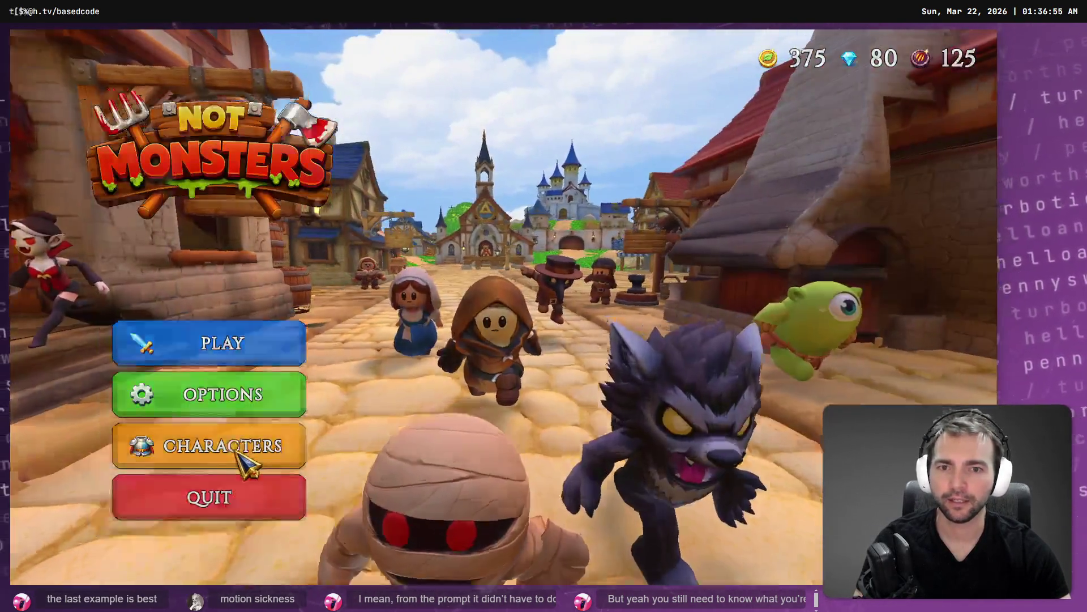
{"action": "left_click", "coordinate": [238, 450]}
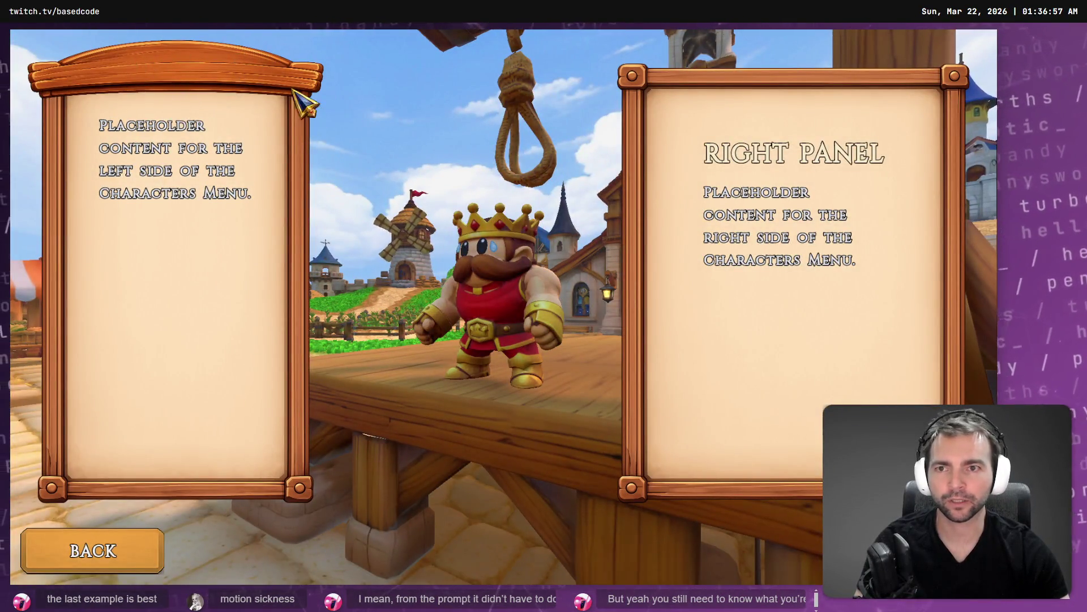
{"action": "key", "text": "F8"}
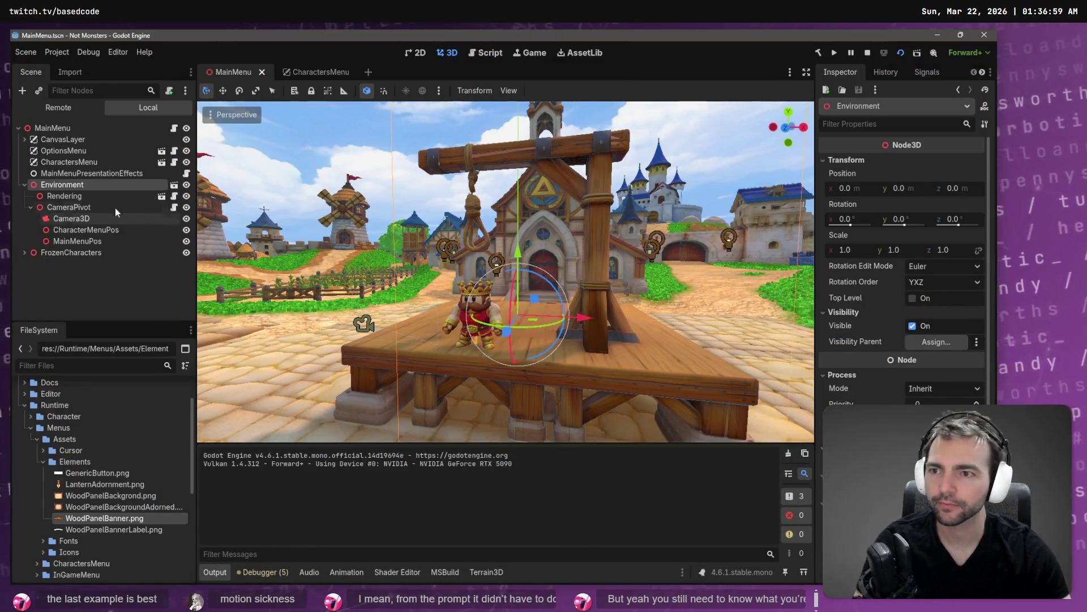
Step: In CharactersMenu, add an empty TextureRect2 as a child of the left panel's Overlay node
{"action": "left_click", "coordinate": [306, 73]}
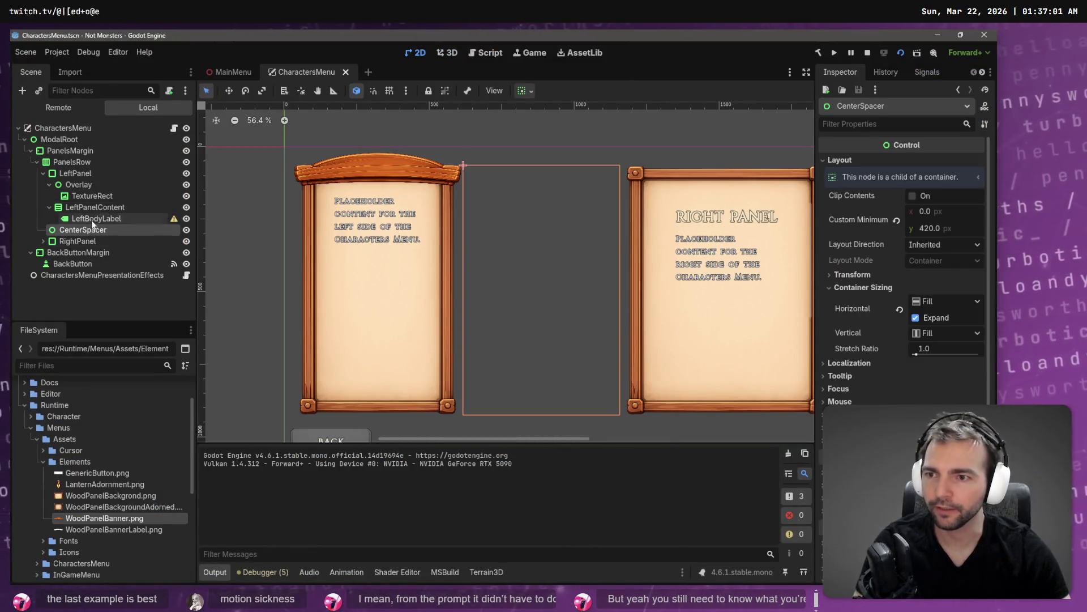
{"action": "left_click", "coordinate": [111, 208]}
{"action": "left_click", "coordinate": [107, 196]}
{"action": "left_click", "coordinate": [106, 186]}
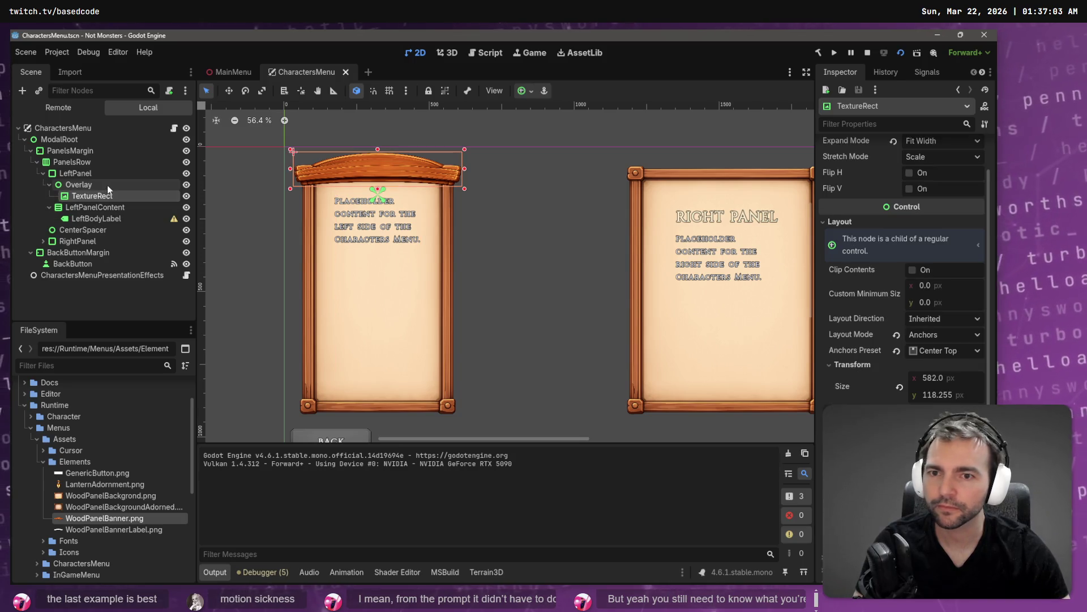
{"action": "left_click", "coordinate": [106, 195]}
{"action": "right_click", "coordinate": [107, 188]}
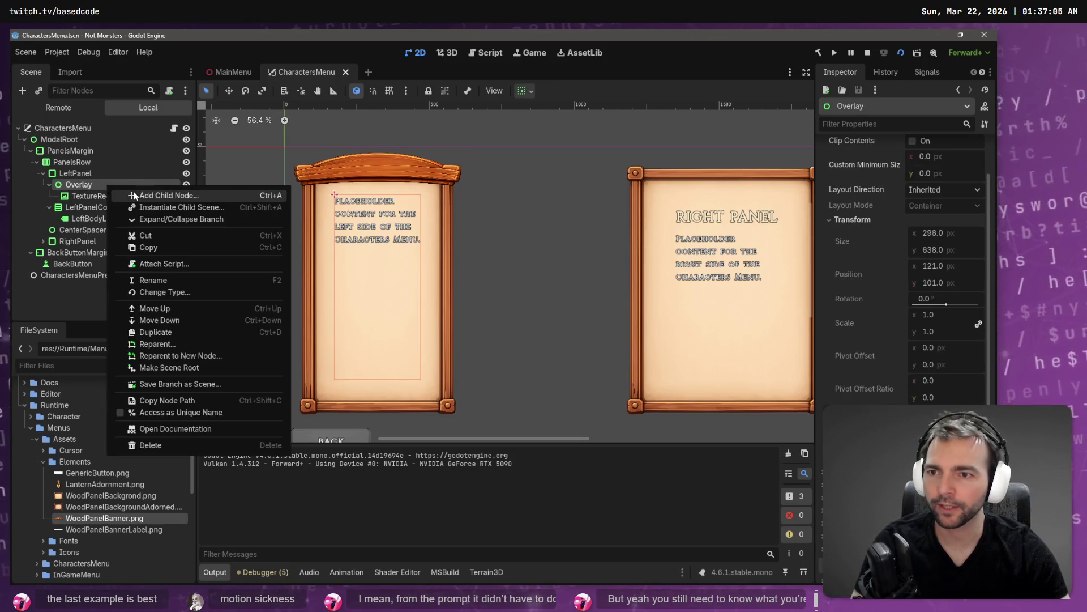
{"action": "left_click", "coordinate": [232, 195]}
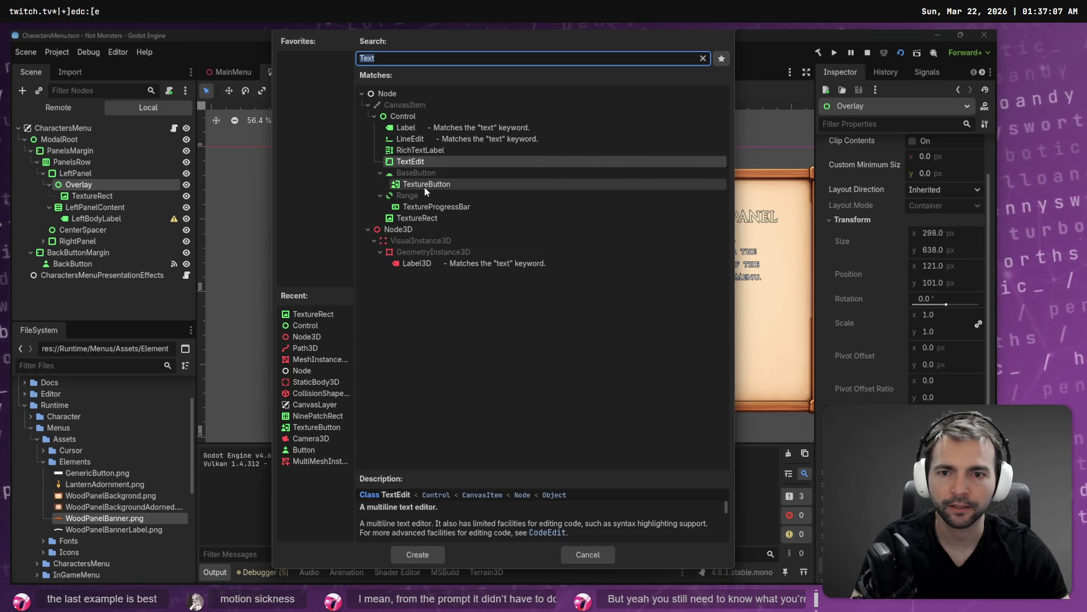
{"action": "double_click", "coordinate": [409, 219]}
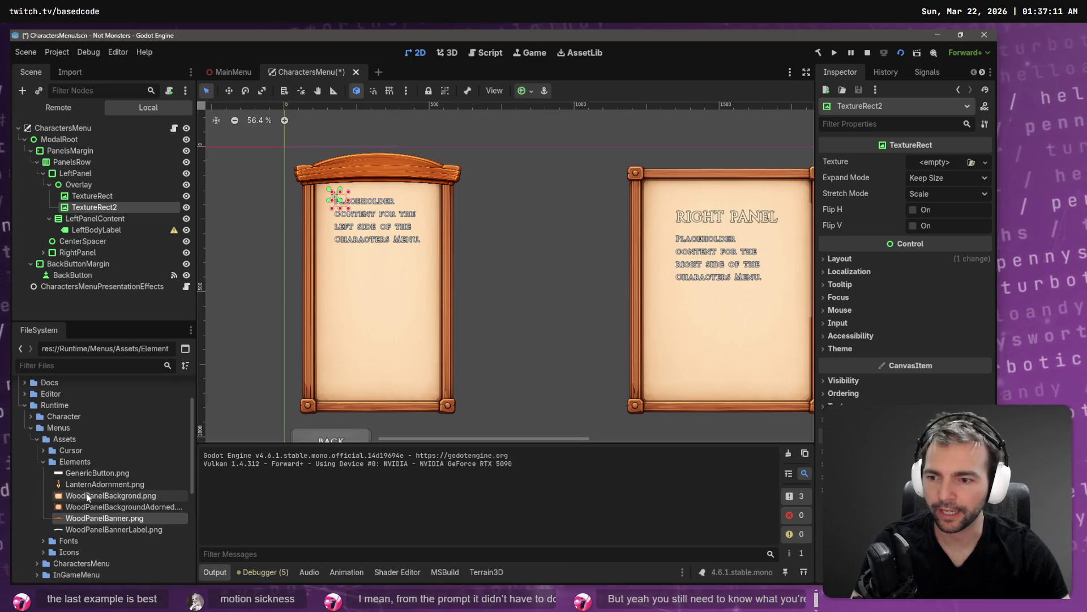
Step: Assign WoodPanelBannerLabel.png to TextureRect2's Texture and set Expand Mode to Fit Width
{"action": "mouse_move", "coordinate": [91, 535]}
{"action": "left_mouse_down"}
{"action": "mouse_move", "coordinate": [816, 261]}
{"action": "mouse_move", "coordinate": [932, 165]}
{"action": "left_mouse_up"}
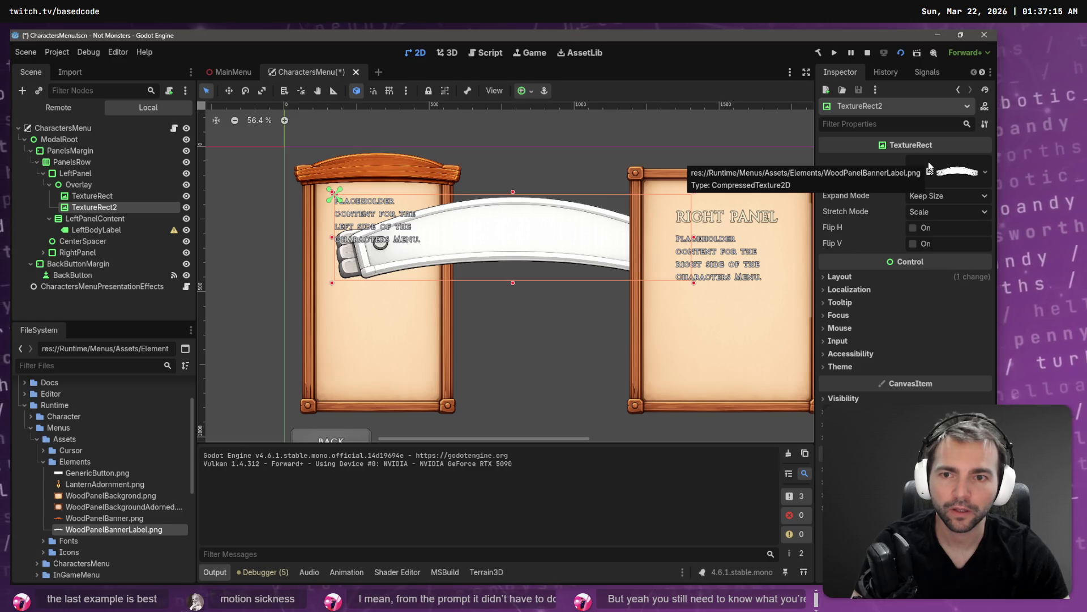
{"action": "left_click", "coordinate": [927, 197]}
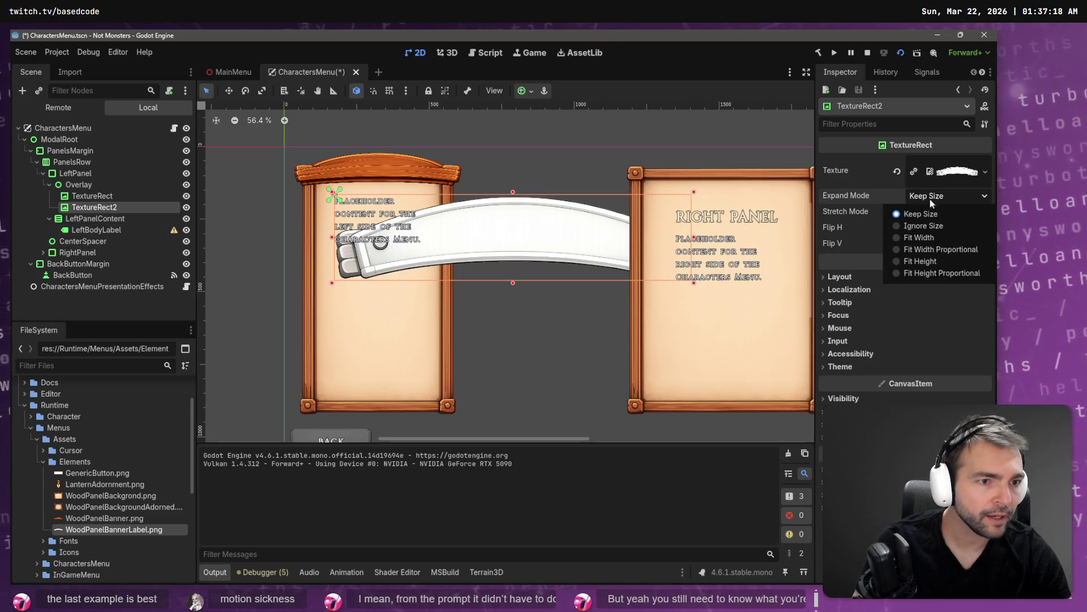
{"action": "left_click", "coordinate": [940, 237]}
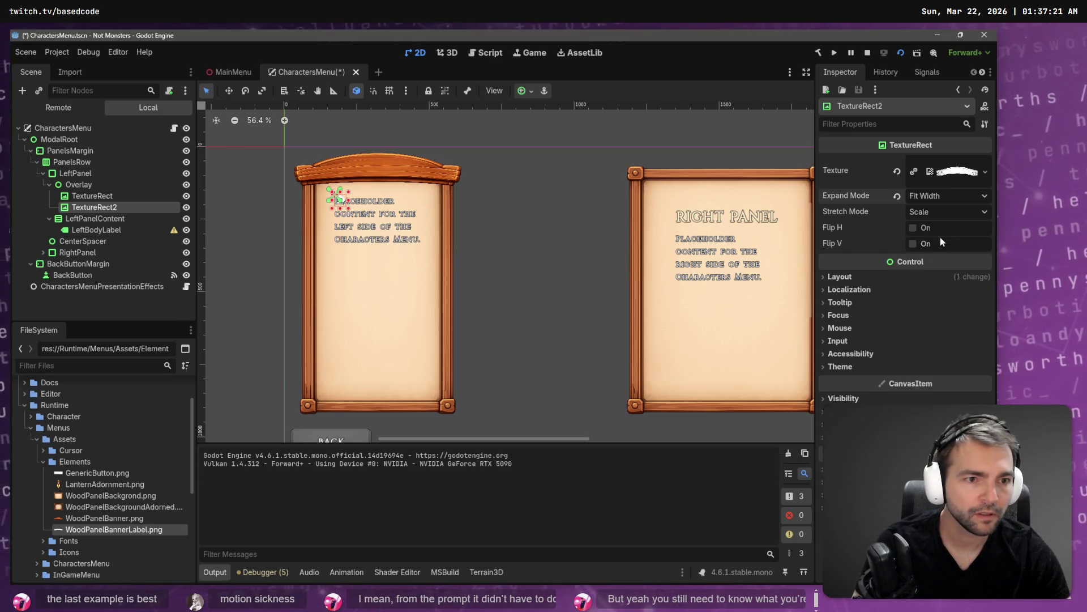
Step: Apply the Full Rect anchor preset so TextureRect2 fills the whole left panel
{"action": "left_click", "coordinate": [901, 276]}
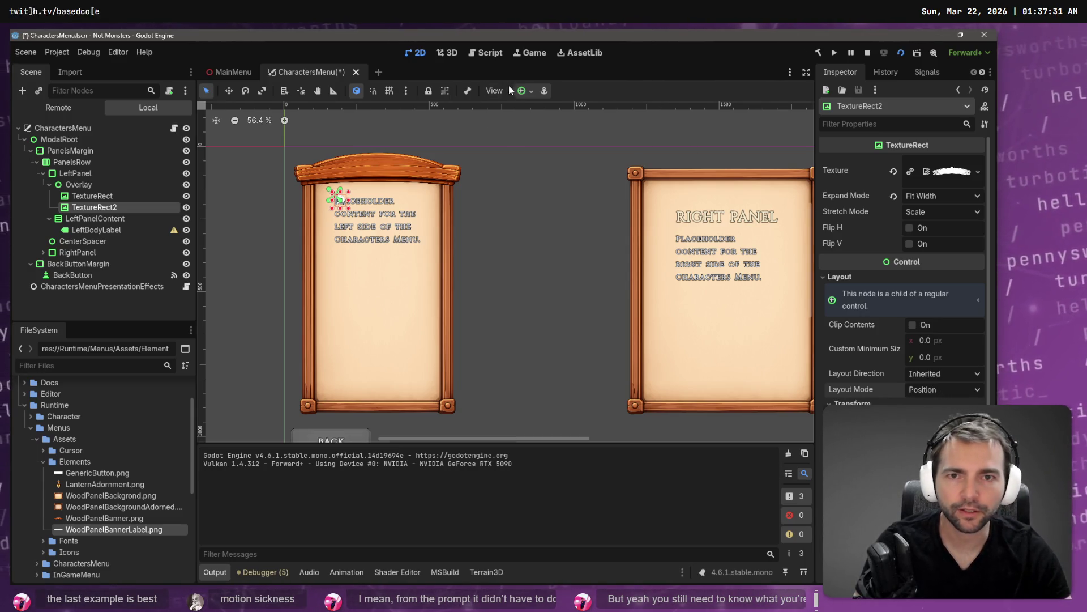
{"action": "left_click", "coordinate": [523, 91]}
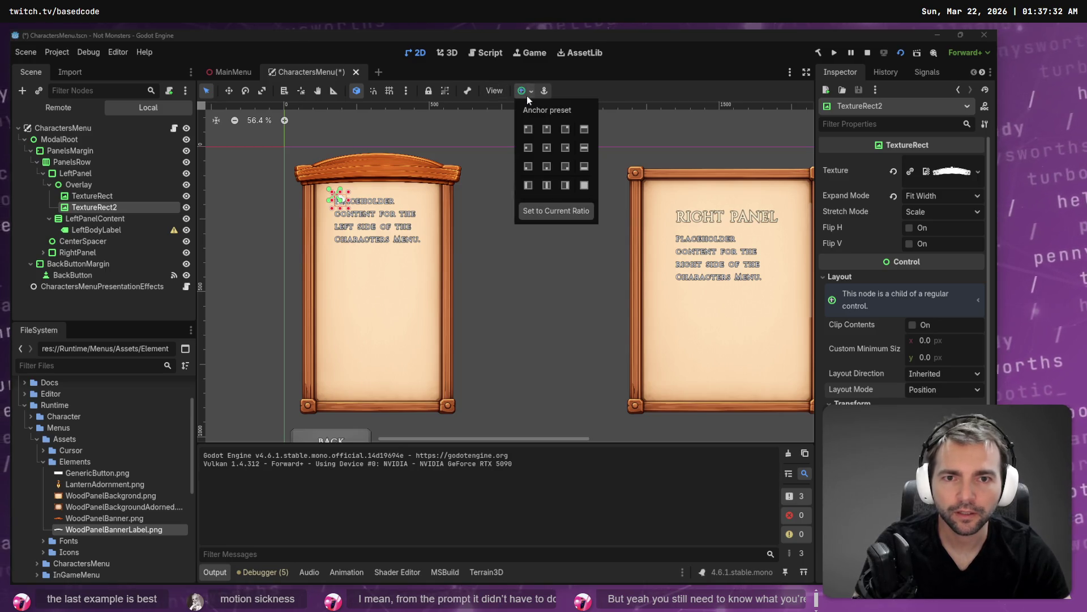
{"action": "left_click", "coordinate": [583, 187]}
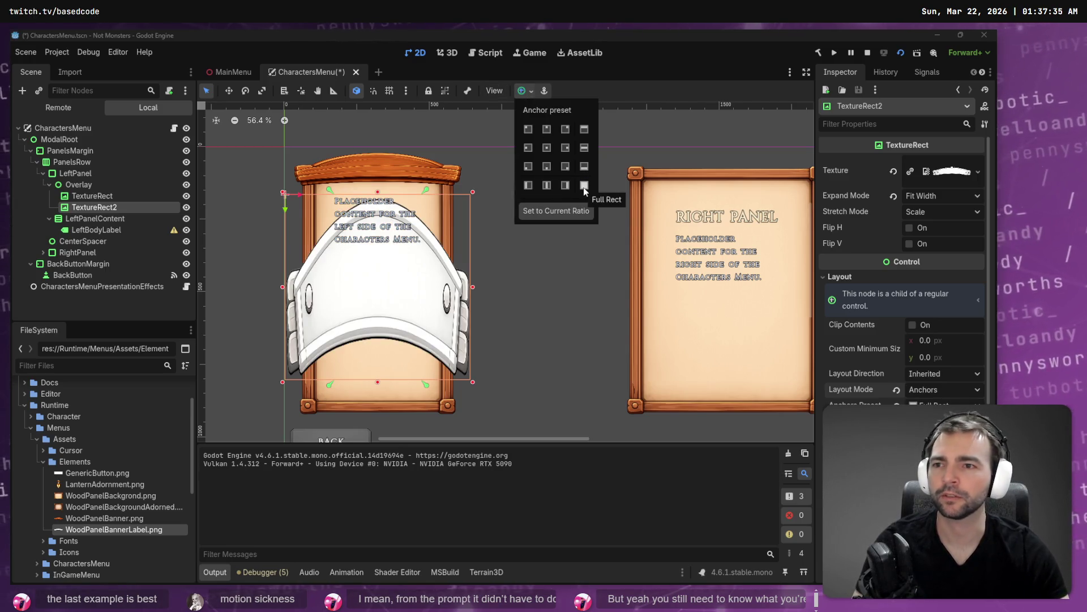
{"action": "left_click", "coordinate": [93, 186]}
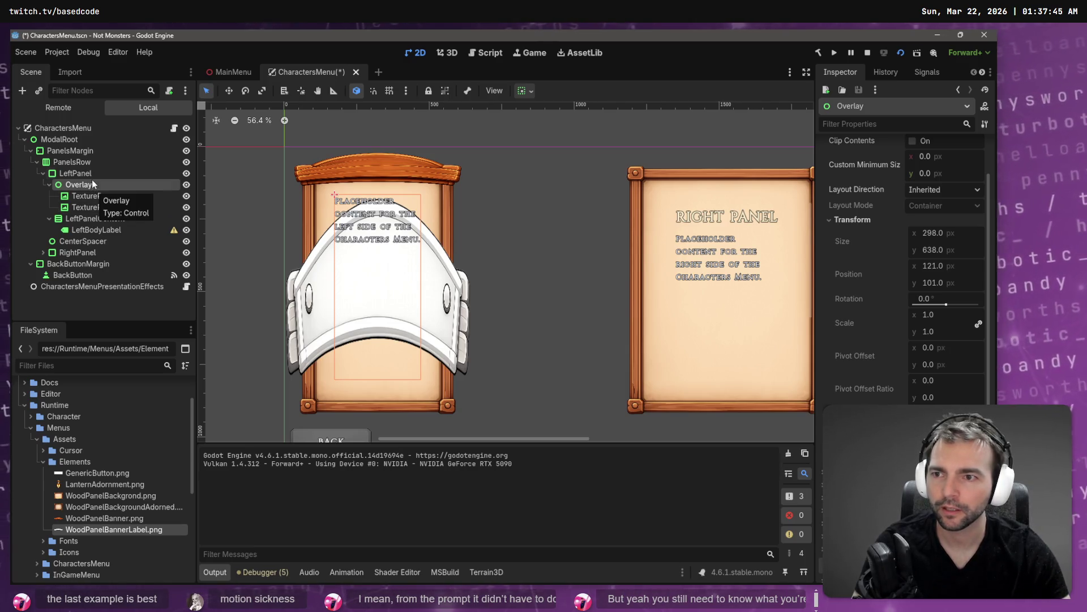
Step: Reparent TextureRect2 under the wooden banner TextureRect
{"action": "left_click", "coordinate": [94, 196]}
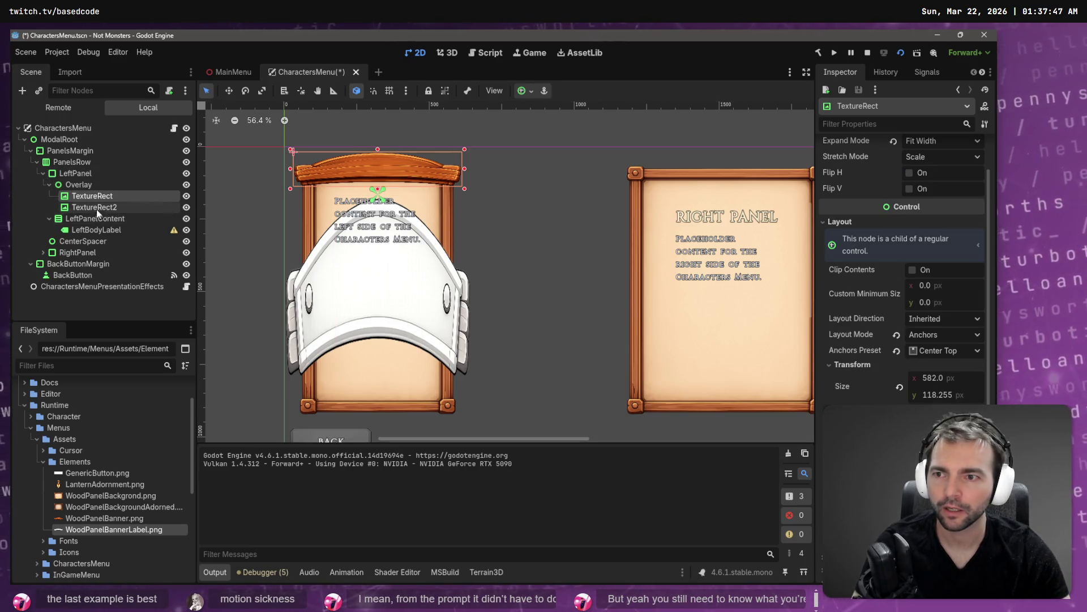
{"action": "left_click", "coordinate": [91, 207]}
{"action": "left_click_drag", "start_coordinate": [91, 196], "coordinate": [90, 196]}
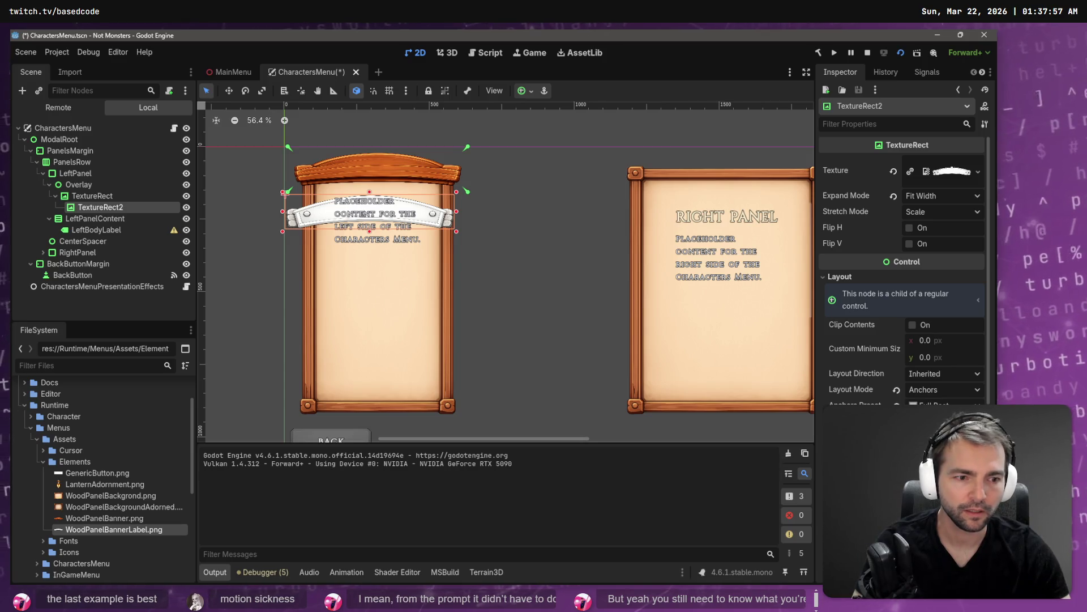
Step: Move the white label to the panel top and shrink it to about 402×82 px on the banner
{"action": "left_click", "coordinate": [367, 222]}
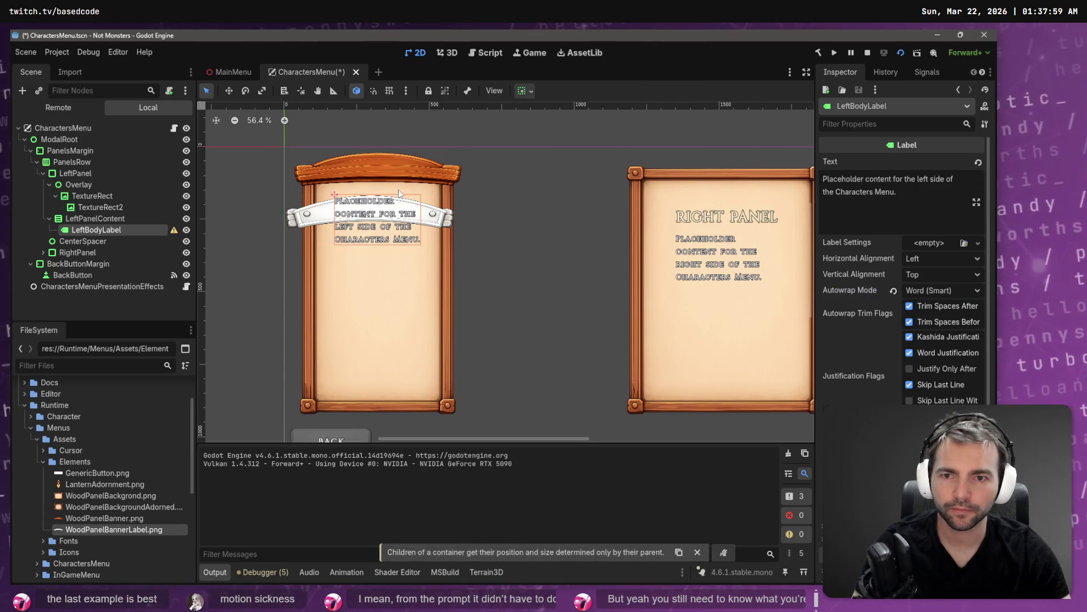
{"action": "left_click", "coordinate": [434, 214]}
{"action": "left_click_drag", "start_coordinate": [436, 215], "coordinate": [443, 170]}
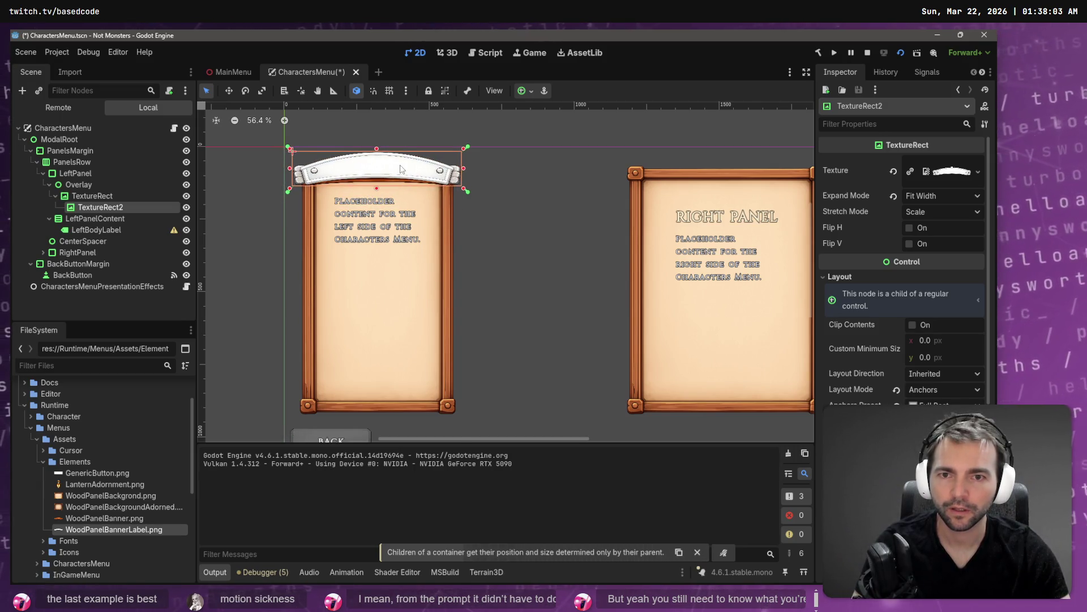
{"action": "scroll", "coordinate": [400, 164], "scroll_direction": "up", "scroll_amount": 2}
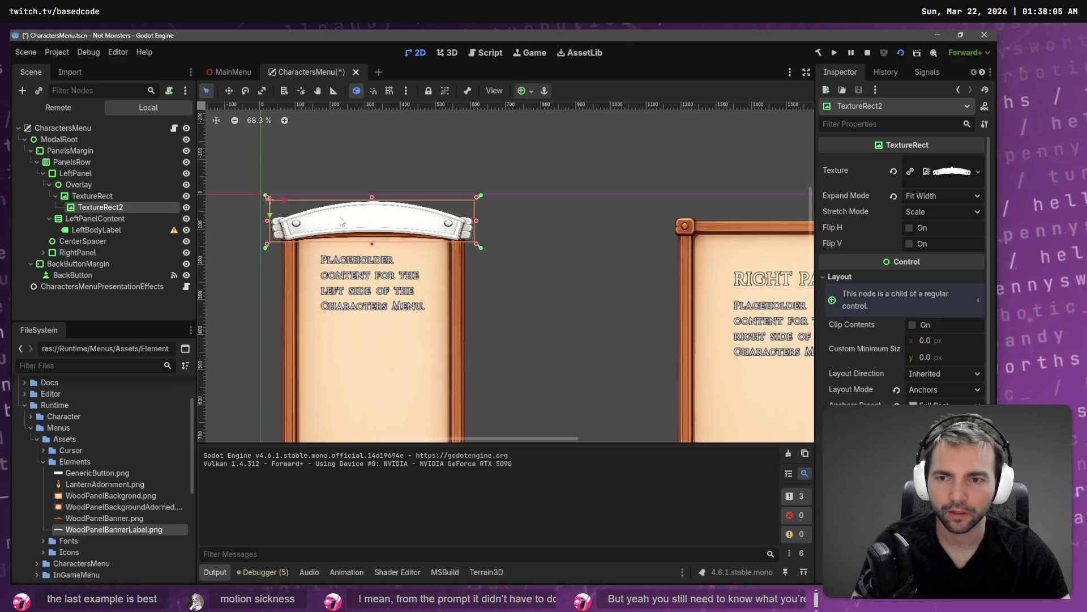
{"action": "scroll", "coordinate": [434, 263], "scroll_direction": "up", "scroll_amount": 6}
{"action": "scroll", "coordinate": [498, 258], "scroll_direction": "down", "scroll_amount": 4}
{"action": "left_click_drag", "start_coordinate": [554, 264], "coordinate": [533, 251]}
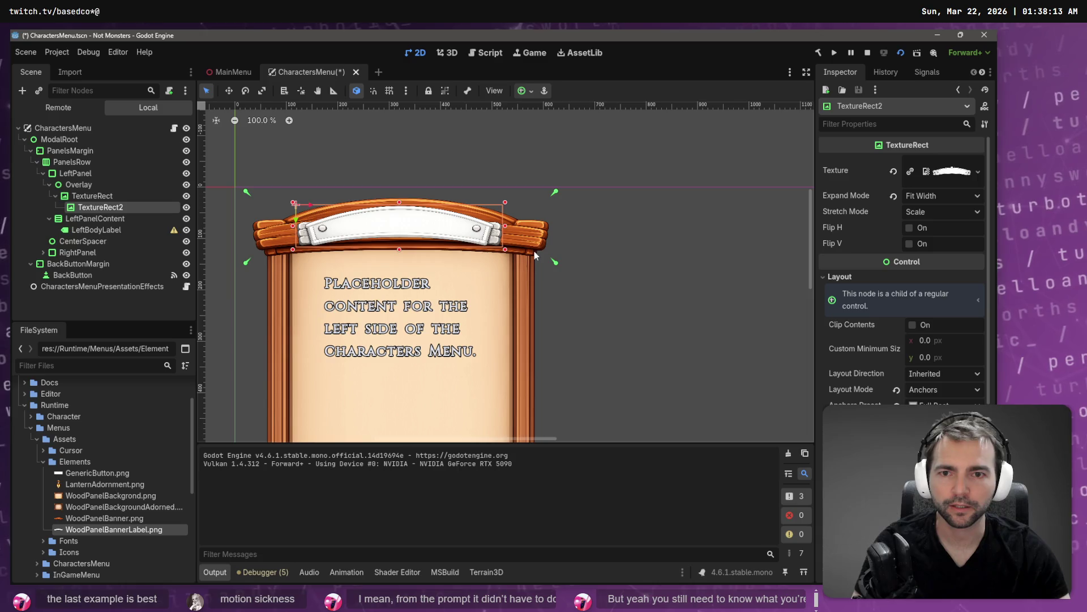
{"action": "scroll", "coordinate": [903, 255], "scroll_direction": "down", "scroll_amount": 5}
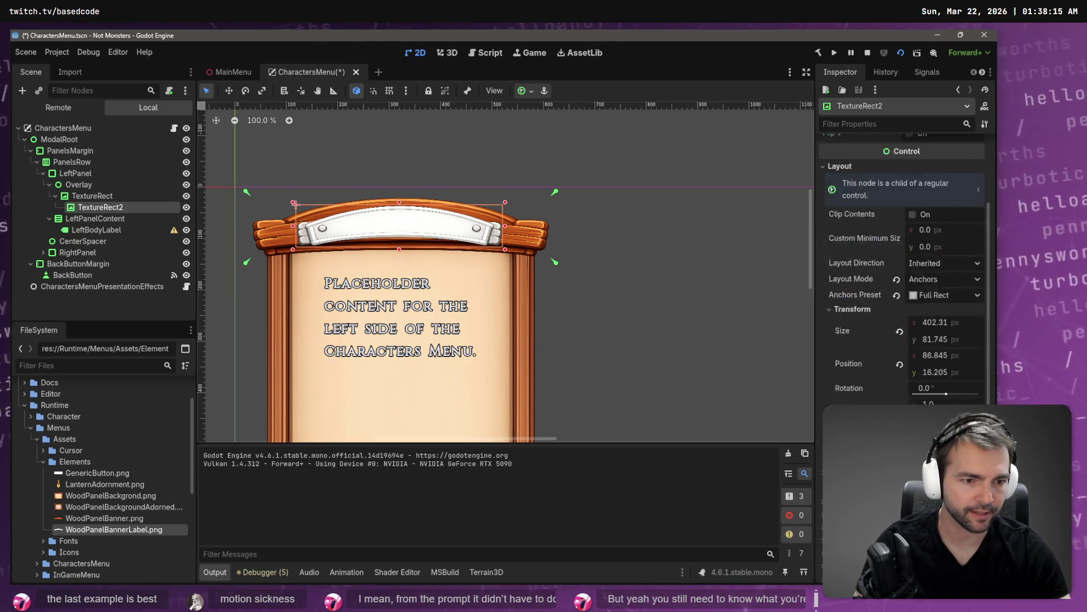
{"action": "left_click", "coordinate": [854, 394]}
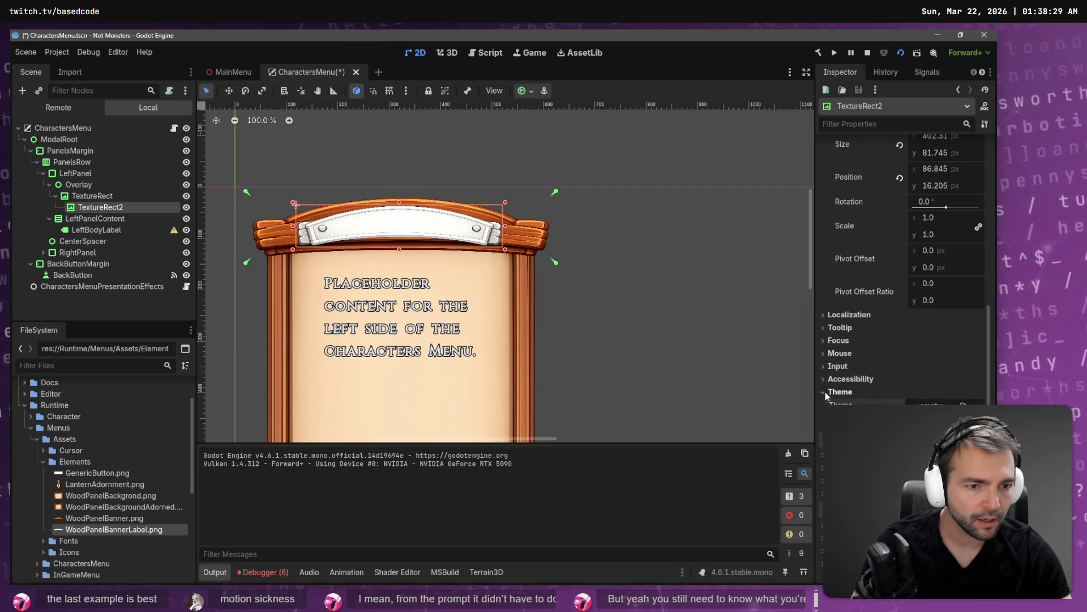
{"action": "scroll", "coordinate": [872, 318], "scroll_direction": "up", "scroll_amount": 3}
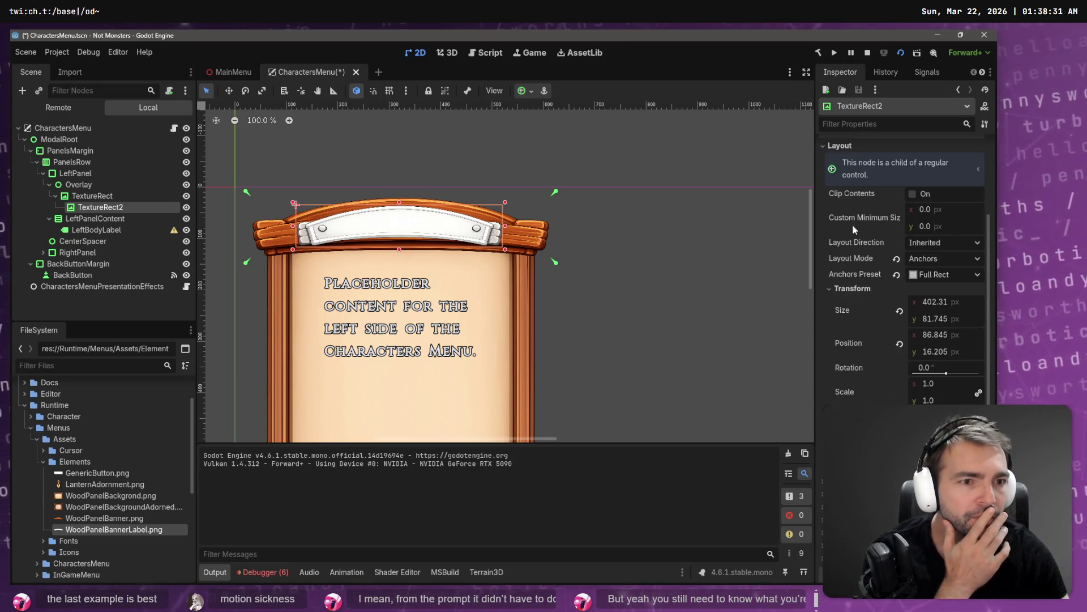
{"action": "scroll", "coordinate": [855, 229], "scroll_direction": "up", "scroll_amount": 3}
{"action": "left_click", "coordinate": [830, 283]}
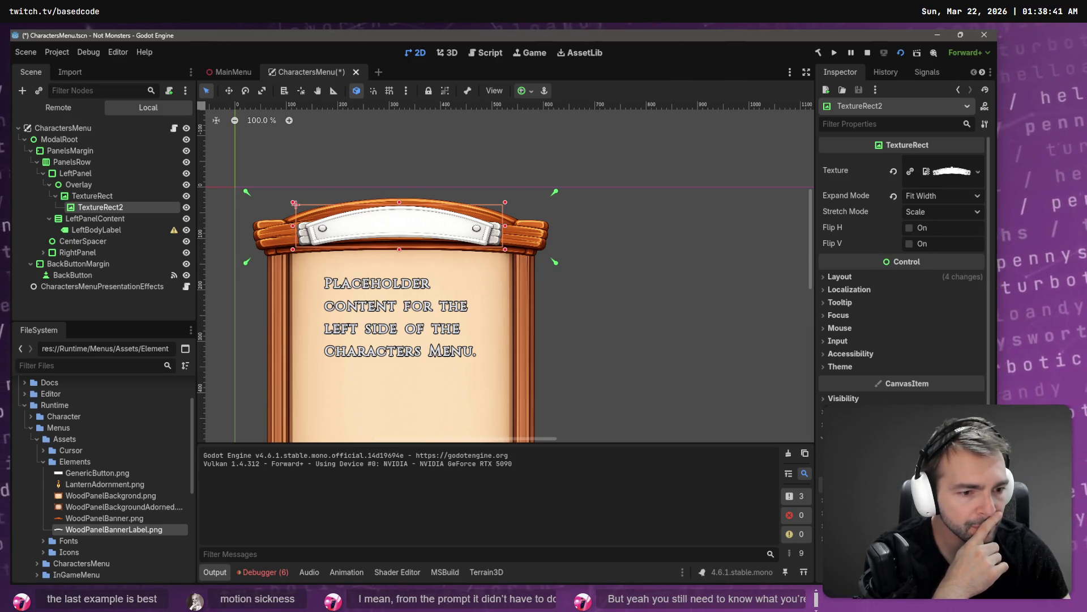
{"action": "scroll", "coordinate": [903, 272], "scroll_direction": "down", "scroll_amount": 5}
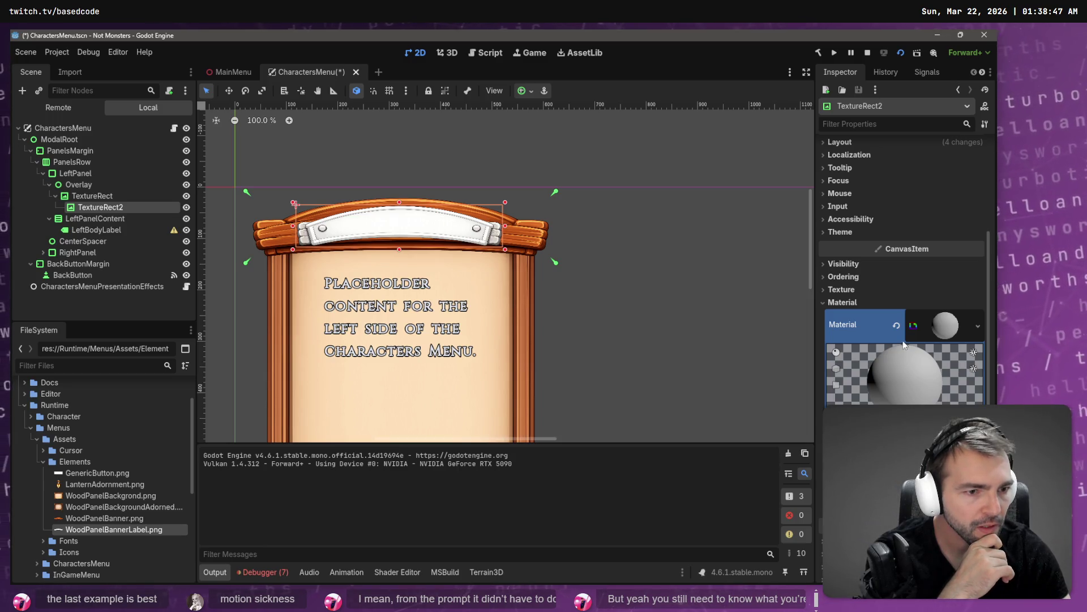
{"action": "scroll", "coordinate": [898, 330], "scroll_direction": "up", "scroll_amount": 5}
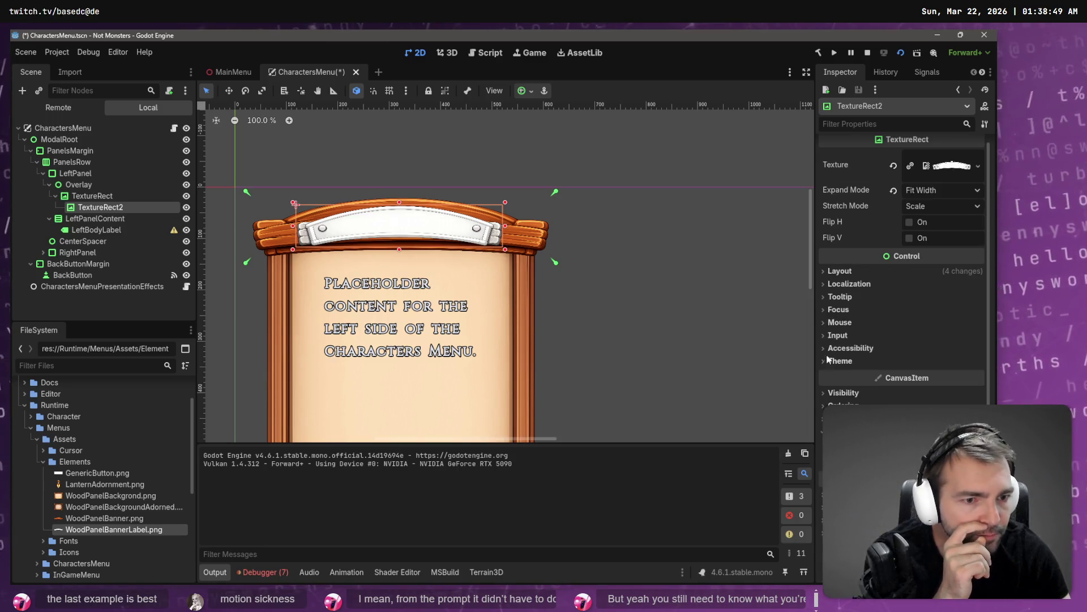
{"action": "scroll", "coordinate": [903, 251], "scroll_direction": "up", "scroll_amount": 1}
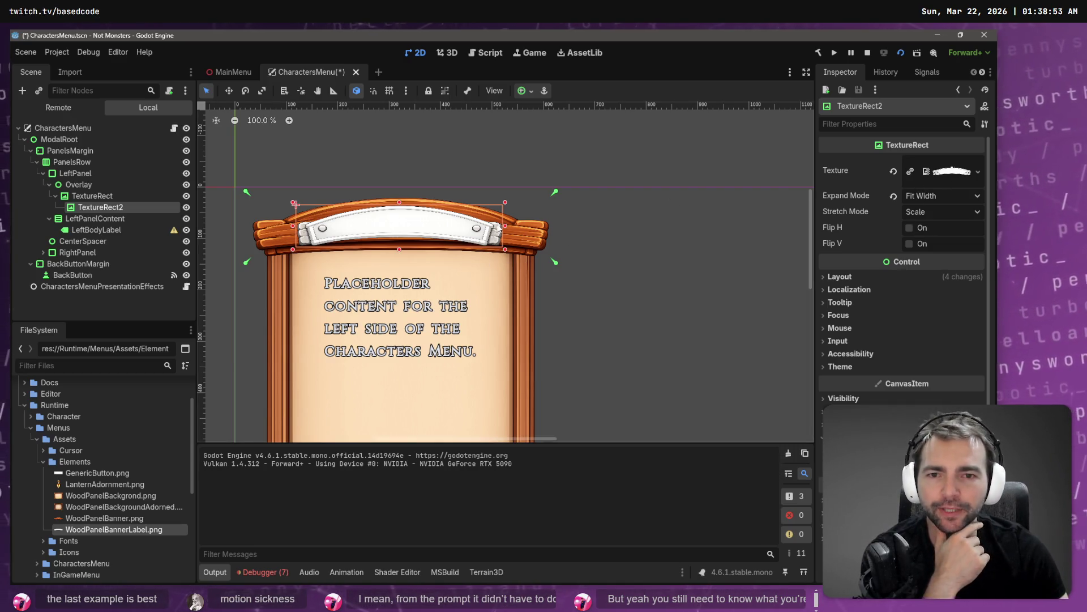
Step: Widen the banner label, nudge it up, save CharactersMenu, and switch to the MainMenu scene
{"action": "left_click_drag", "start_coordinate": [507, 229], "coordinate": [528, 241]}
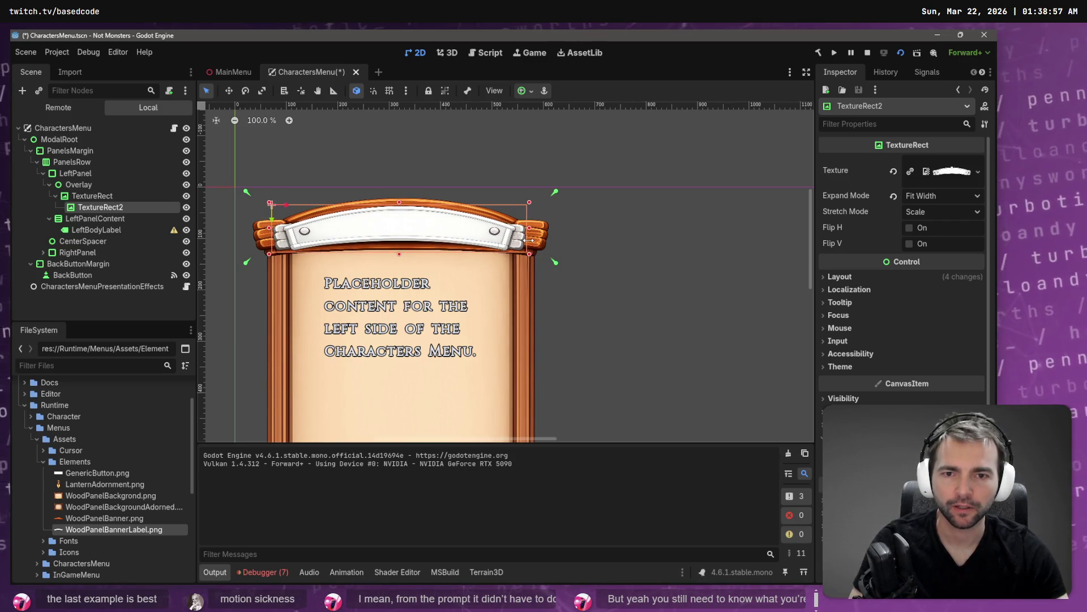
{"action": "mouse_move", "coordinate": [429, 226]}
{"action": "left_mouse_down"}
{"action": "mouse_move", "coordinate": [429, 216]}
{"action": "mouse_move", "coordinate": [431, 227]}
{"action": "left_mouse_up"}
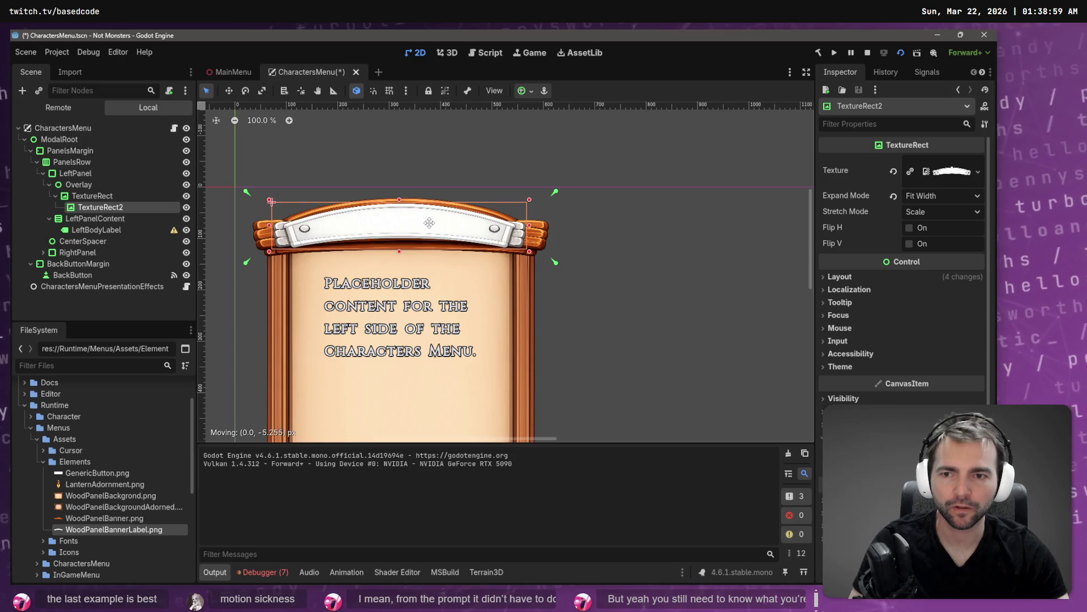
{"action": "key", "text": "ctrl+s"}
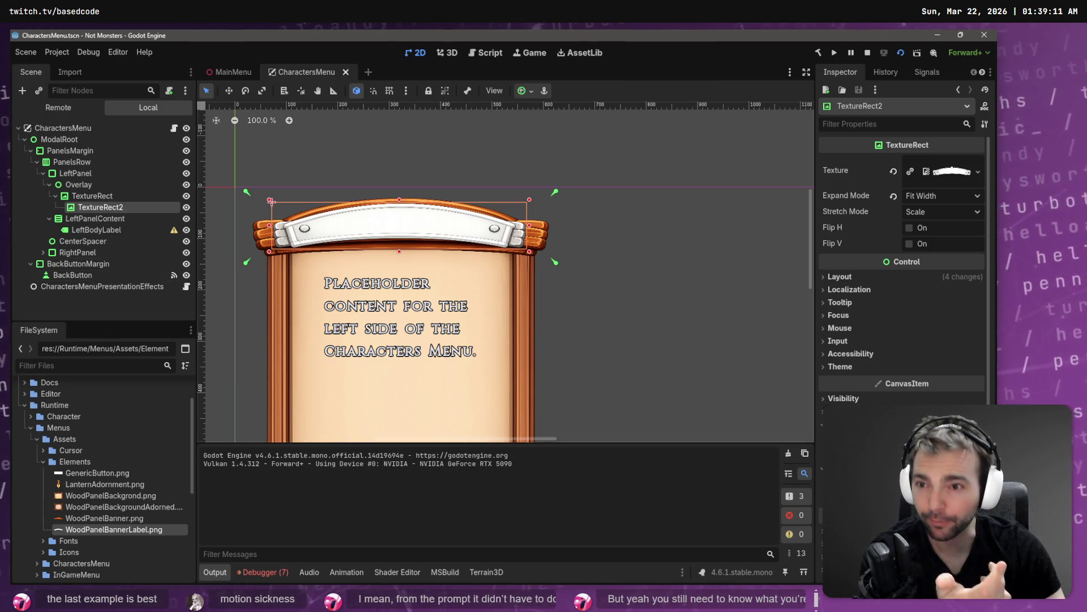
{"action": "mouse_move", "coordinate": [229, 72]}
{"action": "key", "text": "ctrl+Tab"}
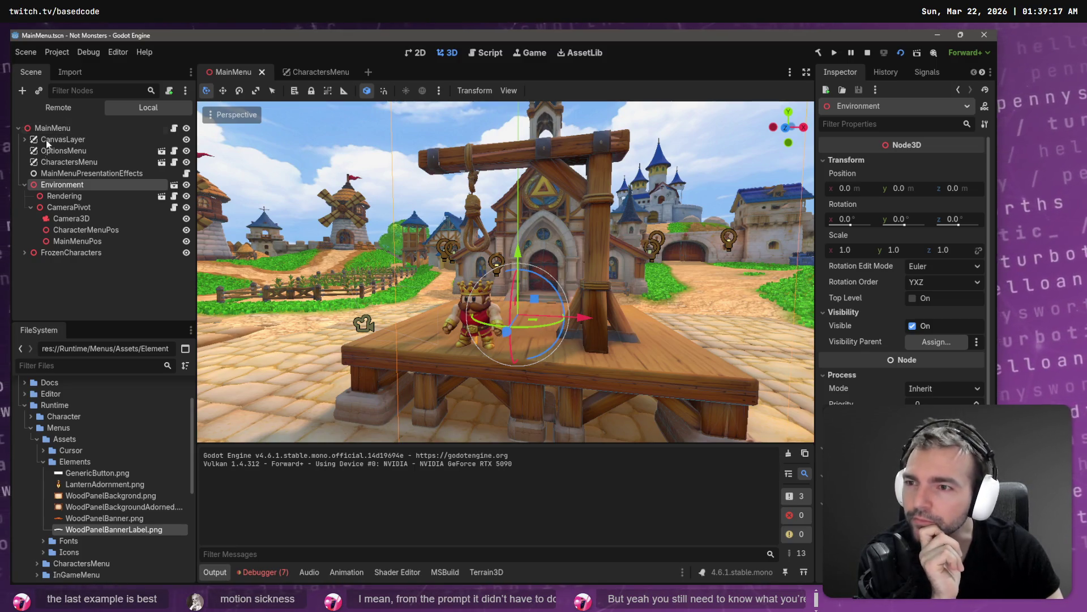
Step: Select MainMenu's OptionsButton under CanvasLayer and expand Theme Overrides Colors to show Font Color
{"action": "left_click", "coordinate": [25, 140]}
{"action": "left_click", "coordinate": [93, 229]}
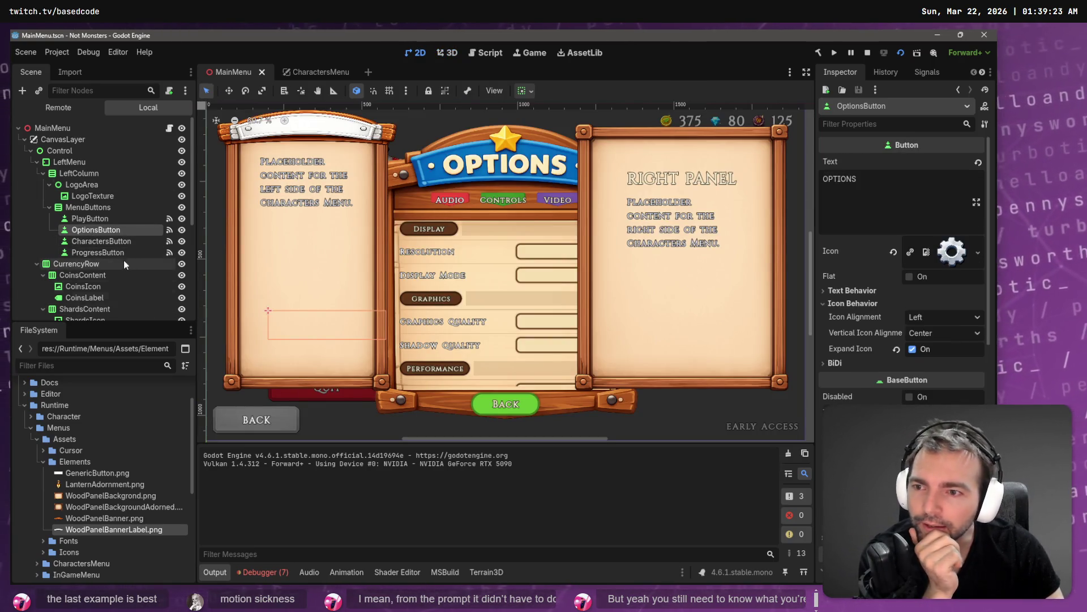
{"action": "scroll", "coordinate": [915, 376], "scroll_direction": "down", "scroll_amount": 10}
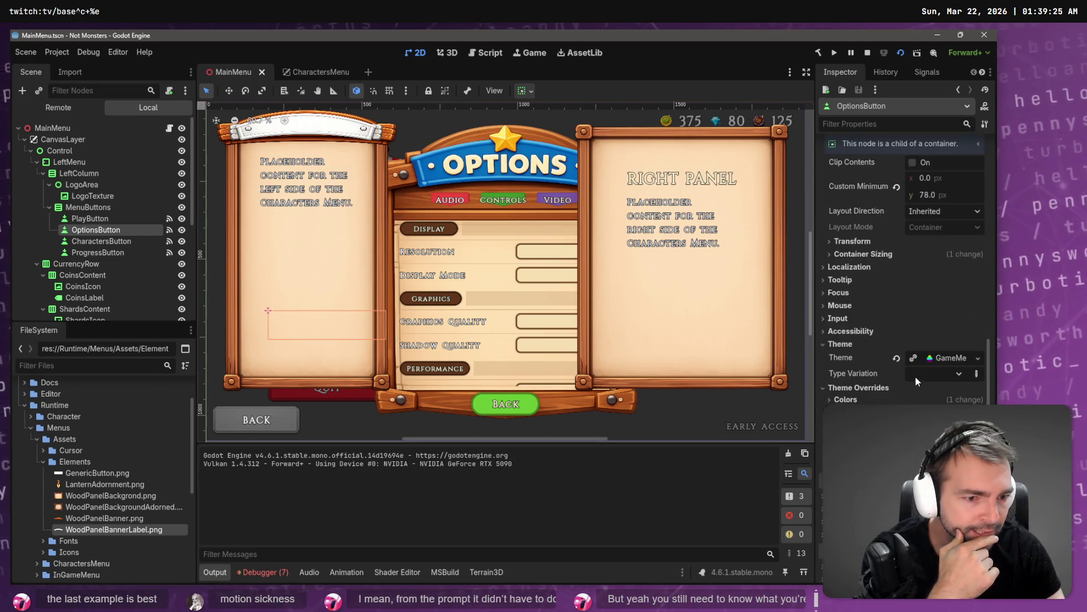
{"action": "scroll", "coordinate": [915, 376], "scroll_direction": "down", "scroll_amount": 3}
{"action": "scroll", "coordinate": [913, 369], "scroll_direction": "up", "scroll_amount": 2}
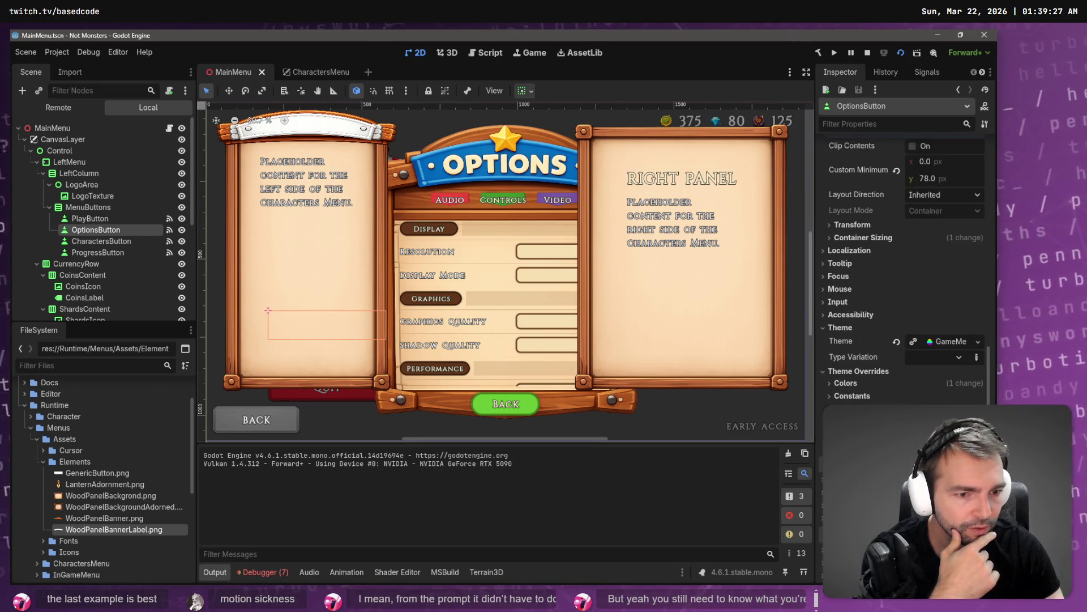
{"action": "left_click", "coordinate": [846, 384]}
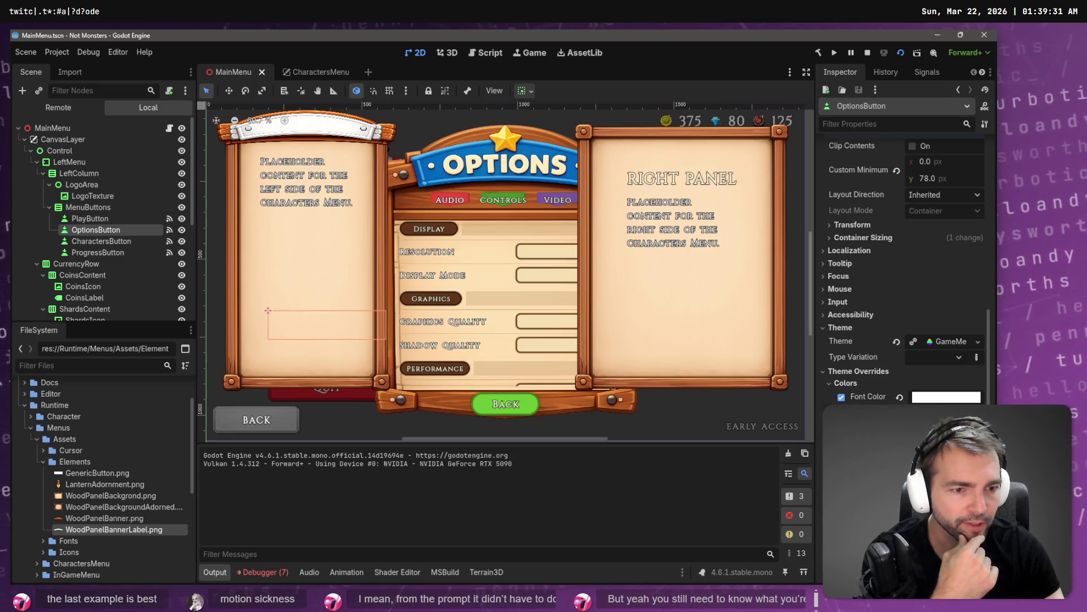